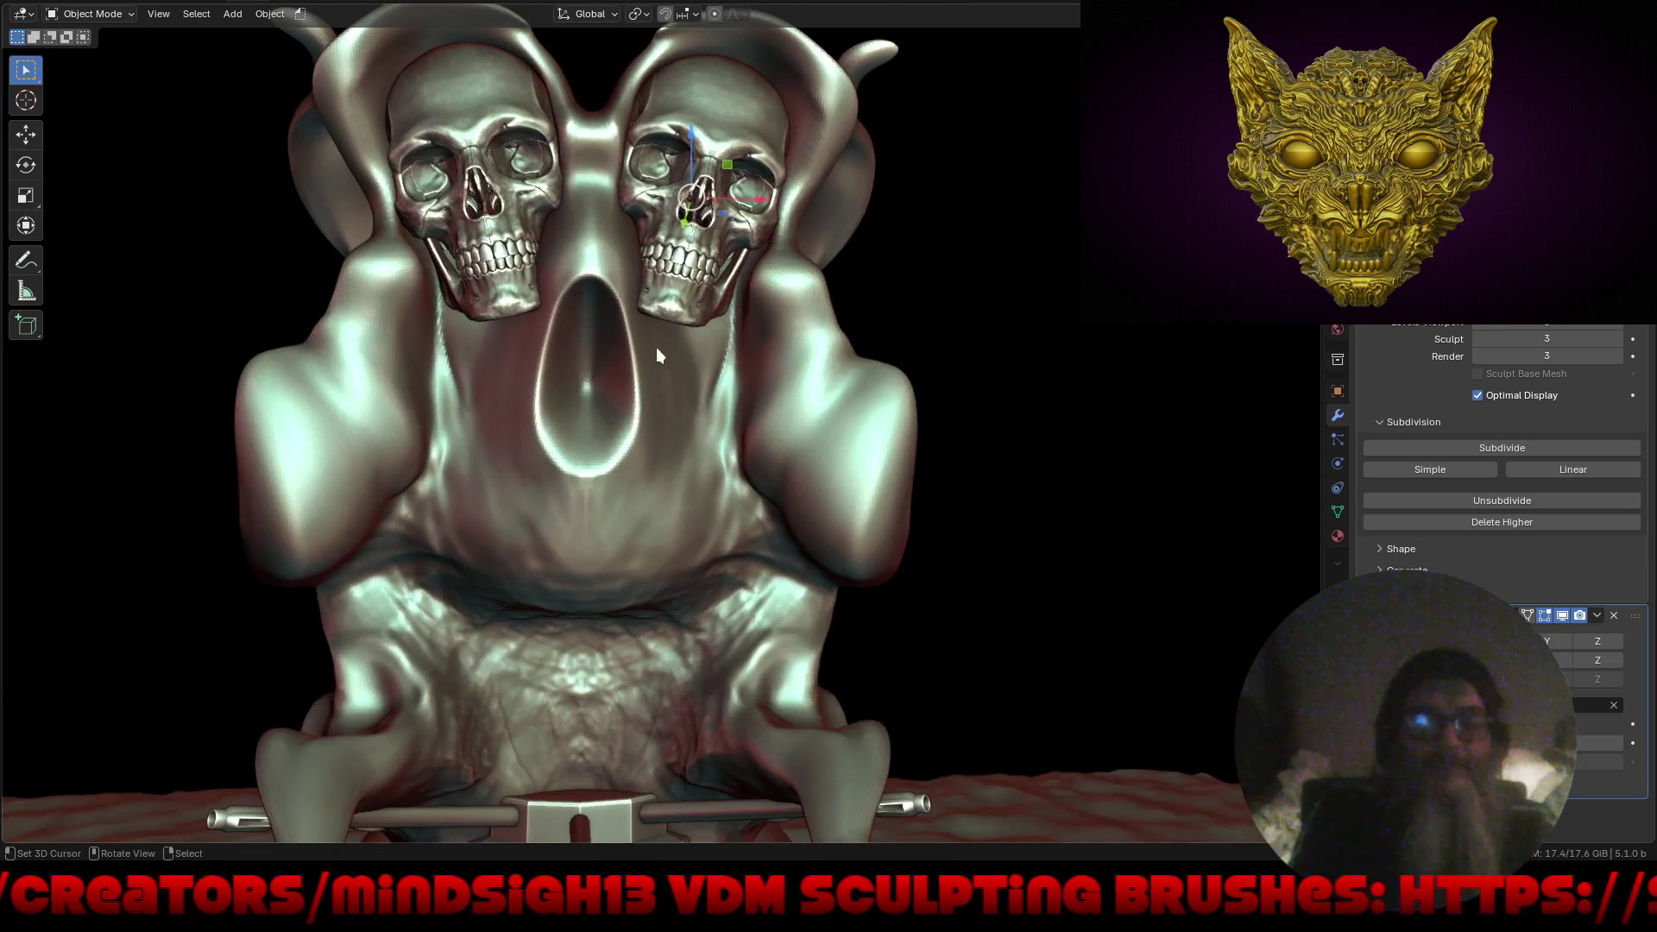
Slide the right eye-socket skull outward along X, then put the main skull body into Sculpt Mode.
middle_drag(659, 350, 690, 337)
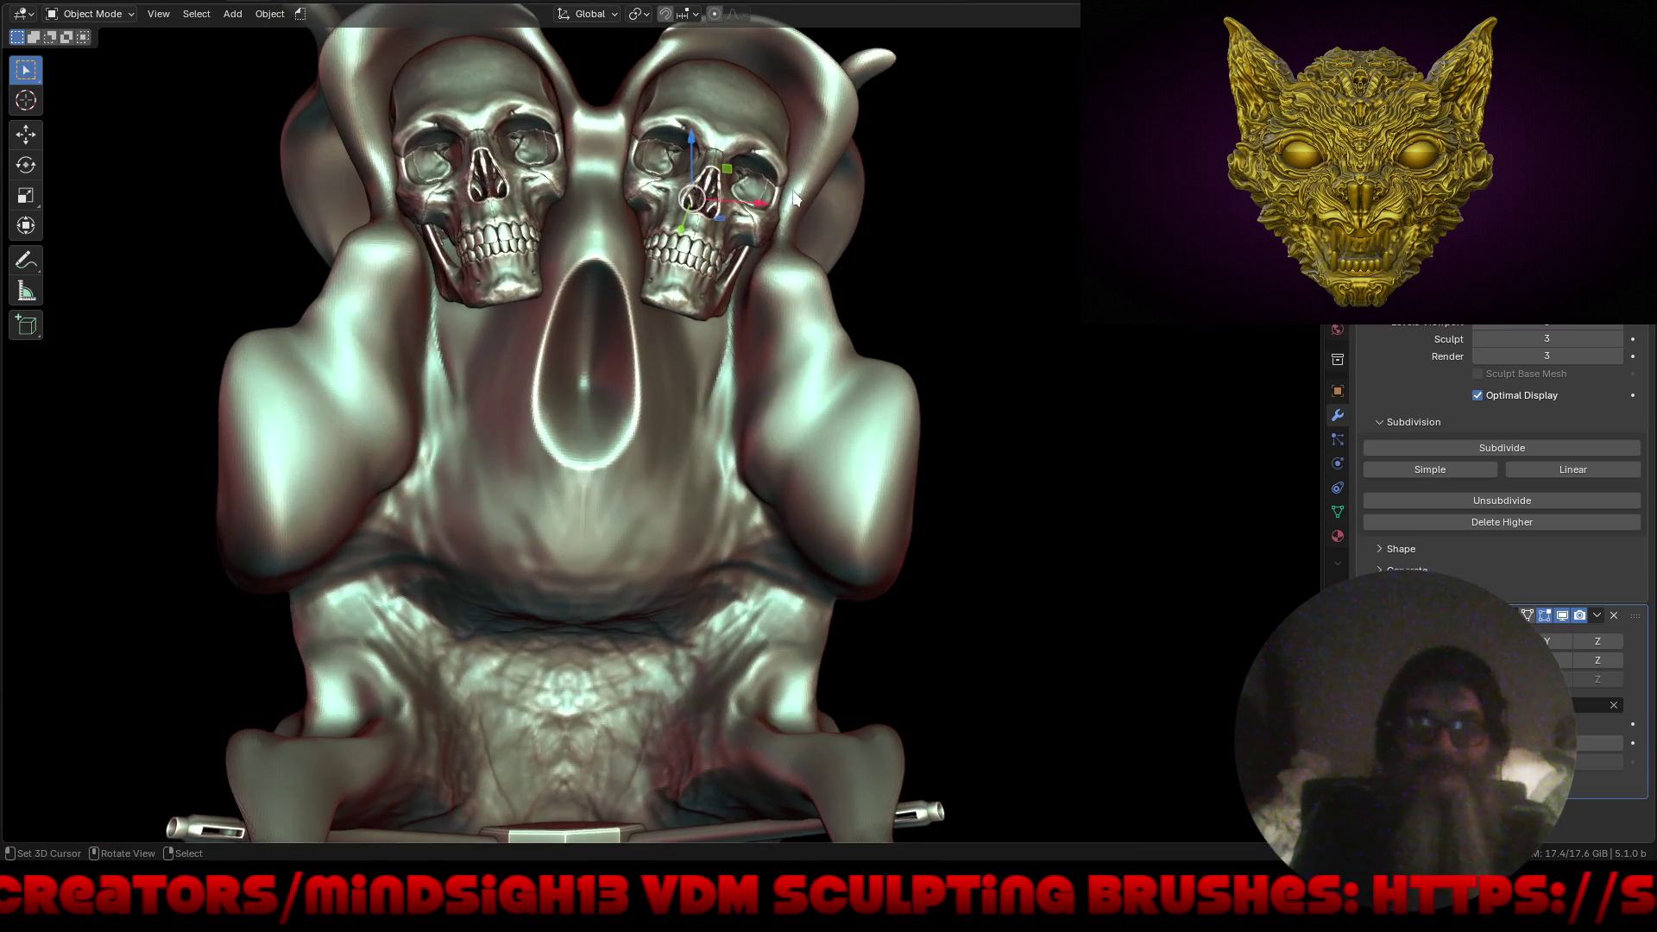
drag(786, 207, 837, 208)
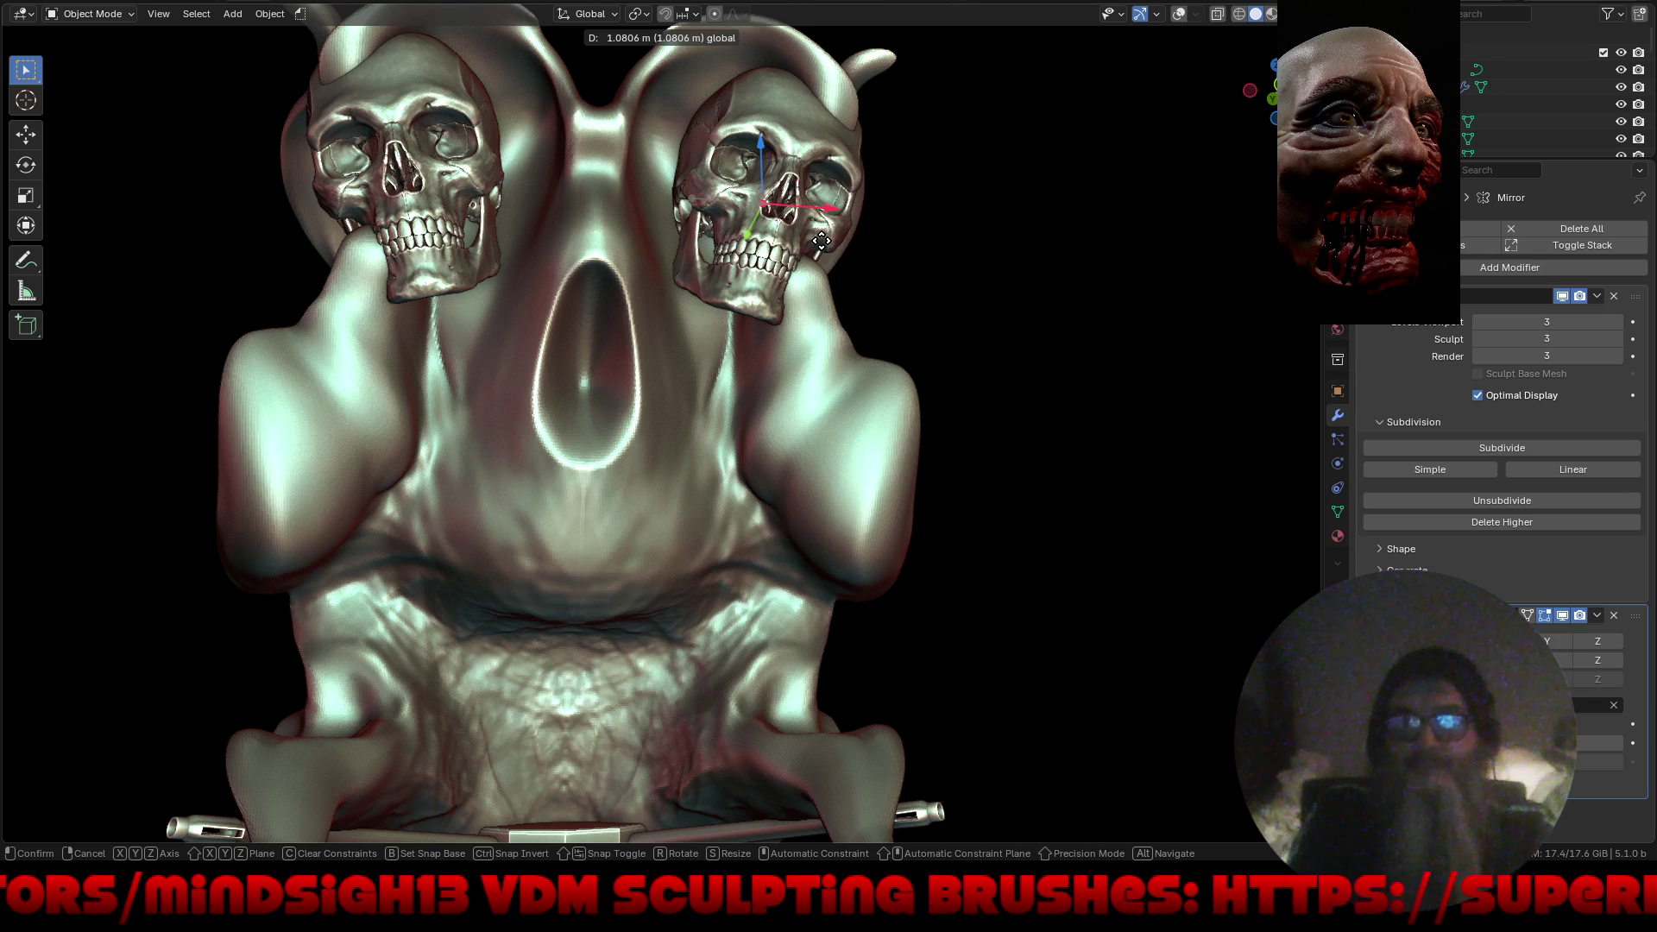
click(608, 148)
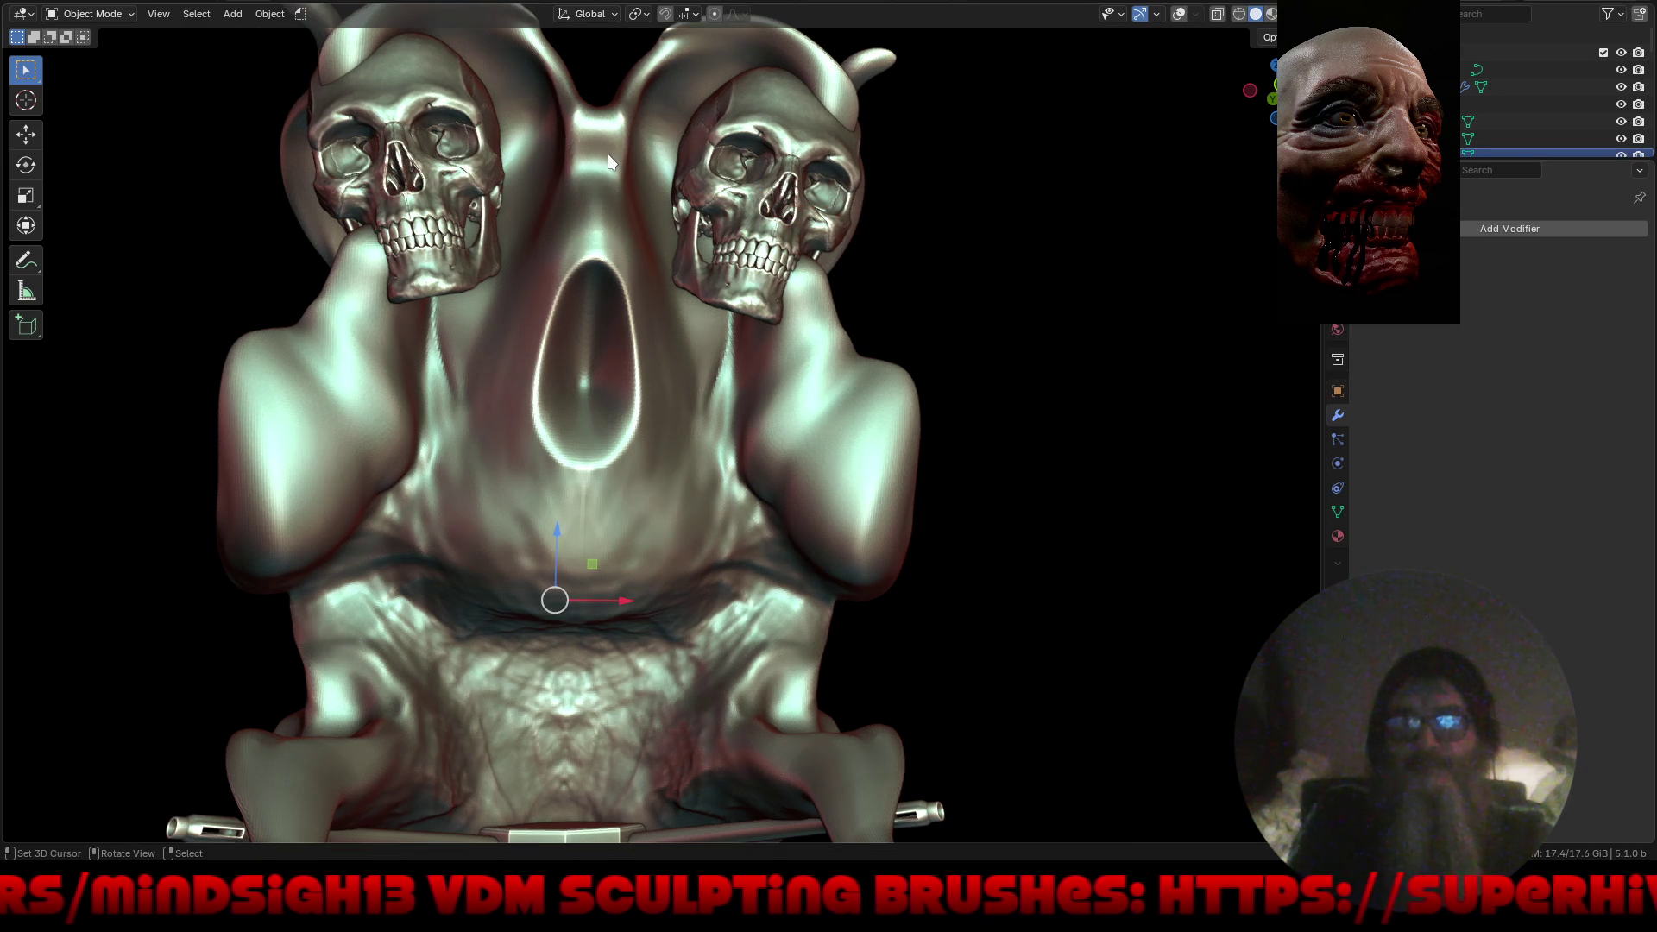
key(ctrl+Tab)
click(612, 242)
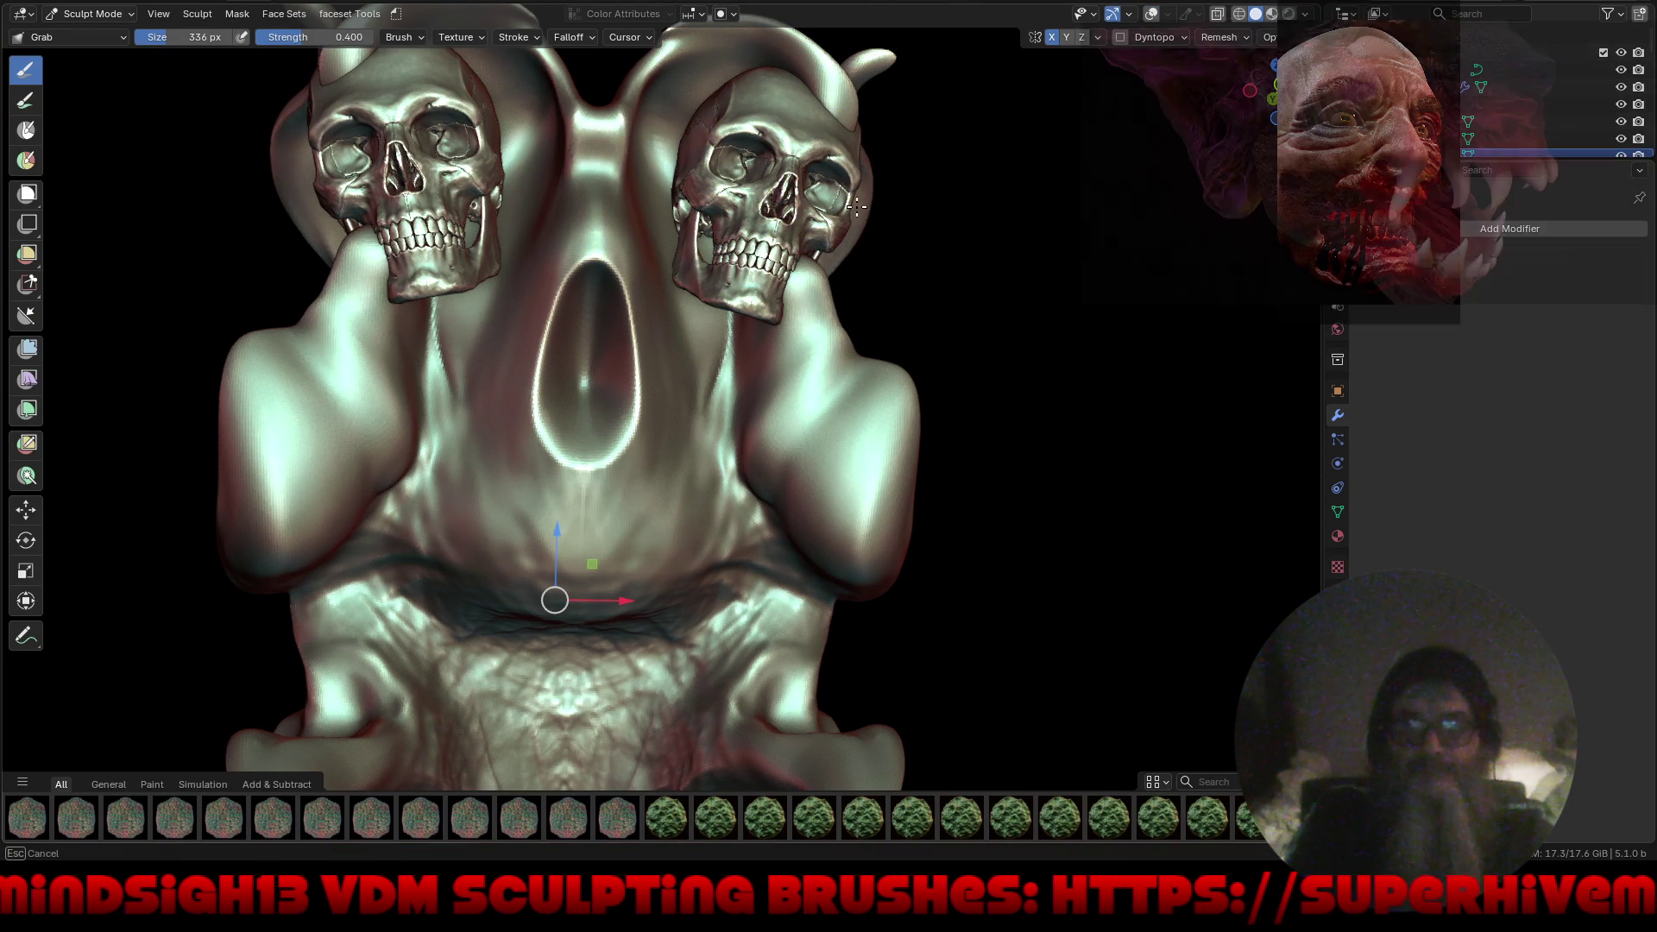
Grab-pull the hood around the right skull outward and the hood between the two skulls.
mouse_move(814, 146)
mouse_down()
mouse_move(878, 262)
mouse_move(795, 302)
mouse_move(860, 221)
mouse_up()
middle_drag(737, 168, 661, 122)
mouse_move(656, 87)
mouse_down()
mouse_move(721, 108)
mouse_move(630, 173)
mouse_move(674, 116)
mouse_move(742, 78)
mouse_move(786, 98)
mouse_up()
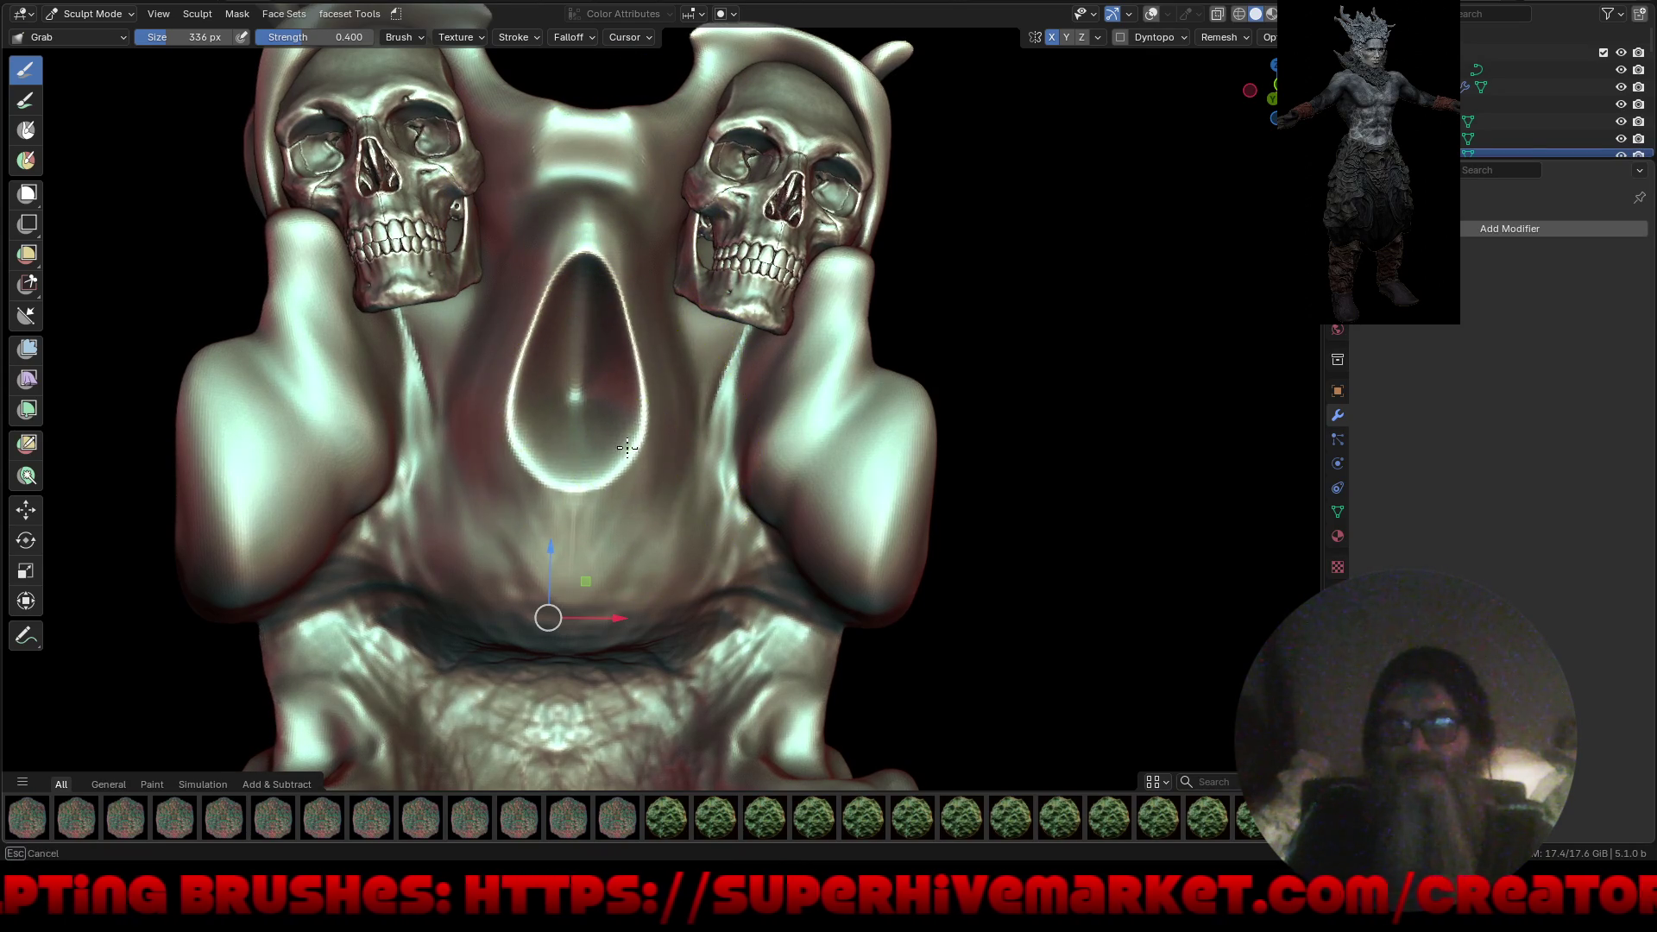
scroll(541, 392, down, 5)
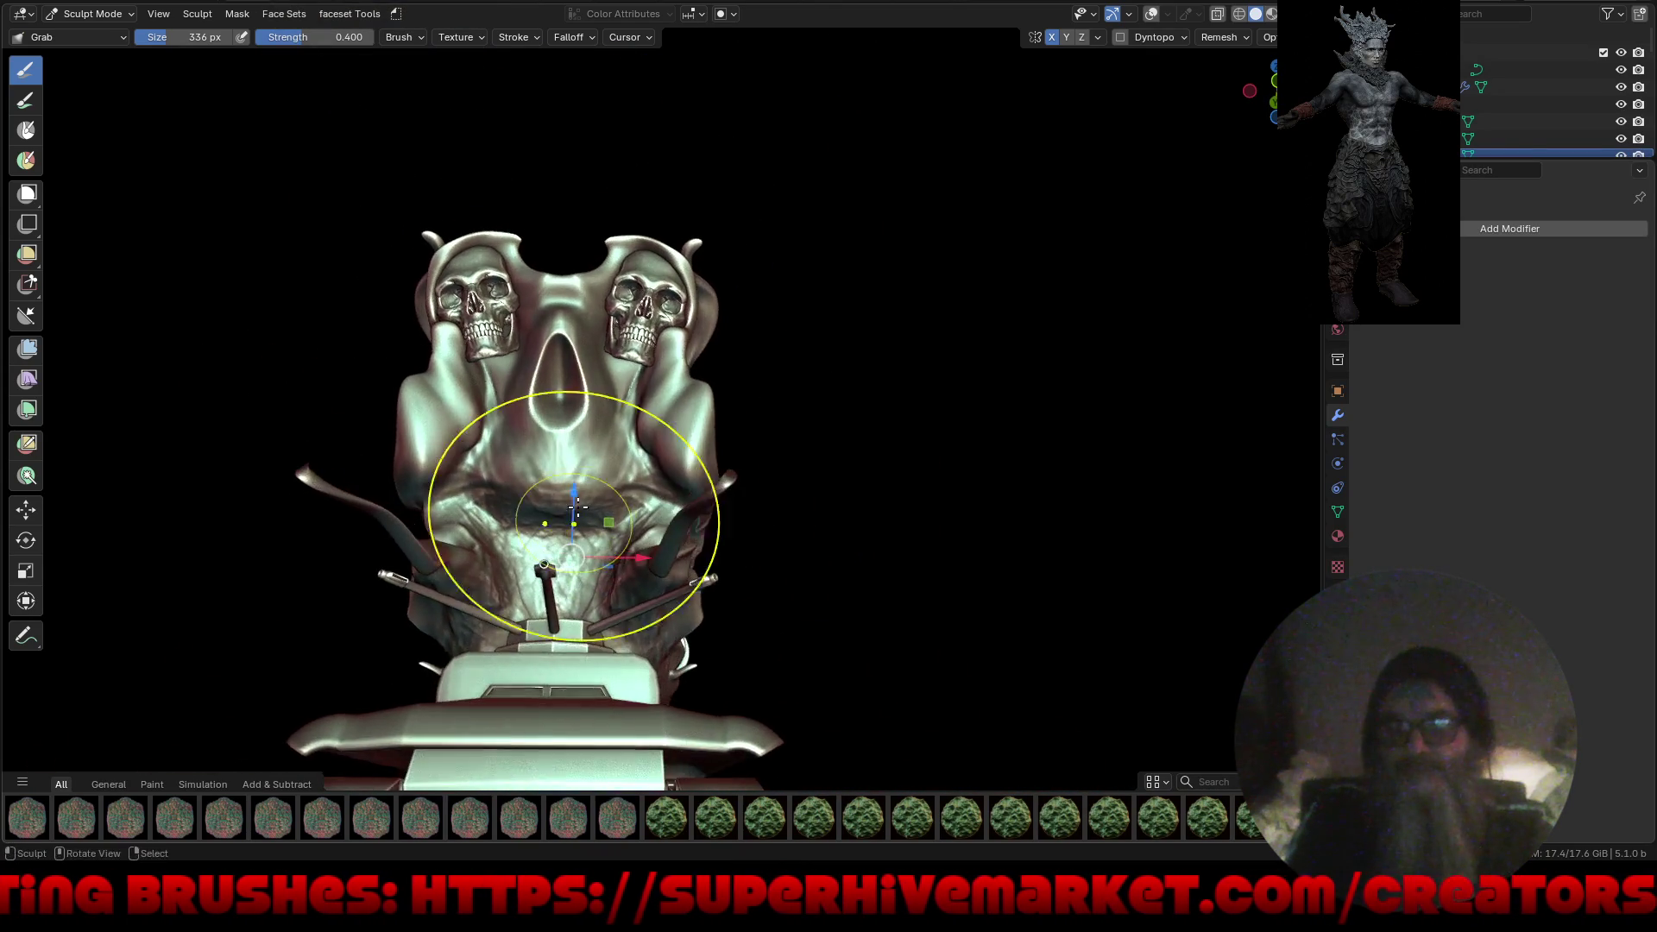
scroll(636, 343, up, 4)
scroll(636, 343, up, 5)
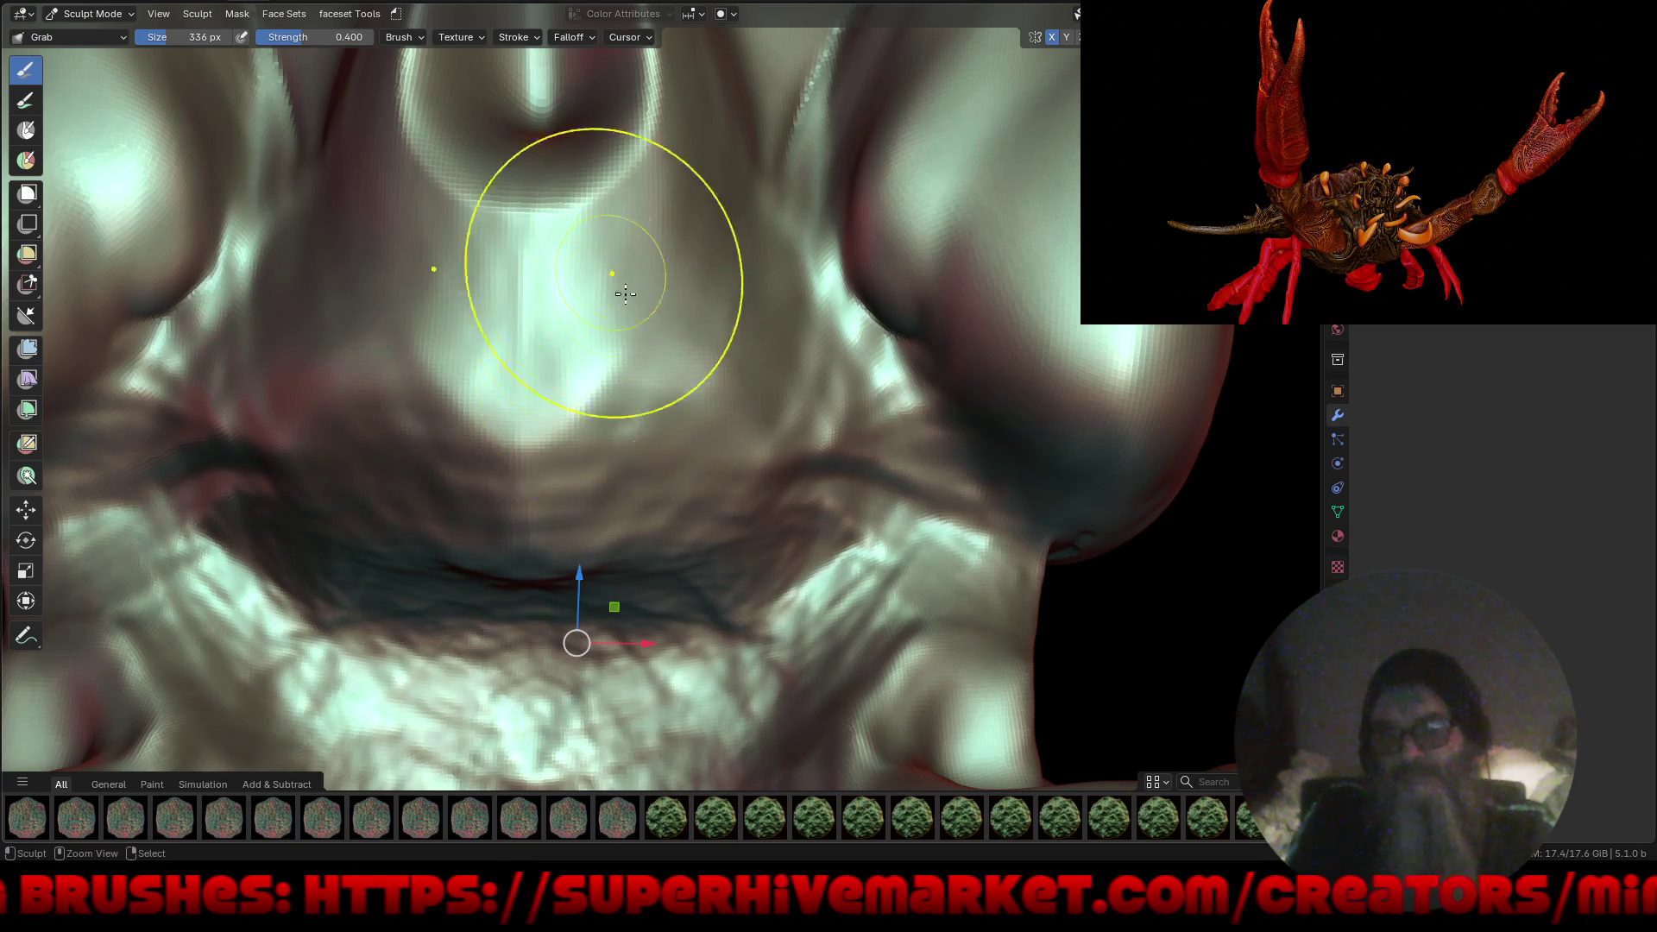
scroll(626, 293, down, 5)
Inspect the sculpt from side and top views, then save it as Tank 2026.blend.
mouse_move(637, 499)
middle_down()
mouse_move(759, 481)
mouse_move(684, 537)
mouse_move(679, 495)
mouse_move(788, 466)
mouse_move(743, 459)
mouse_move(740, 440)
mouse_move(751, 452)
mouse_move(547, 455)
middle_up()
scroll(684, 186, up, 5)
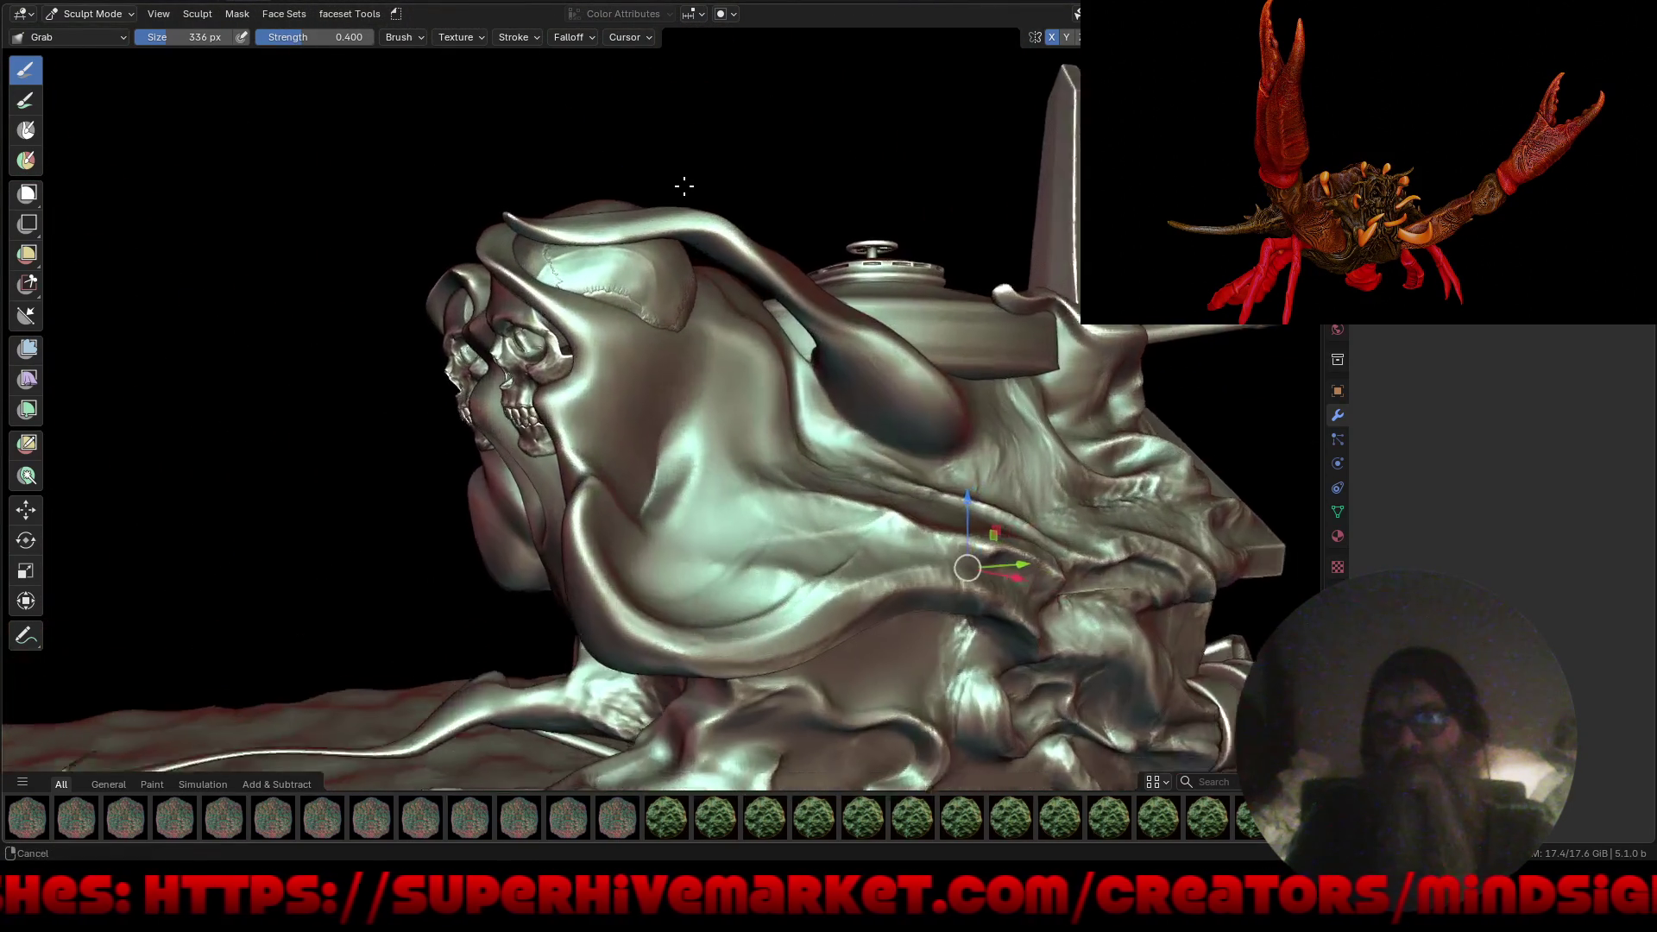
scroll(684, 186, up, 1)
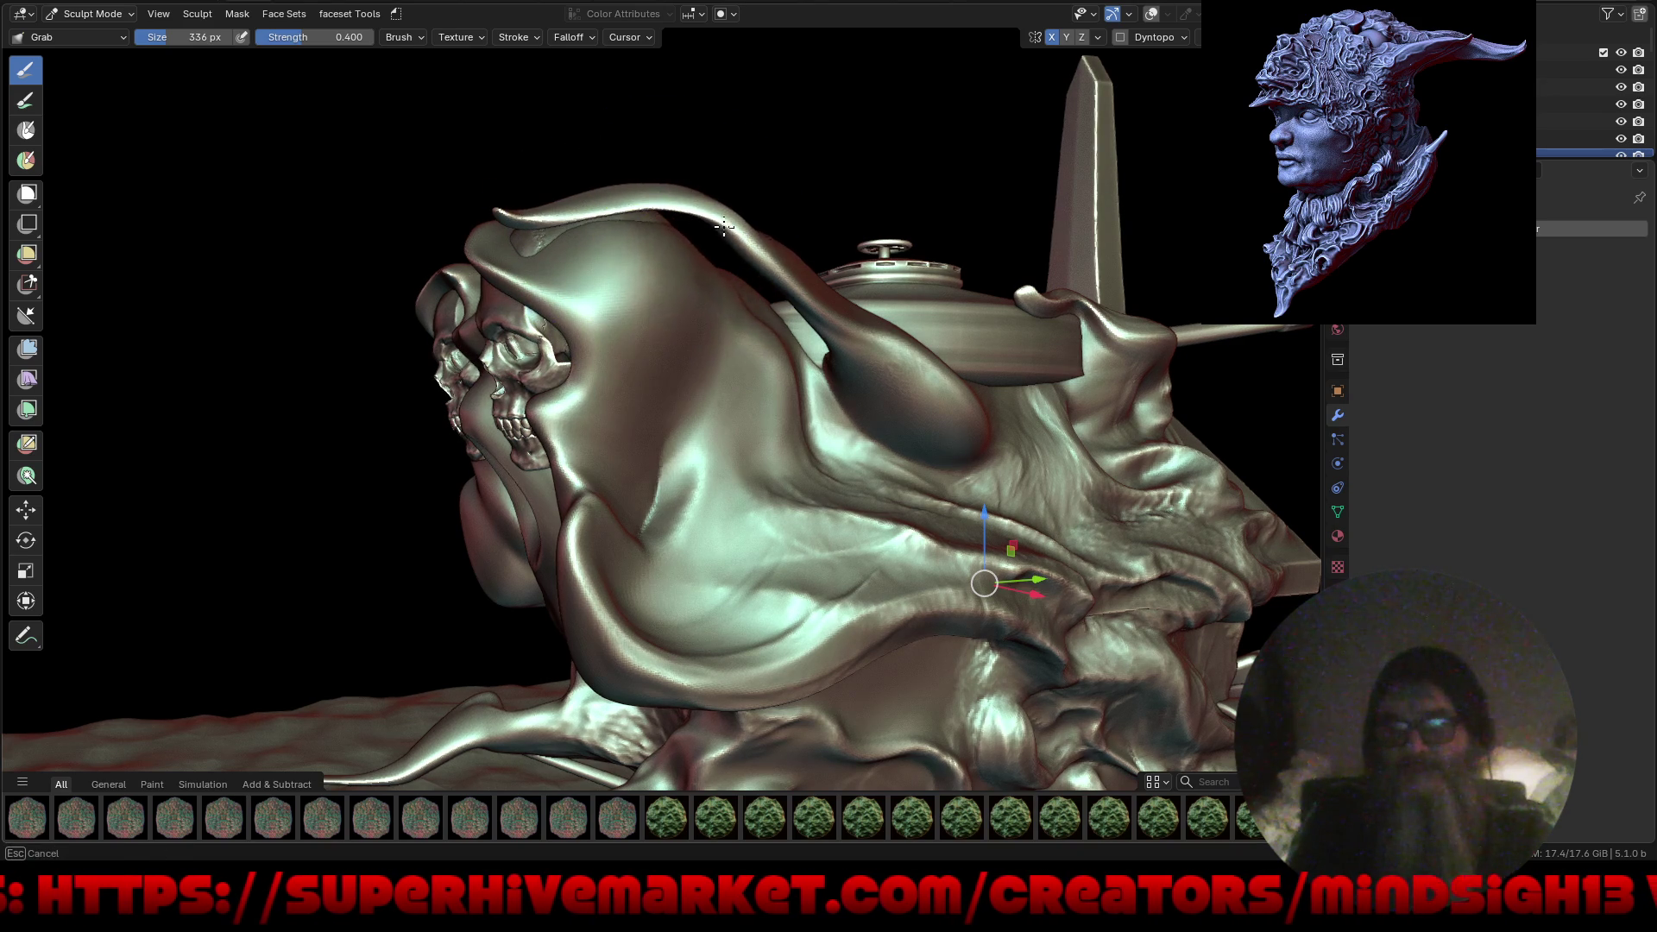
mouse_move(536, 217)
middle_down()
mouse_move(604, 259)
mouse_move(434, 182)
middle_up()
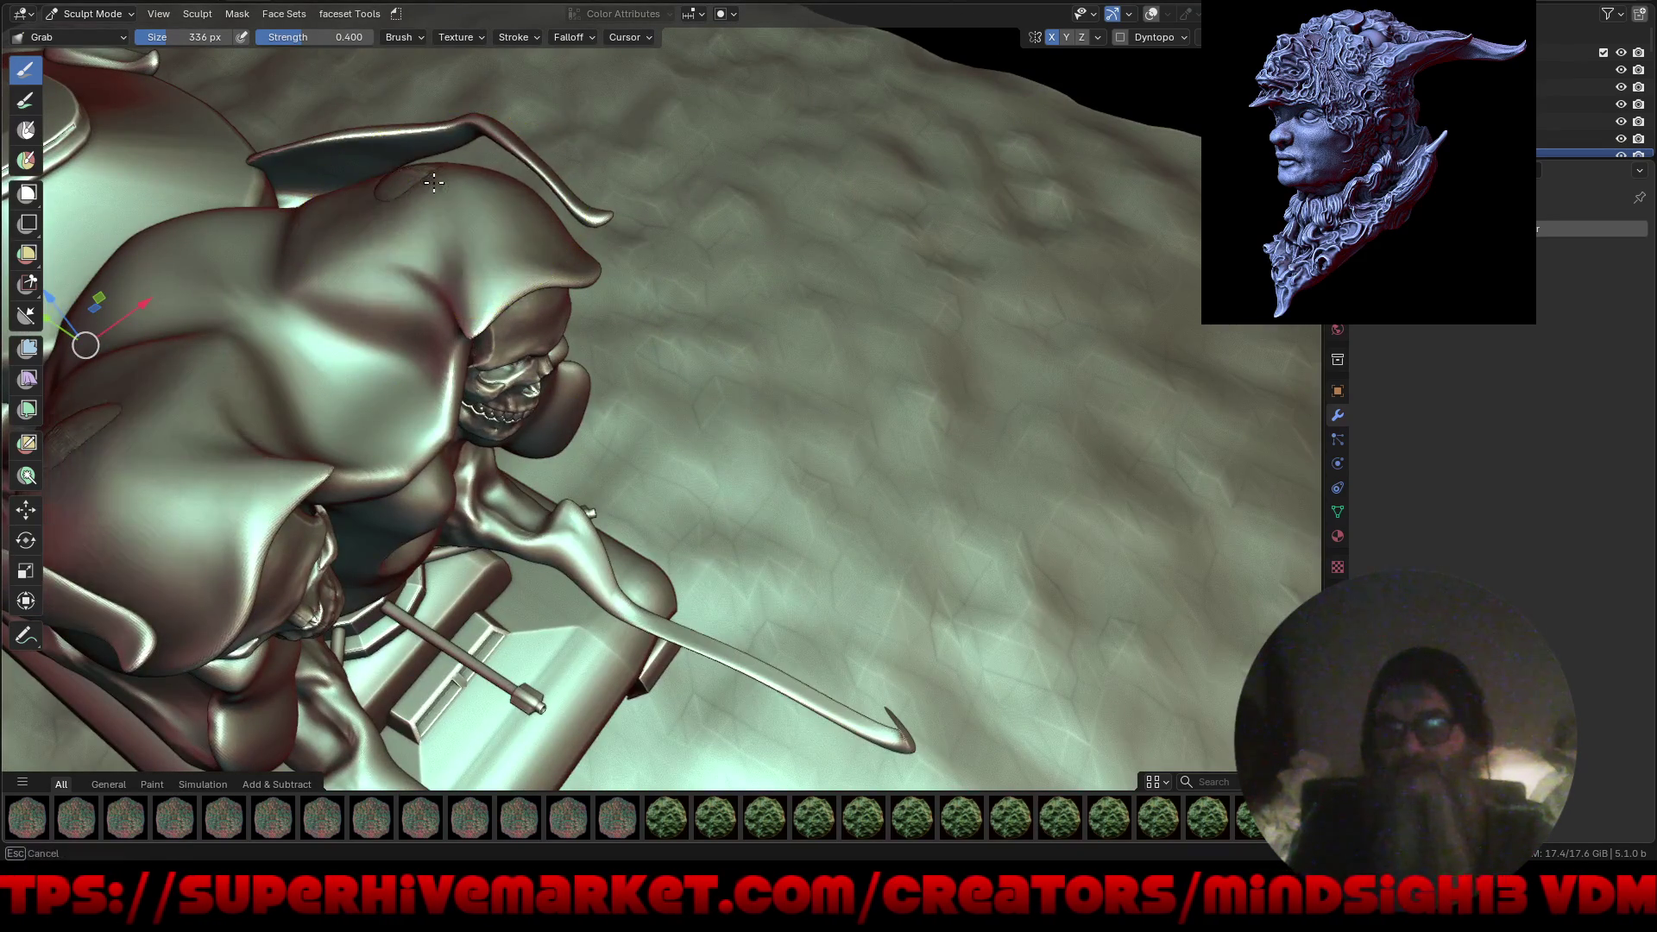
mouse_move(499, 259)
middle_down()
mouse_move(685, 407)
mouse_move(749, 424)
mouse_move(728, 385)
mouse_move(677, 429)
mouse_move(847, 370)
mouse_move(877, 335)
mouse_move(951, 351)
mouse_move(940, 397)
mouse_move(1098, 411)
mouse_move(779, 423)
mouse_move(1006, 388)
mouse_move(637, 426)
mouse_move(688, 467)
mouse_move(940, 462)
mouse_move(792, 444)
mouse_move(909, 446)
middle_up()
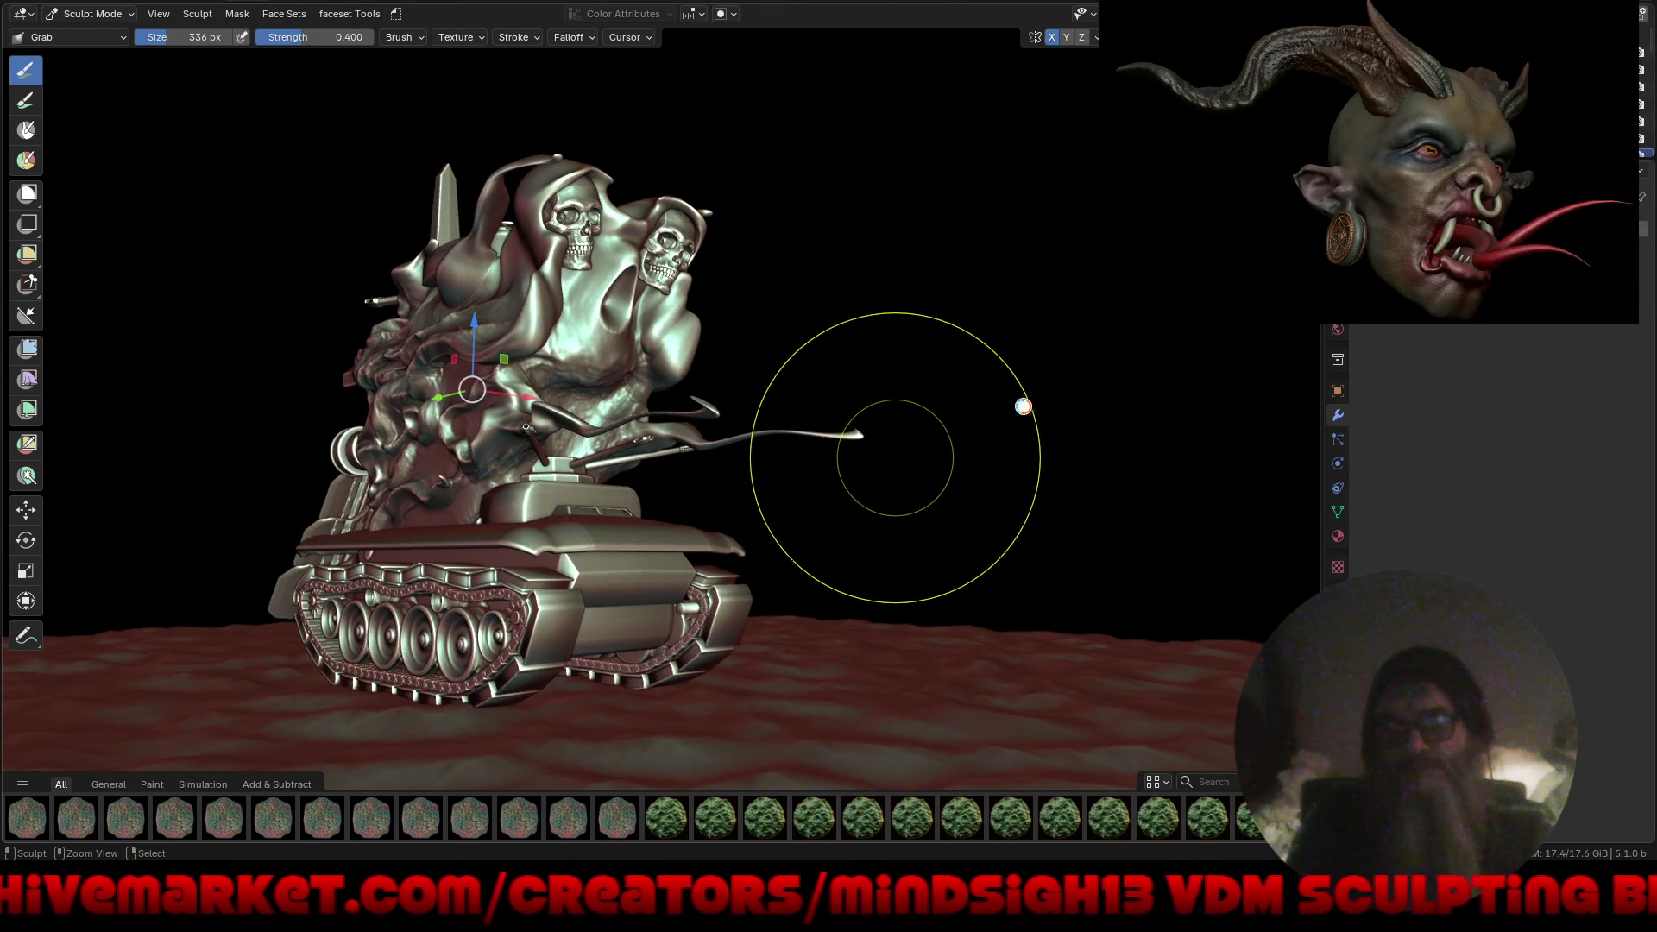
key(ctrl+s)
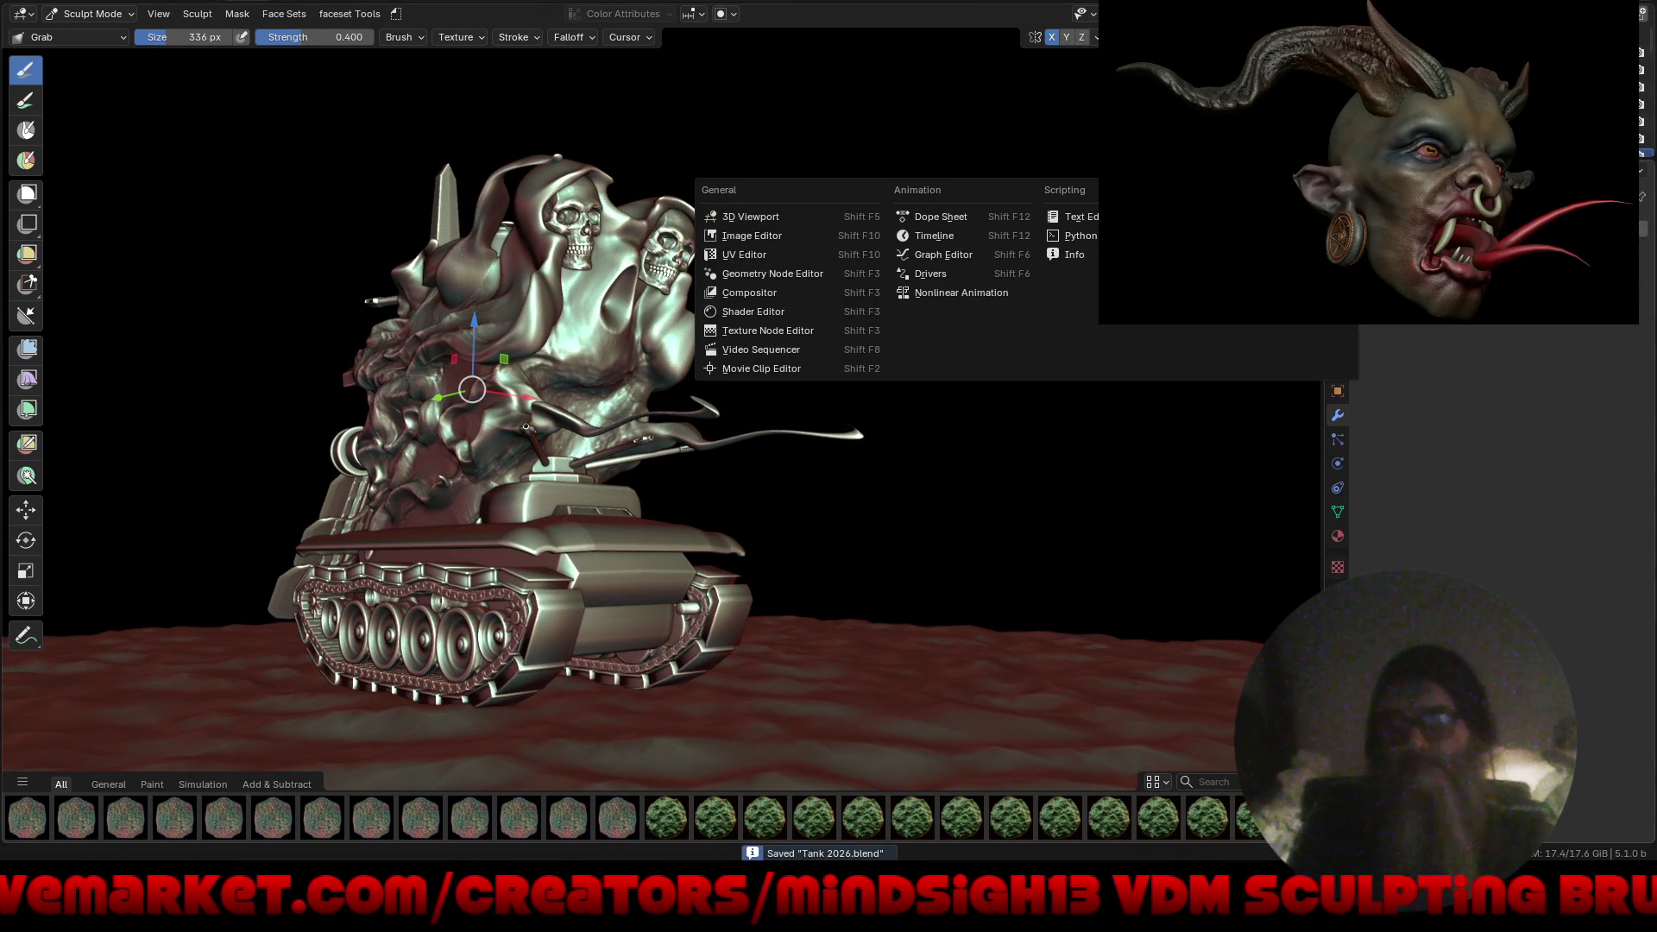
Turn the right area into the Asset Browser and drag the Jaw - Realistic asset toward the tank.
click(1281, 275)
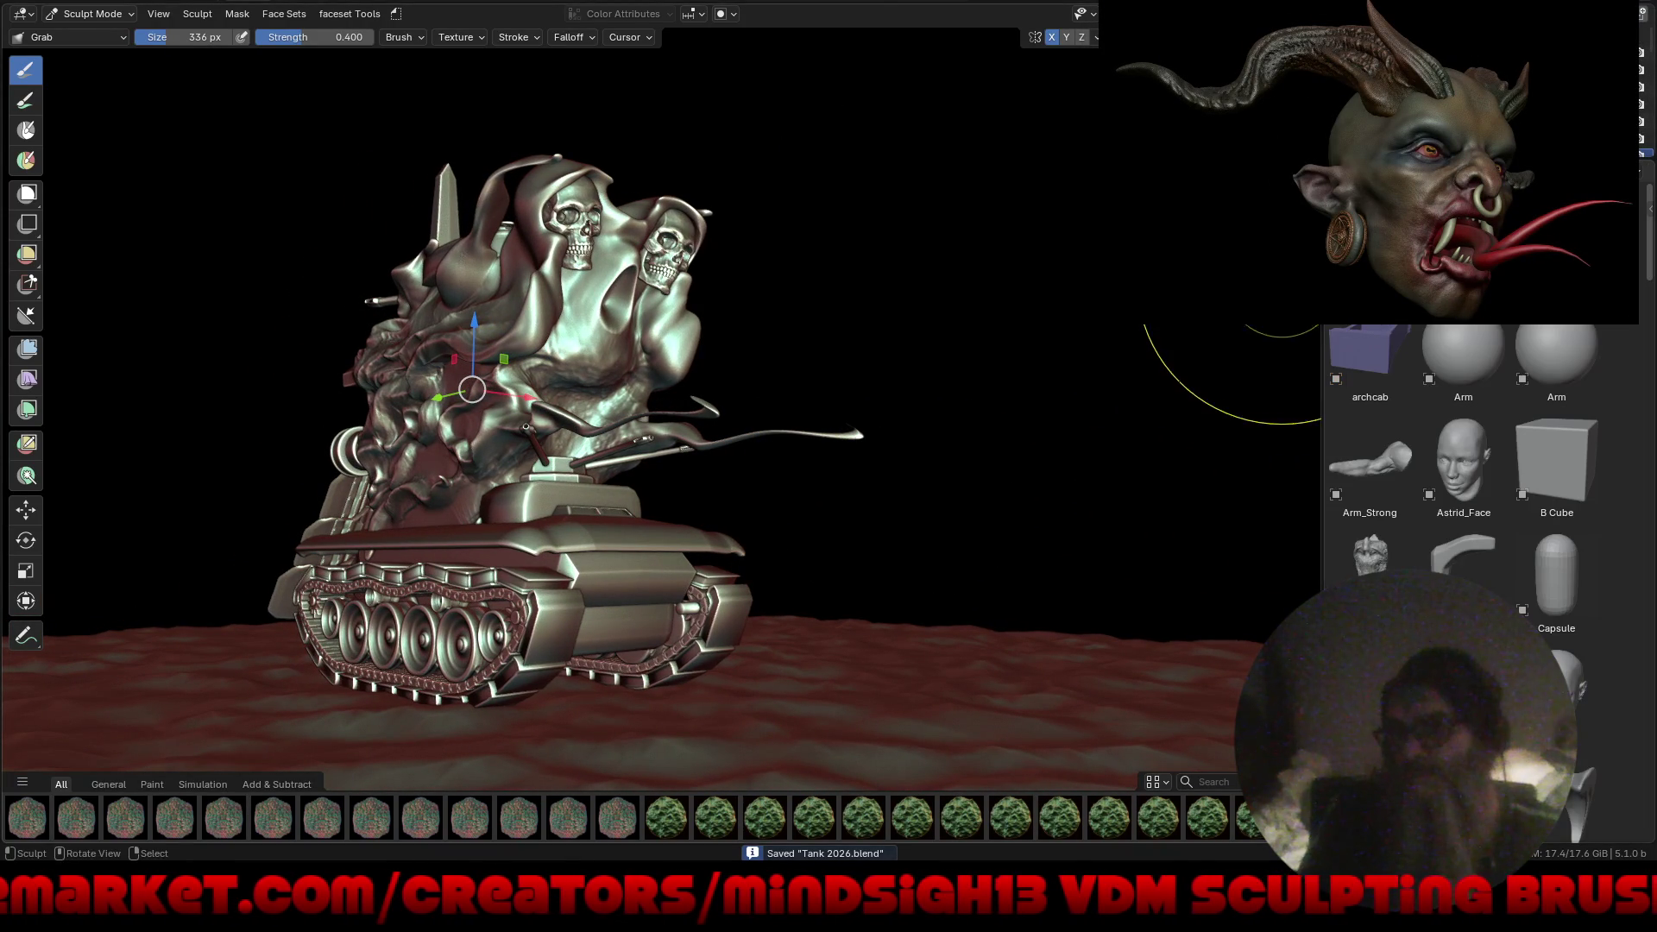
scroll(1467, 492, down, 10)
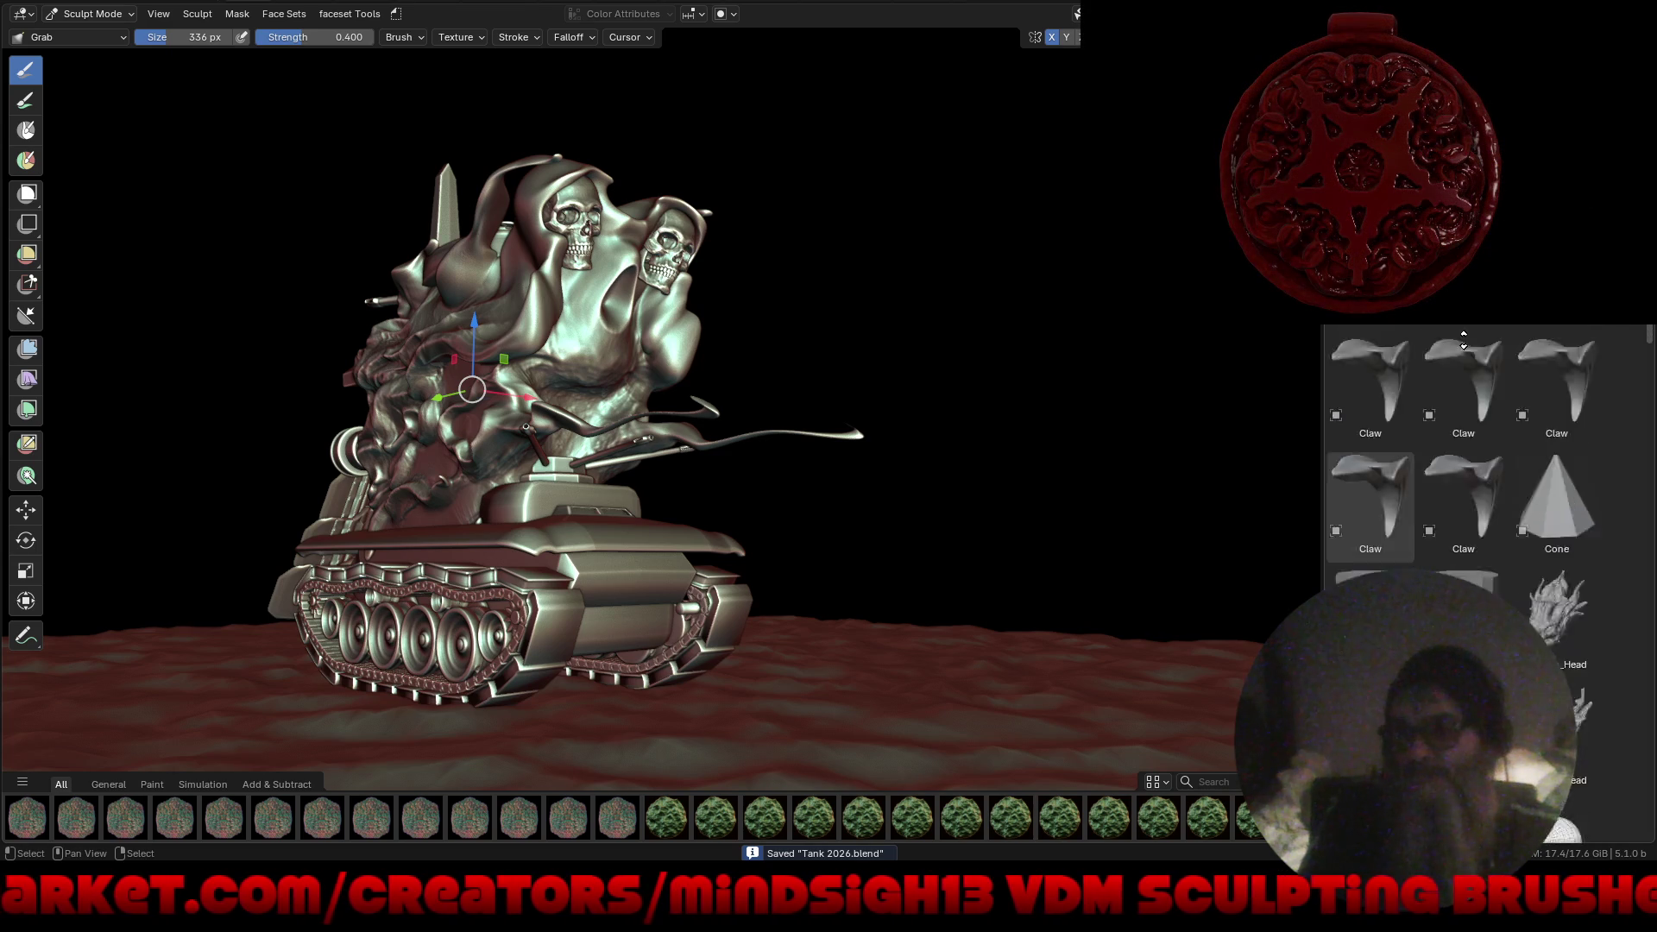
scroll(1443, 515, down, 5)
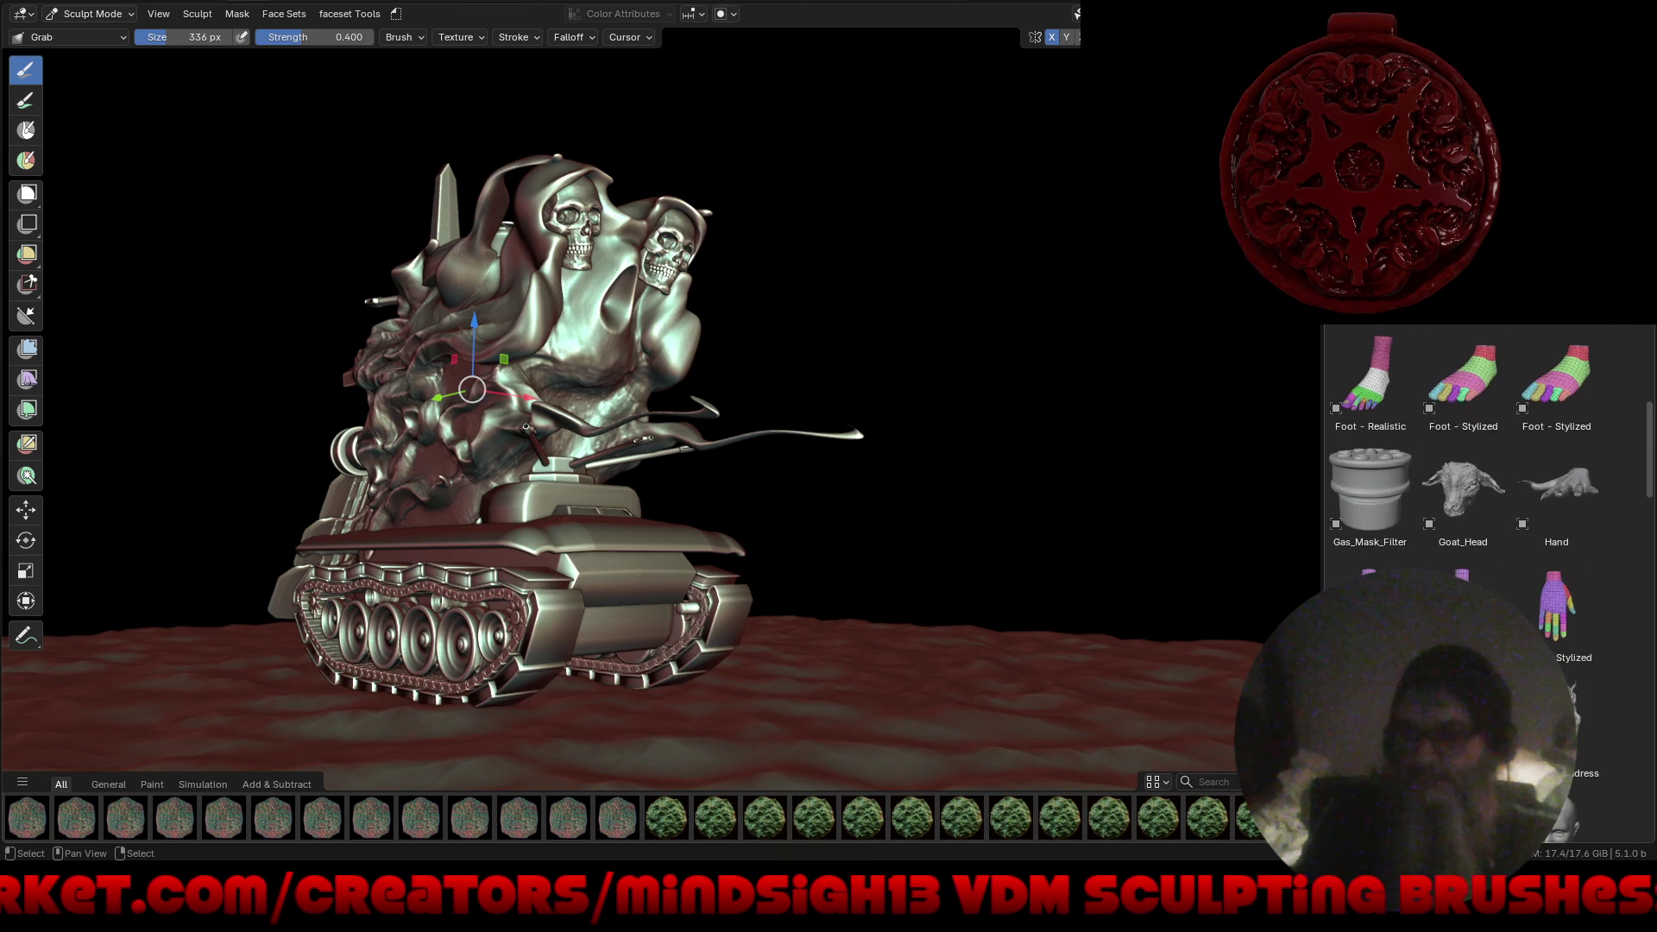
scroll(1463, 483, down, 6)
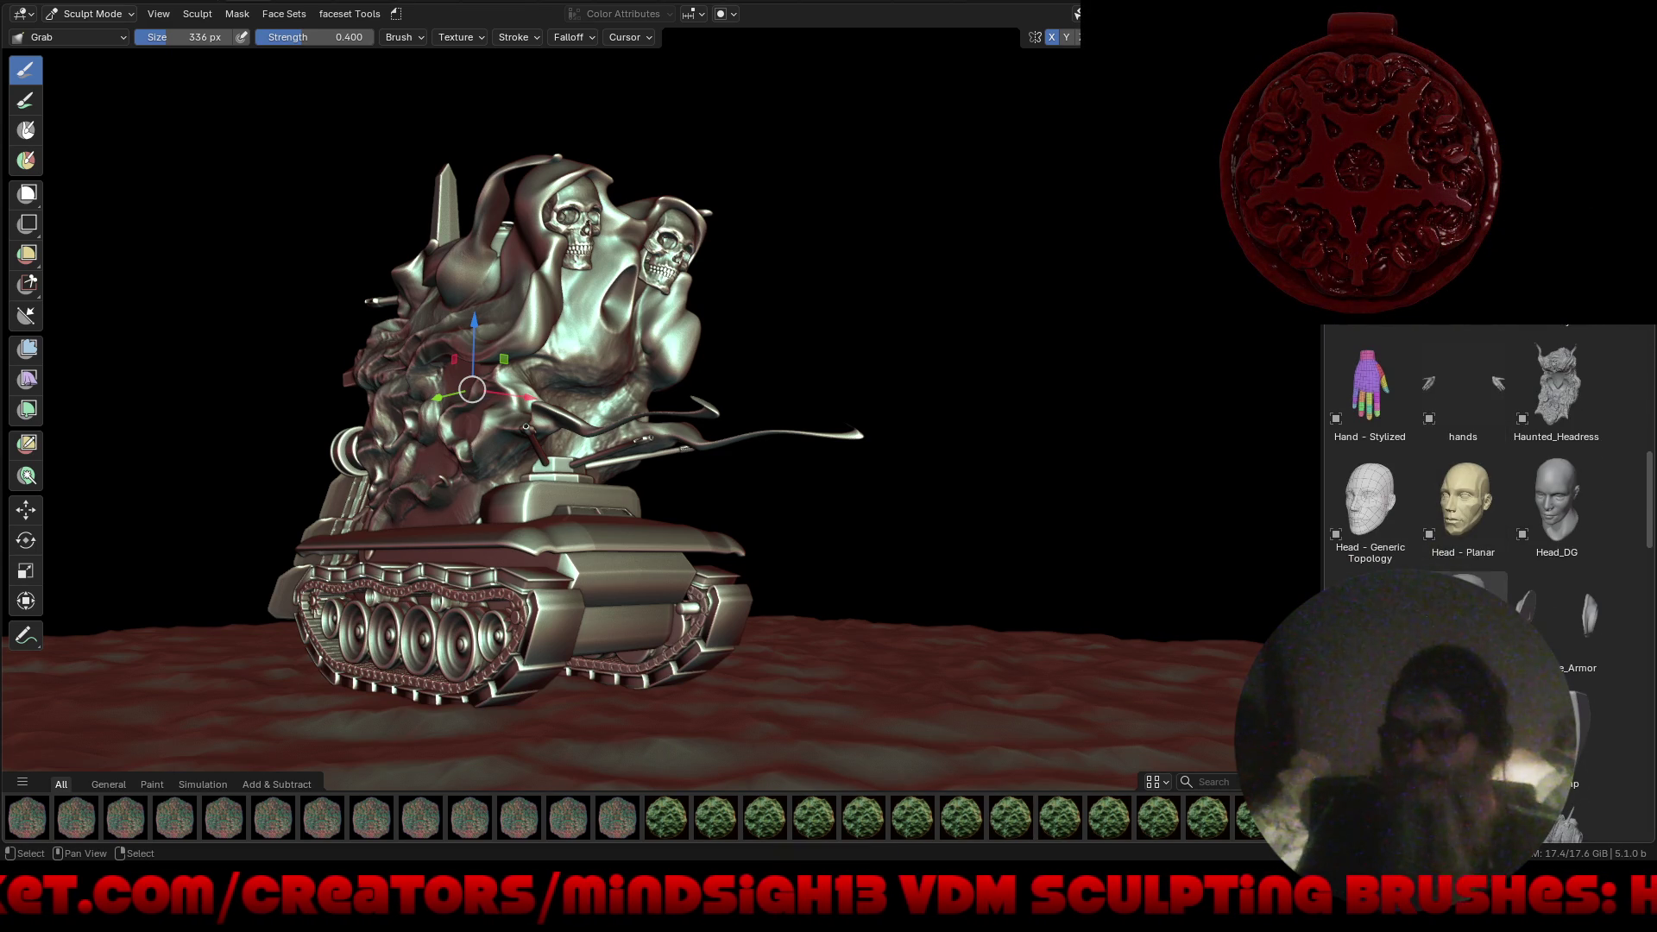
scroll(1525, 488, down, 5)
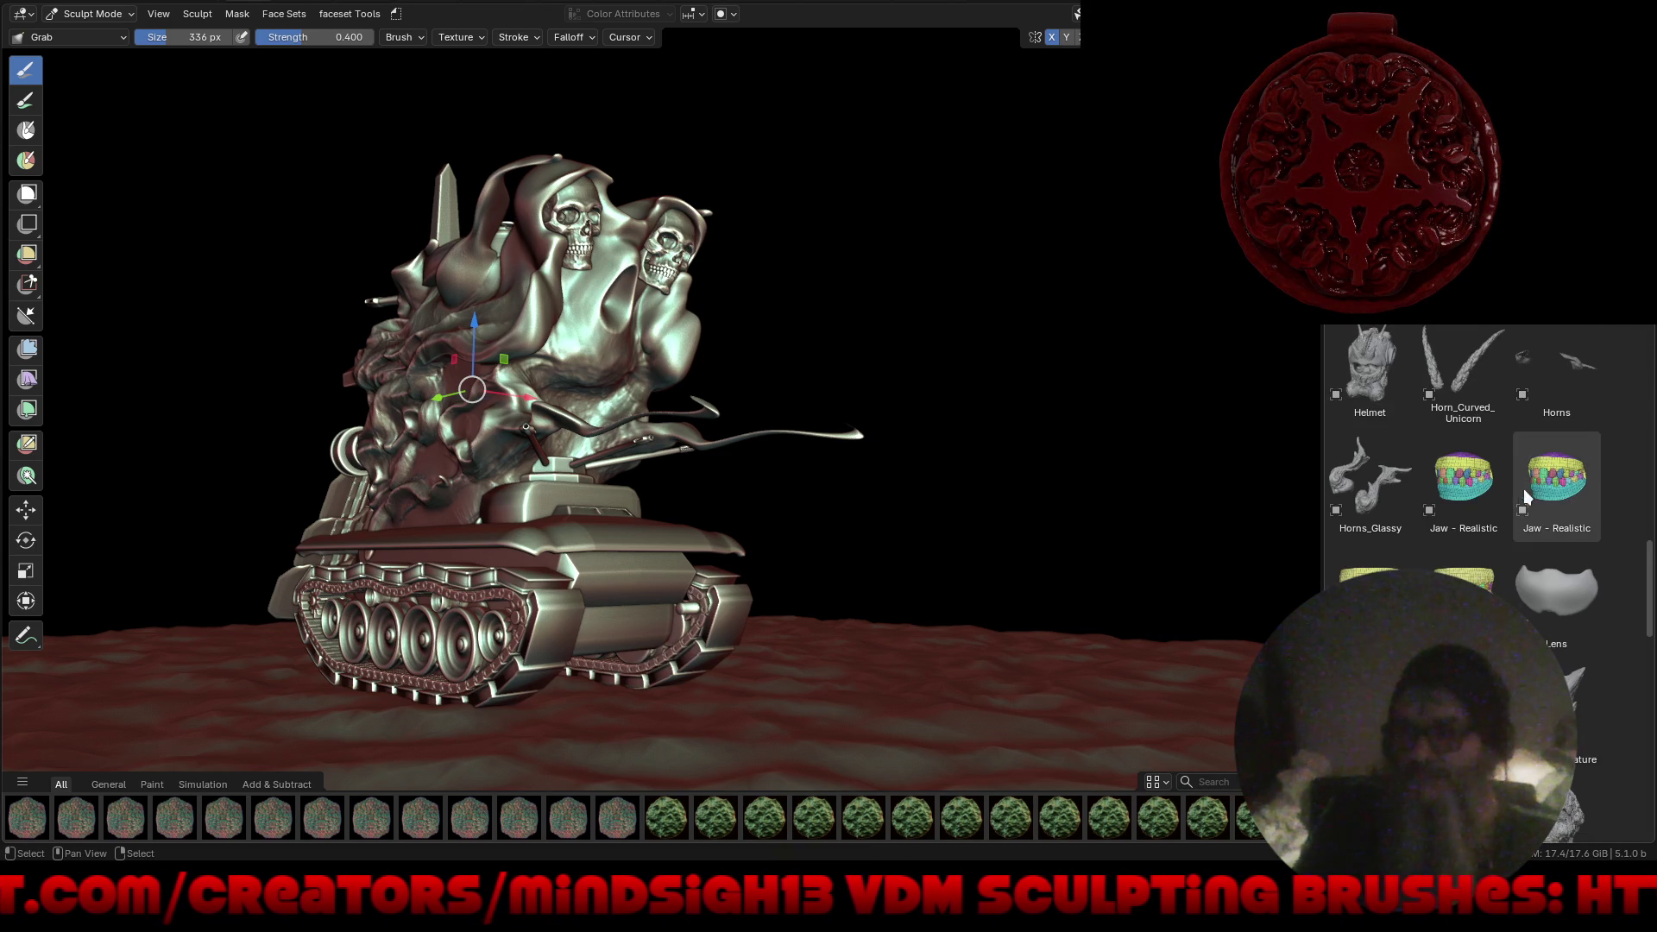
mouse_move(1552, 489)
mouse_down()
mouse_move(1258, 466)
mouse_move(777, 517)
mouse_move(740, 555)
mouse_move(634, 540)
mouse_up()
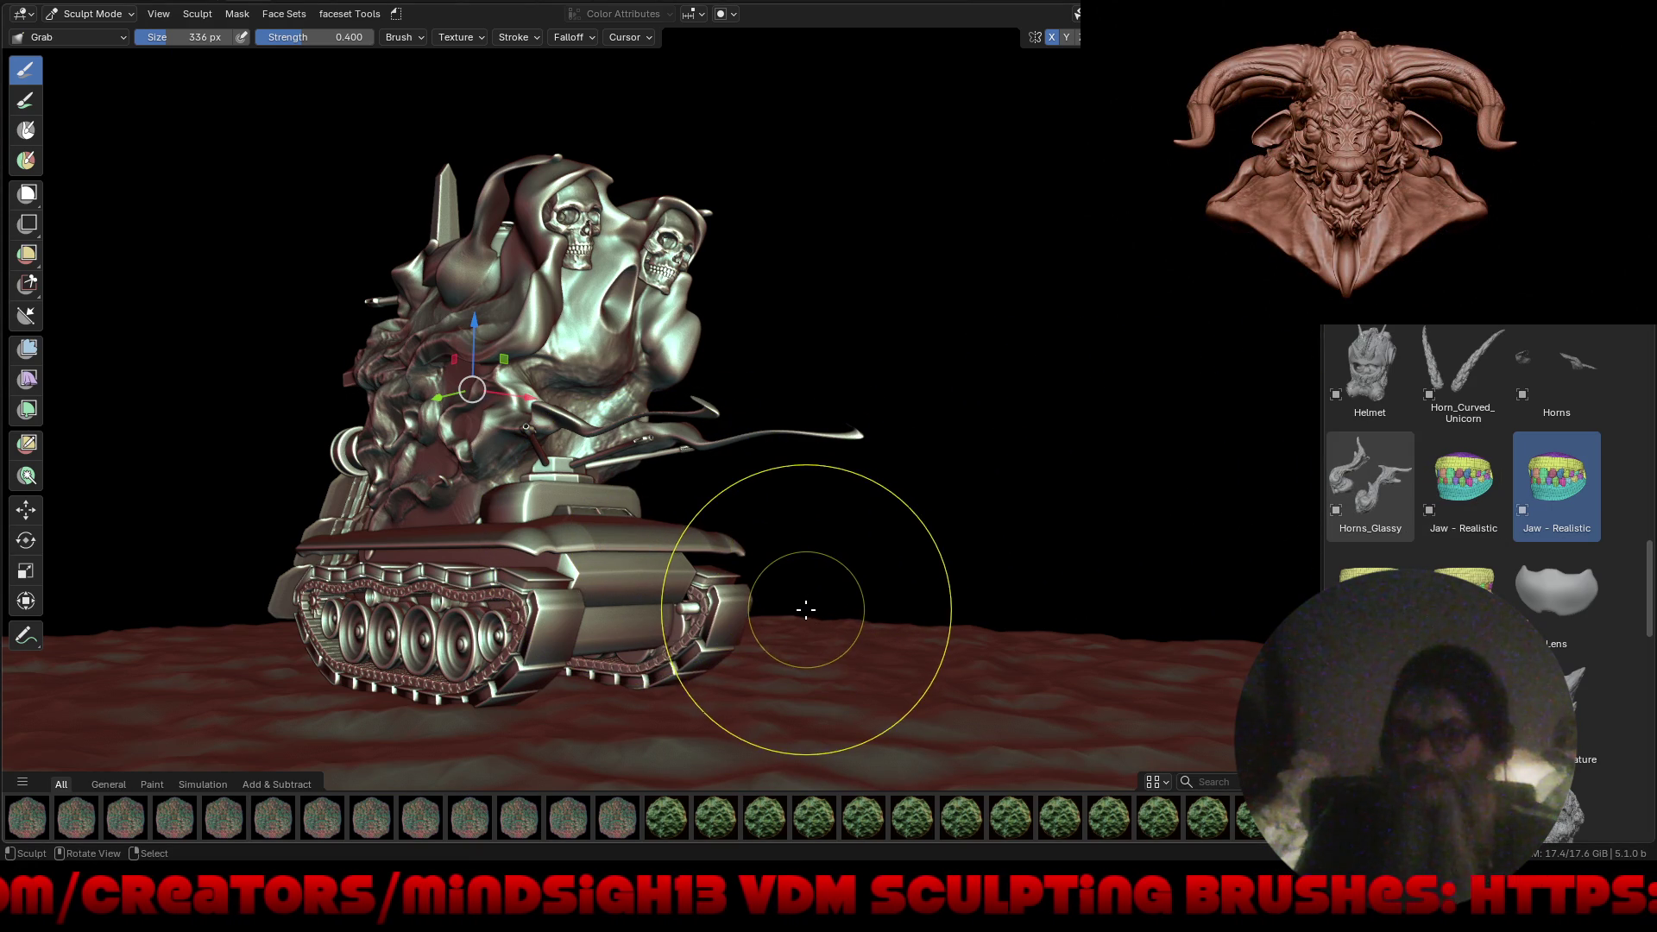
key(ctrl+Tab)
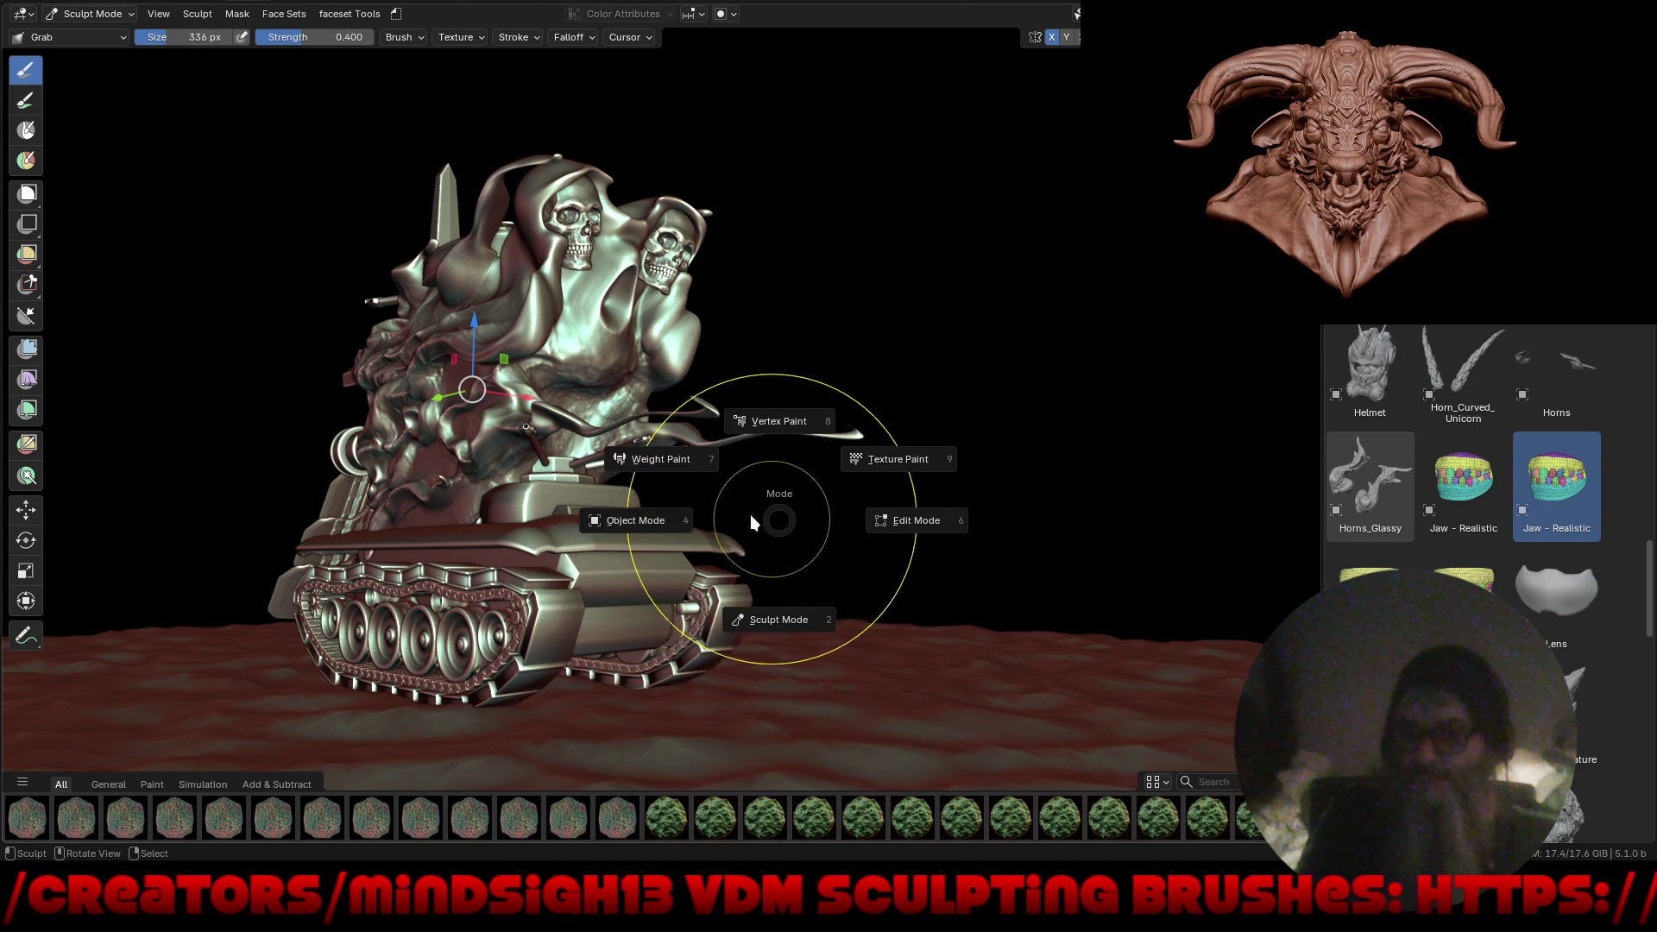
Drop the Jaw - Realistic asset into the scene in Object Mode and scale it down.
click(656, 520)
mouse_move(1465, 479)
mouse_down()
mouse_move(681, 489)
mouse_move(637, 530)
mouse_up()
key(s)
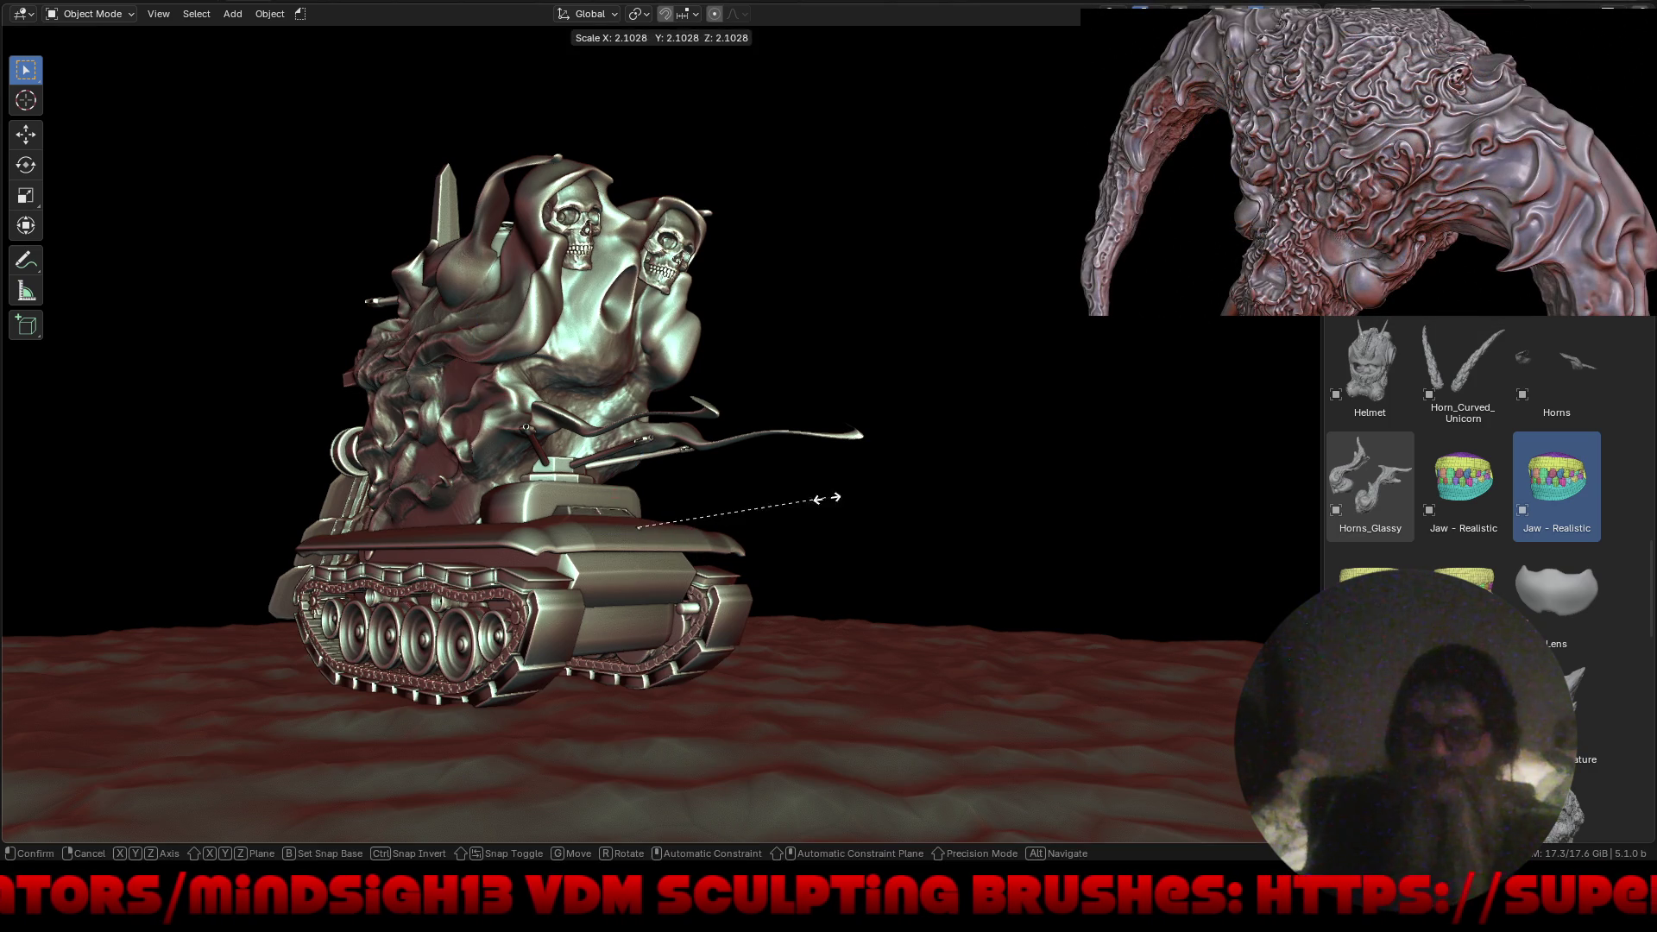
click(732, 529)
key(s)
key(Escape)
key(s)
click(971, 490)
Move the jaw along Y and into place, then give it smooth shading.
key(g)
key(y)
click(818, 563)
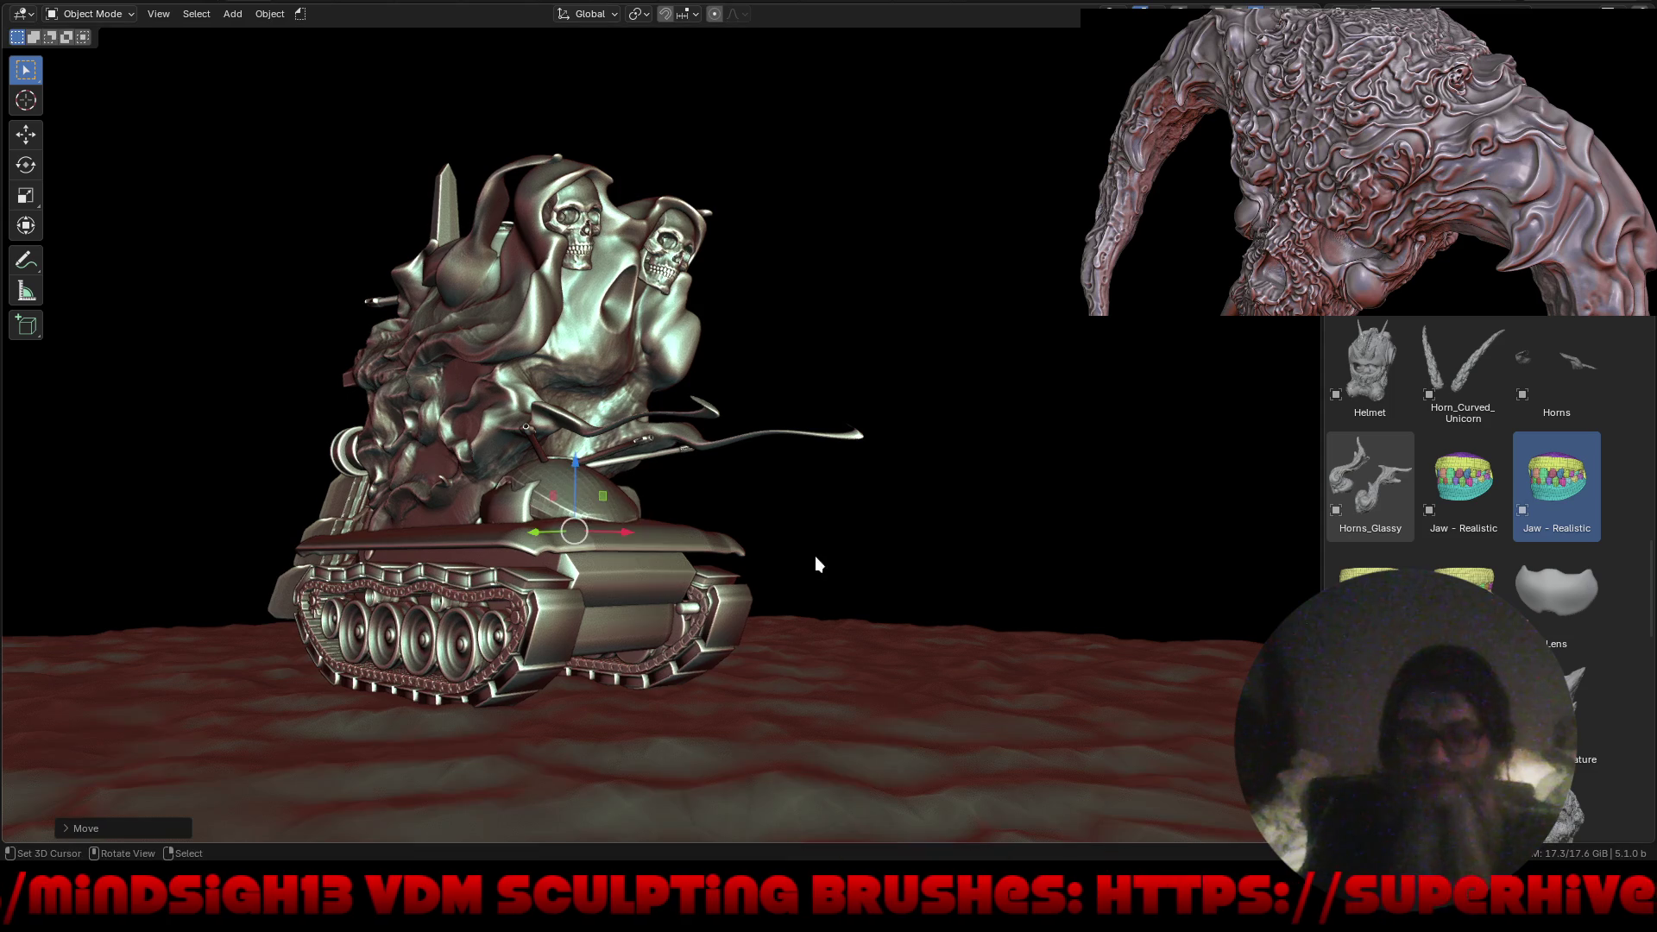
key(g)
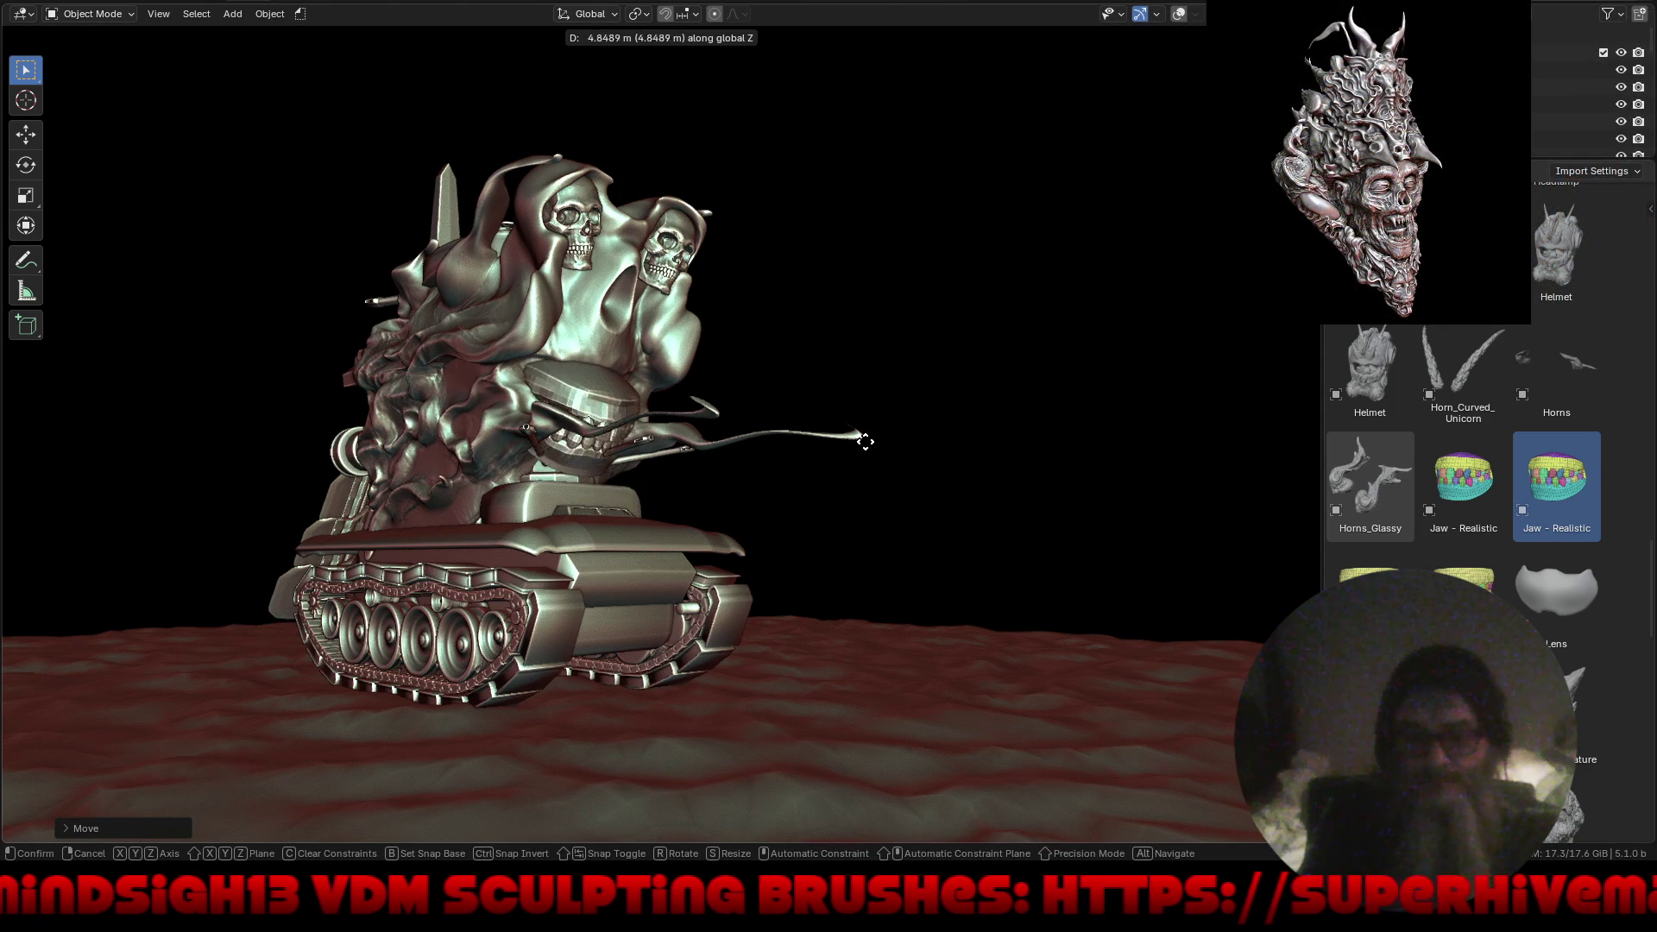
click(872, 429)
mouse_move(872, 423)
middle_down()
mouse_move(809, 459)
mouse_move(826, 438)
mouse_move(758, 444)
mouse_move(634, 319)
middle_up()
scroll(706, 330, up, 3)
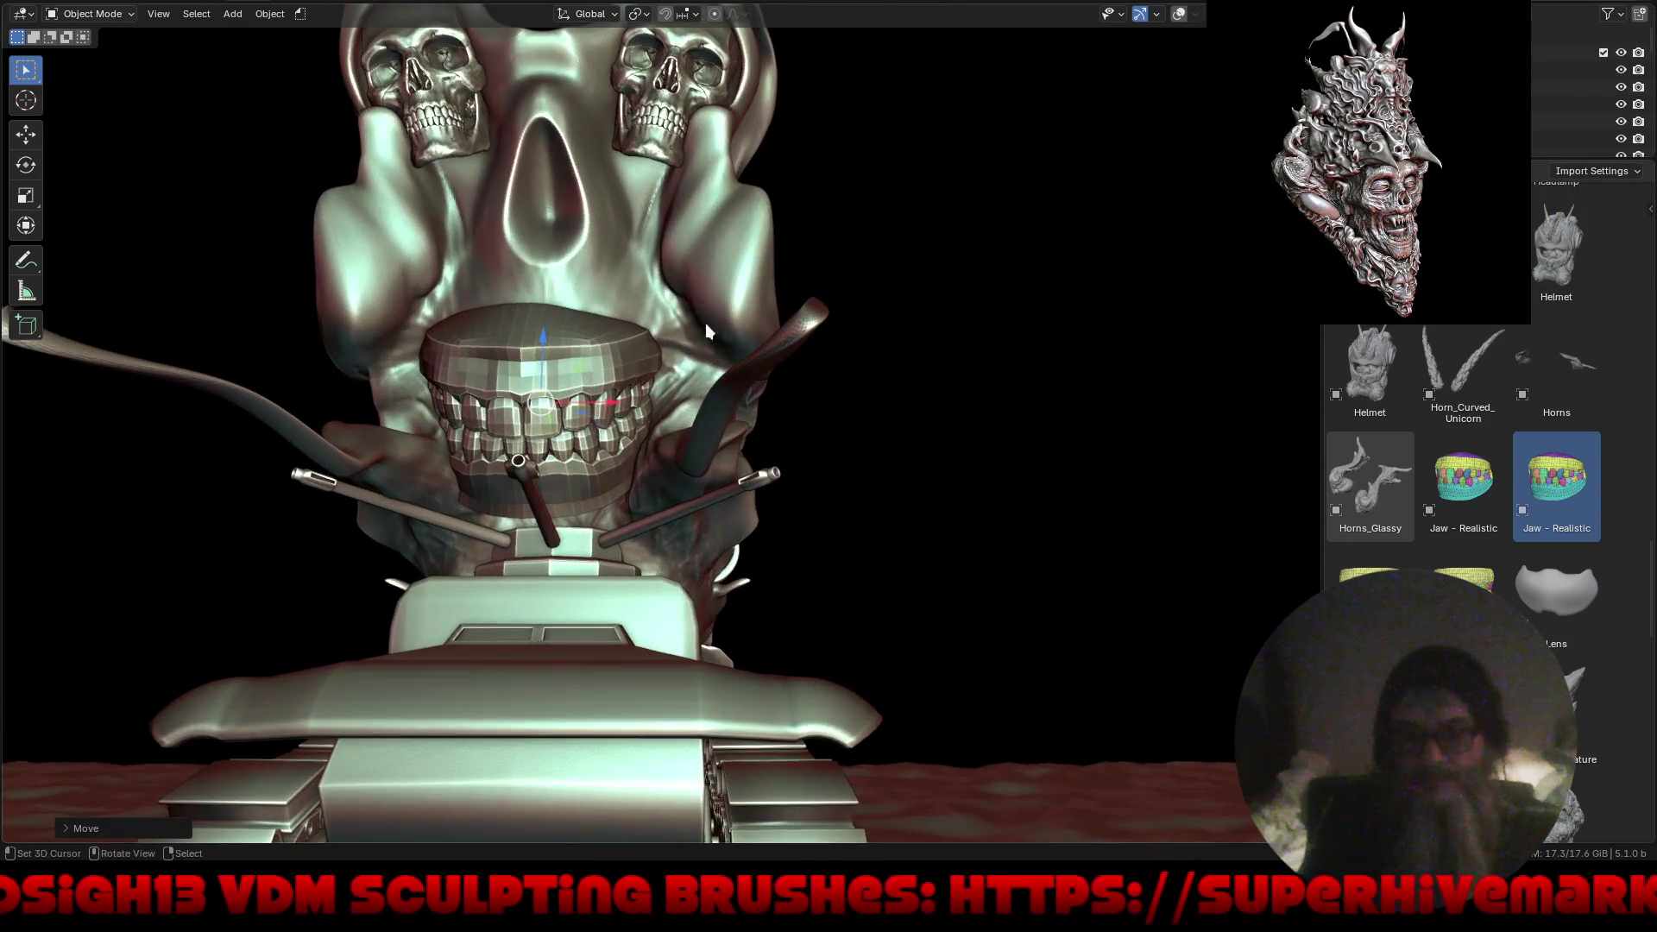
right_click(775, 466)
click(760, 457)
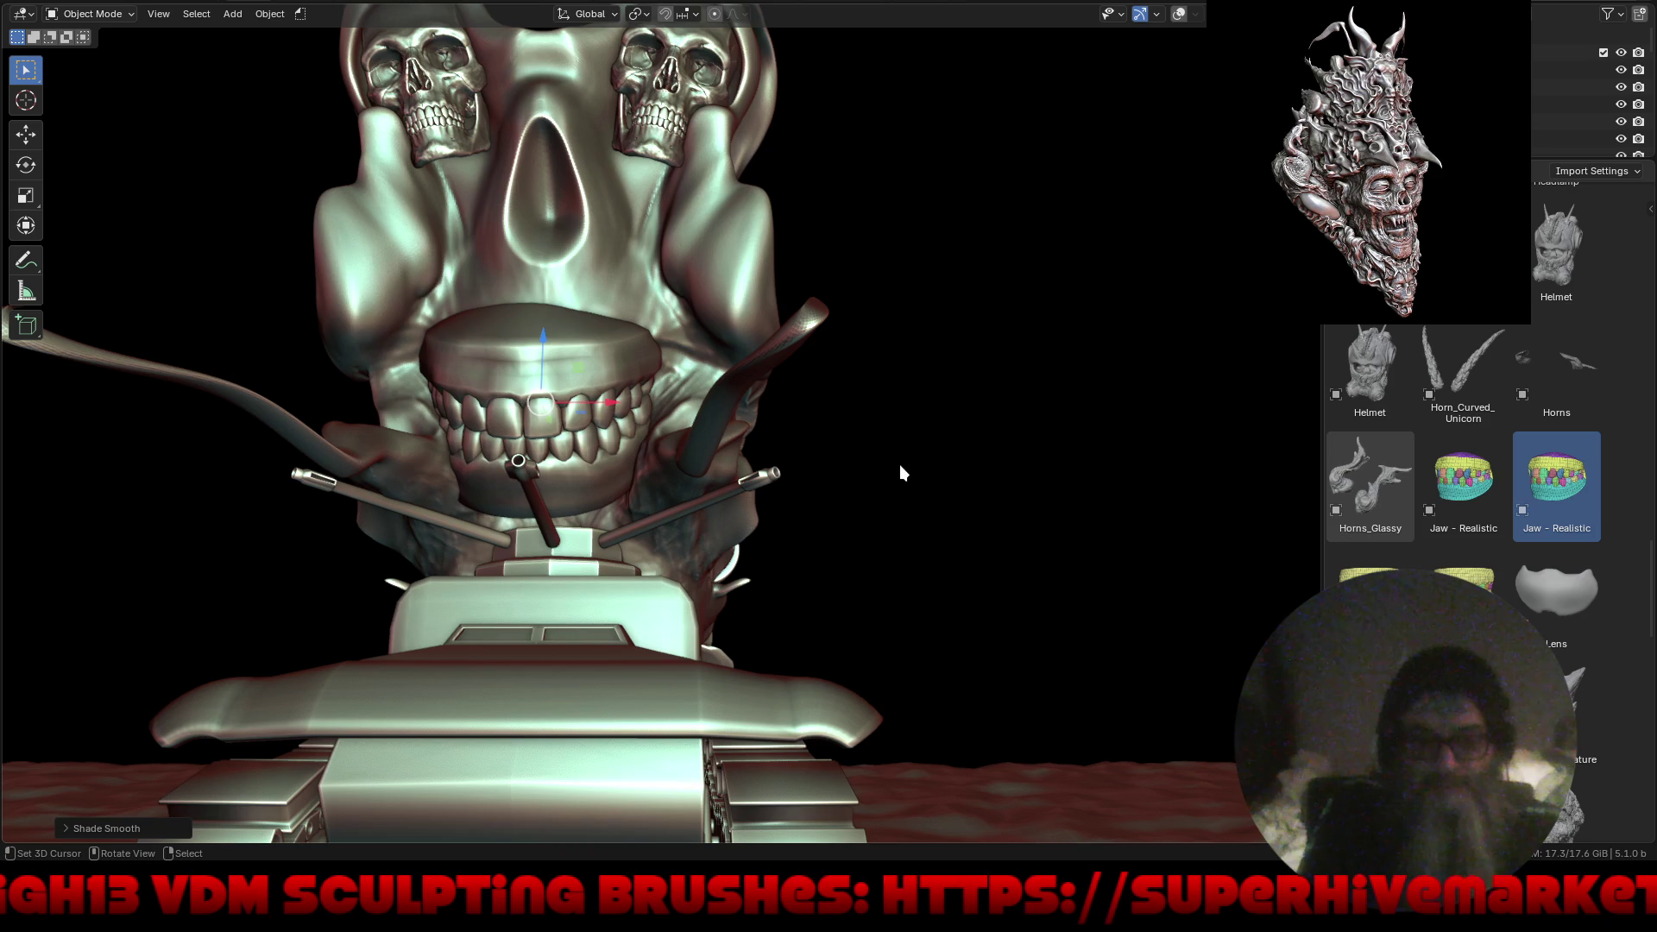
Tilt the jaw around X and slide it along Y beneath the big skull's nose cavity.
key(r)
key(x)
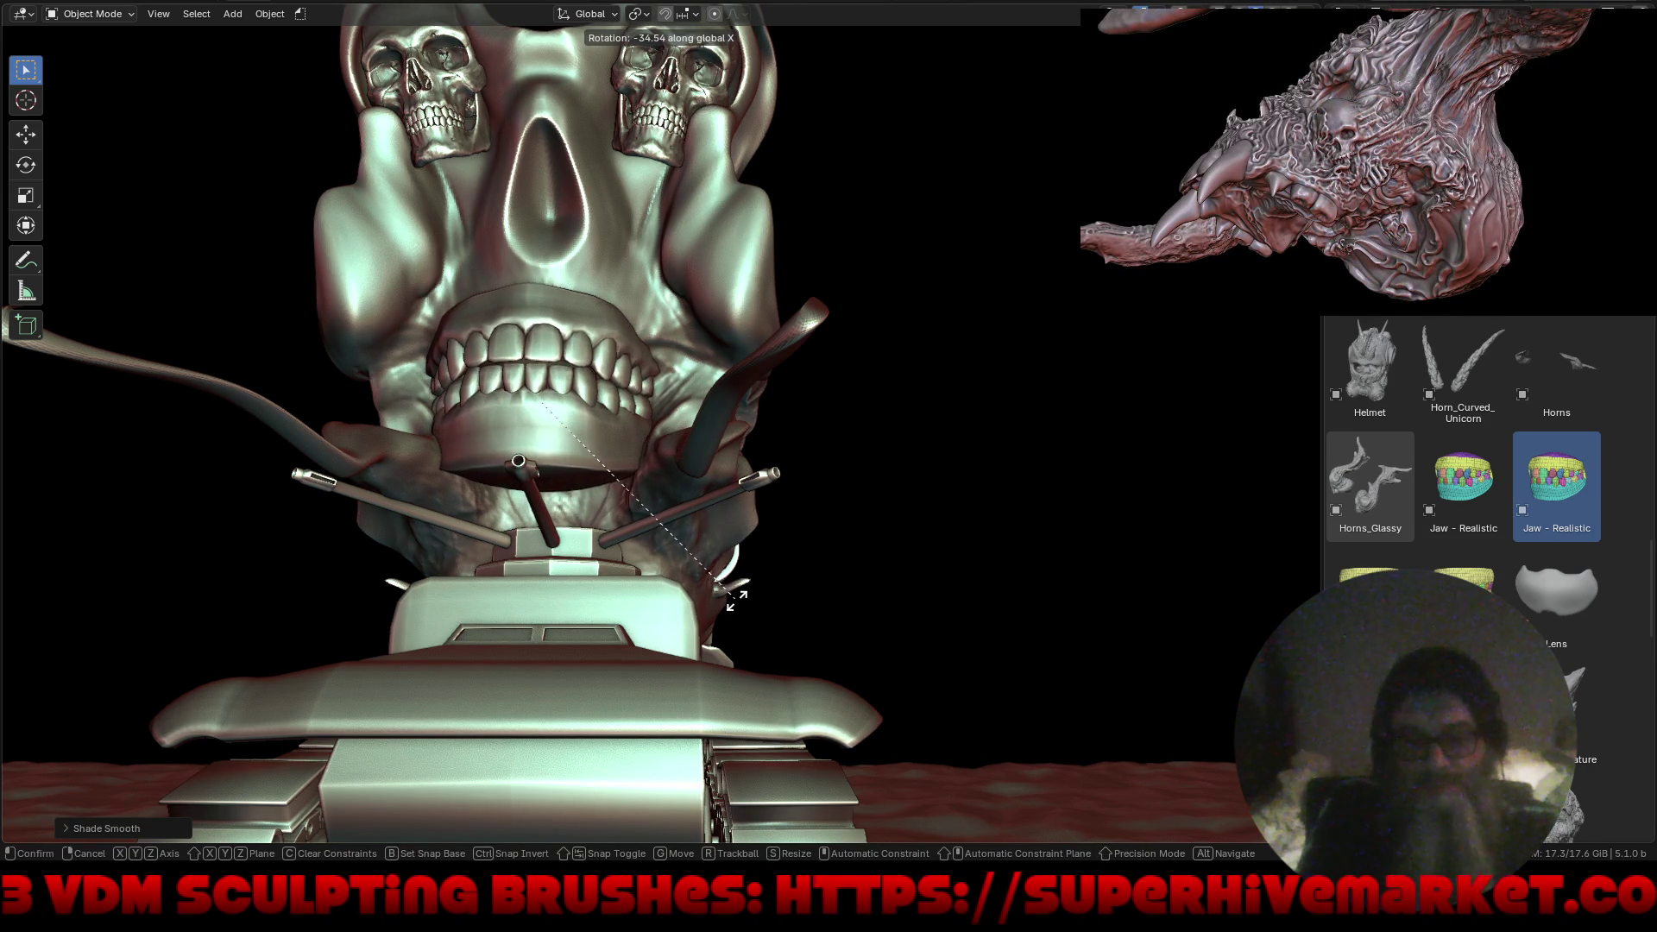
click(779, 577)
key(g)
key(y)
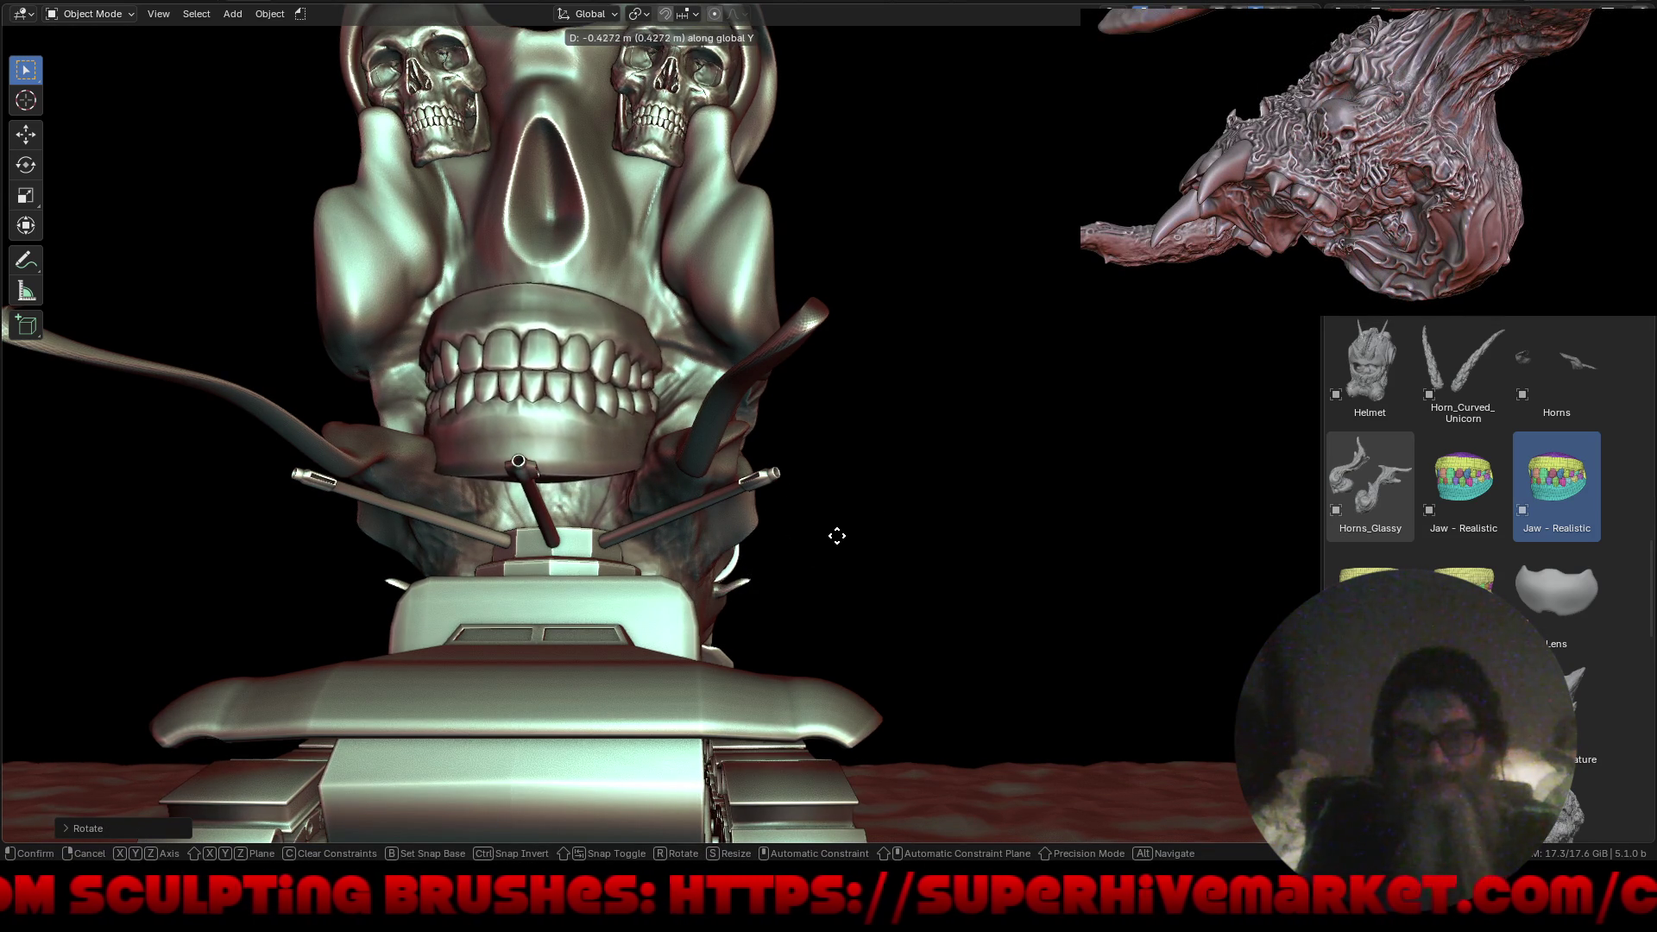
click(775, 580)
mouse_move(775, 580)
middle_down()
mouse_move(754, 521)
mouse_move(802, 549)
mouse_move(948, 568)
mouse_move(347, 518)
middle_up()
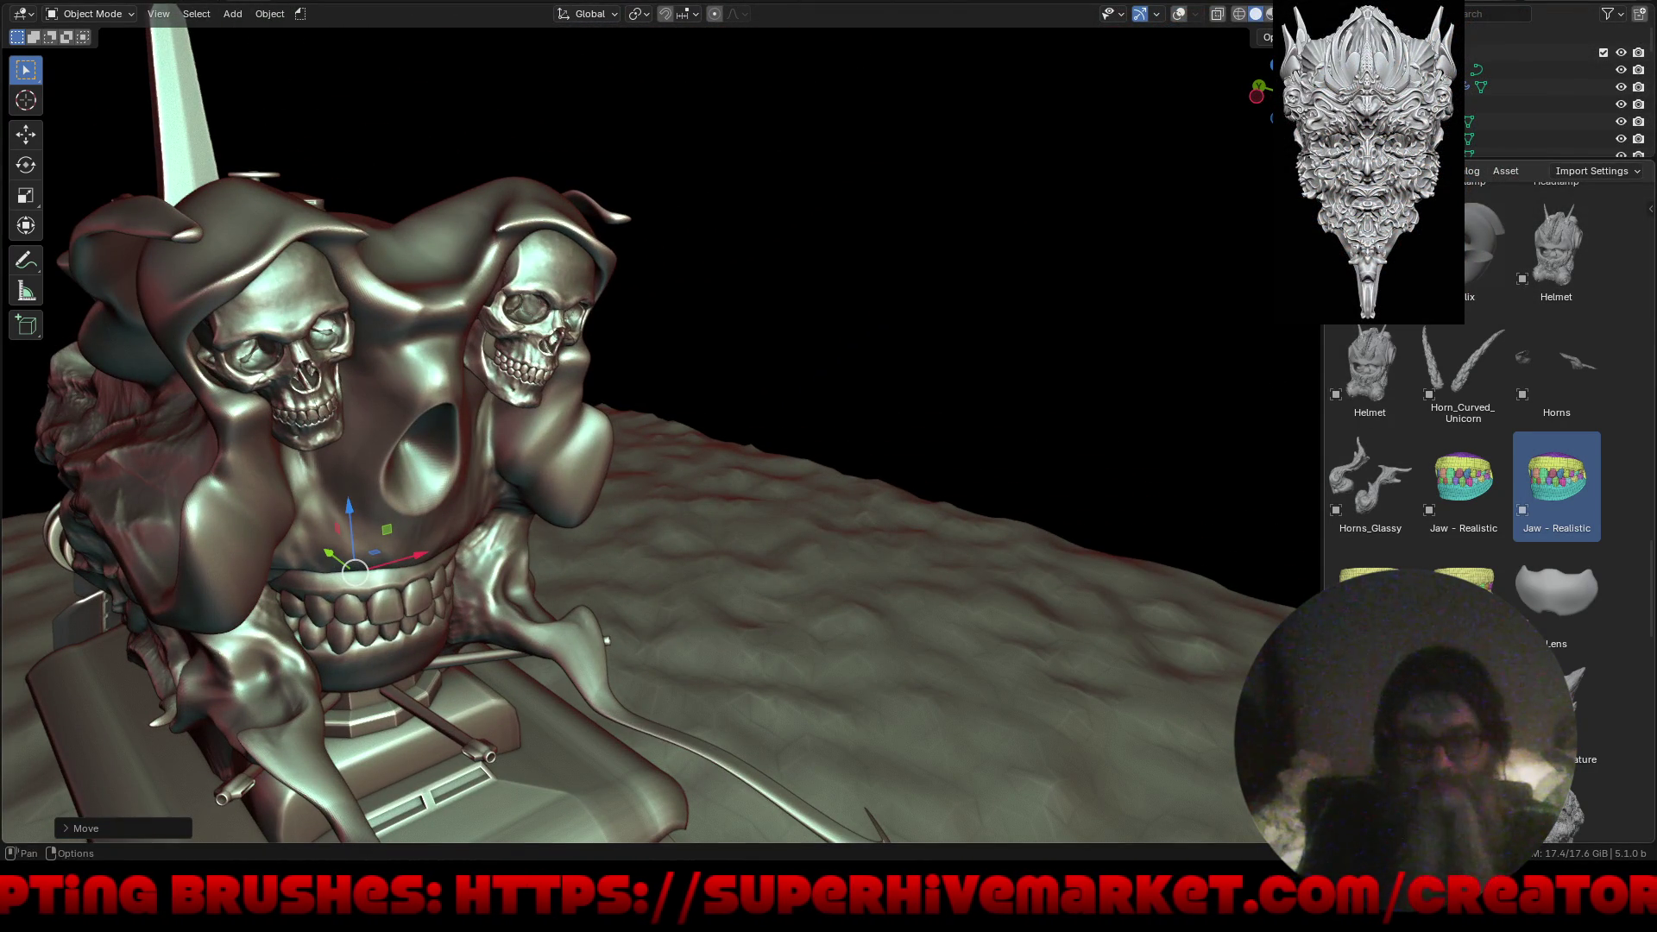
Switch the side area to Object properties, set the jaw's Location X to 0 m, and tuck it under the skull.
click(1338, 171)
click(1262, 240)
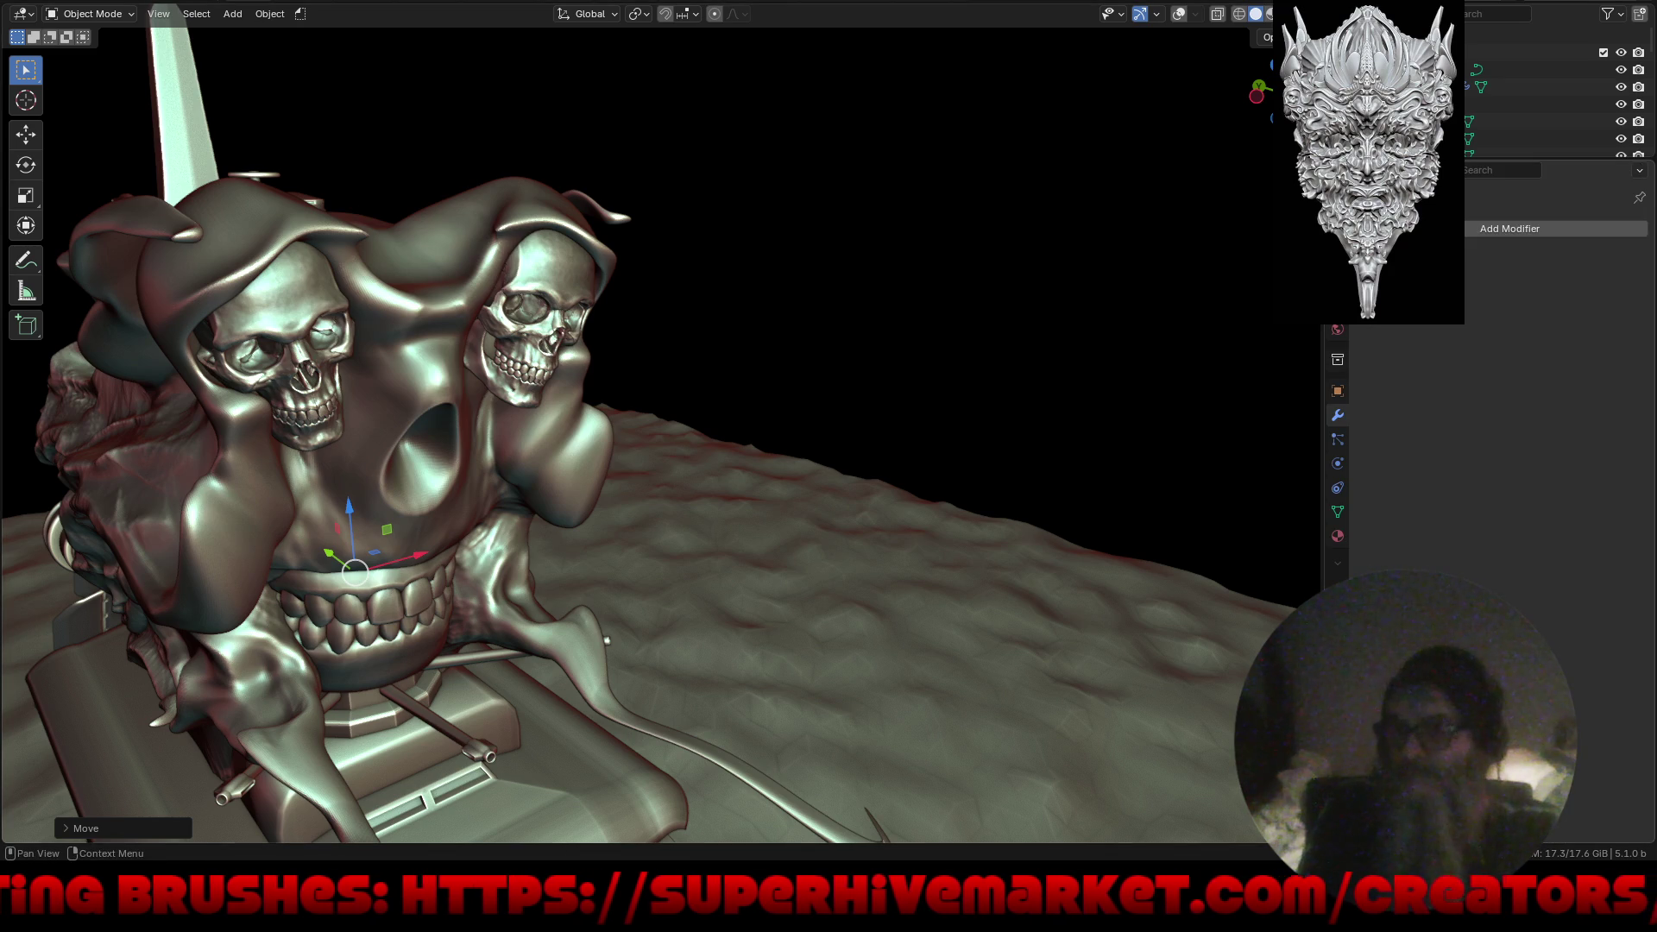
click(1338, 391)
double_click(1529, 283)
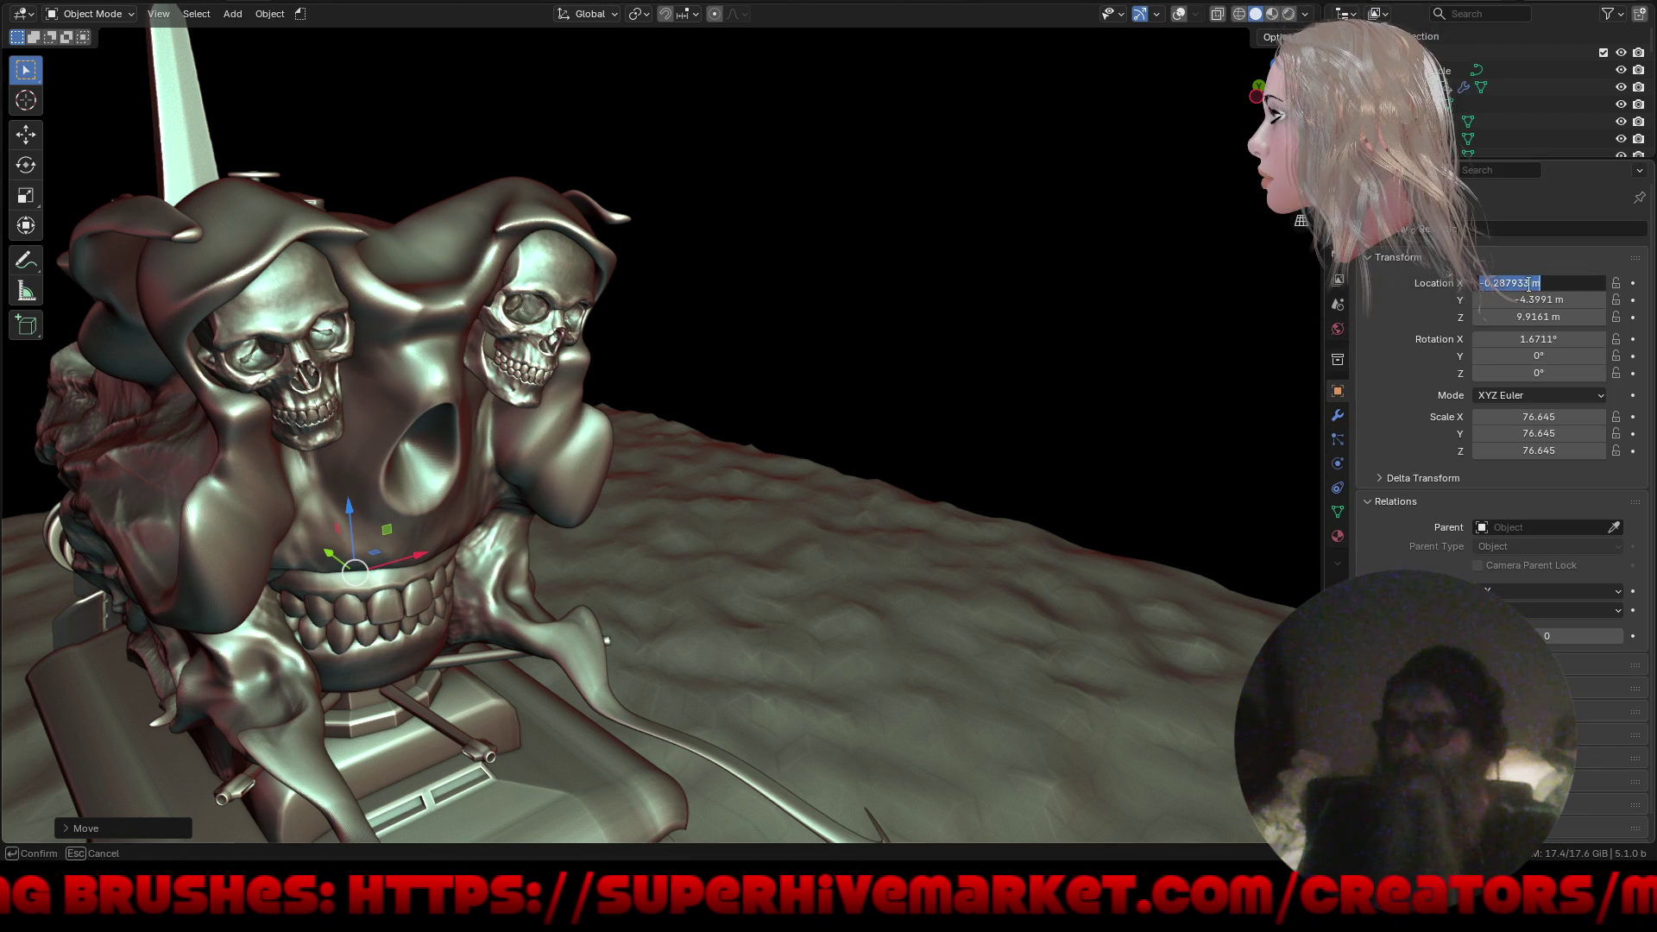
text(0)
key(Return)
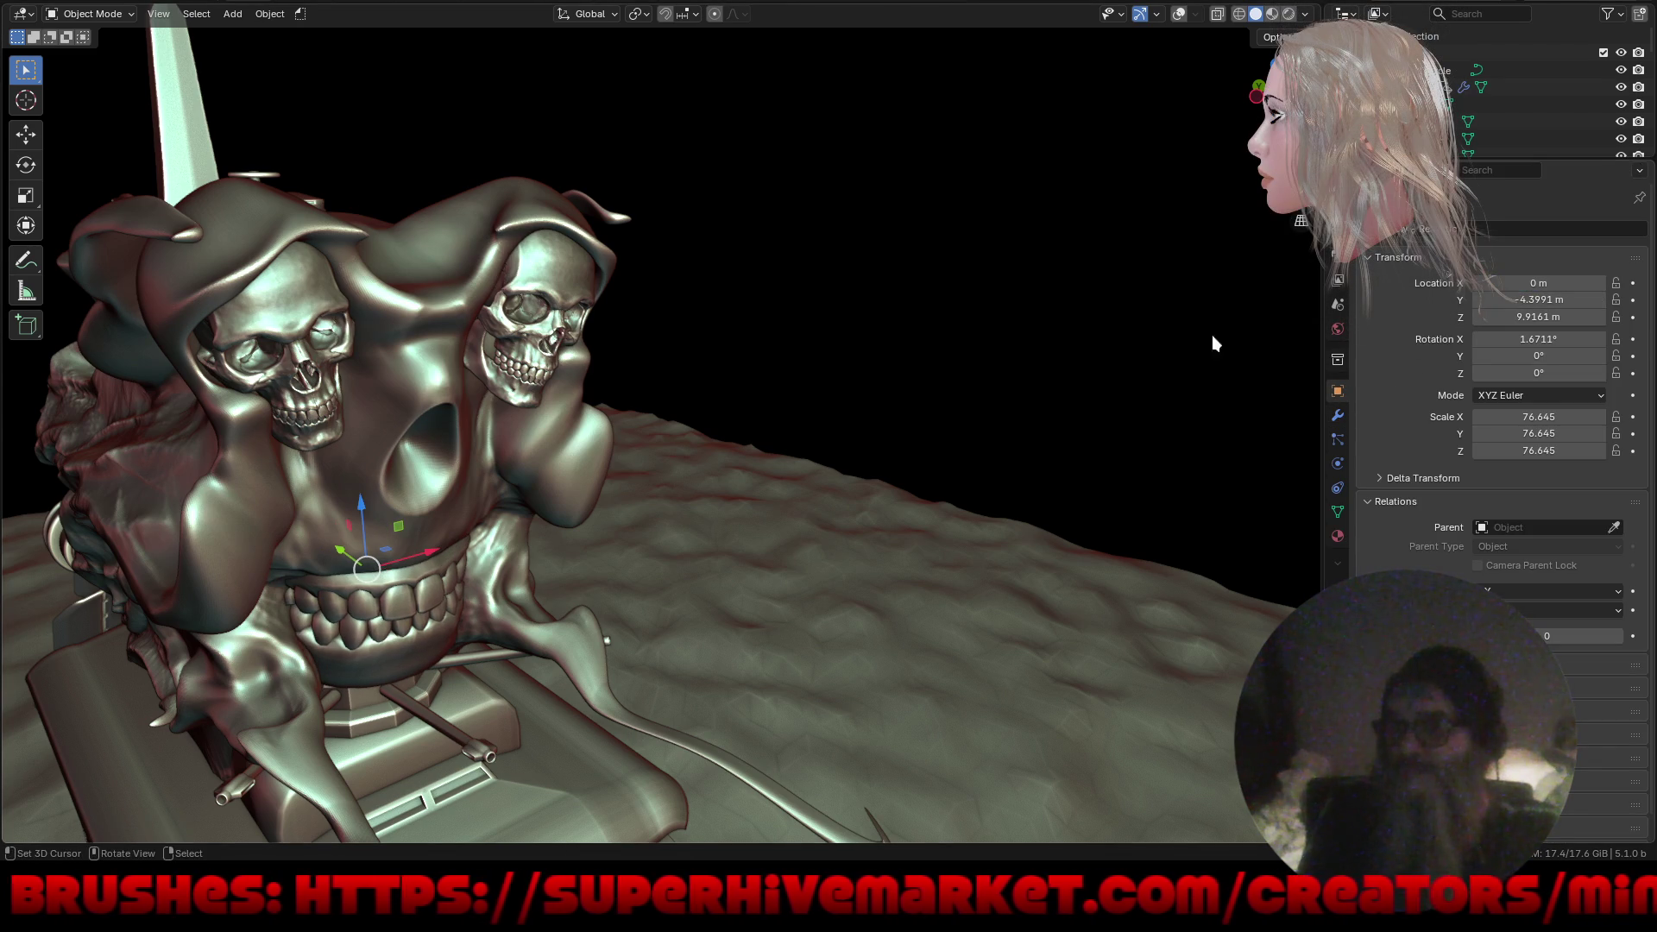
drag(360, 502, 349, 528)
mouse_move(711, 549)
middle_down()
mouse_move(636, 500)
mouse_move(712, 485)
mouse_move(680, 468)
mouse_move(702, 504)
mouse_move(785, 485)
mouse_move(758, 582)
mouse_move(682, 385)
mouse_move(616, 277)
mouse_move(630, 255)
mouse_move(549, 325)
middle_up()
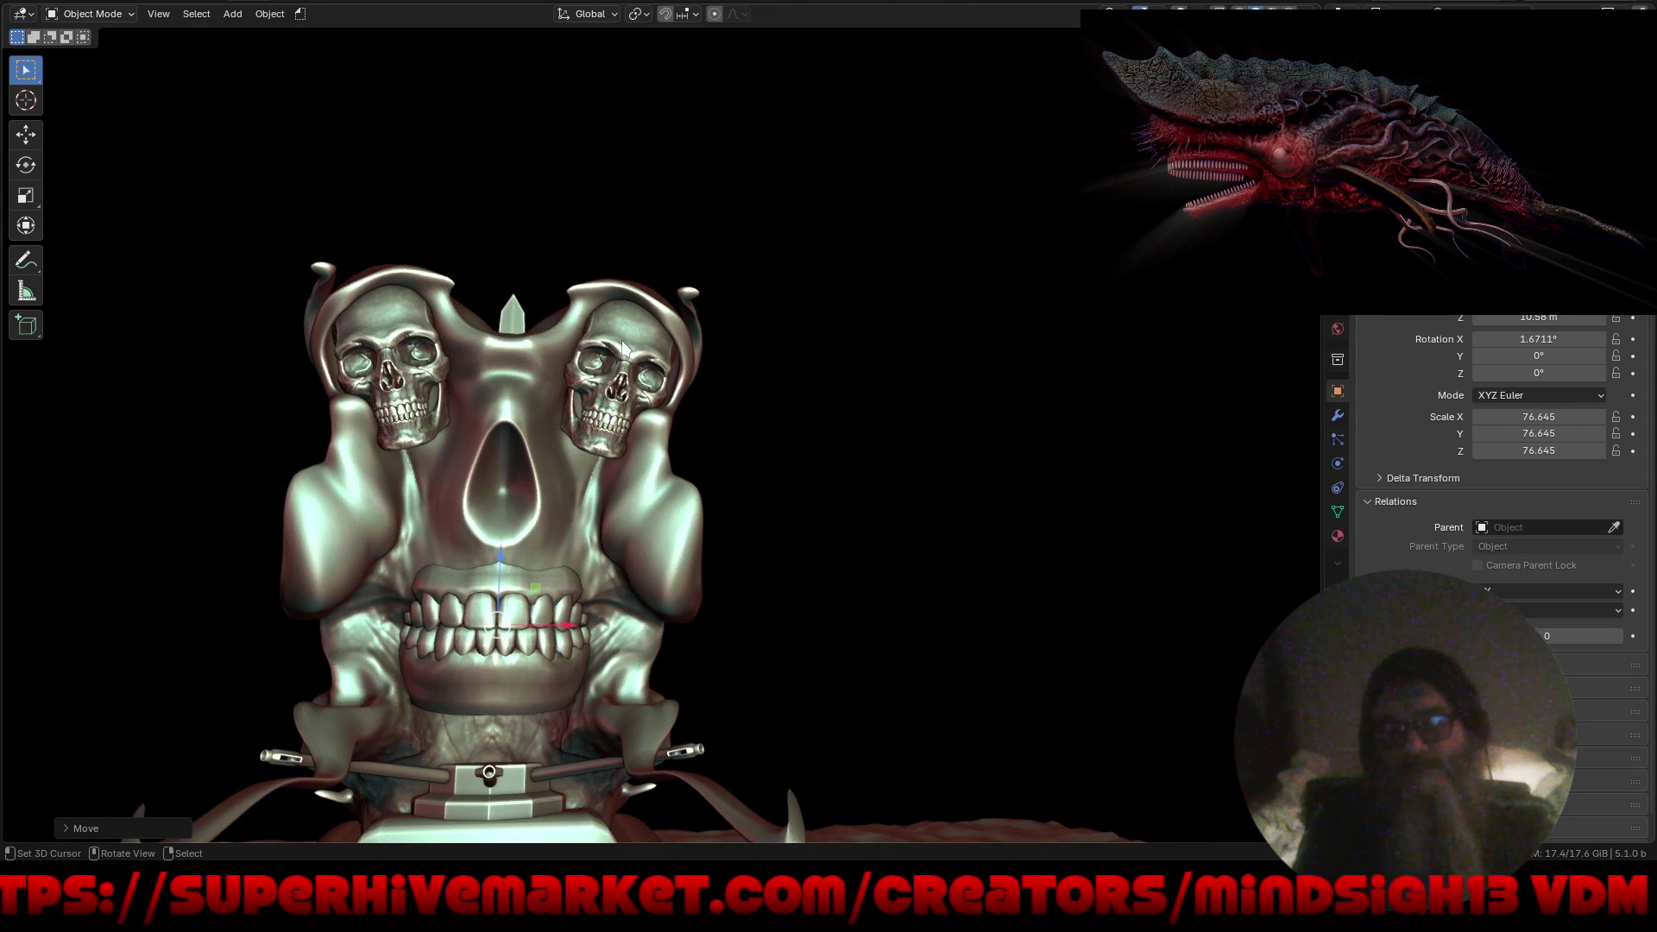
Select the right eye-socket skull and move it left and higher on the turret face.
click(523, 361)
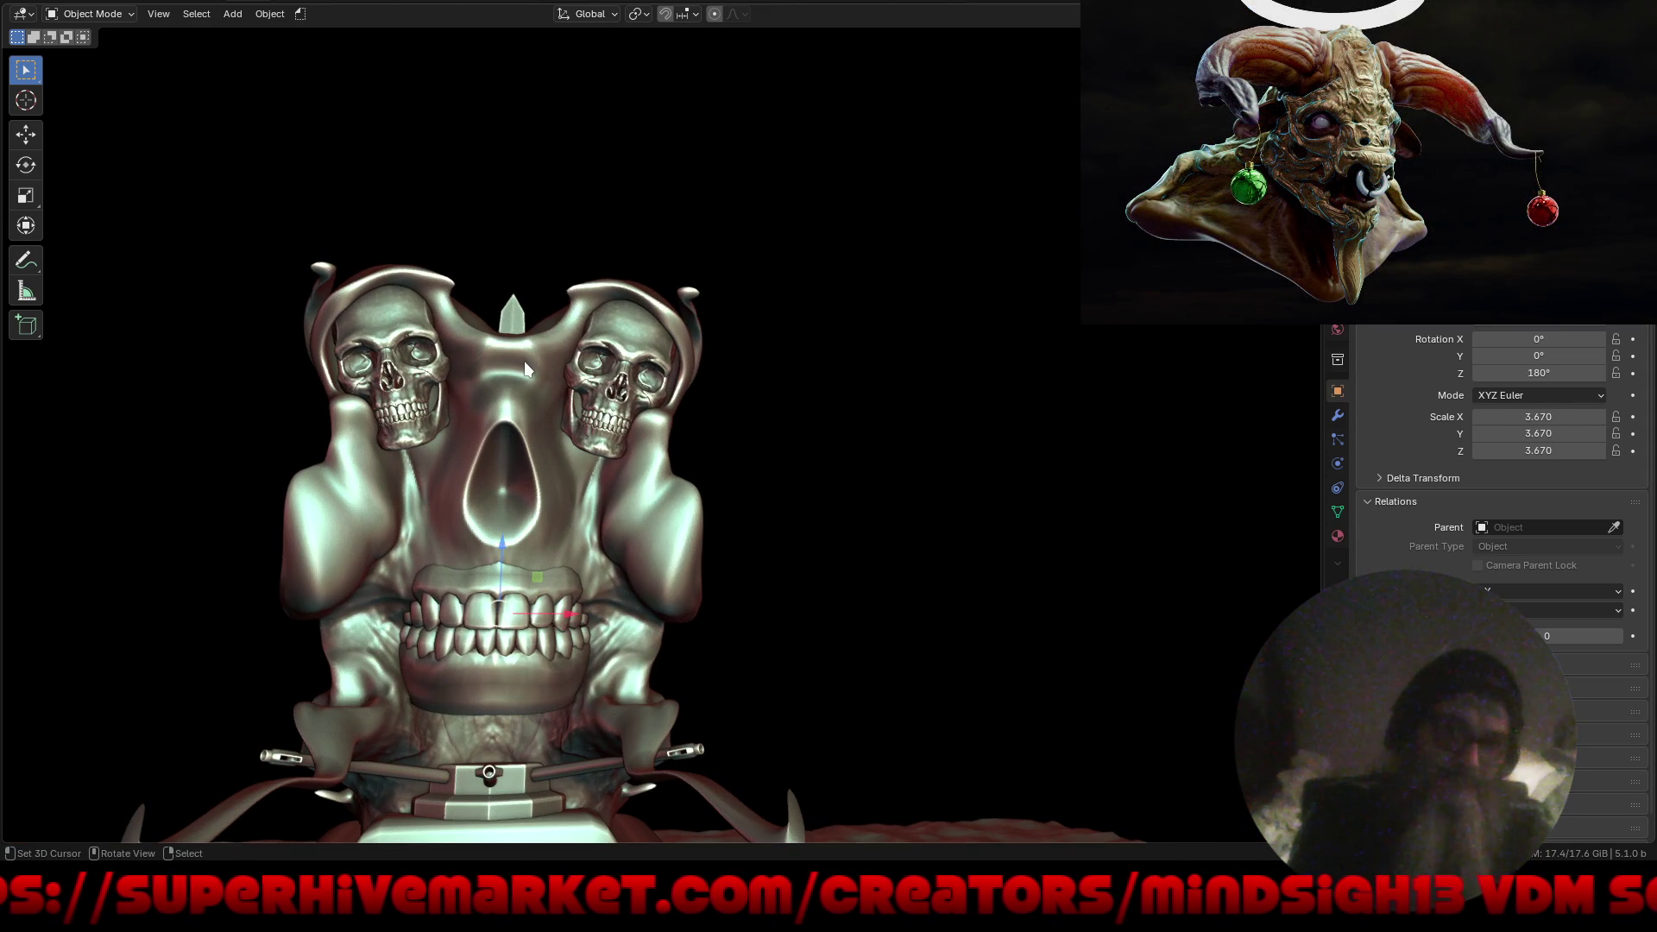
click(645, 358)
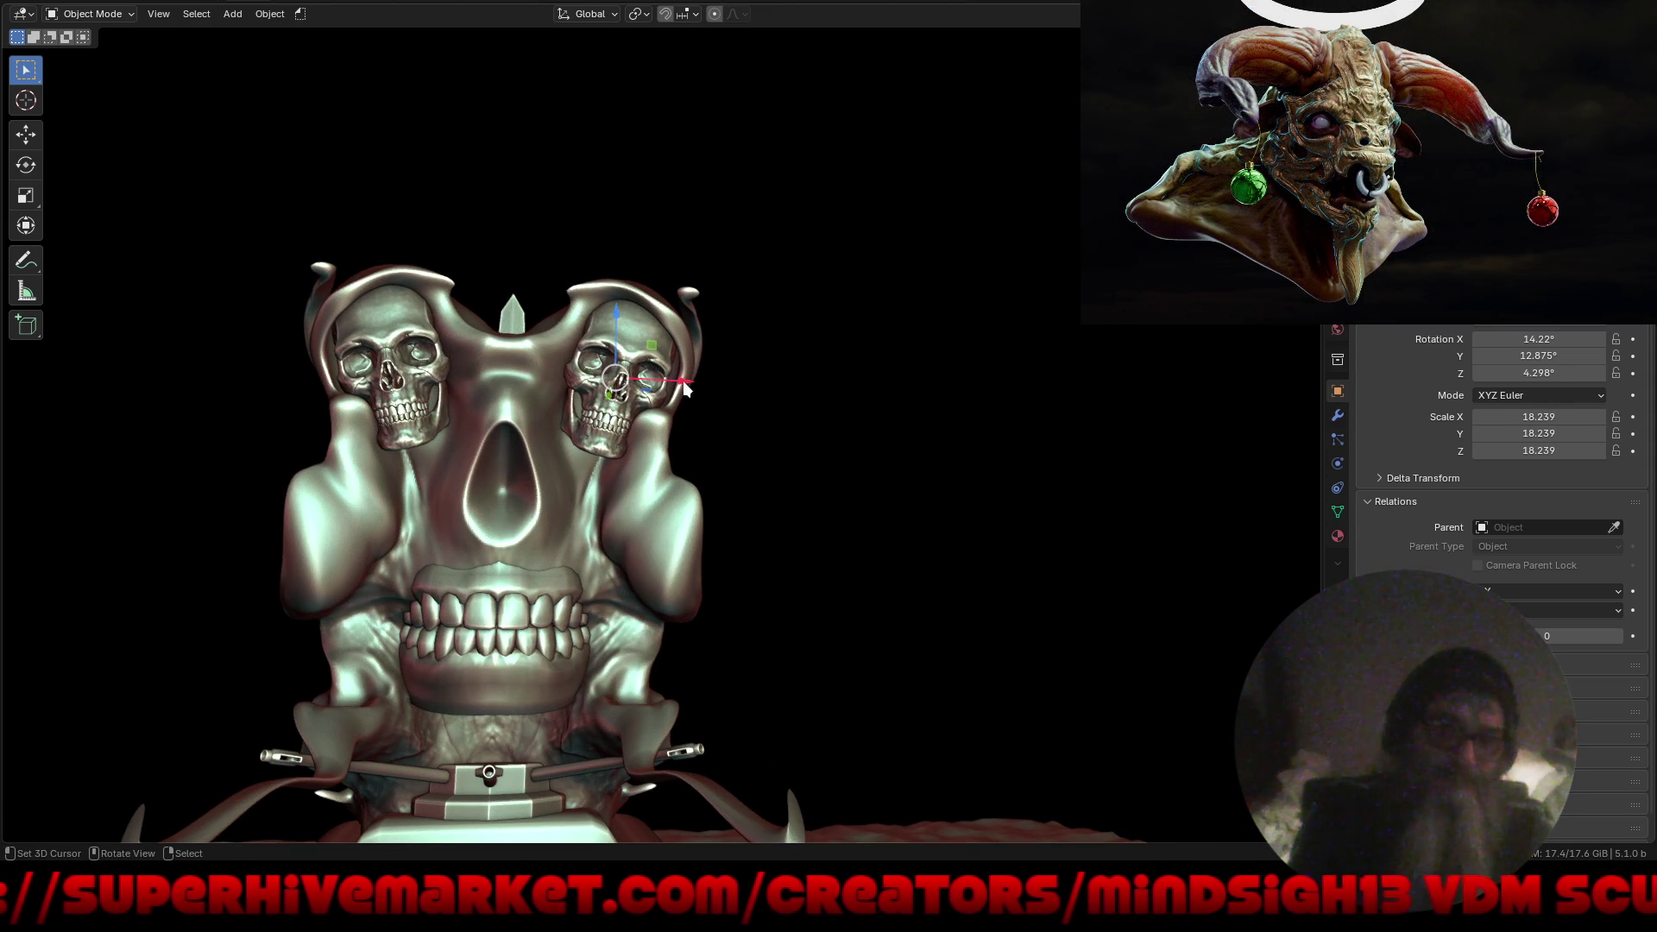
drag(687, 377, 681, 379)
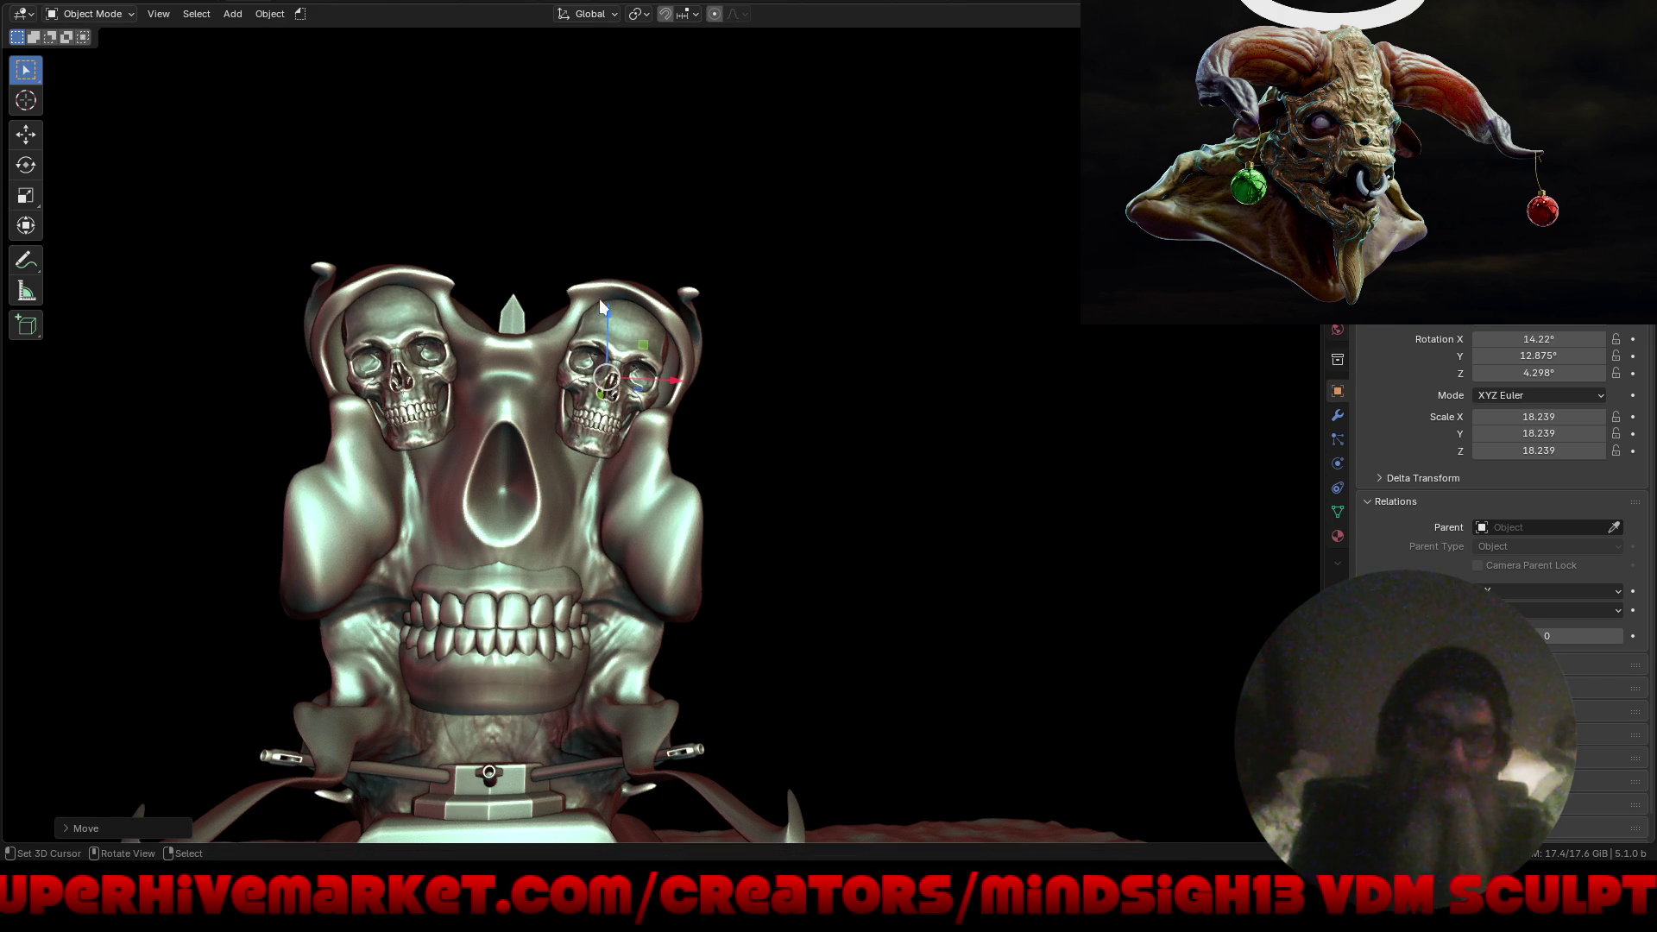
drag(609, 310, 618, 282)
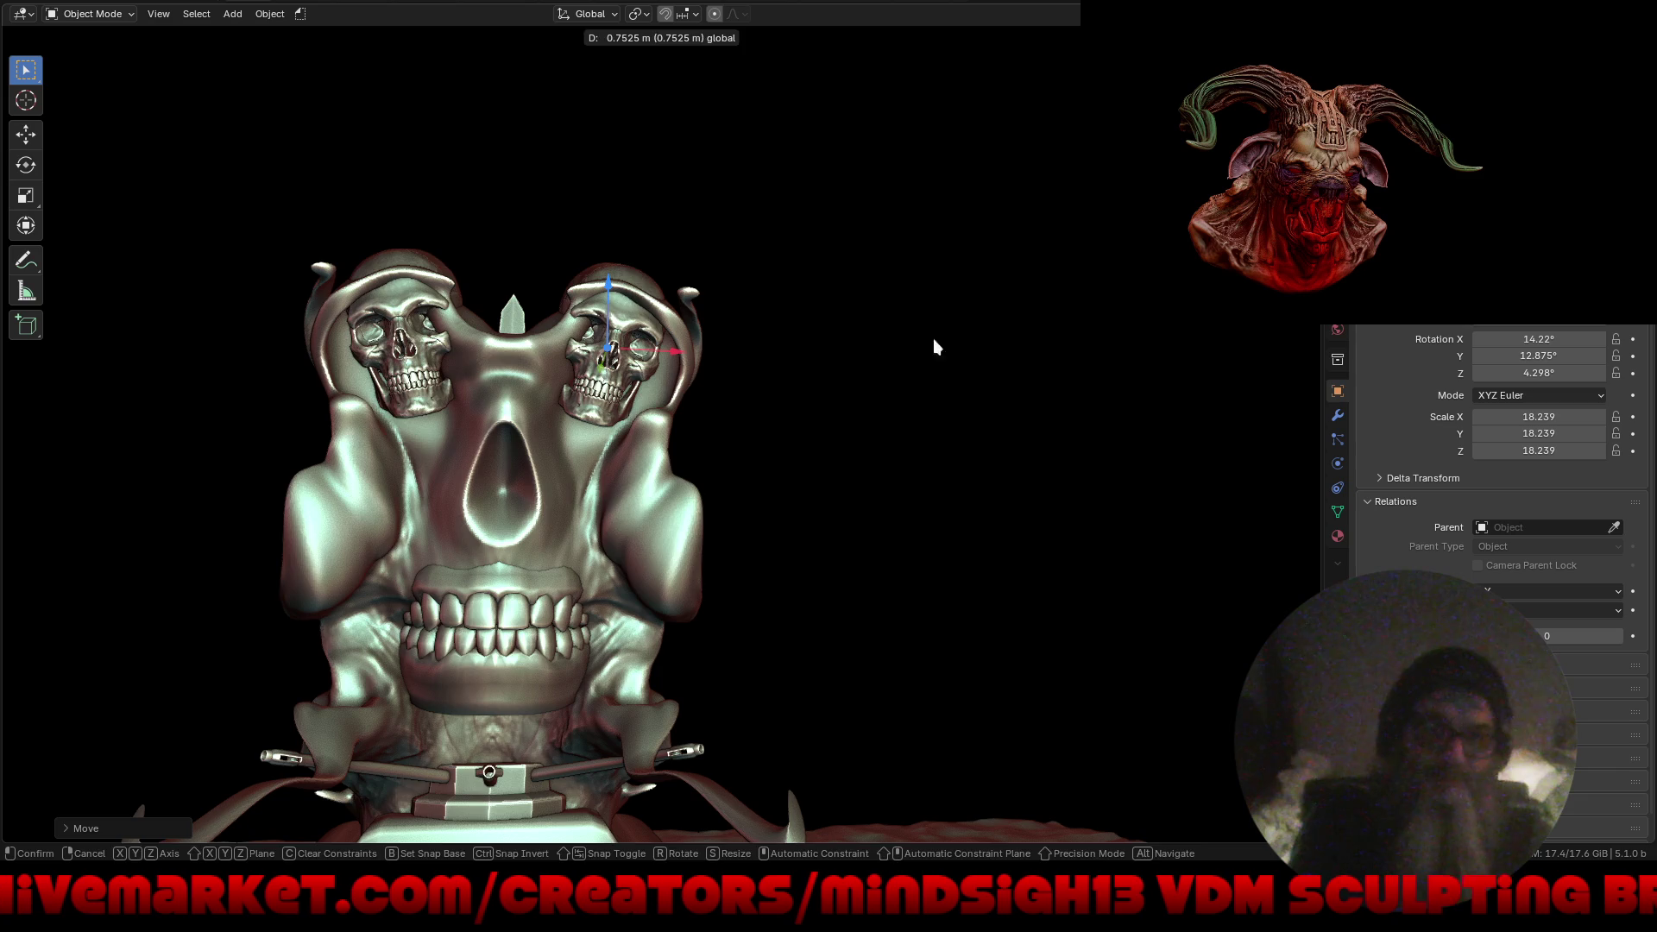
drag(936, 347, 941, 349)
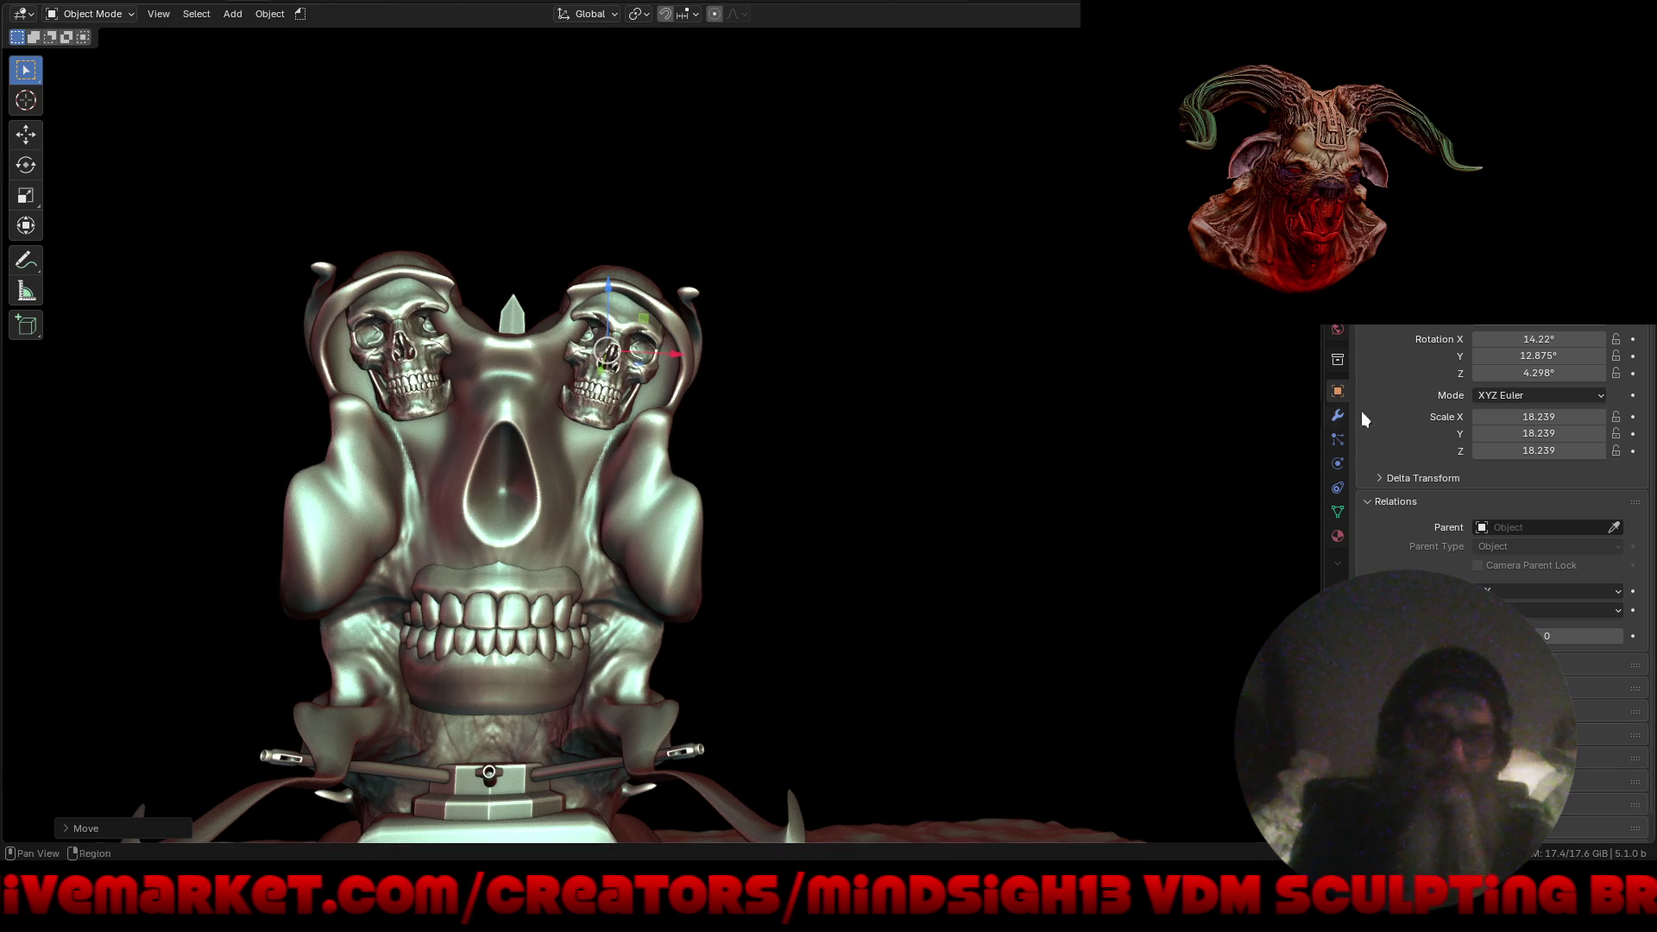
Set the right skull's Y rotation to 0°.
click(1558, 355)
text(0)
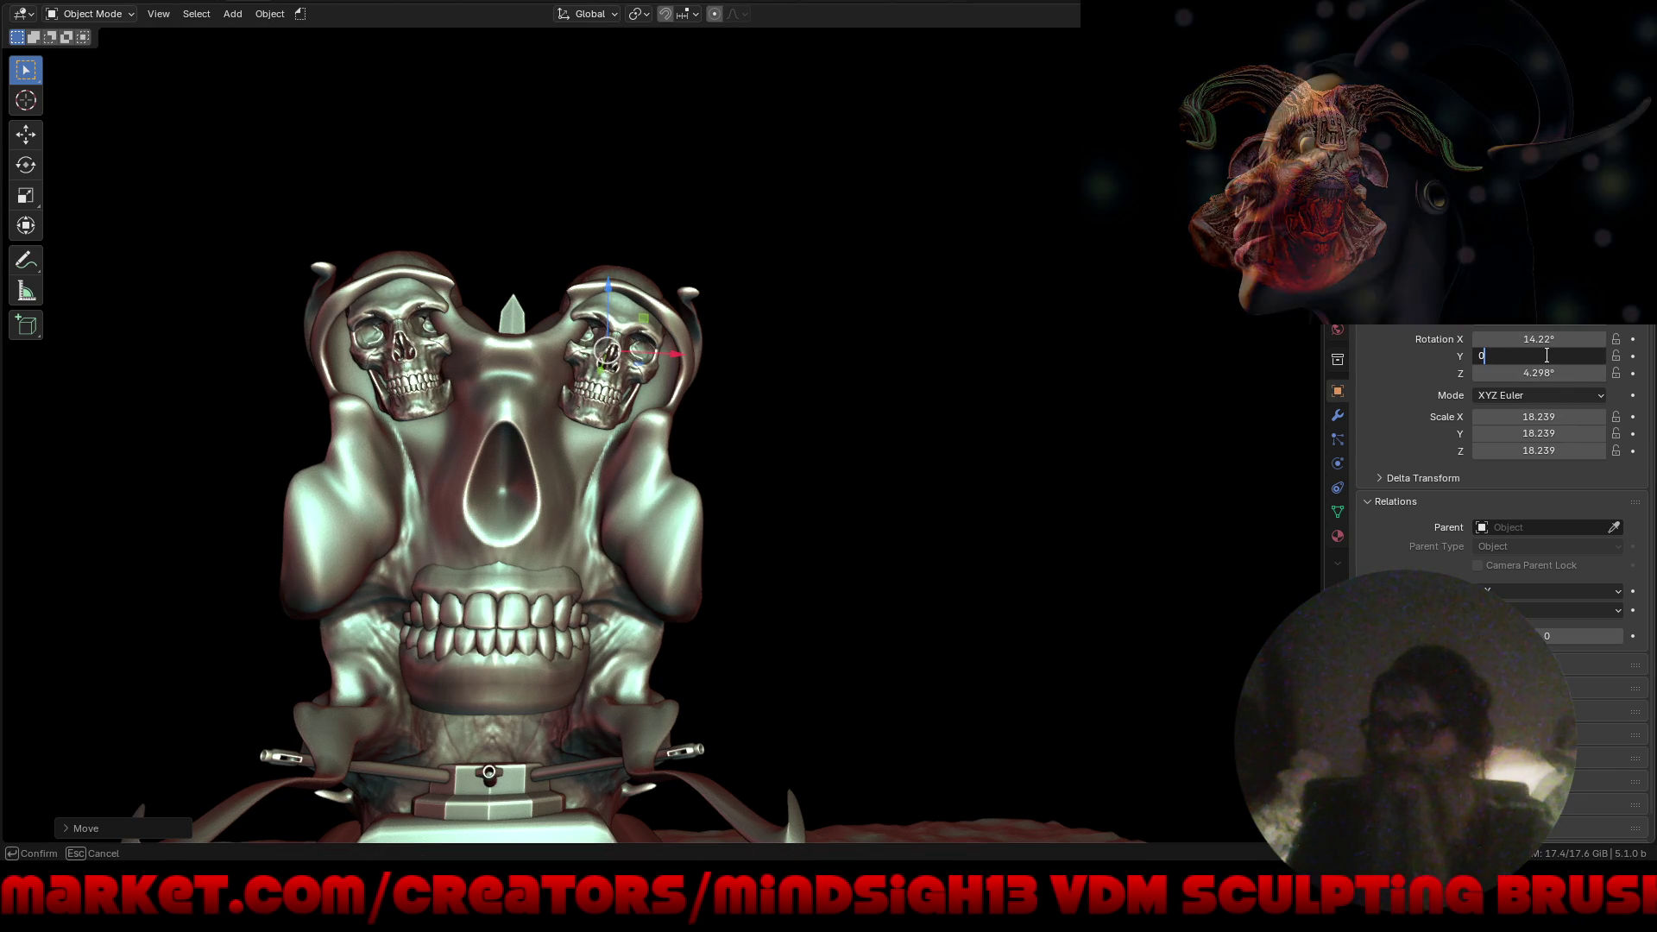
key(Return)
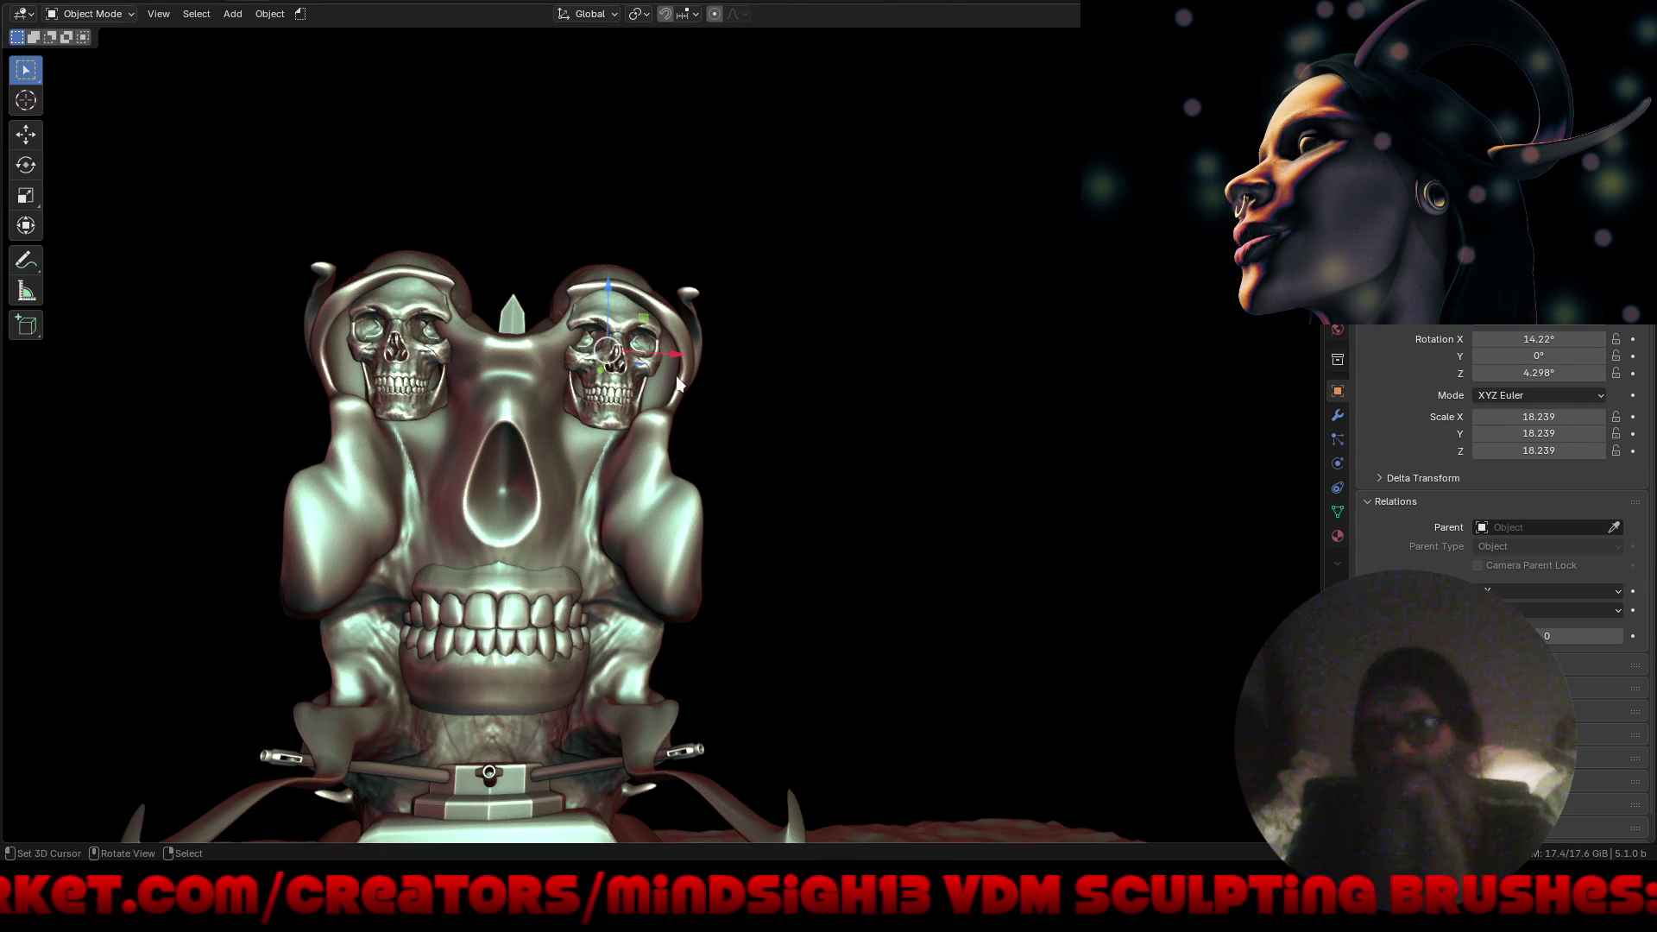
key(ctrl+Tab)
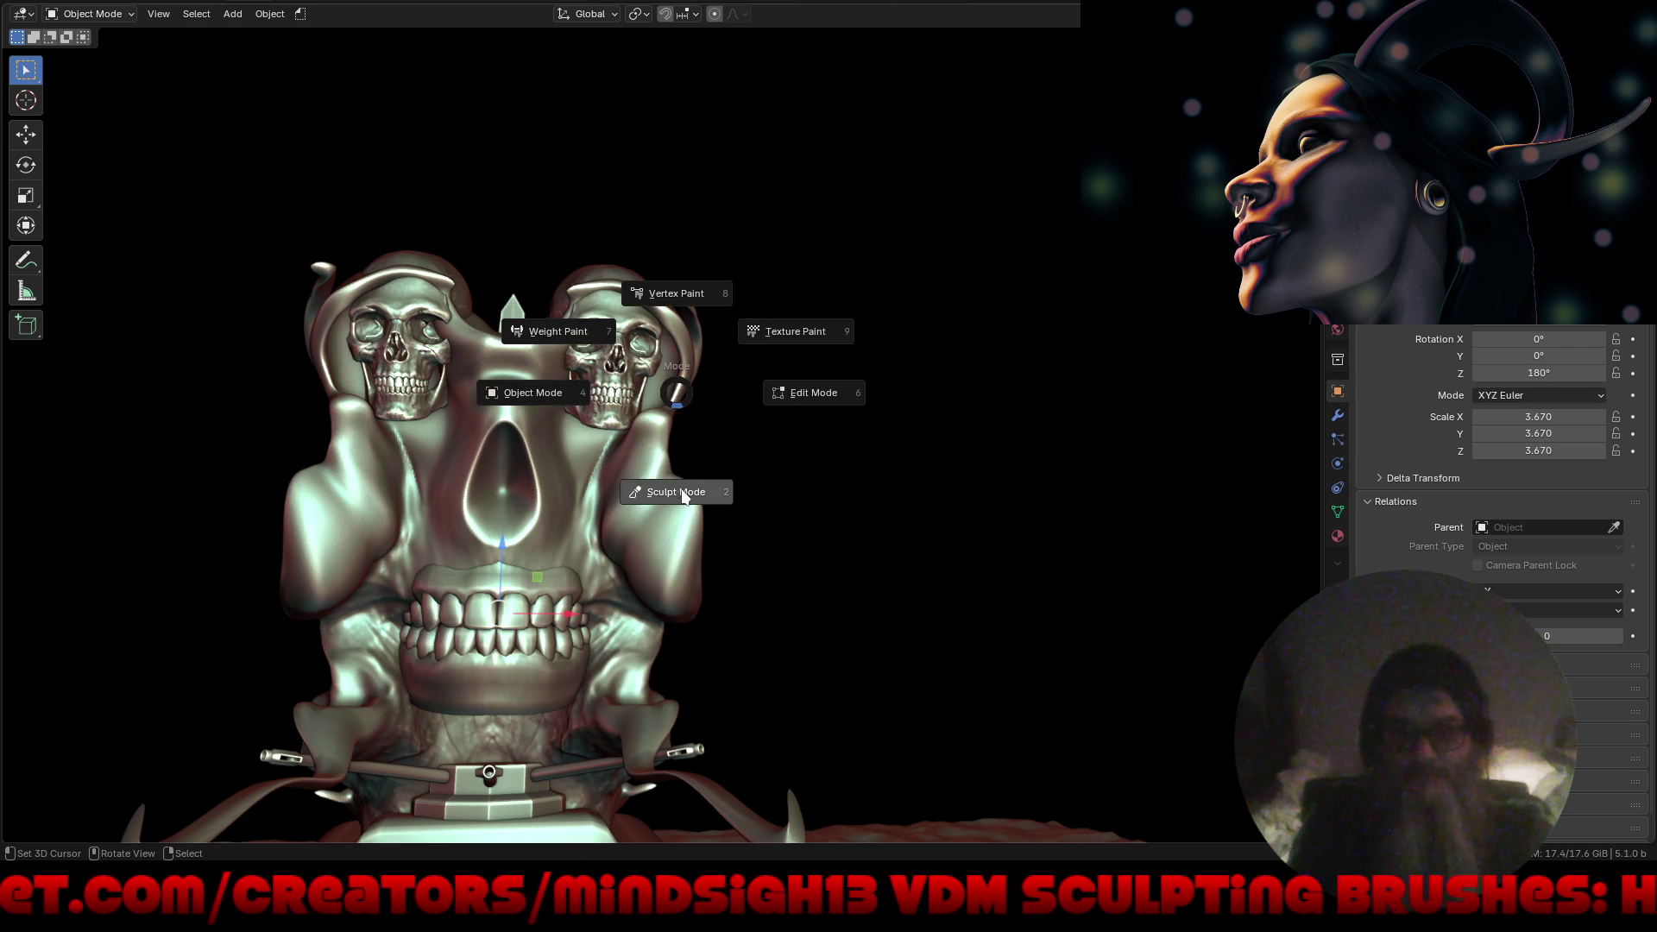
In Sculpt Mode, grab the hood tops above both skulls upward and check them from several angles.
click(682, 494)
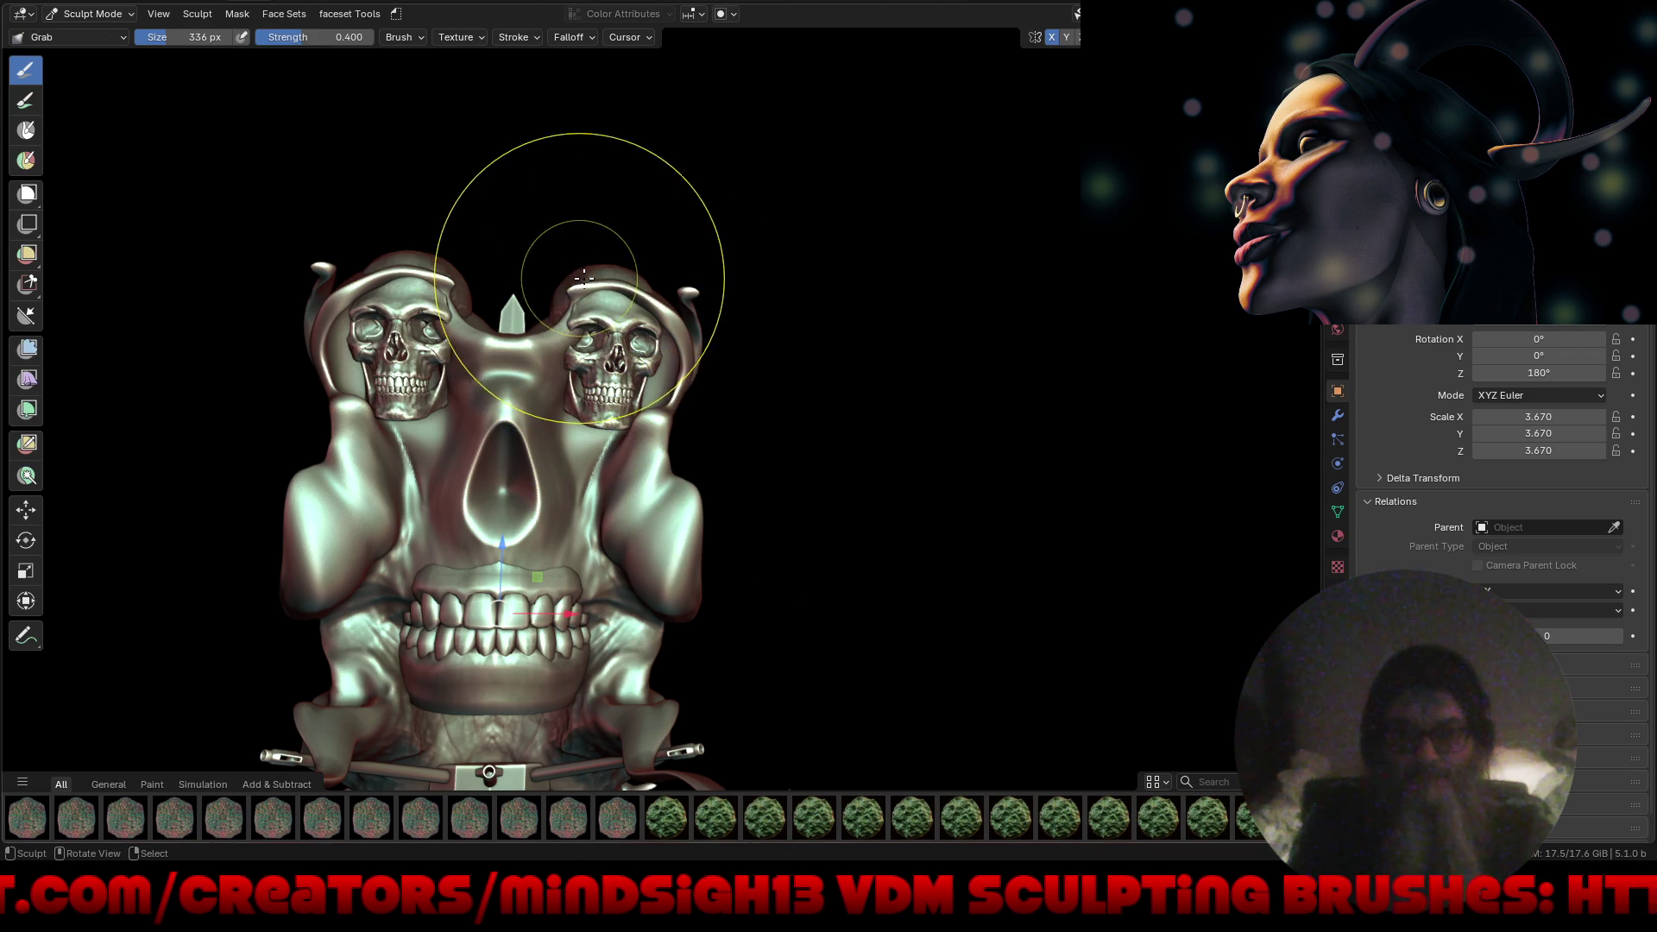
drag(625, 277, 633, 254)
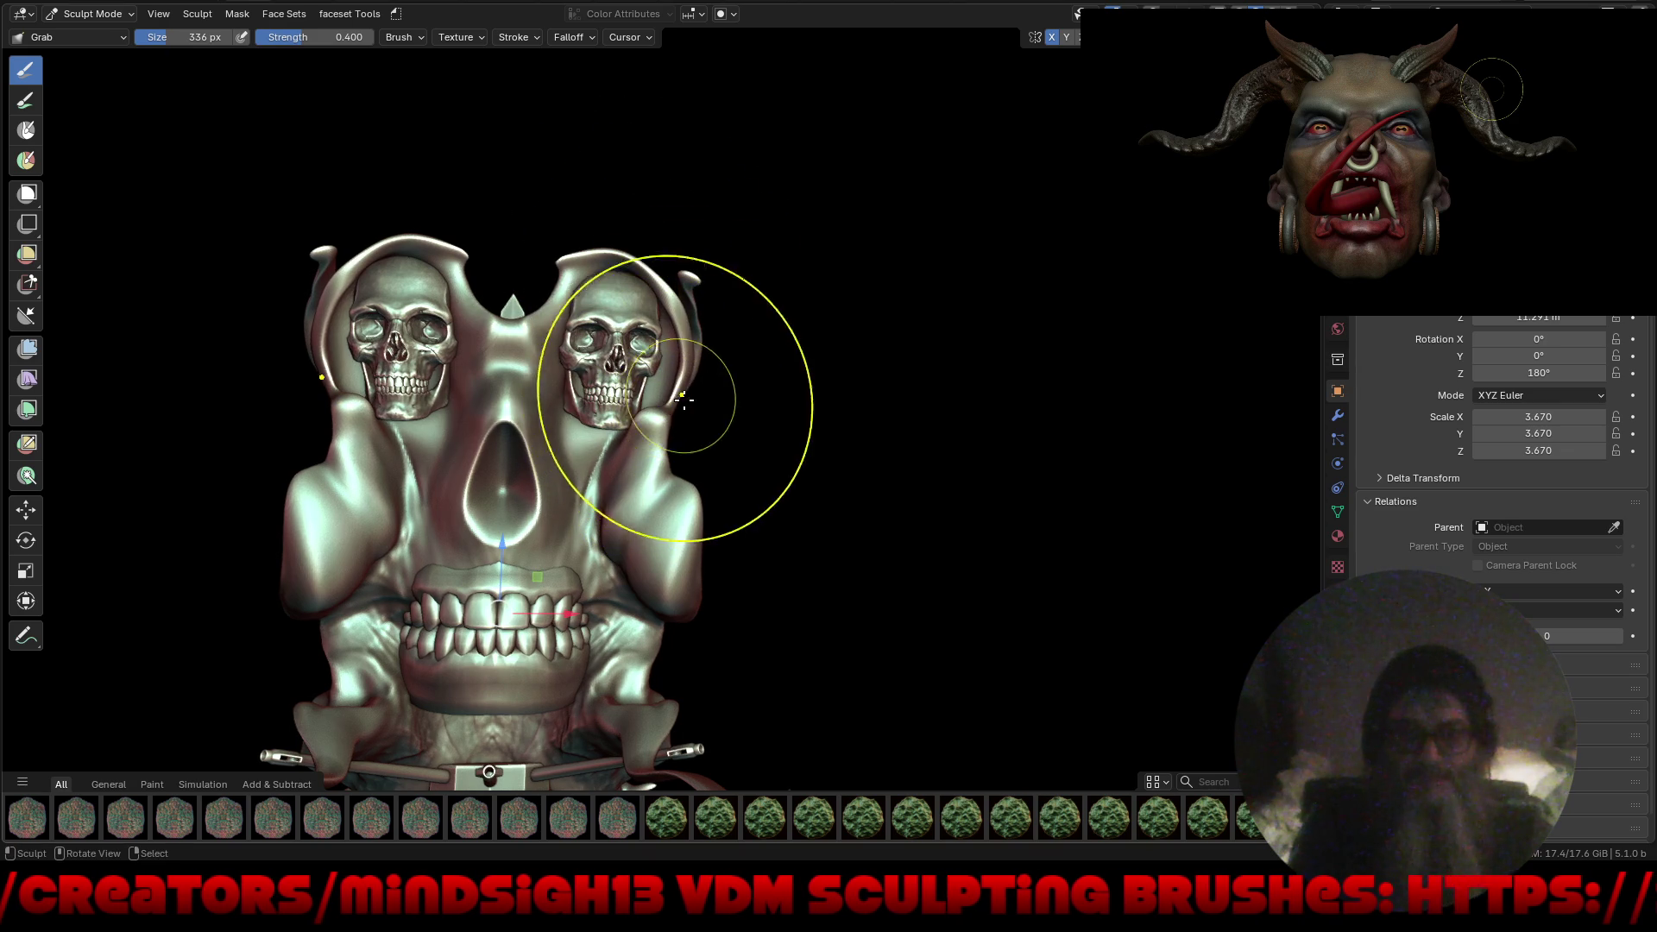
mouse_move(701, 390)
middle_down()
mouse_move(485, 396)
mouse_move(604, 367)
mouse_move(569, 382)
mouse_move(535, 320)
mouse_move(547, 240)
mouse_move(497, 268)
middle_up()
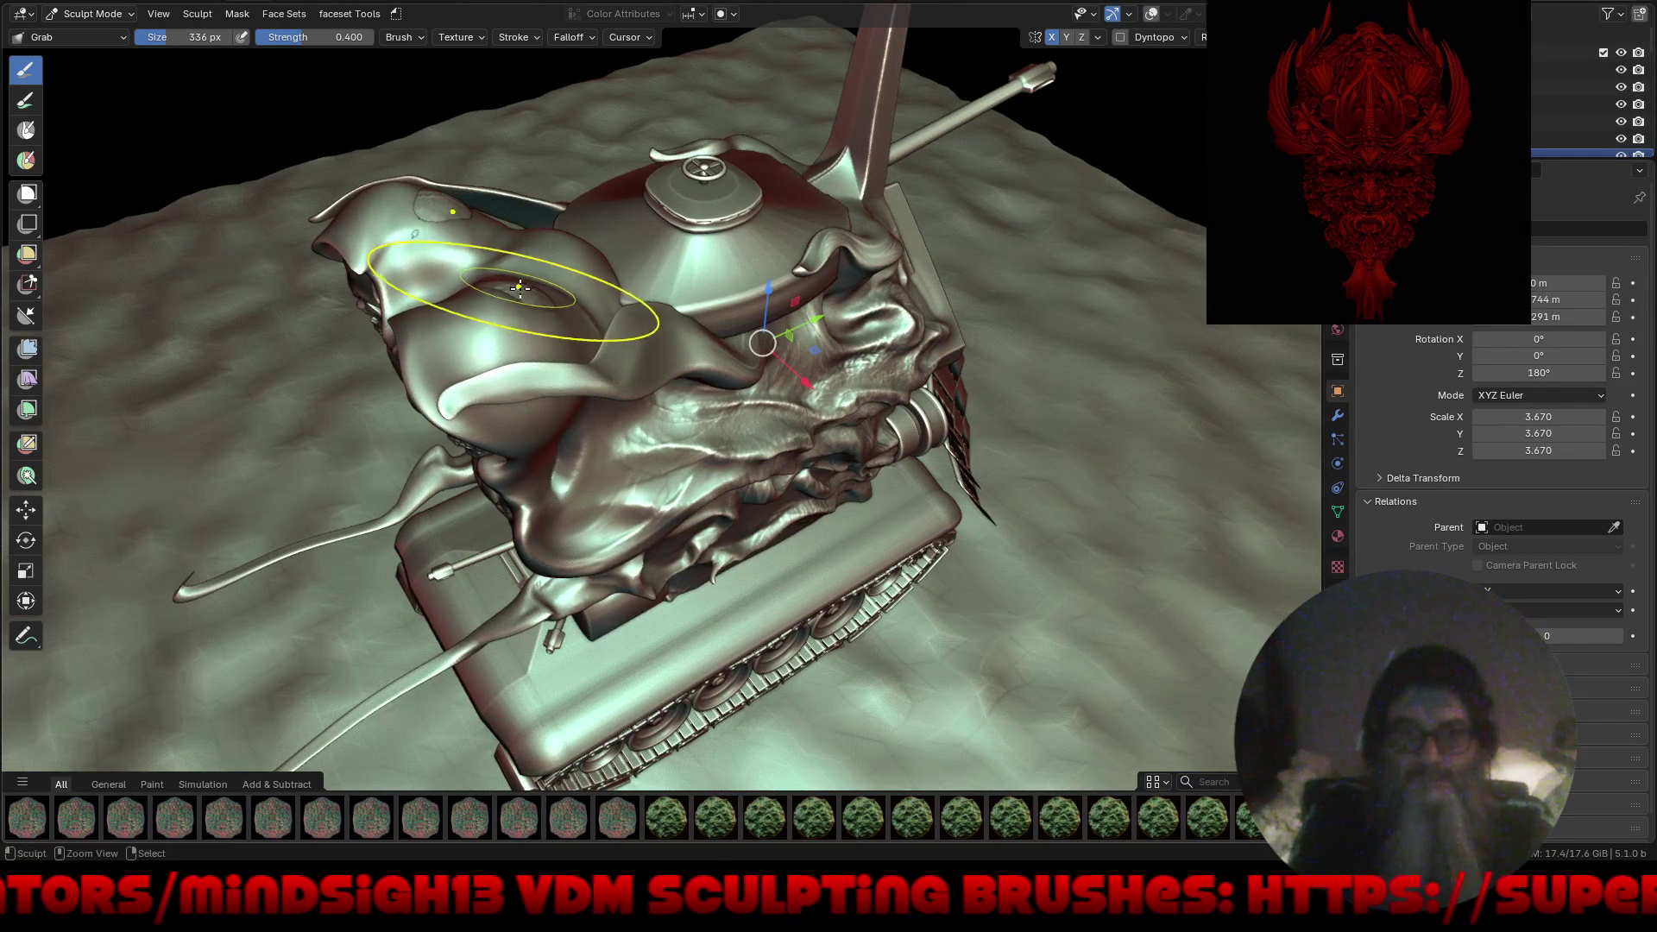
mouse_move(462, 257)
middle_down()
mouse_move(517, 224)
mouse_move(542, 285)
mouse_move(518, 328)
mouse_move(592, 370)
mouse_move(563, 348)
mouse_move(596, 308)
middle_up()
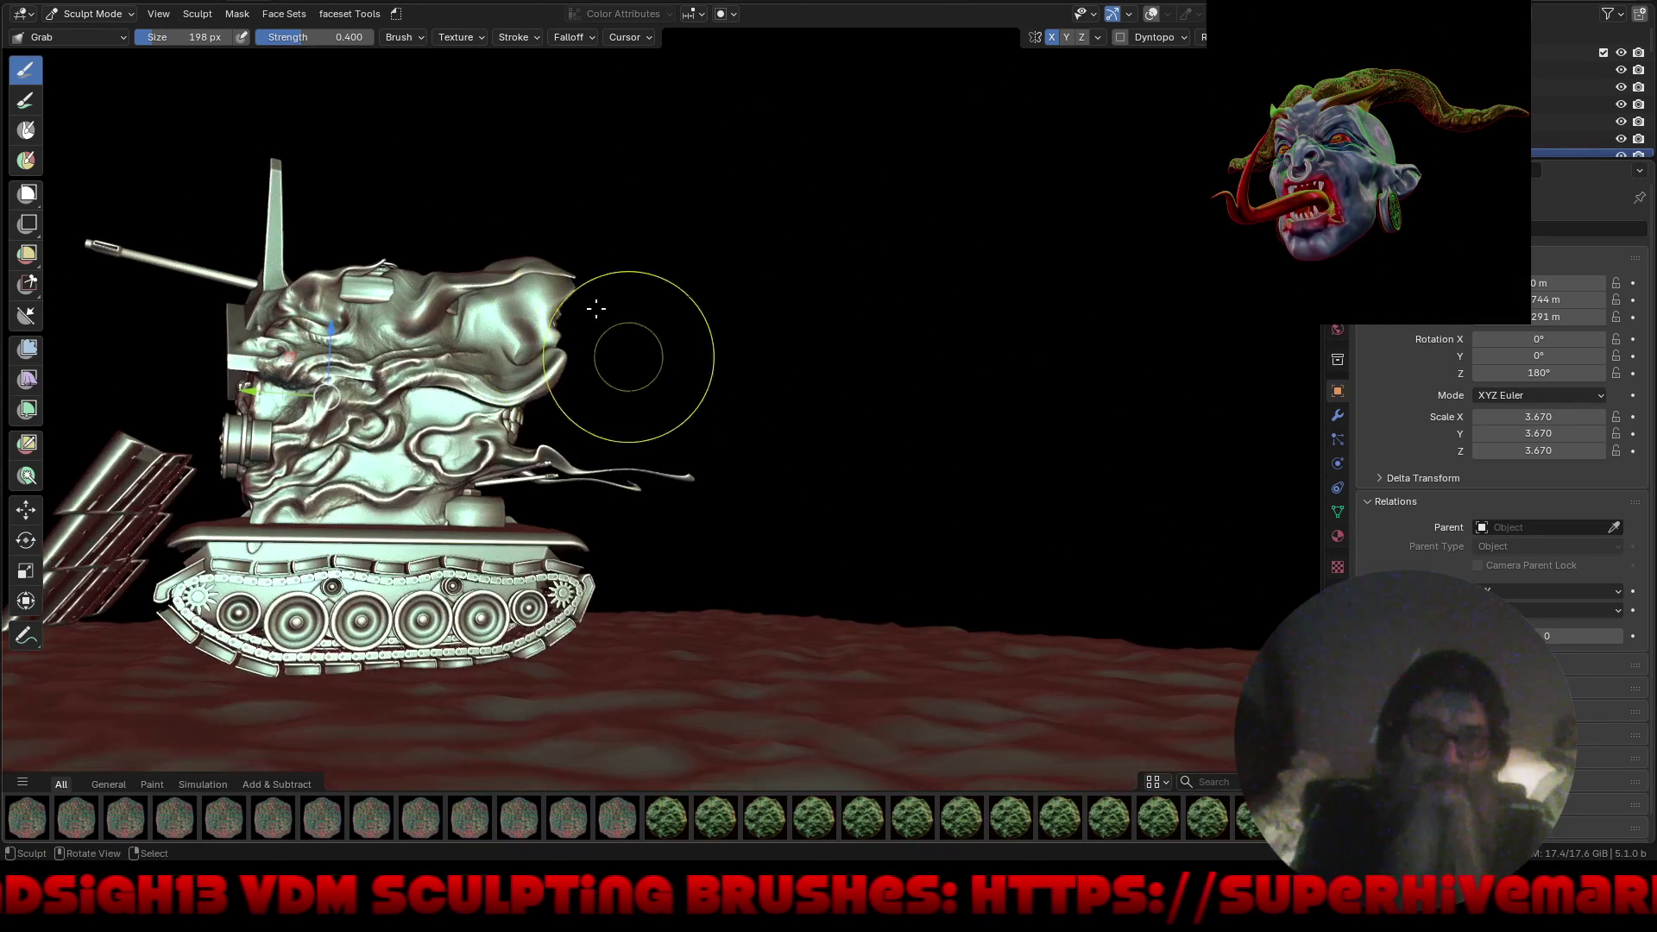
mouse_move(796, 246)
middle_down()
mouse_move(631, 293)
mouse_move(666, 369)
mouse_move(592, 437)
mouse_move(566, 413)
mouse_move(691, 310)
middle_up()
scroll(665, 369, up, 5)
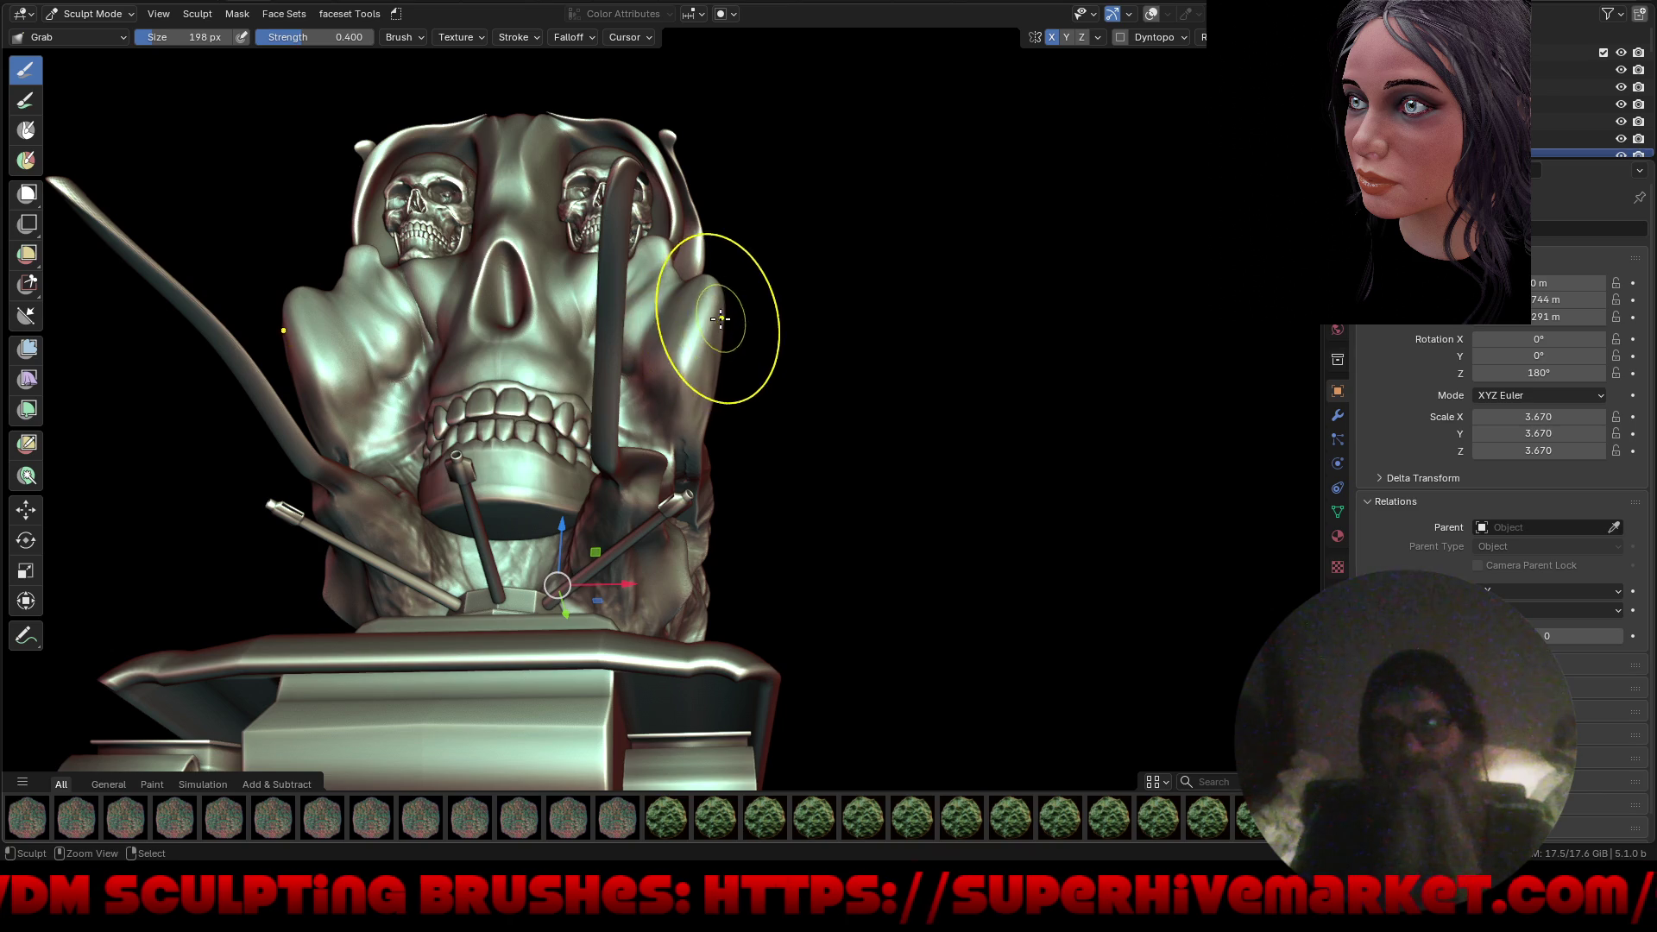
middle_drag(805, 296, 702, 326)
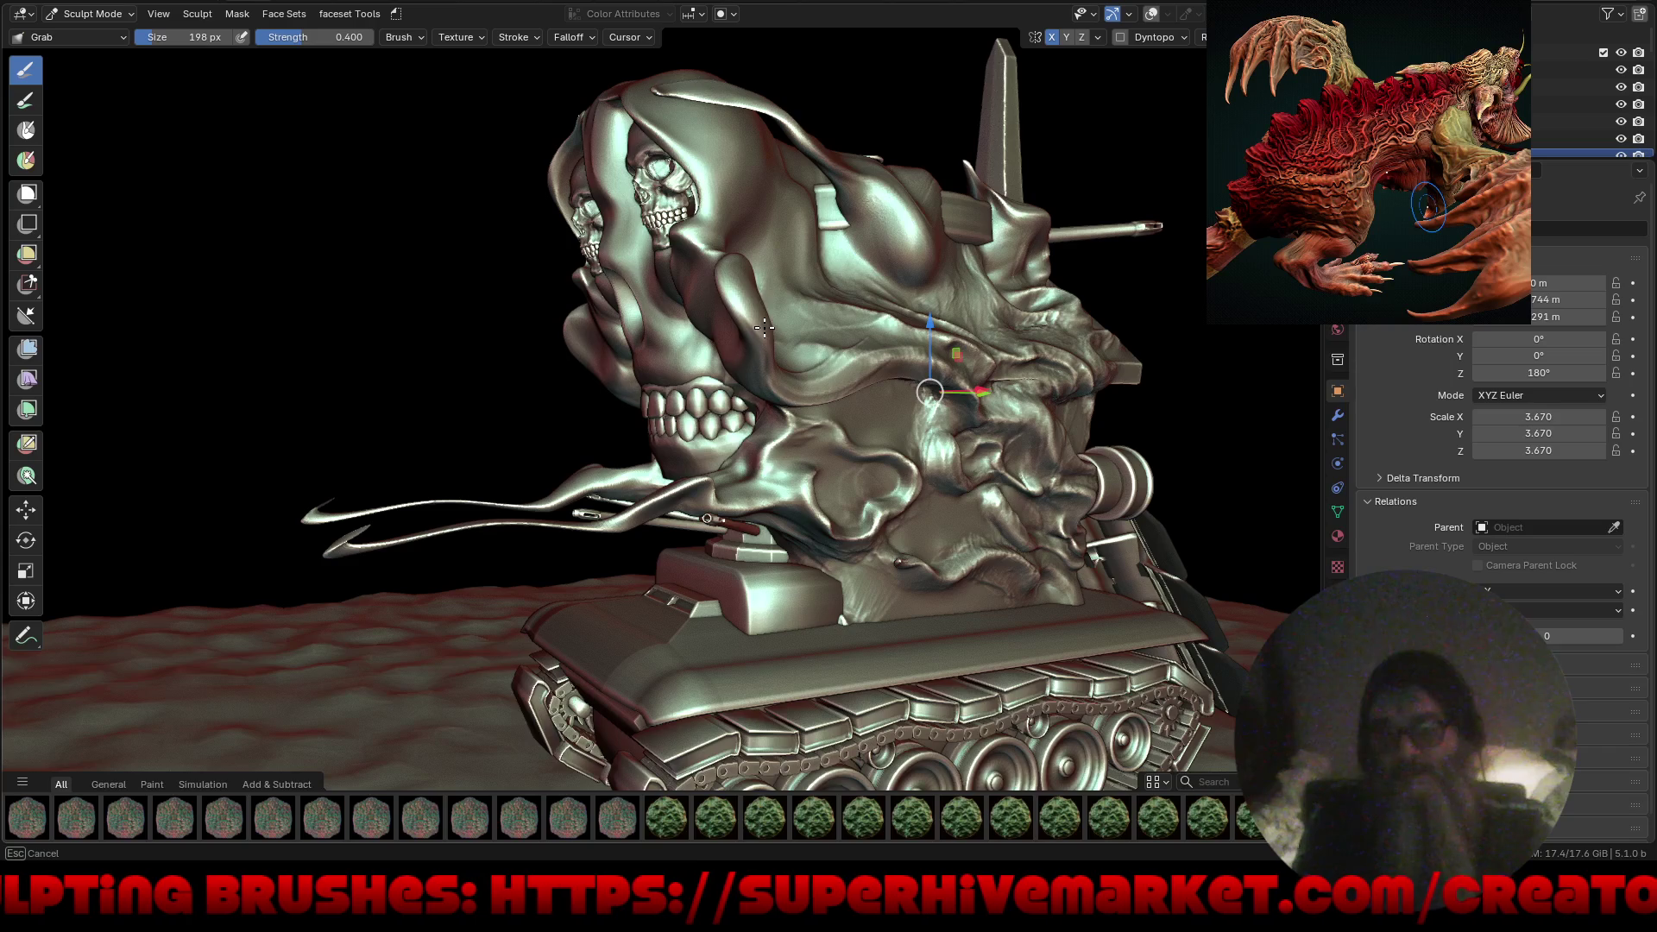
mouse_move(684, 364)
middle_down()
mouse_move(821, 325)
mouse_move(770, 418)
mouse_move(688, 402)
middle_up()
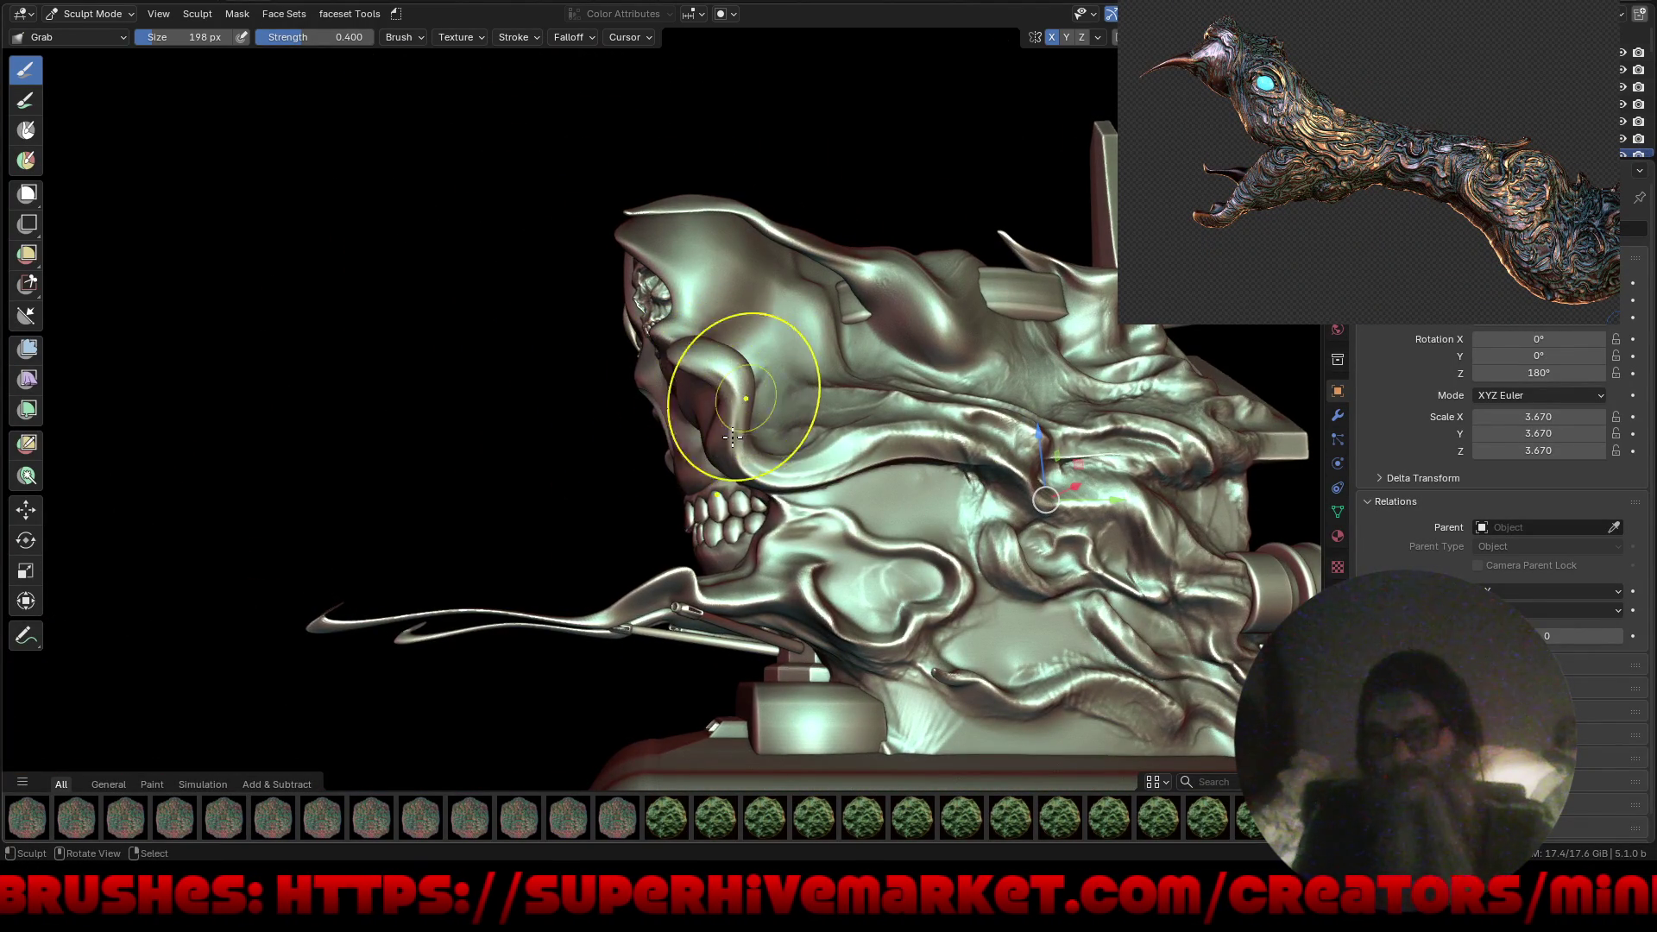
mouse_move(683, 442)
middle_down()
mouse_move(837, 418)
mouse_move(873, 429)
mouse_move(832, 385)
middle_up()
mouse_move(776, 453)
middle_down()
mouse_move(843, 414)
mouse_move(700, 428)
middle_up()
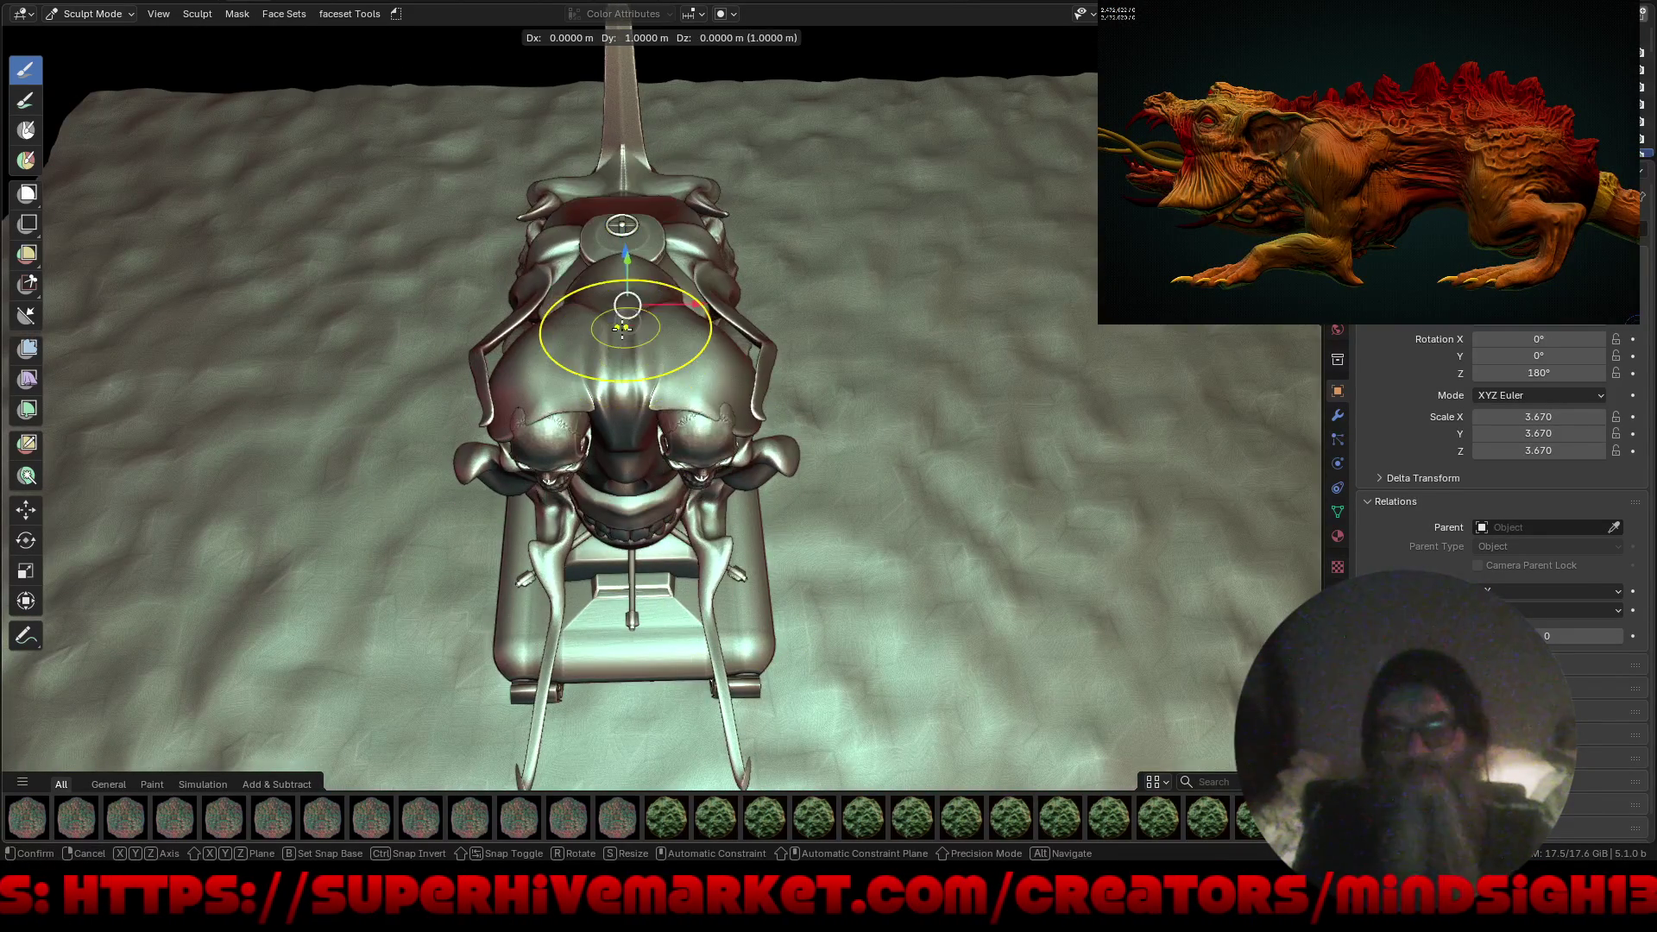
Enlarge the Grab brush to 420 px and frame the turret from the side.
key(Escape)
middle_drag(565, 446, 700, 382)
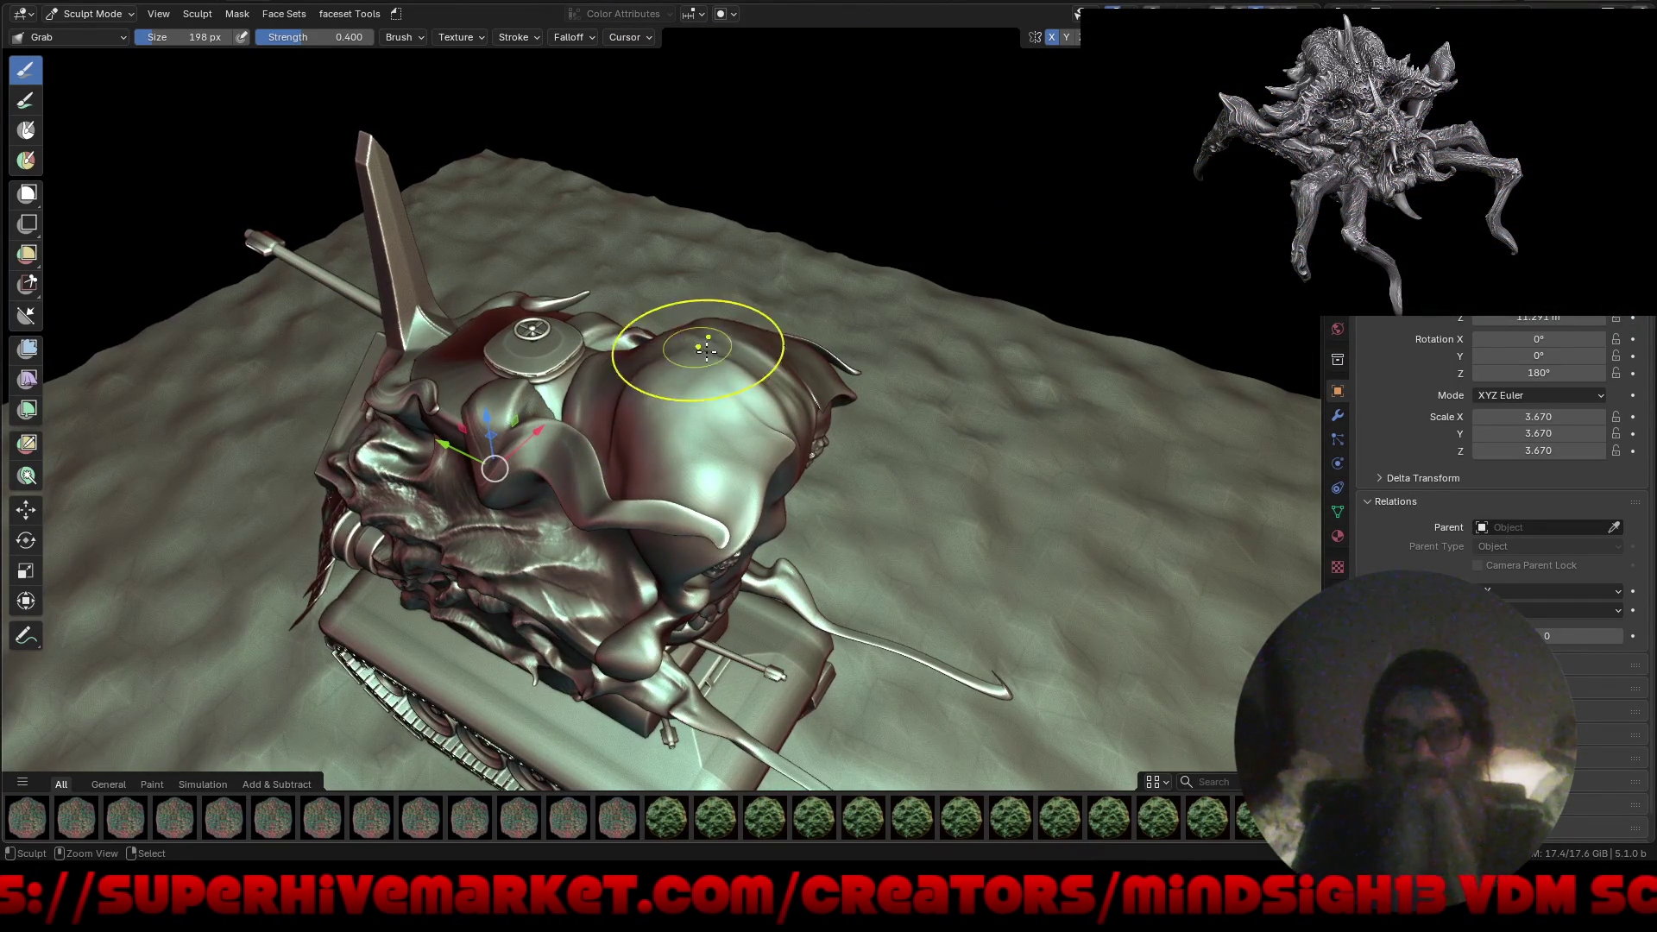
key(f)
click(795, 357)
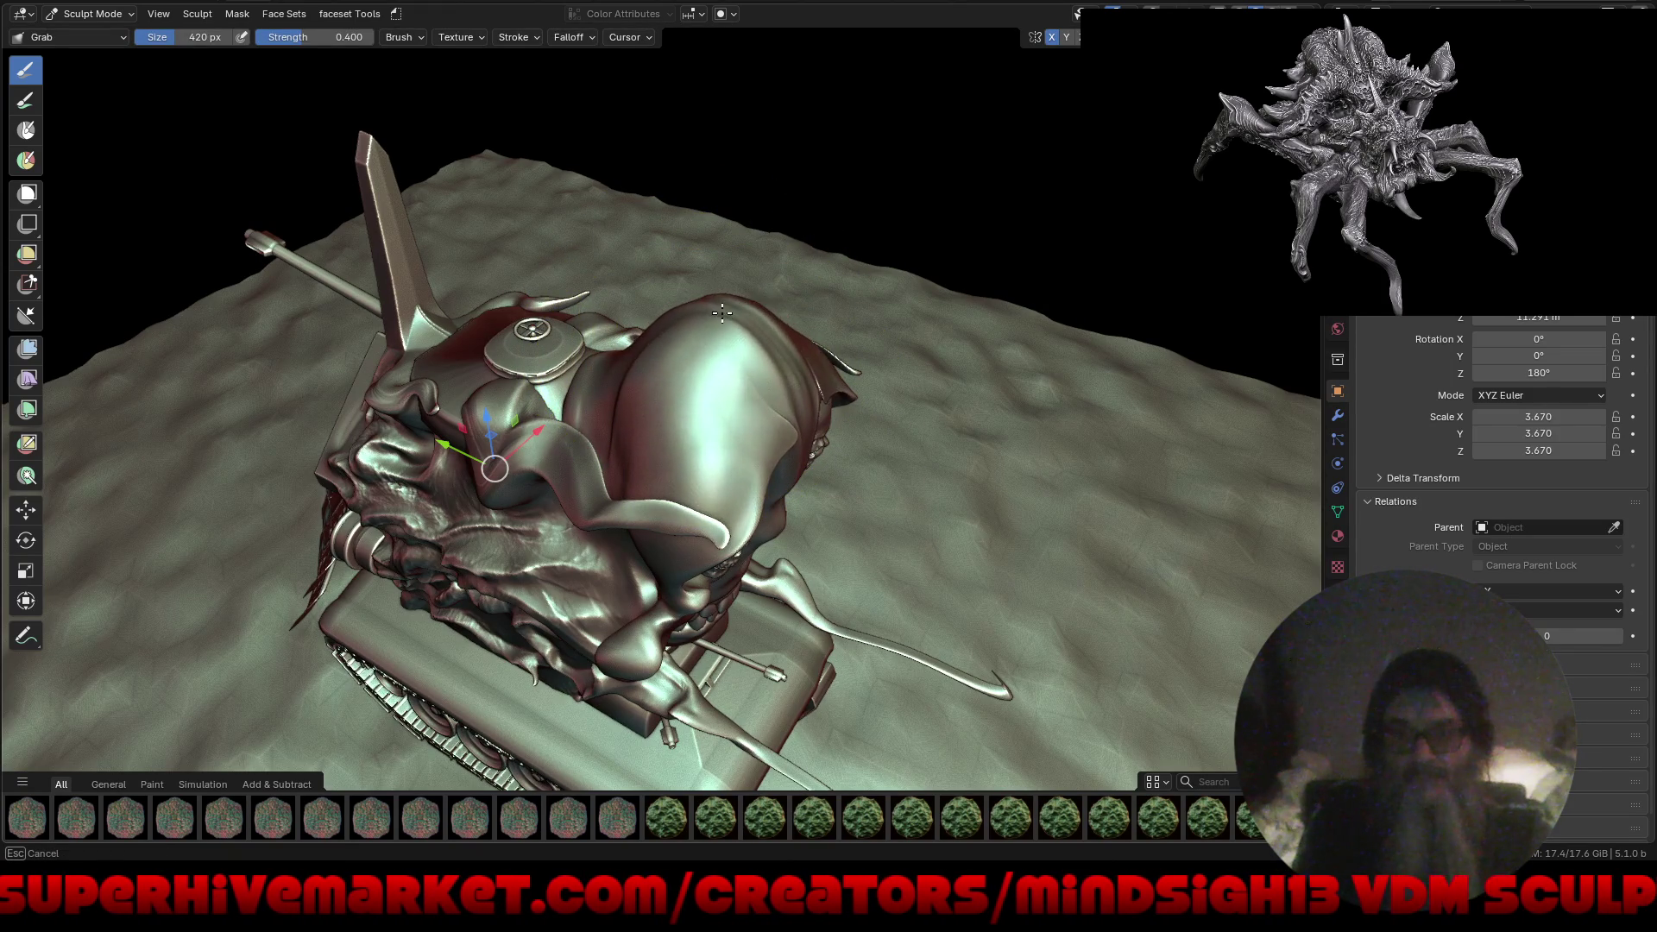
key(KP_1)
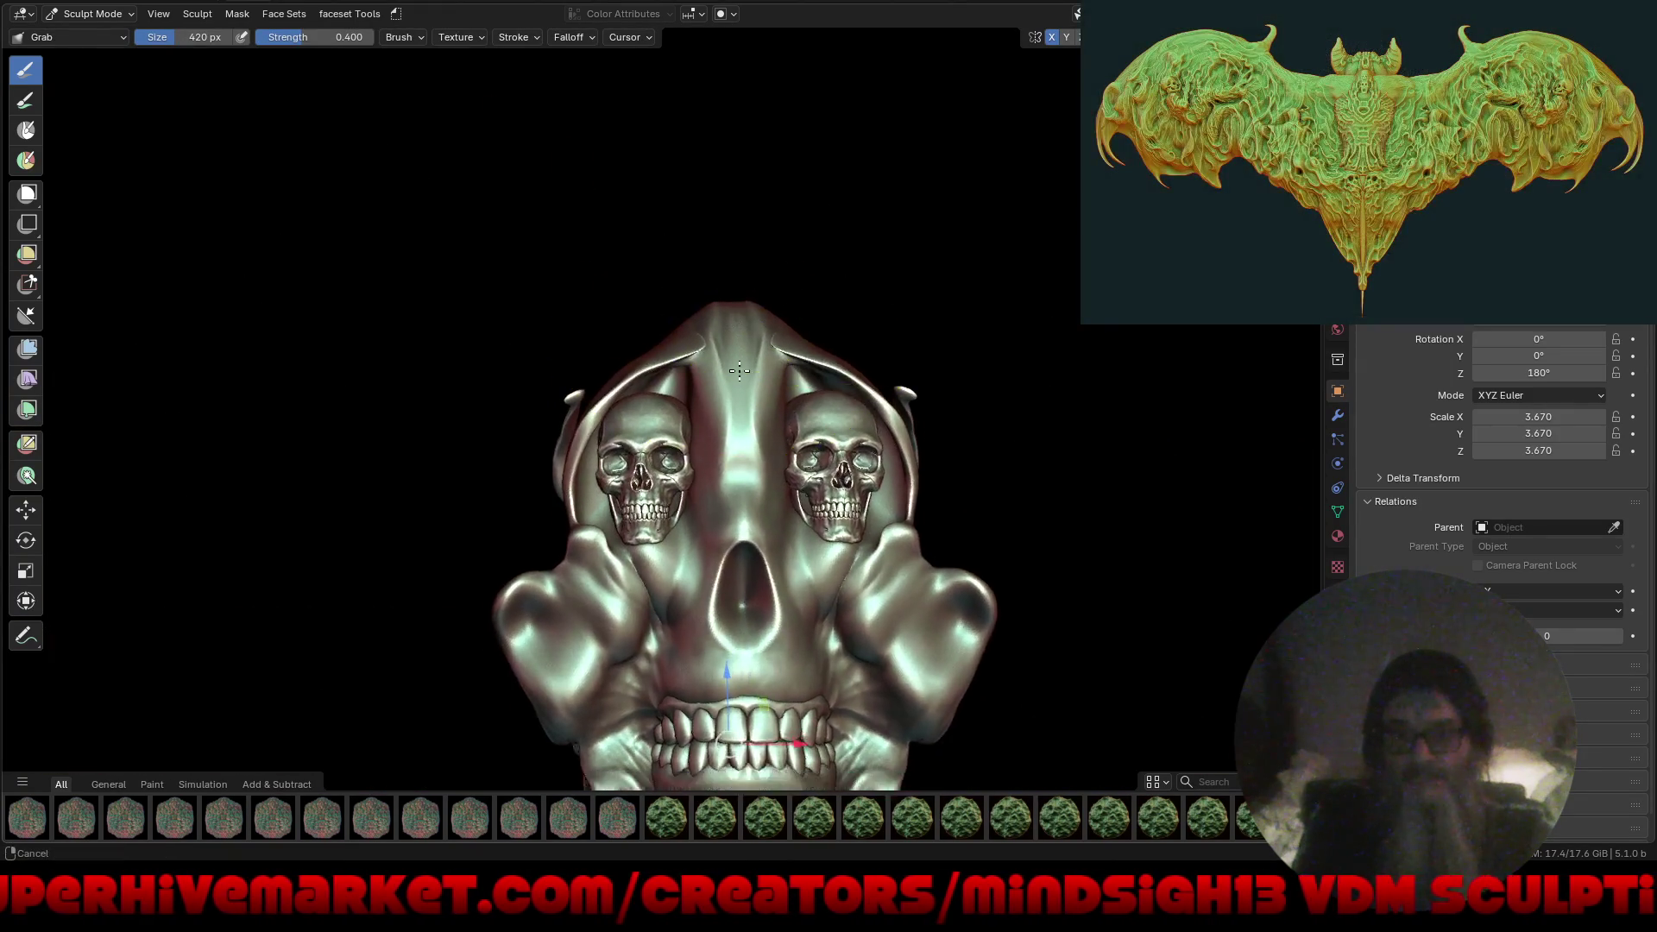
mouse_move(845, 520)
middle_down()
mouse_move(847, 380)
mouse_move(1098, 437)
mouse_move(610, 288)
middle_up()
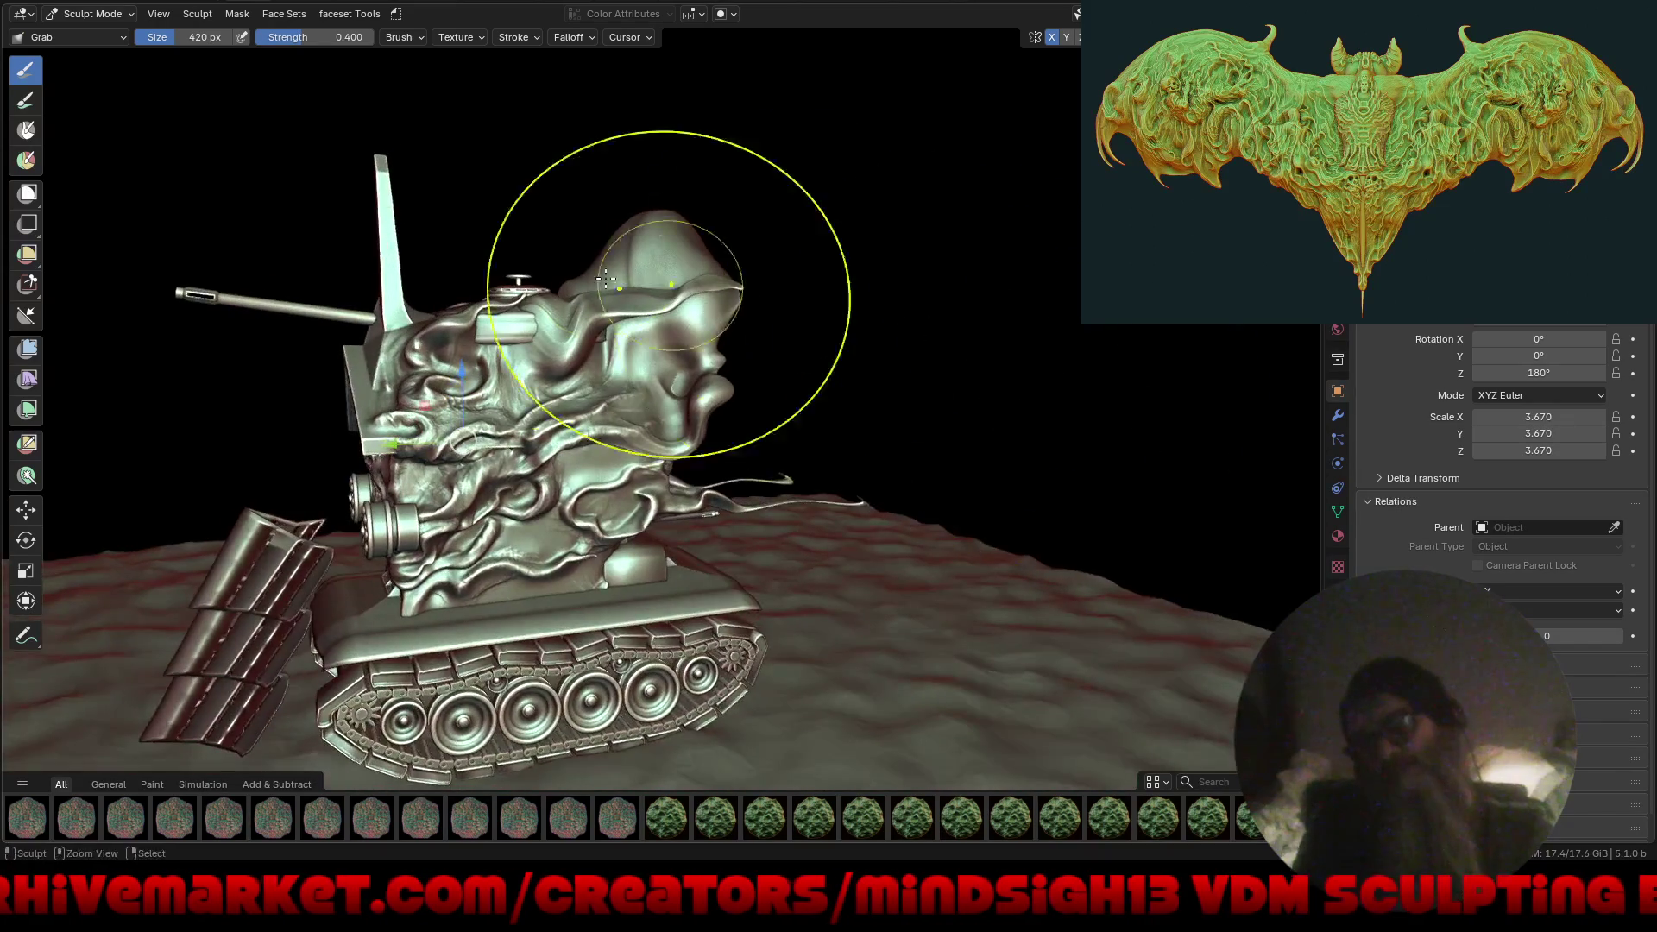
scroll(566, 235, up, 5)
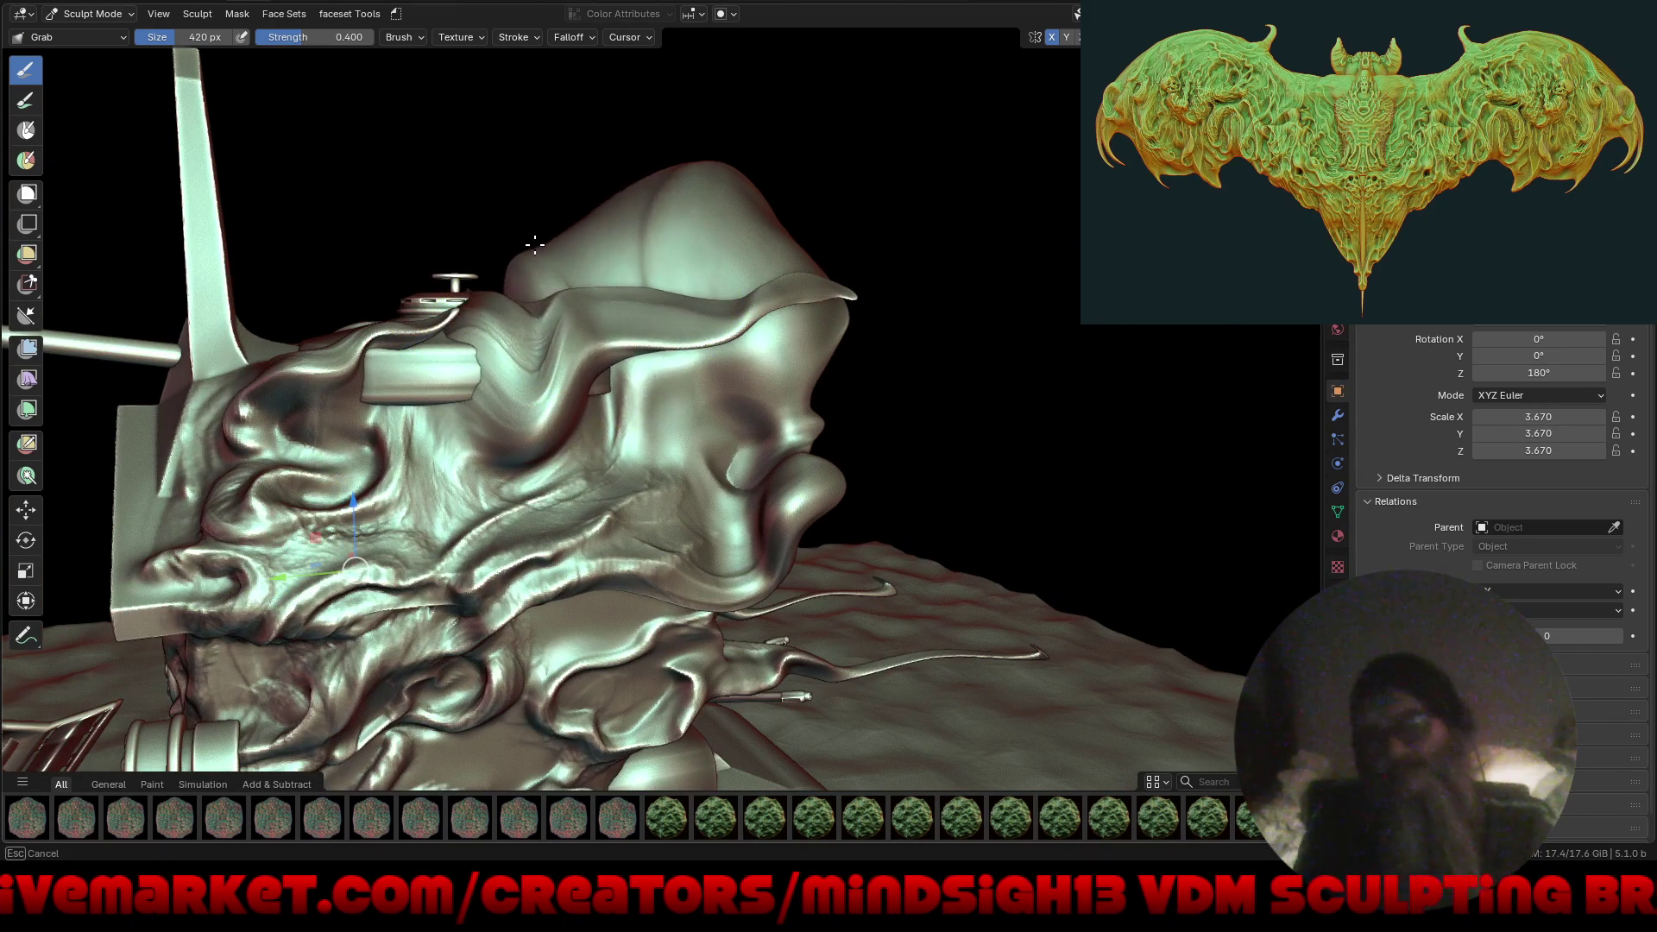
Grab the top of the skull head upward and toward the upper right into a rounded dome.
drag(601, 184, 621, 145)
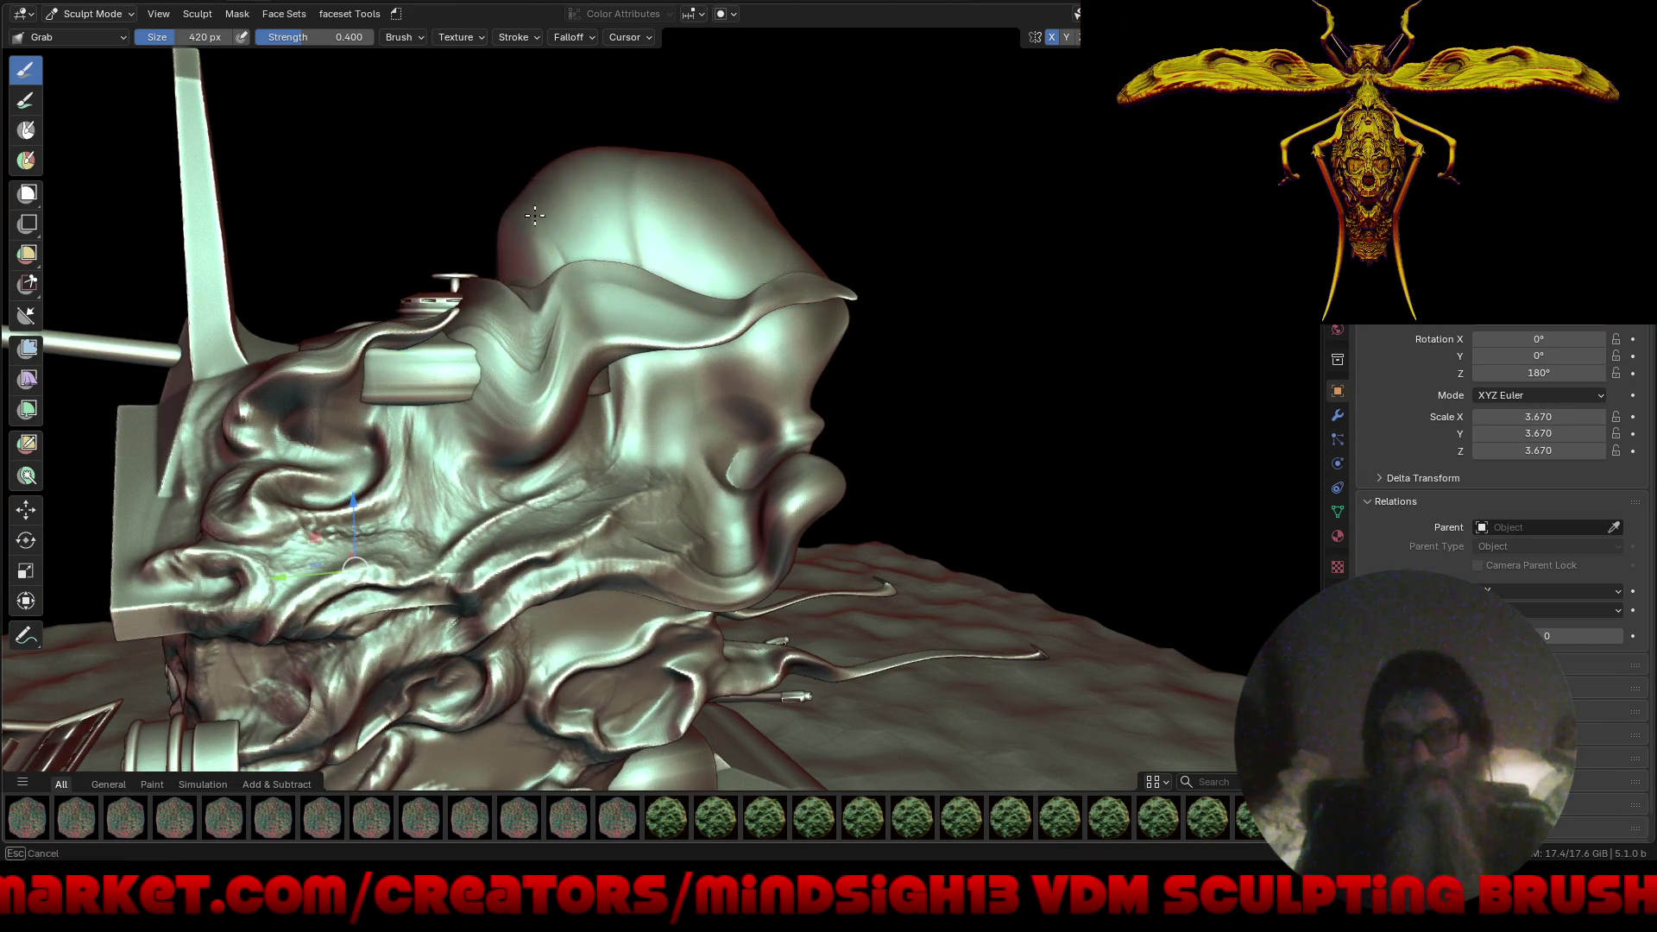
scroll(535, 216, down, 5)
mouse_move(673, 449)
middle_down()
mouse_move(756, 500)
mouse_move(1117, 469)
mouse_move(1102, 458)
mouse_move(910, 506)
mouse_move(777, 484)
mouse_move(674, 389)
middle_up()
scroll(617, 204, up, 3)
drag(599, 336, 753, 304)
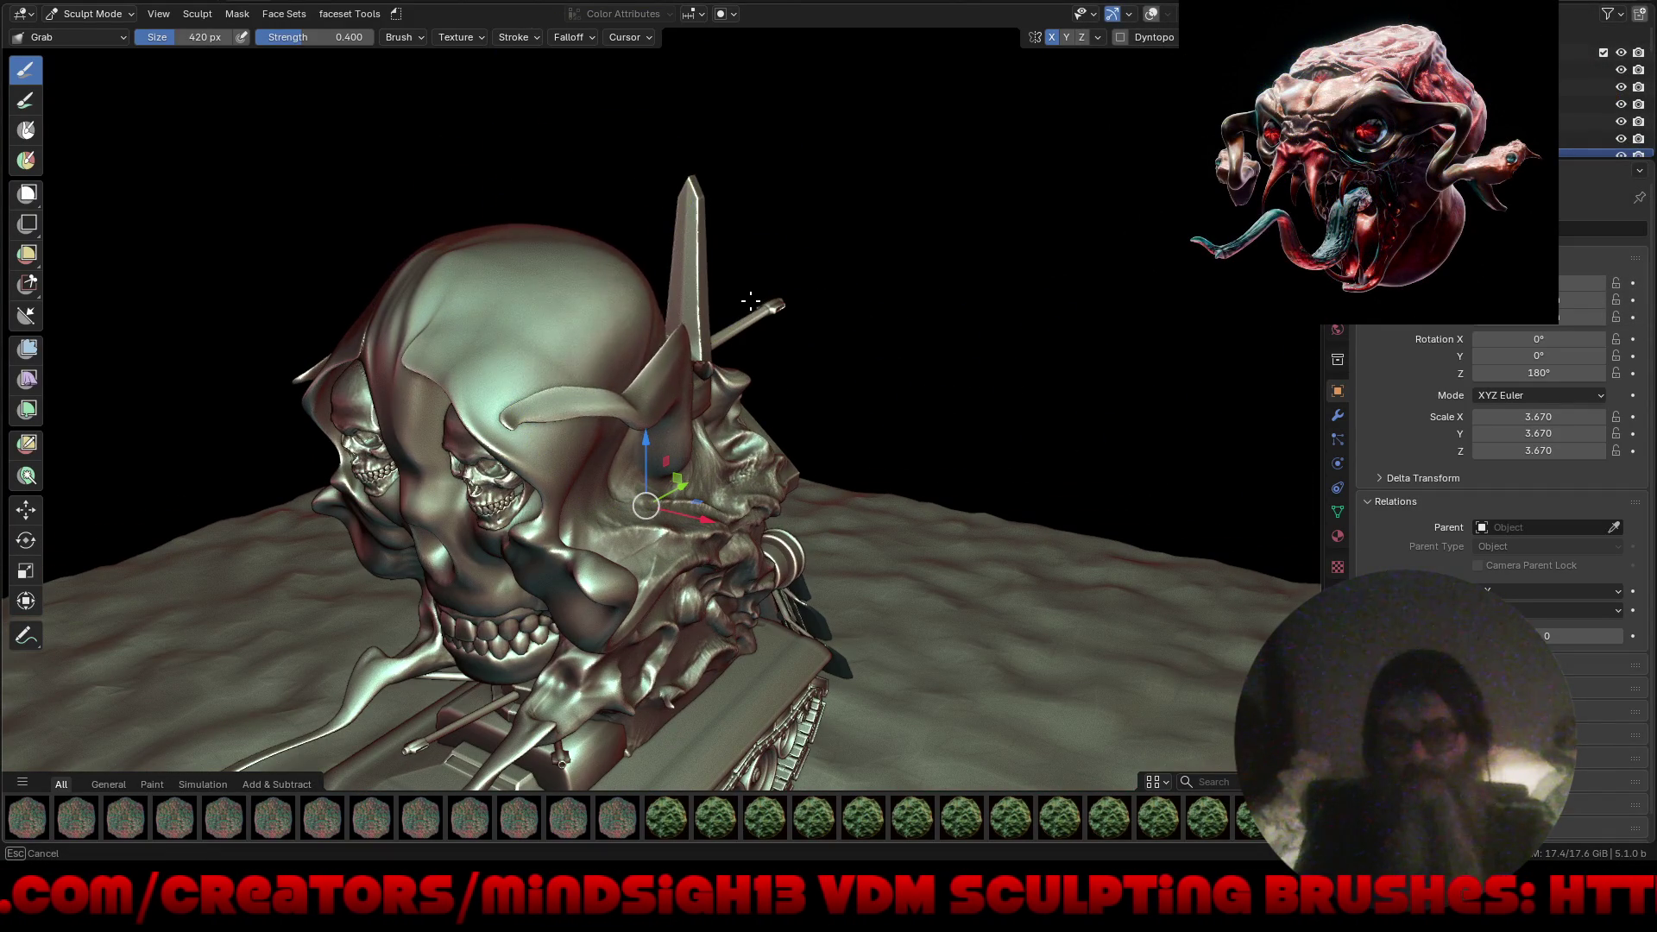
mouse_move(405, 249)
middle_down()
mouse_move(555, 196)
mouse_move(559, 170)
mouse_move(593, 201)
mouse_move(608, 292)
middle_up()
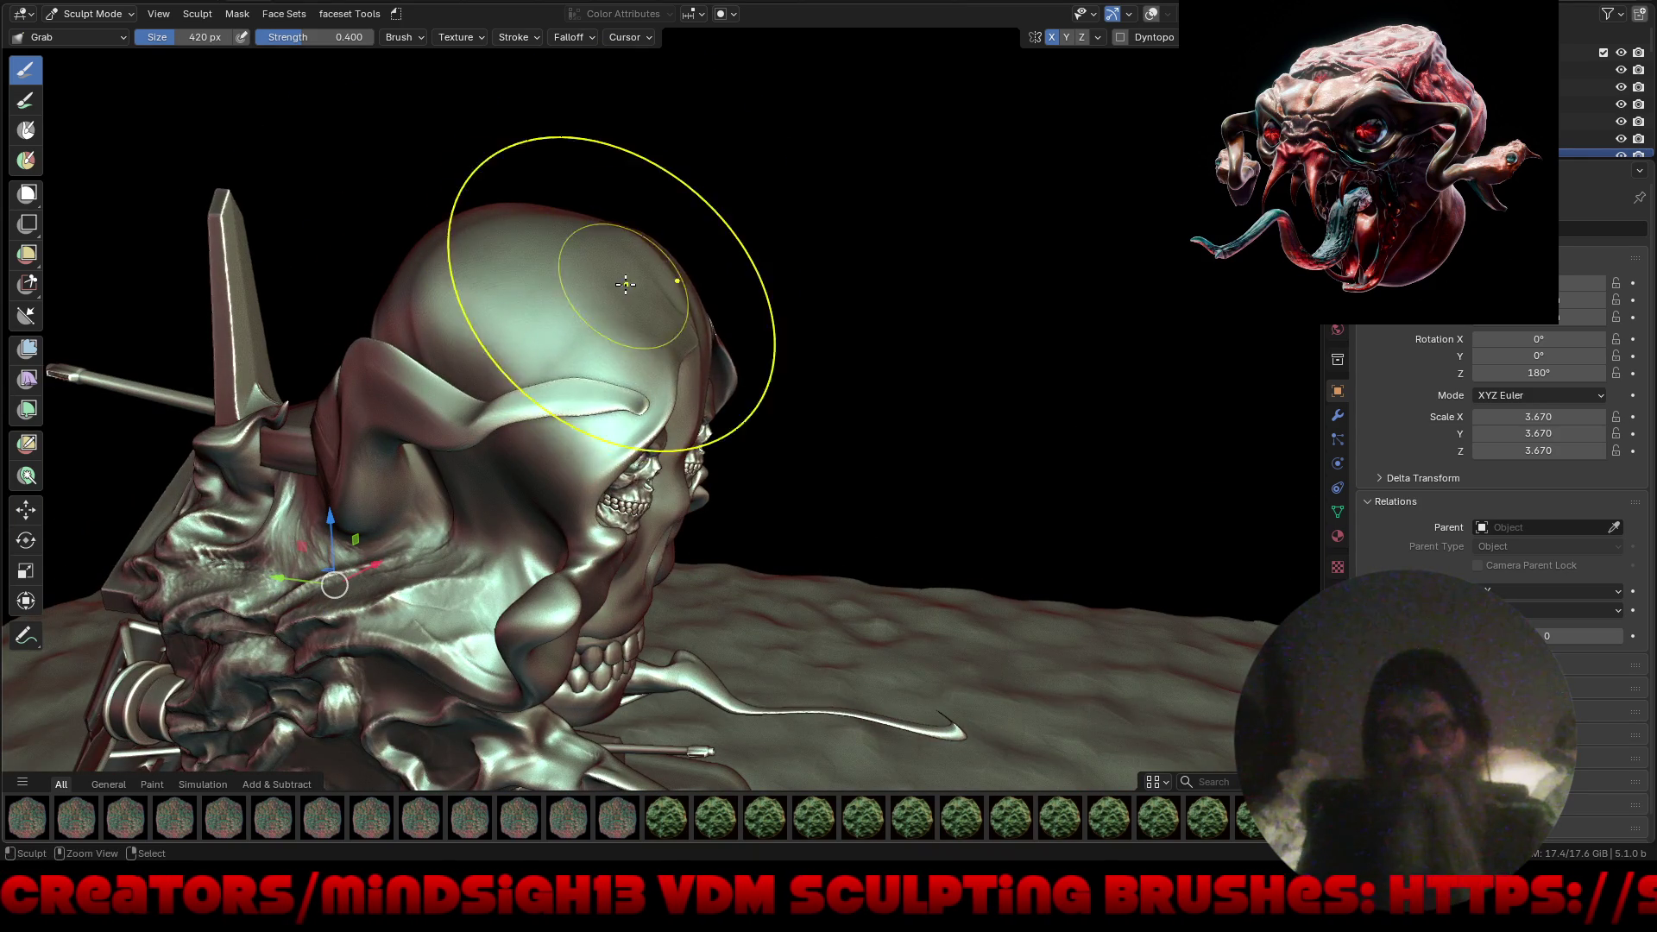
Bulge the big skull's upper-right edge and side outward and pull the small knob down.
drag(673, 326, 700, 348)
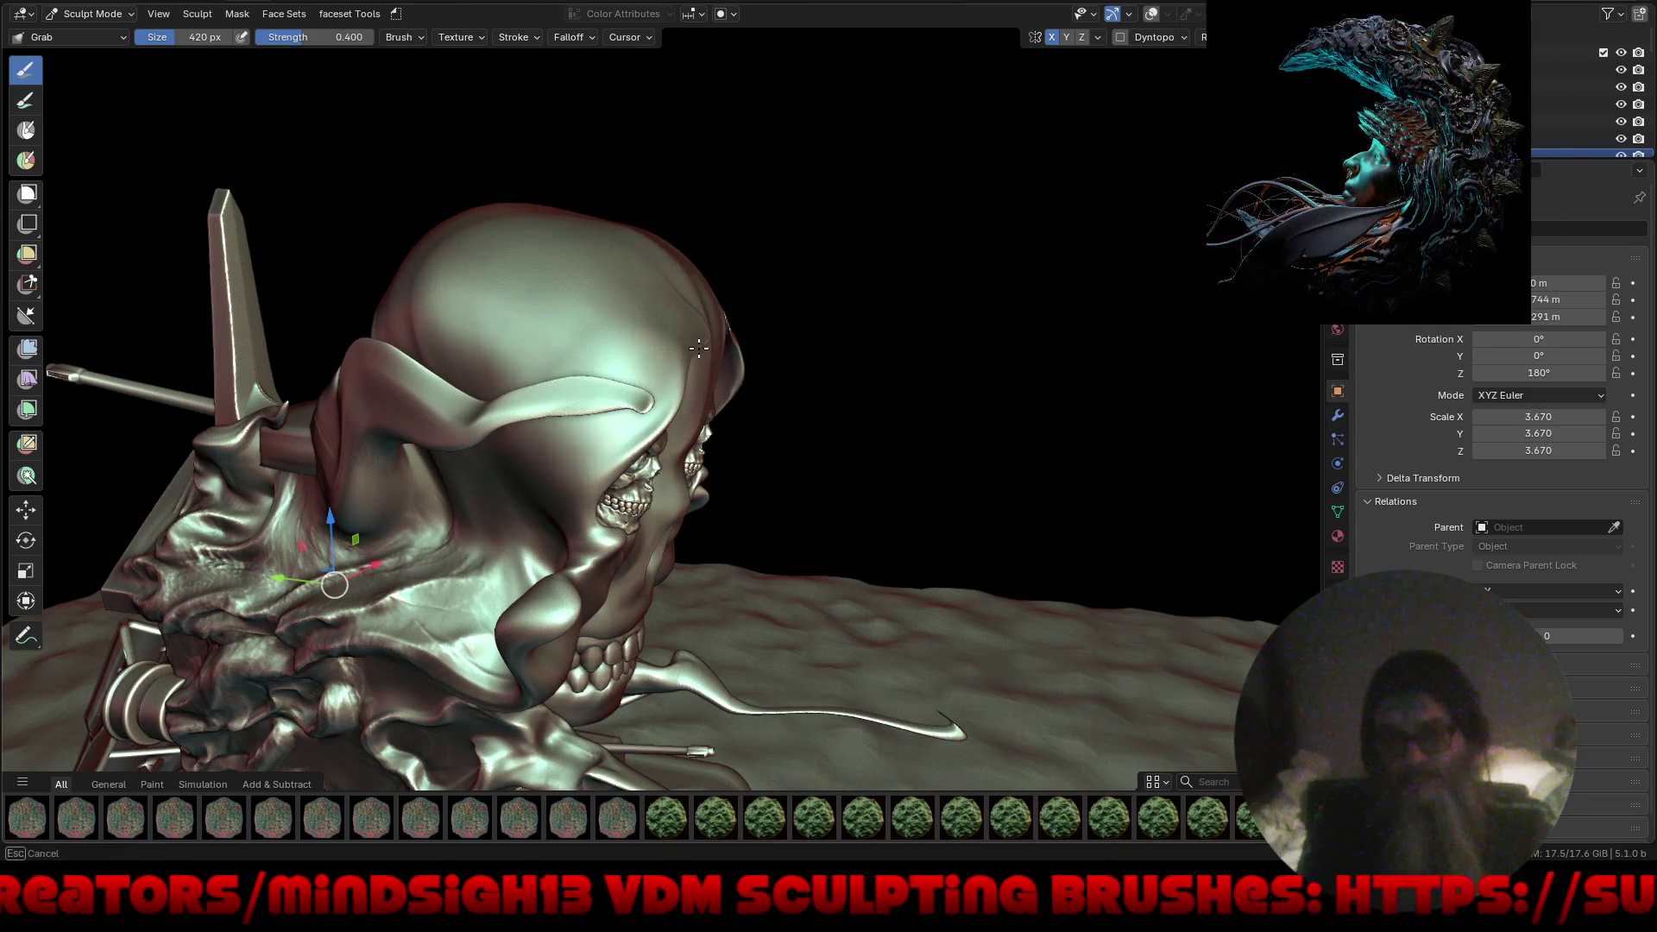
mouse_move(725, 406)
middle_down()
mouse_move(515, 299)
mouse_move(595, 232)
mouse_move(674, 245)
mouse_move(791, 215)
middle_up()
drag(791, 215, 863, 257)
mouse_move(863, 257)
middle_down()
mouse_move(920, 185)
mouse_move(533, 185)
middle_up()
mouse_move(533, 185)
mouse_down()
mouse_move(603, 172)
mouse_move(518, 198)
mouse_move(389, 173)
mouse_move(313, 134)
mouse_up()
mouse_move(381, 296)
middle_down()
mouse_move(472, 271)
mouse_move(592, 296)
middle_up()
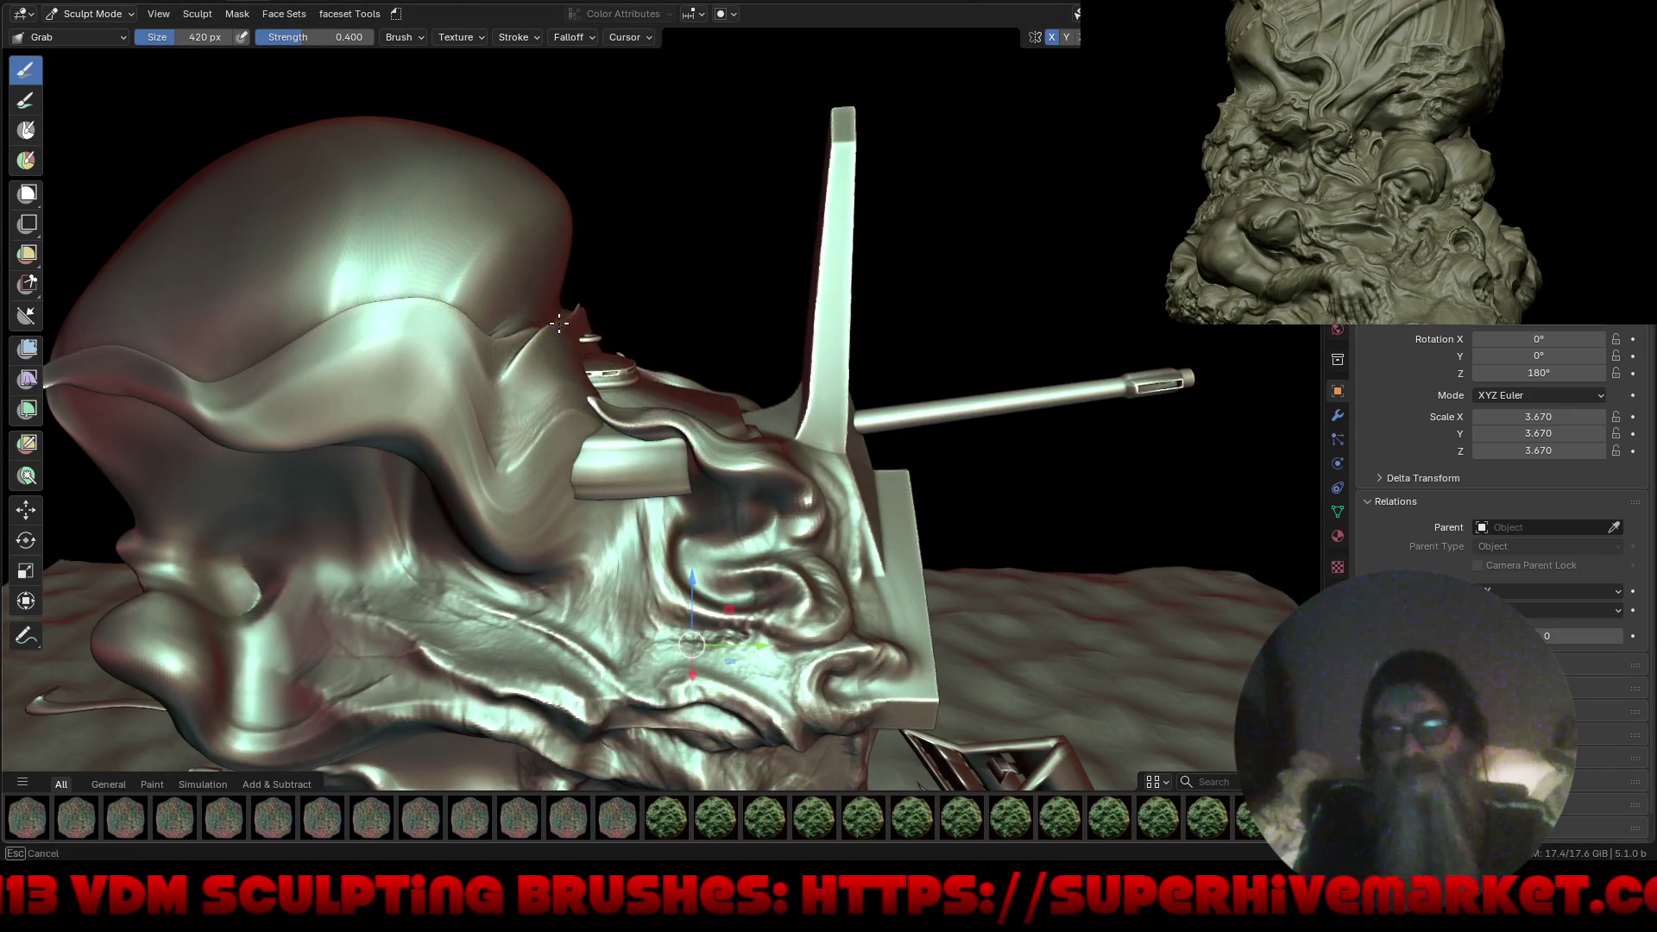
drag(560, 324, 560, 354)
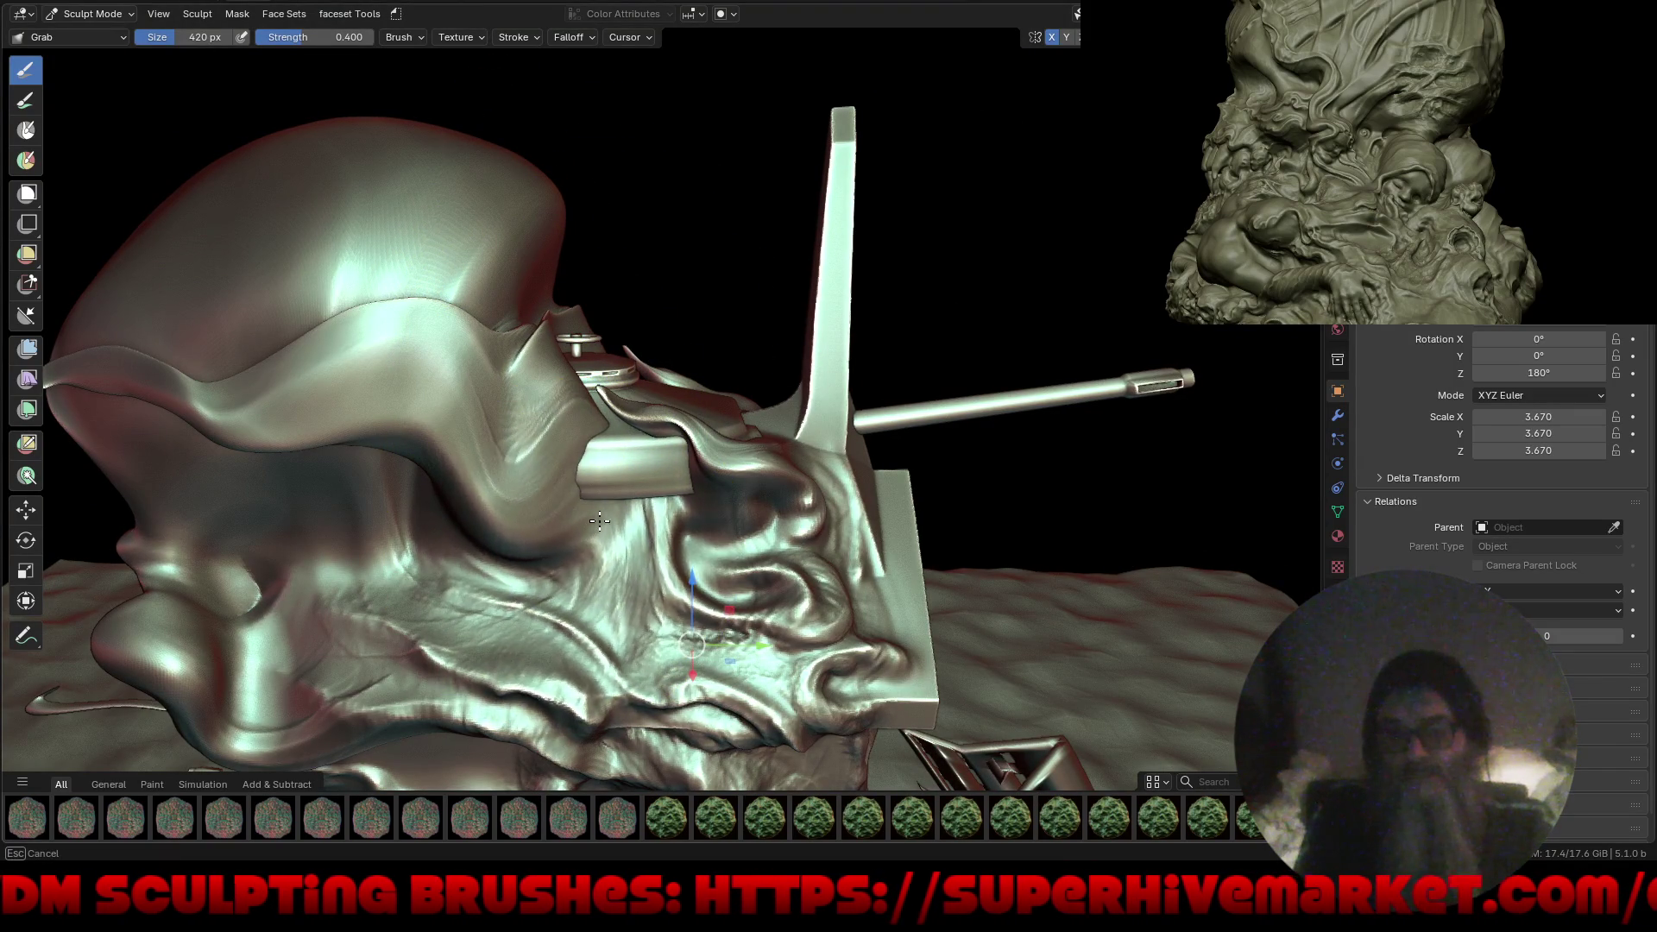
Pull the nearby flesh upward and shape the crown ridge up-left, then ease it back.
drag(567, 591, 599, 541)
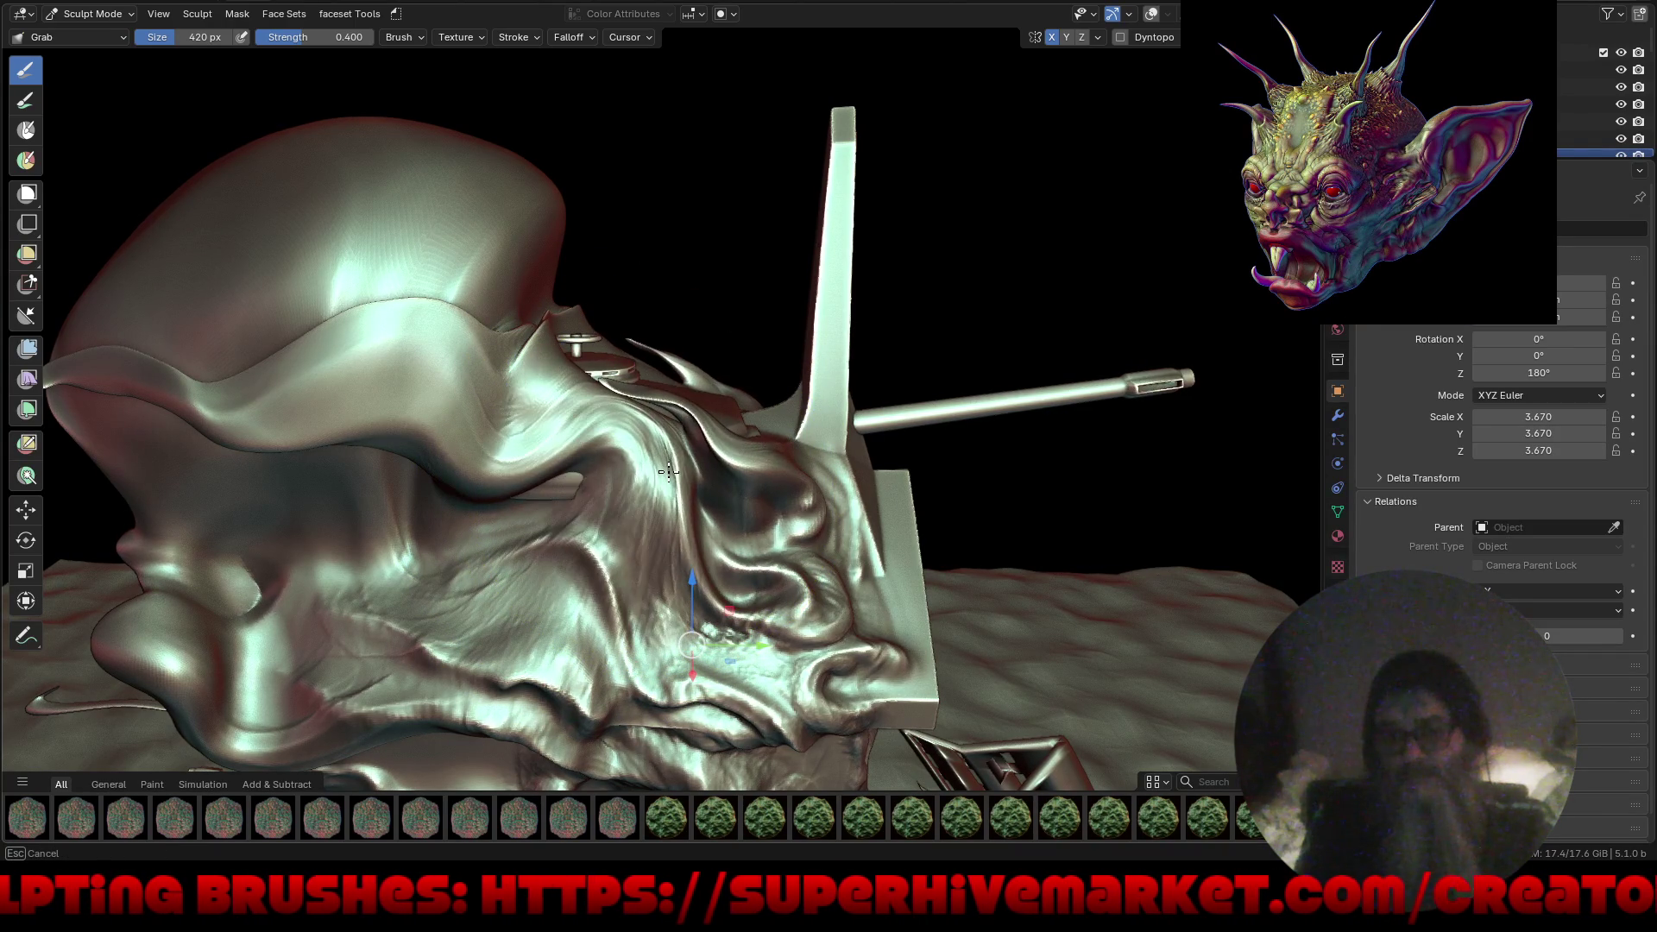
mouse_move(537, 446)
middle_down()
mouse_move(592, 610)
mouse_move(759, 518)
mouse_move(681, 427)
mouse_move(686, 483)
mouse_move(725, 426)
mouse_move(720, 522)
mouse_move(869, 444)
mouse_move(914, 466)
mouse_move(740, 481)
mouse_move(750, 495)
mouse_move(801, 382)
mouse_move(751, 354)
mouse_move(921, 418)
mouse_move(769, 297)
middle_up()
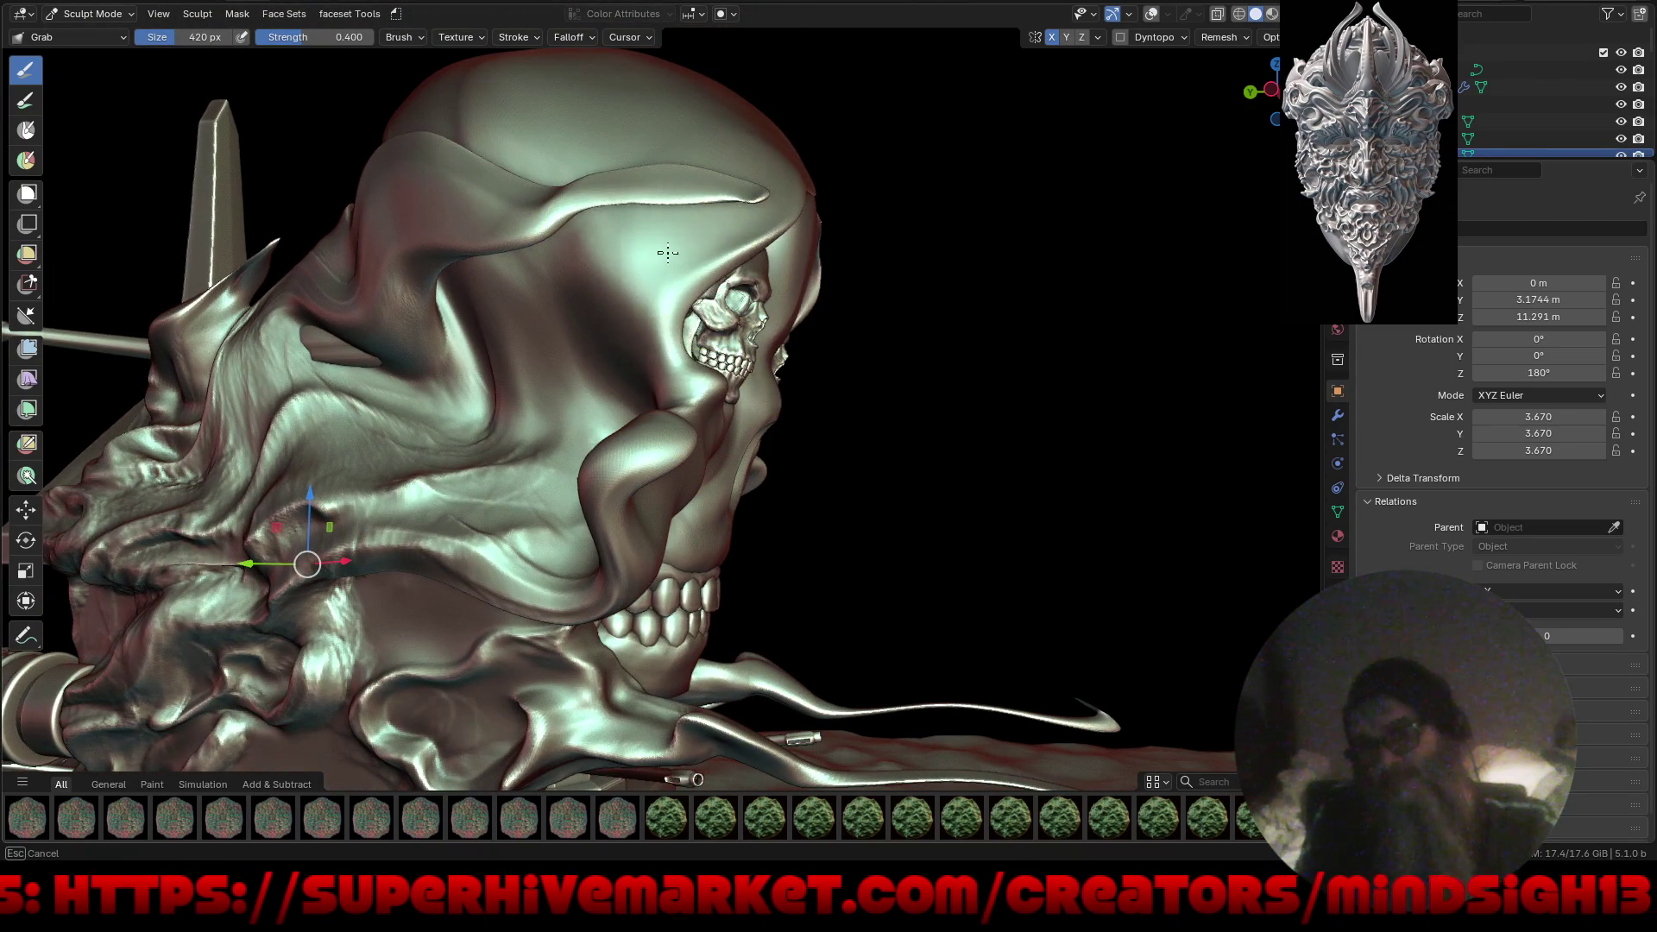
drag(784, 197, 759, 182)
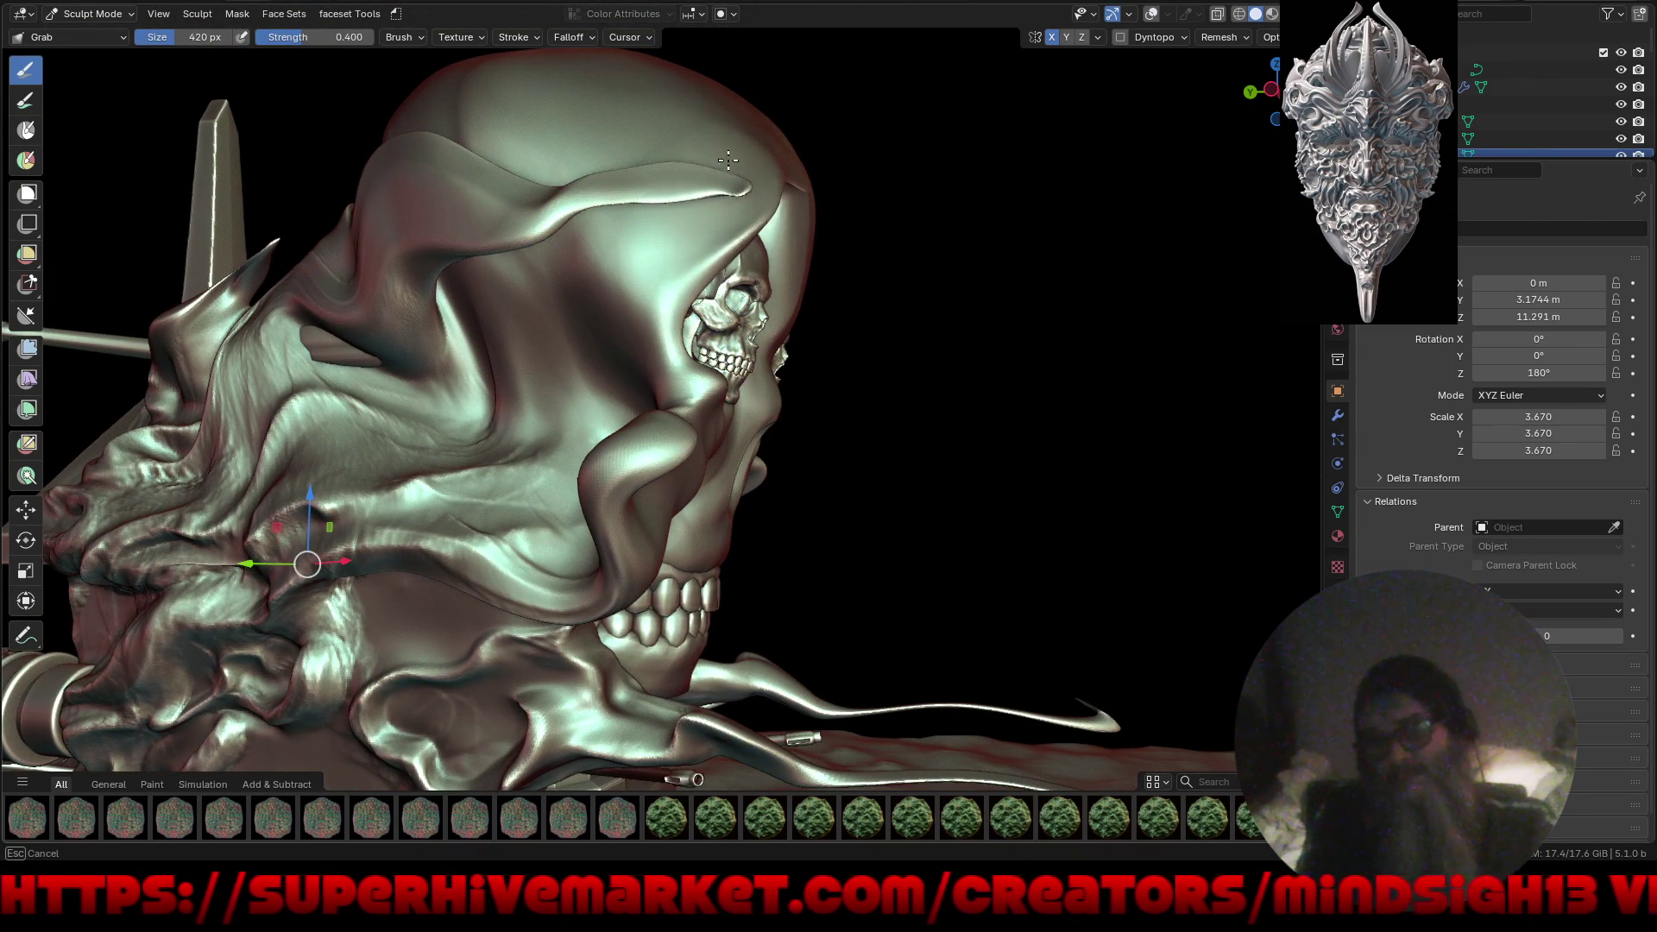
drag(641, 112, 726, 181)
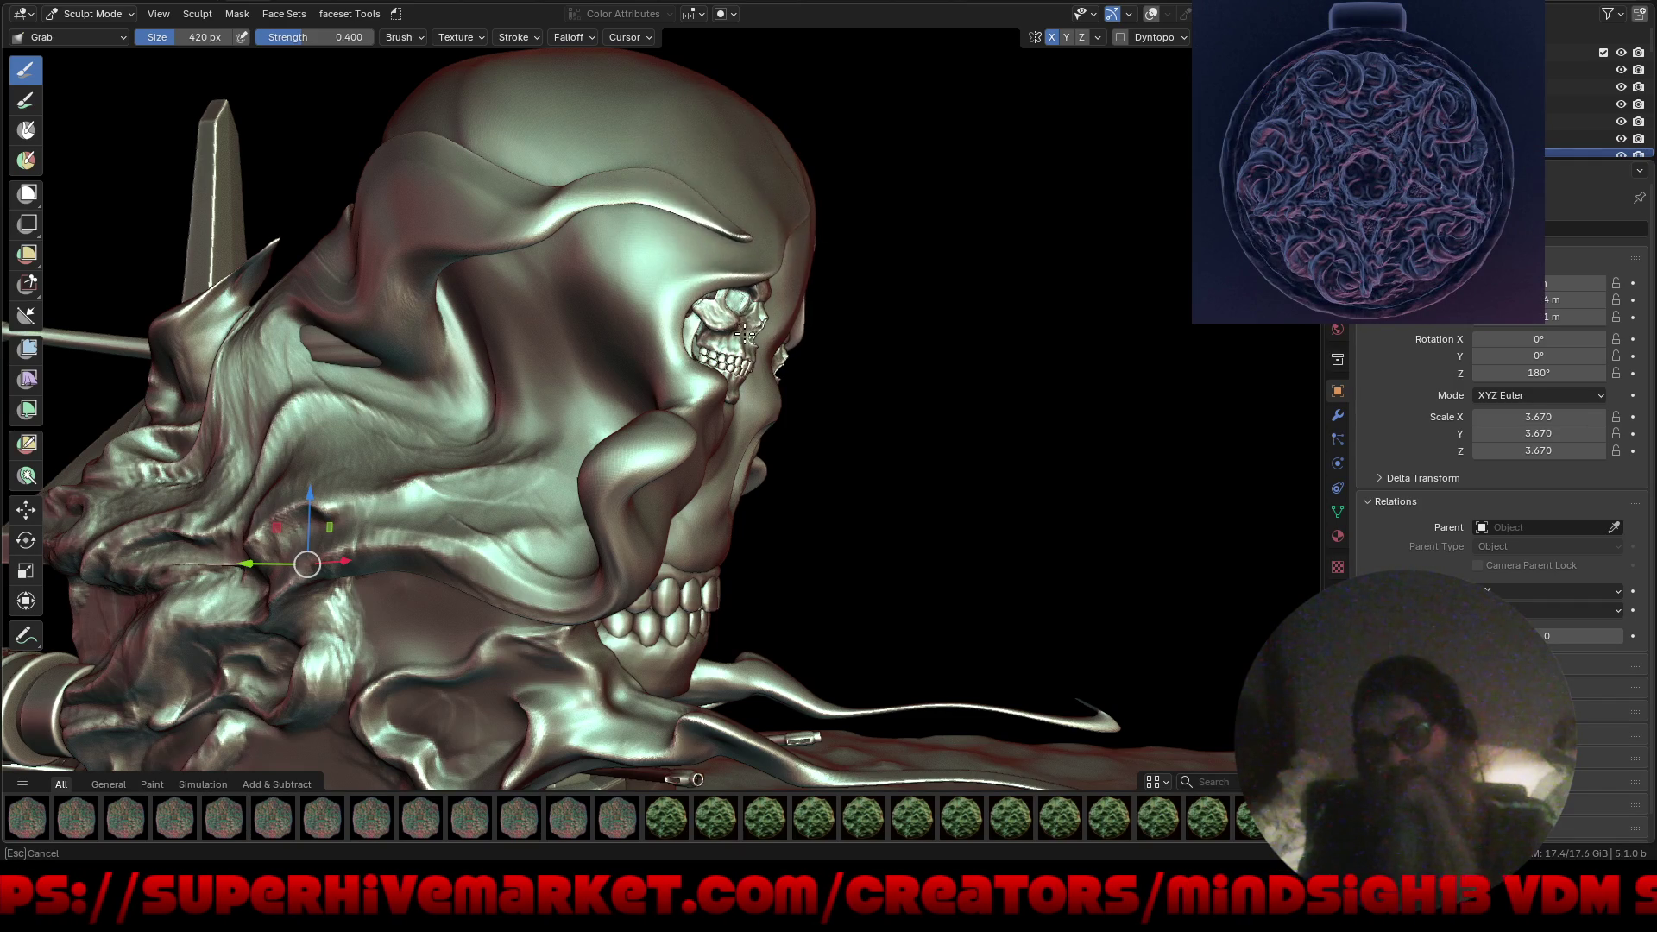
Pull the forehead flesh over the left skull up and to the left.
mouse_move(824, 349)
middle_down()
mouse_move(869, 369)
mouse_move(570, 274)
middle_up()
middle_drag(718, 328, 724, 300)
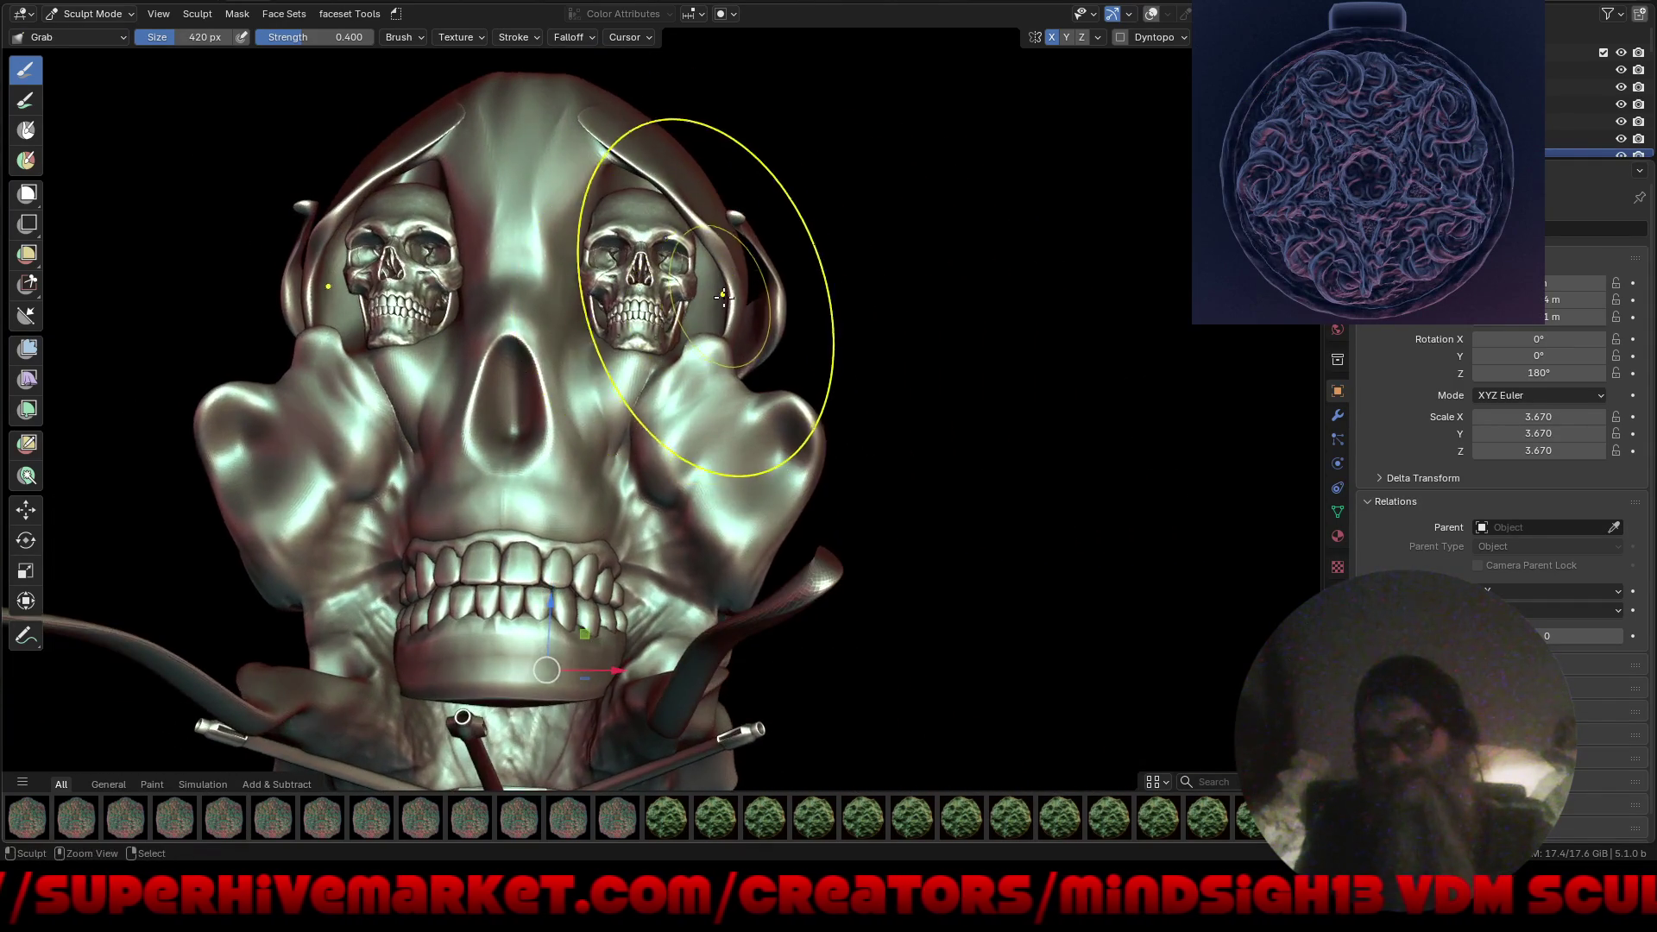
scroll(728, 296, up, 4)
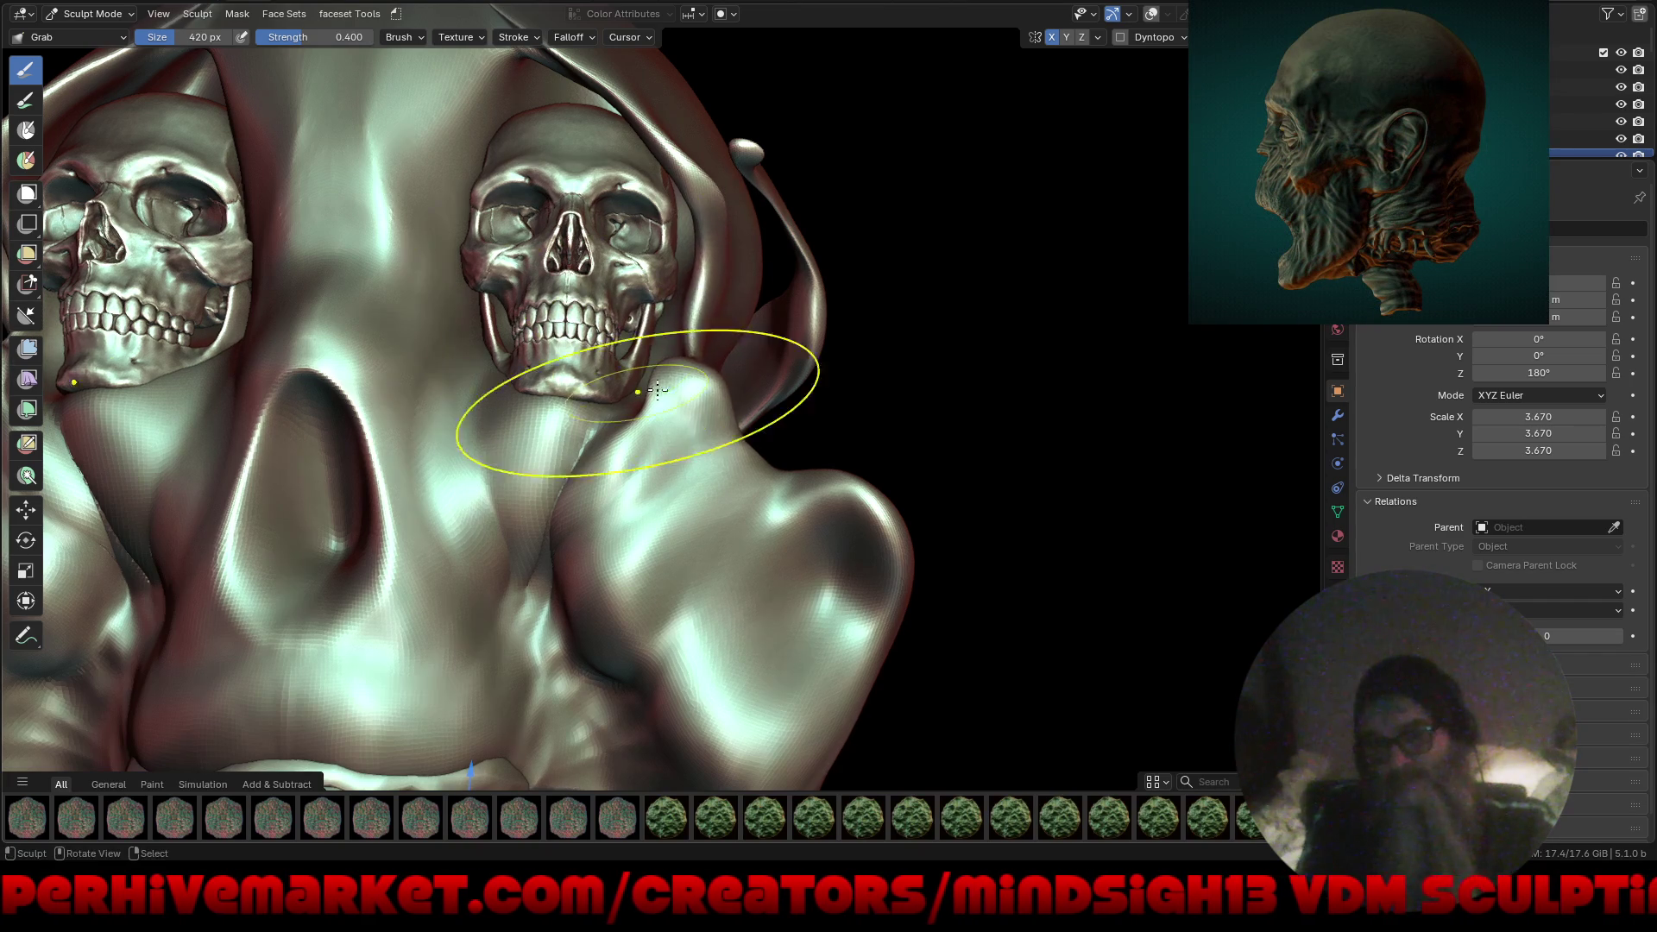
middle_drag(657, 390, 682, 332)
scroll(688, 322, up, 2)
middle_drag(762, 255, 794, 272)
scroll(803, 276, up, 3)
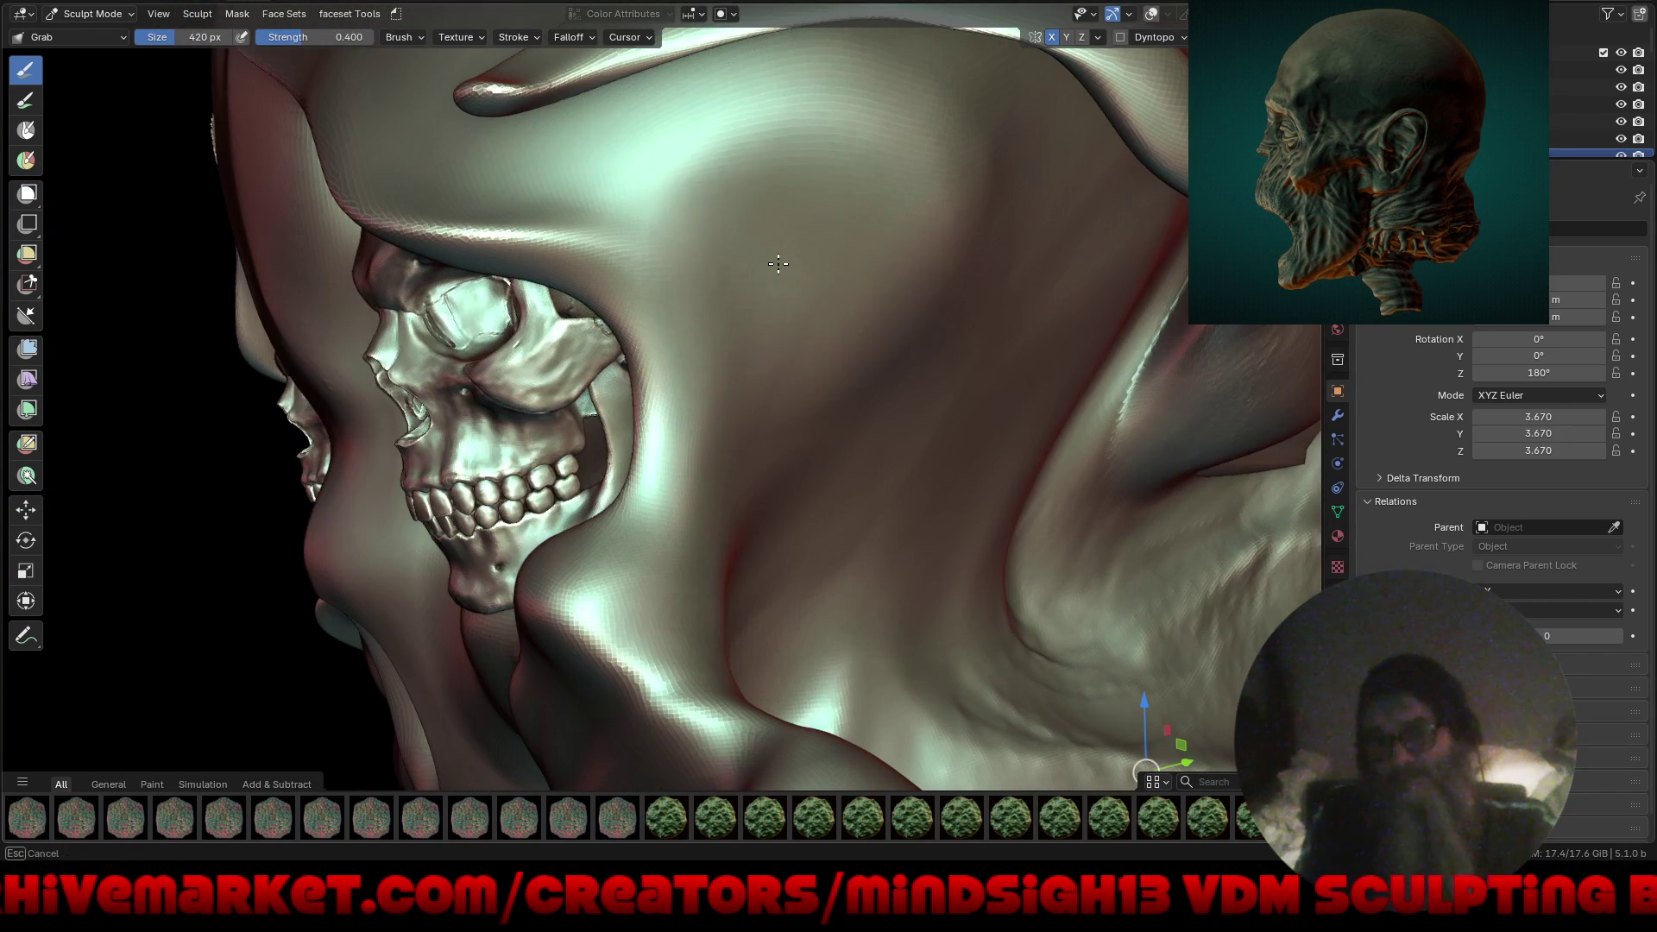
drag(721, 183, 618, 158)
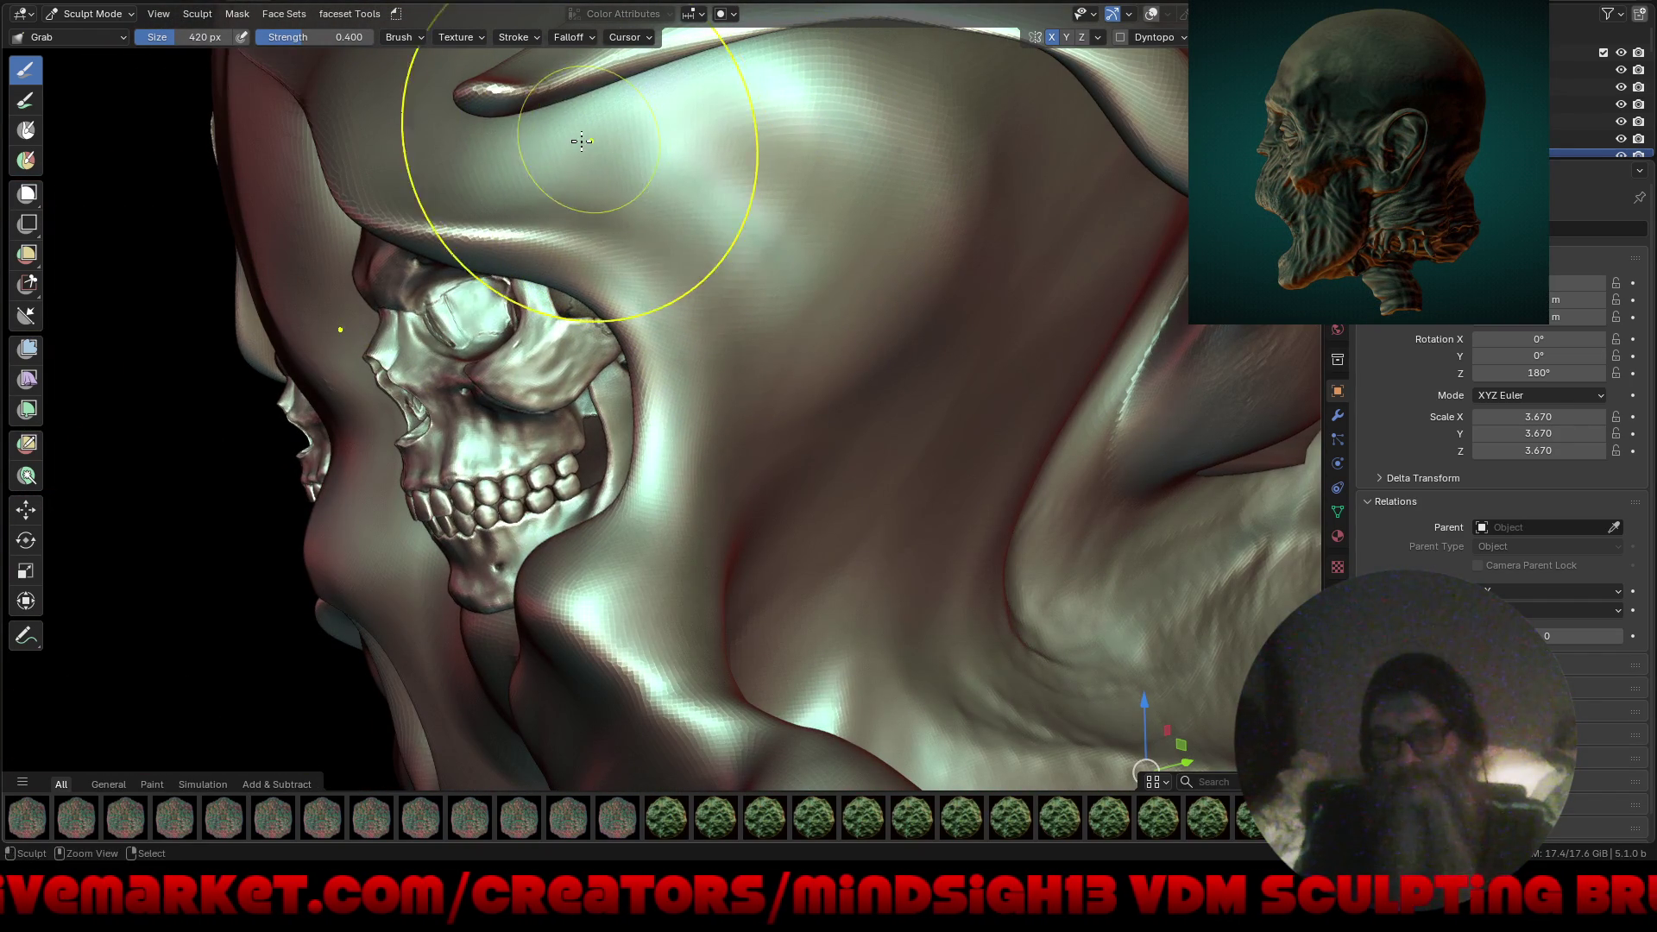
key(ctrl+z)
Reduce the Grab brush radius to 254 px and view the whole head.
key(f)
click(645, 240)
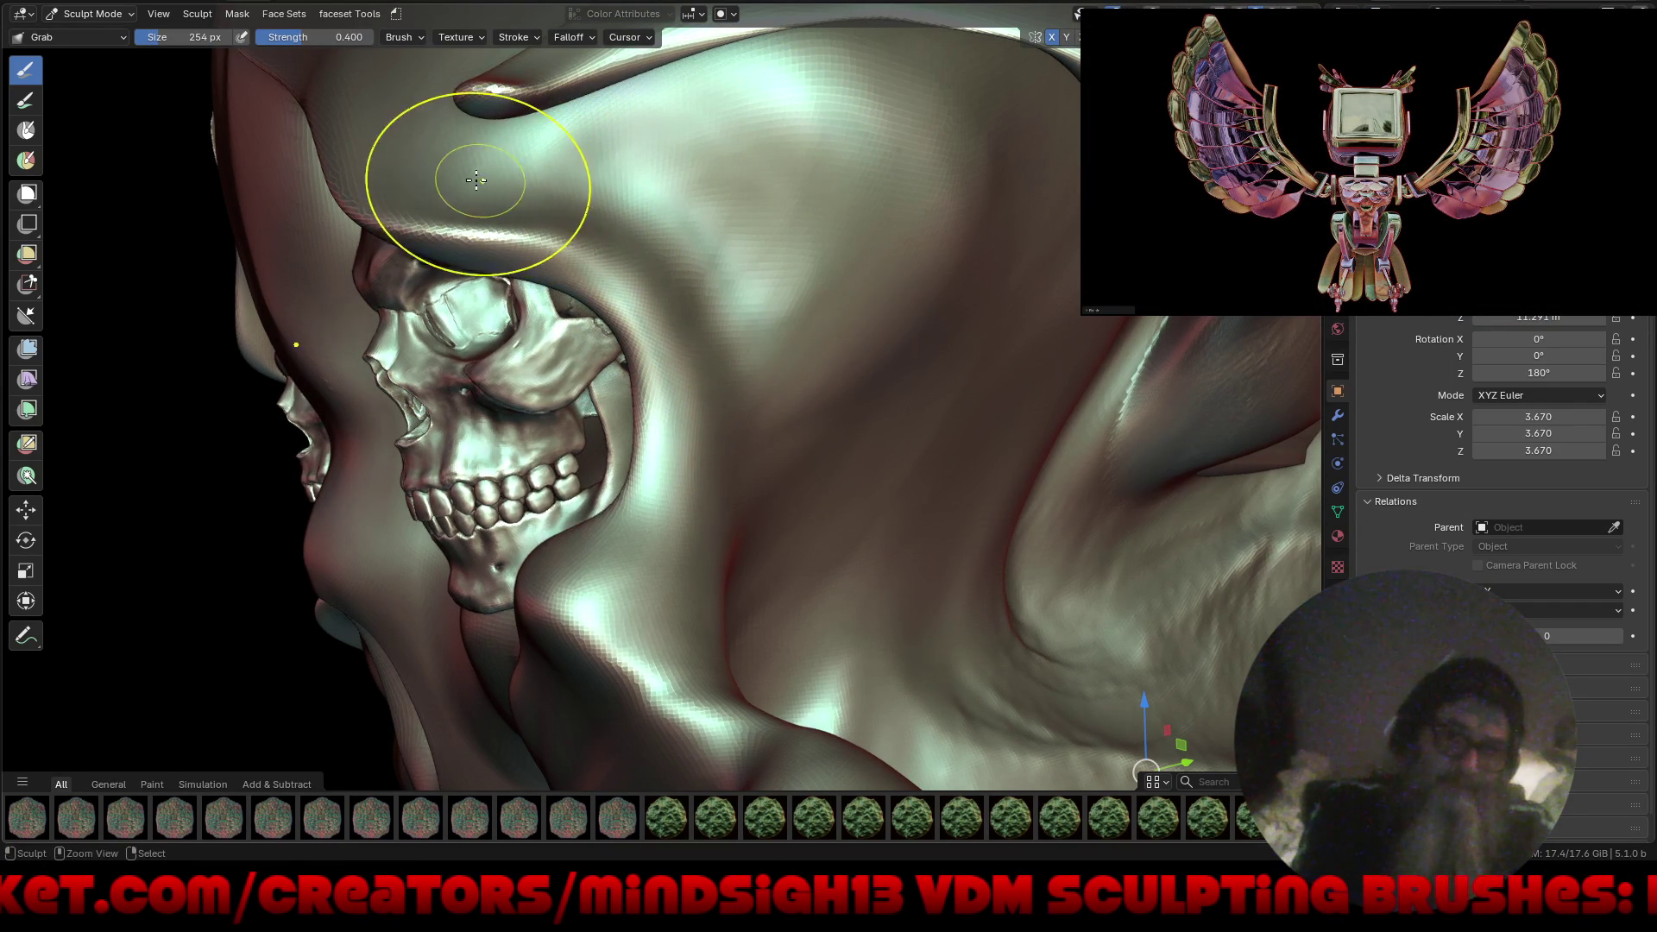
scroll(777, 320, down, 5)
middle_drag(703, 573, 999, 574)
scroll(877, 423, up, 5)
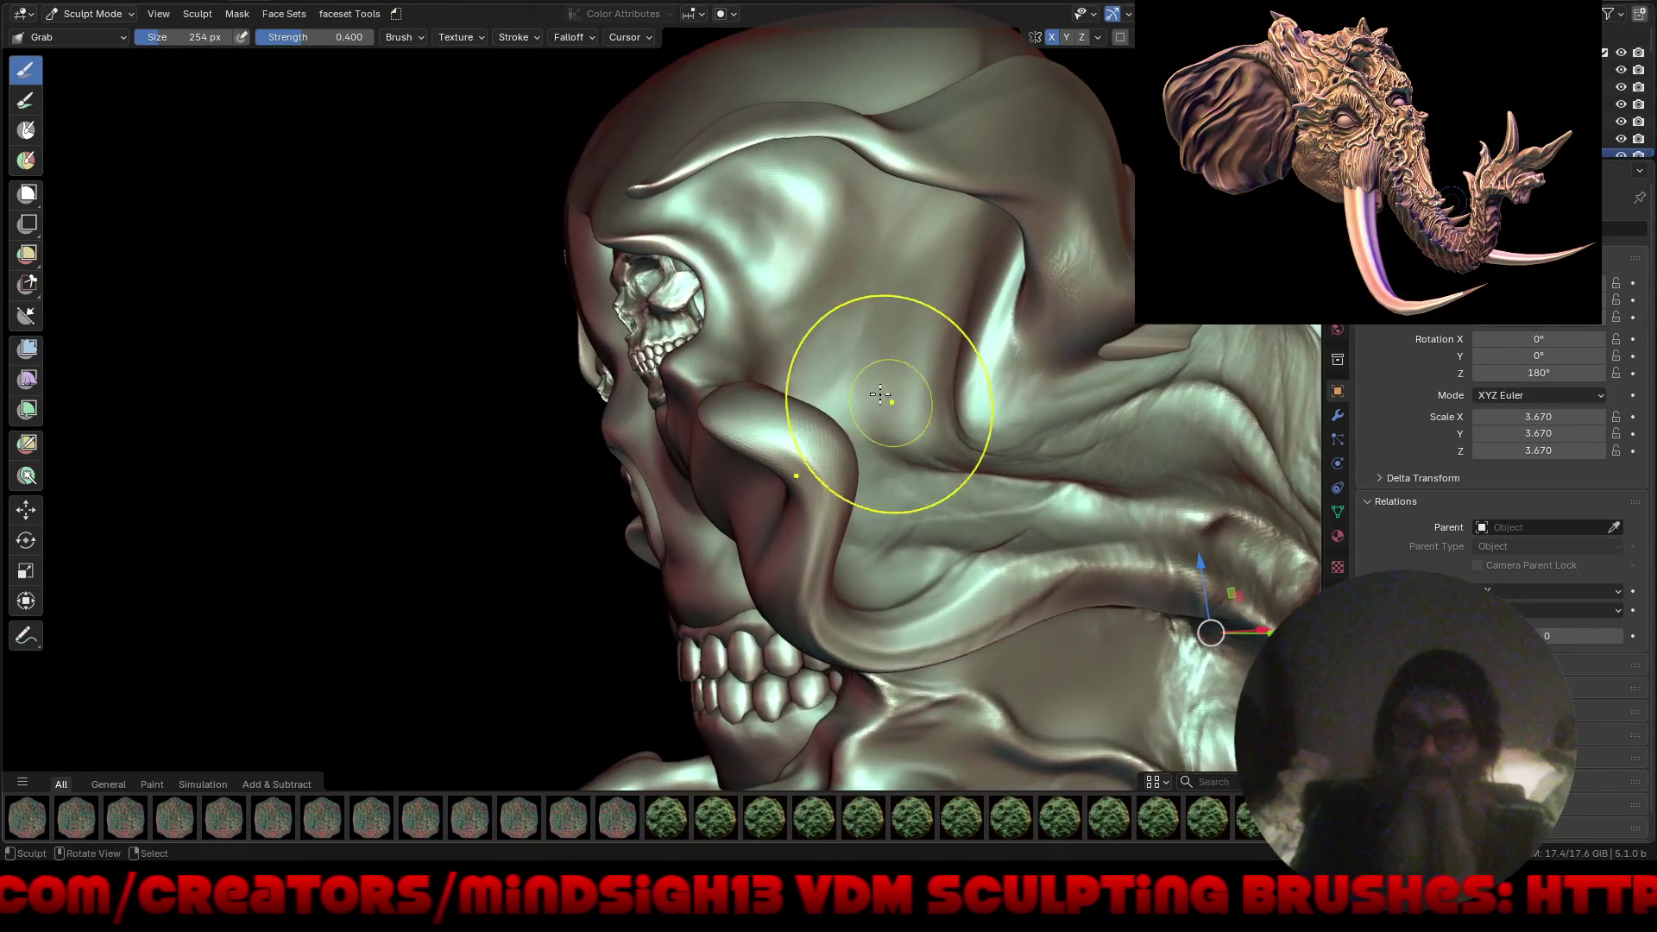
Pull a new ridge into the cheek and crease the surface beside the big skull's nose.
middle_drag(869, 369, 885, 386)
mouse_move(886, 386)
mouse_down()
mouse_move(941, 345)
mouse_move(993, 353)
mouse_move(839, 428)
mouse_up()
middle_drag(839, 427, 788, 425)
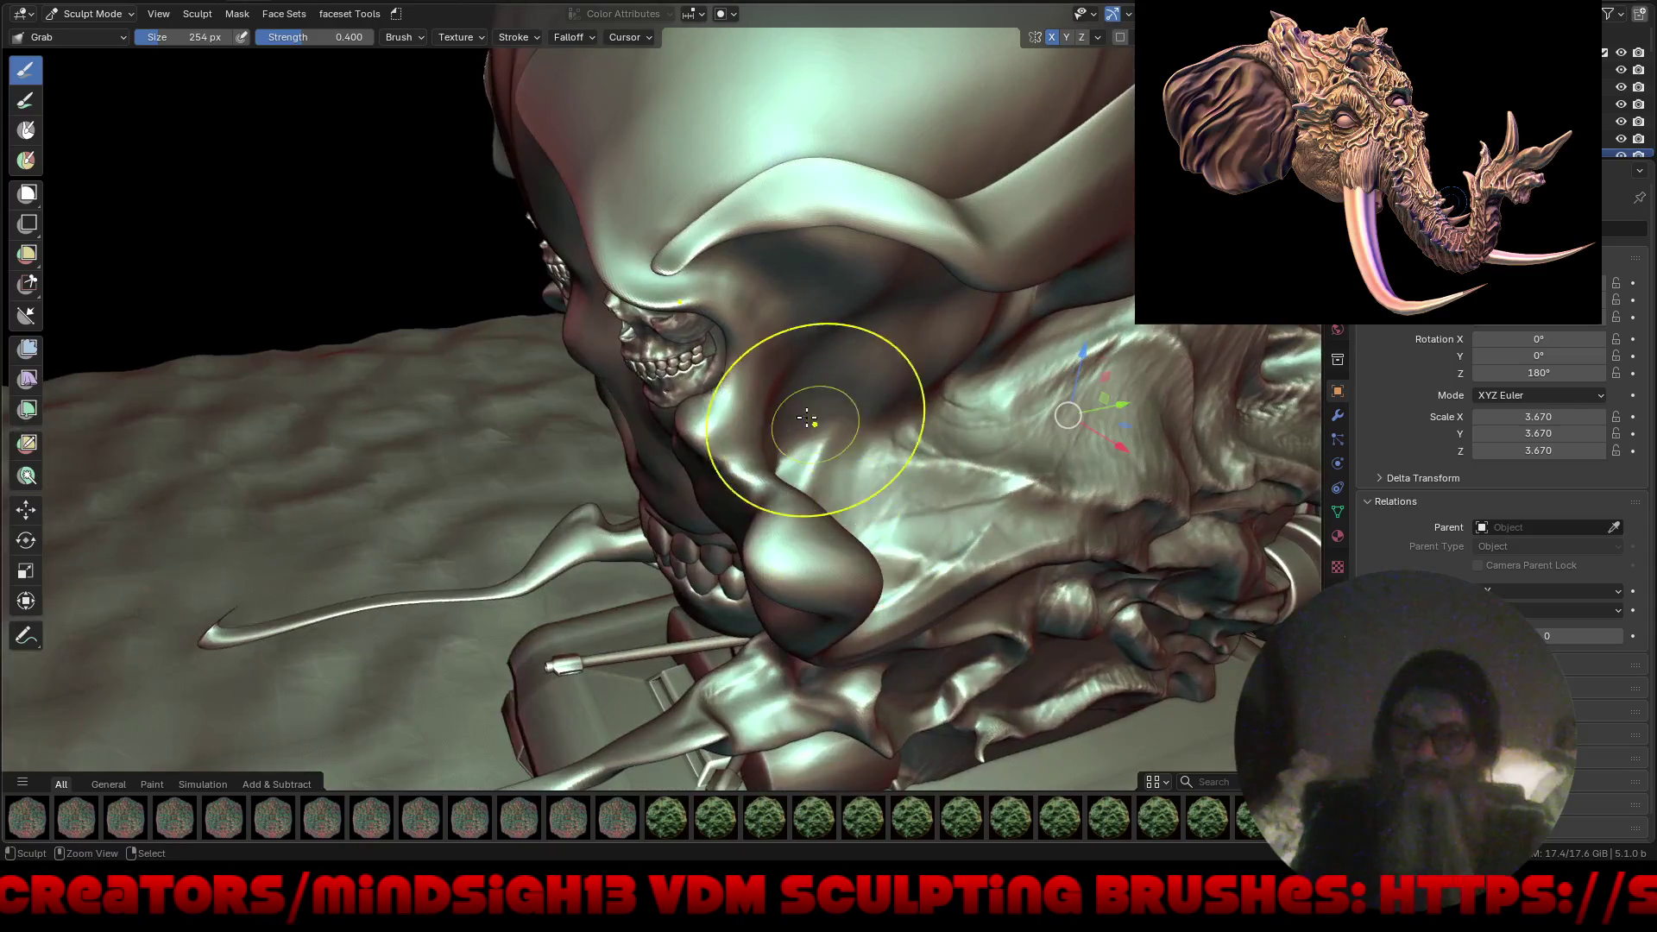
mouse_move(802, 427)
mouse_down()
mouse_move(830, 498)
mouse_move(888, 419)
mouse_up()
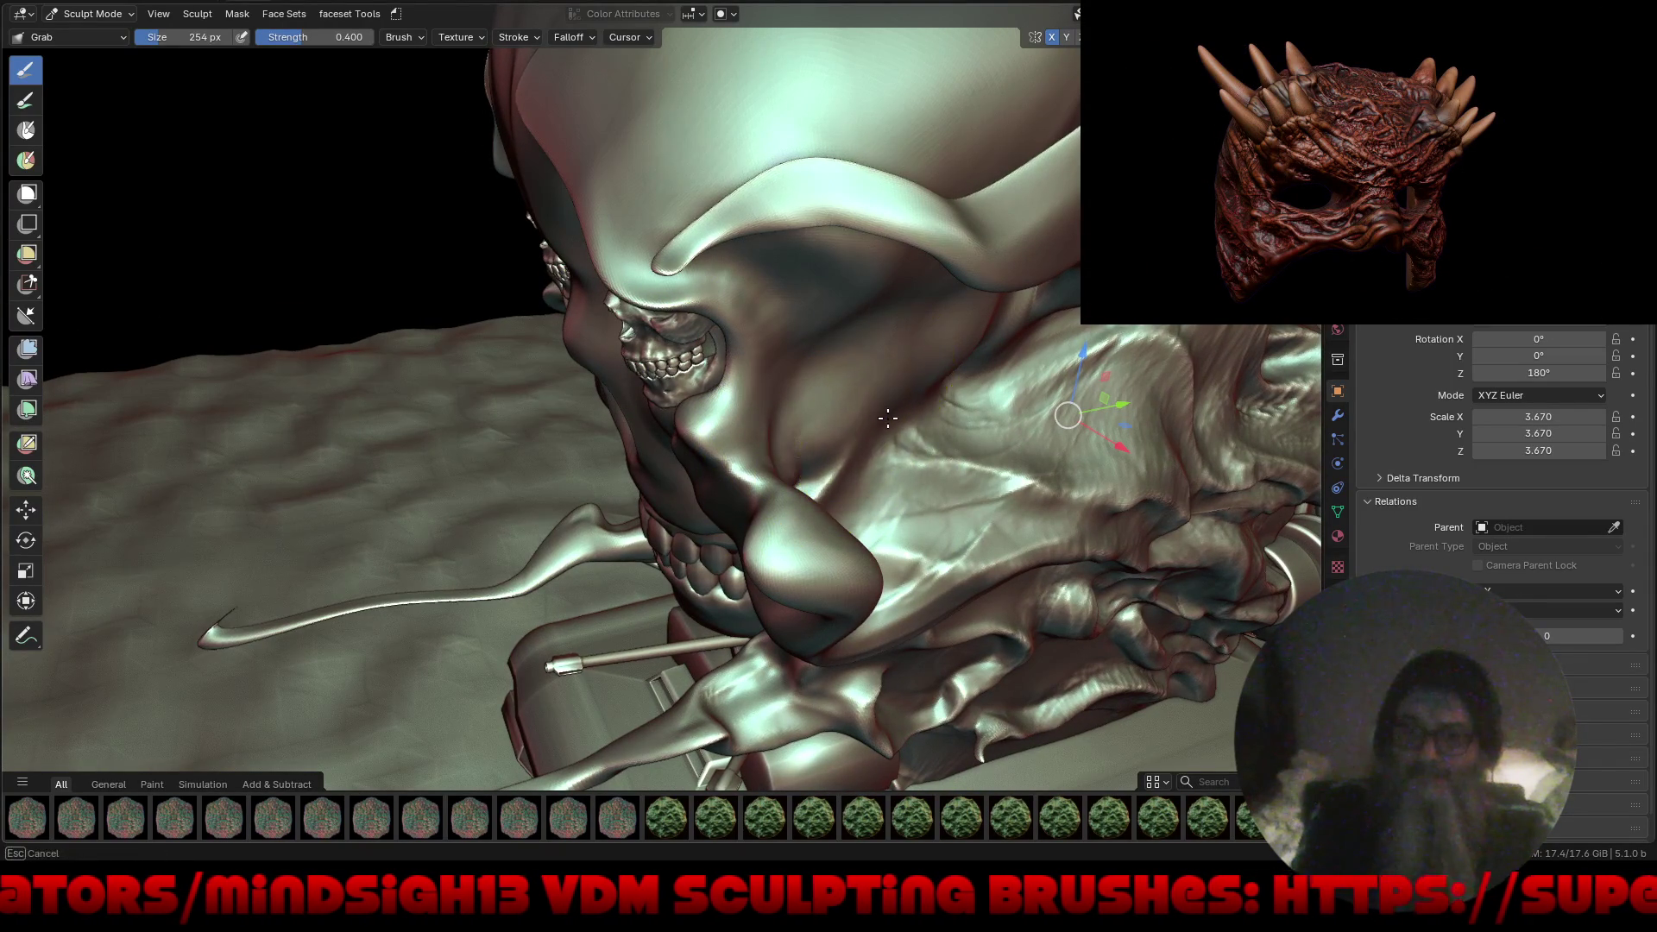
middle_drag(794, 464, 598, 541)
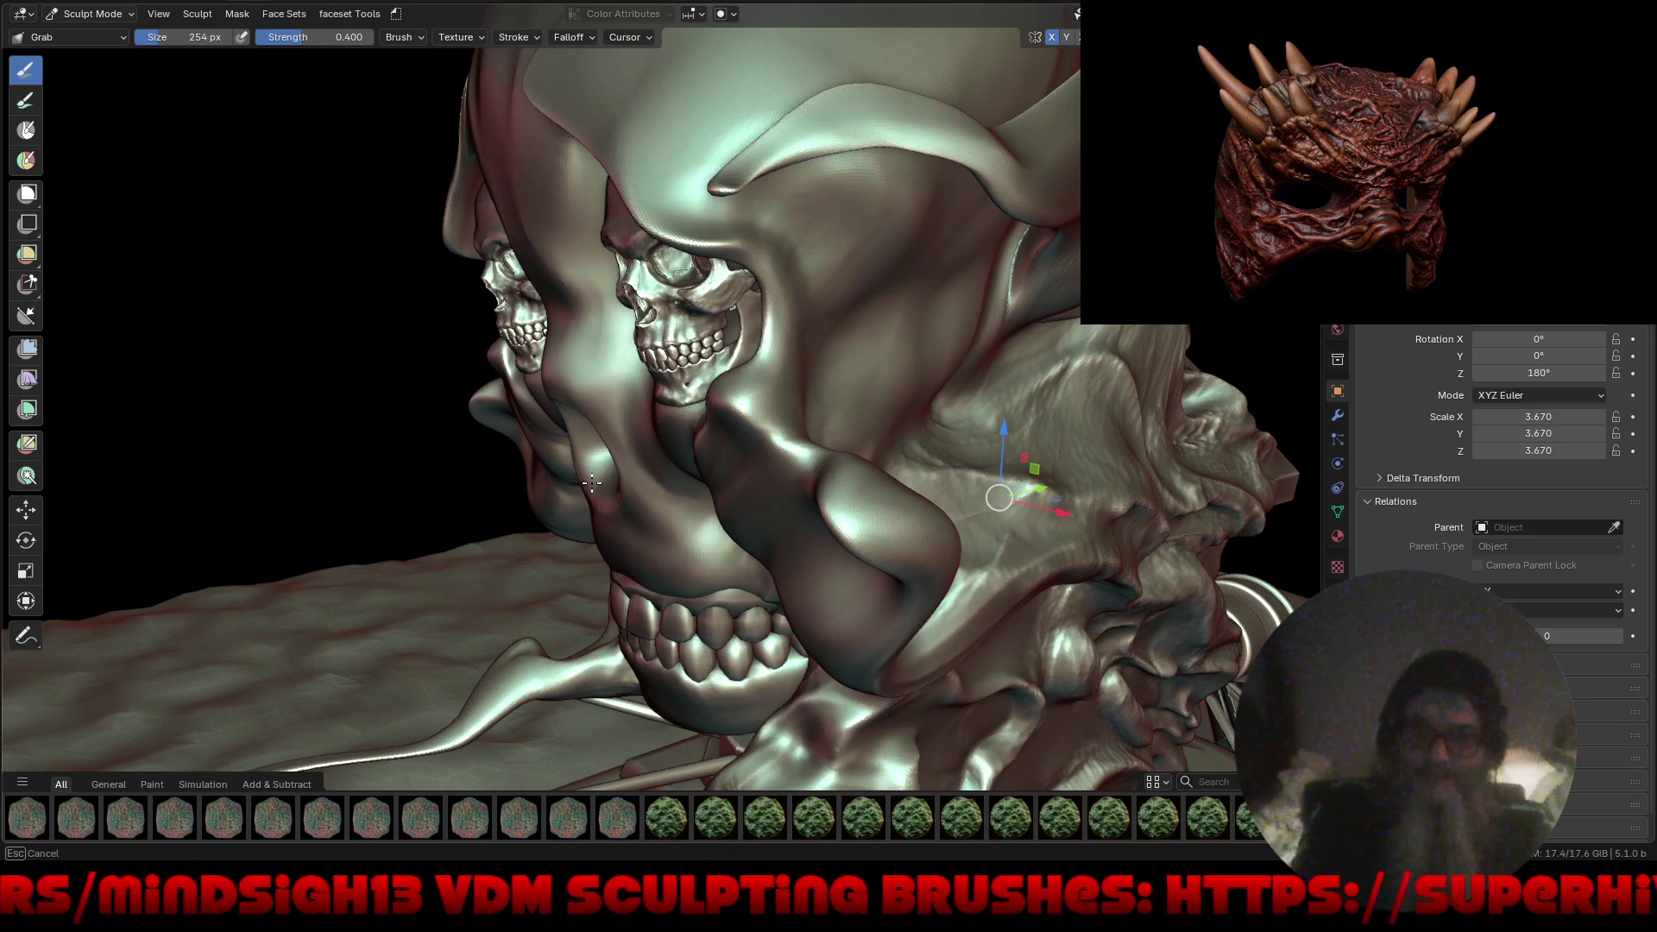
mouse_move(590, 561)
middle_down()
mouse_move(832, 485)
mouse_move(758, 524)
middle_up()
key(ctrl+Tab)
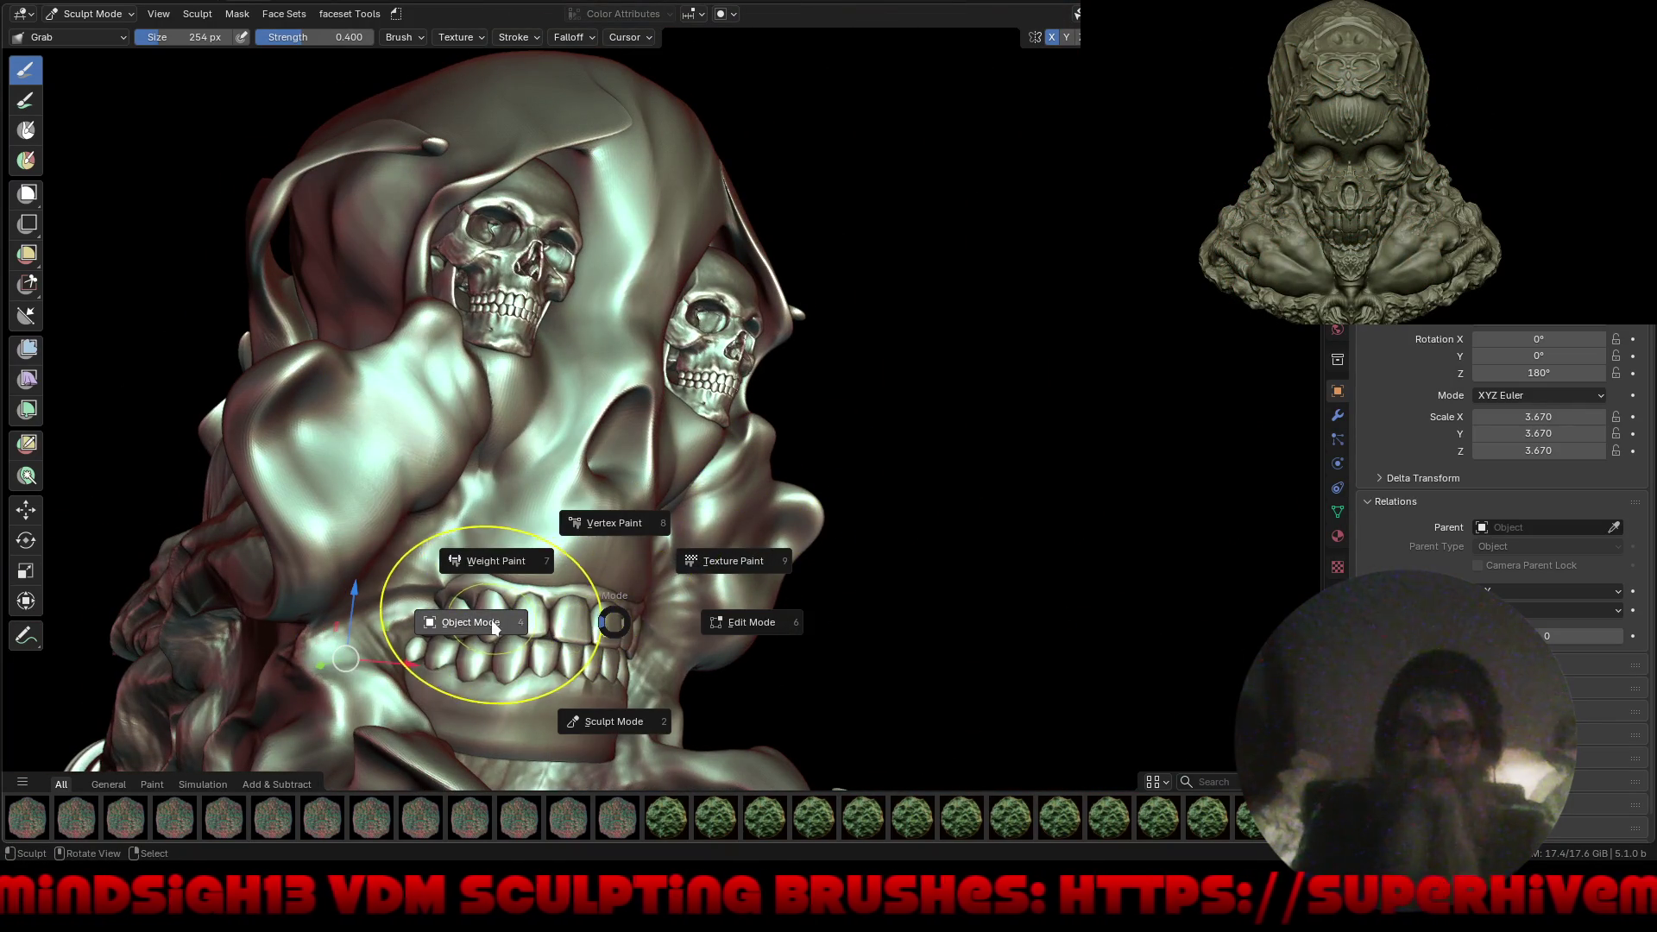
In Object Mode, raise the teeth along Z and shift them forward along Y.
click(510, 702)
drag(512, 586, 514, 538)
drag(478, 616, 498, 609)
mouse_move(795, 571)
middle_down()
mouse_move(868, 443)
mouse_move(874, 568)
mouse_move(910, 510)
mouse_move(906, 566)
mouse_move(927, 491)
mouse_move(909, 448)
mouse_move(901, 487)
mouse_move(877, 433)
mouse_move(892, 385)
mouse_move(925, 371)
mouse_move(857, 459)
mouse_move(927, 516)
mouse_move(984, 520)
mouse_move(1084, 480)
middle_up()
Preview the tank animation from a three-quarter view, then return to Sculpt Mode.
key(space)
mouse_move(1004, 411)
middle_down()
mouse_move(989, 501)
mouse_move(1039, 494)
mouse_move(993, 470)
mouse_move(1018, 462)
mouse_move(1048, 489)
mouse_move(1095, 488)
mouse_move(1084, 474)
mouse_move(794, 473)
mouse_move(800, 438)
mouse_move(1022, 428)
mouse_move(947, 432)
mouse_move(969, 422)
mouse_move(917, 463)
mouse_move(894, 458)
mouse_move(939, 456)
mouse_move(926, 529)
mouse_move(991, 483)
mouse_move(1028, 488)
mouse_move(742, 489)
middle_up()
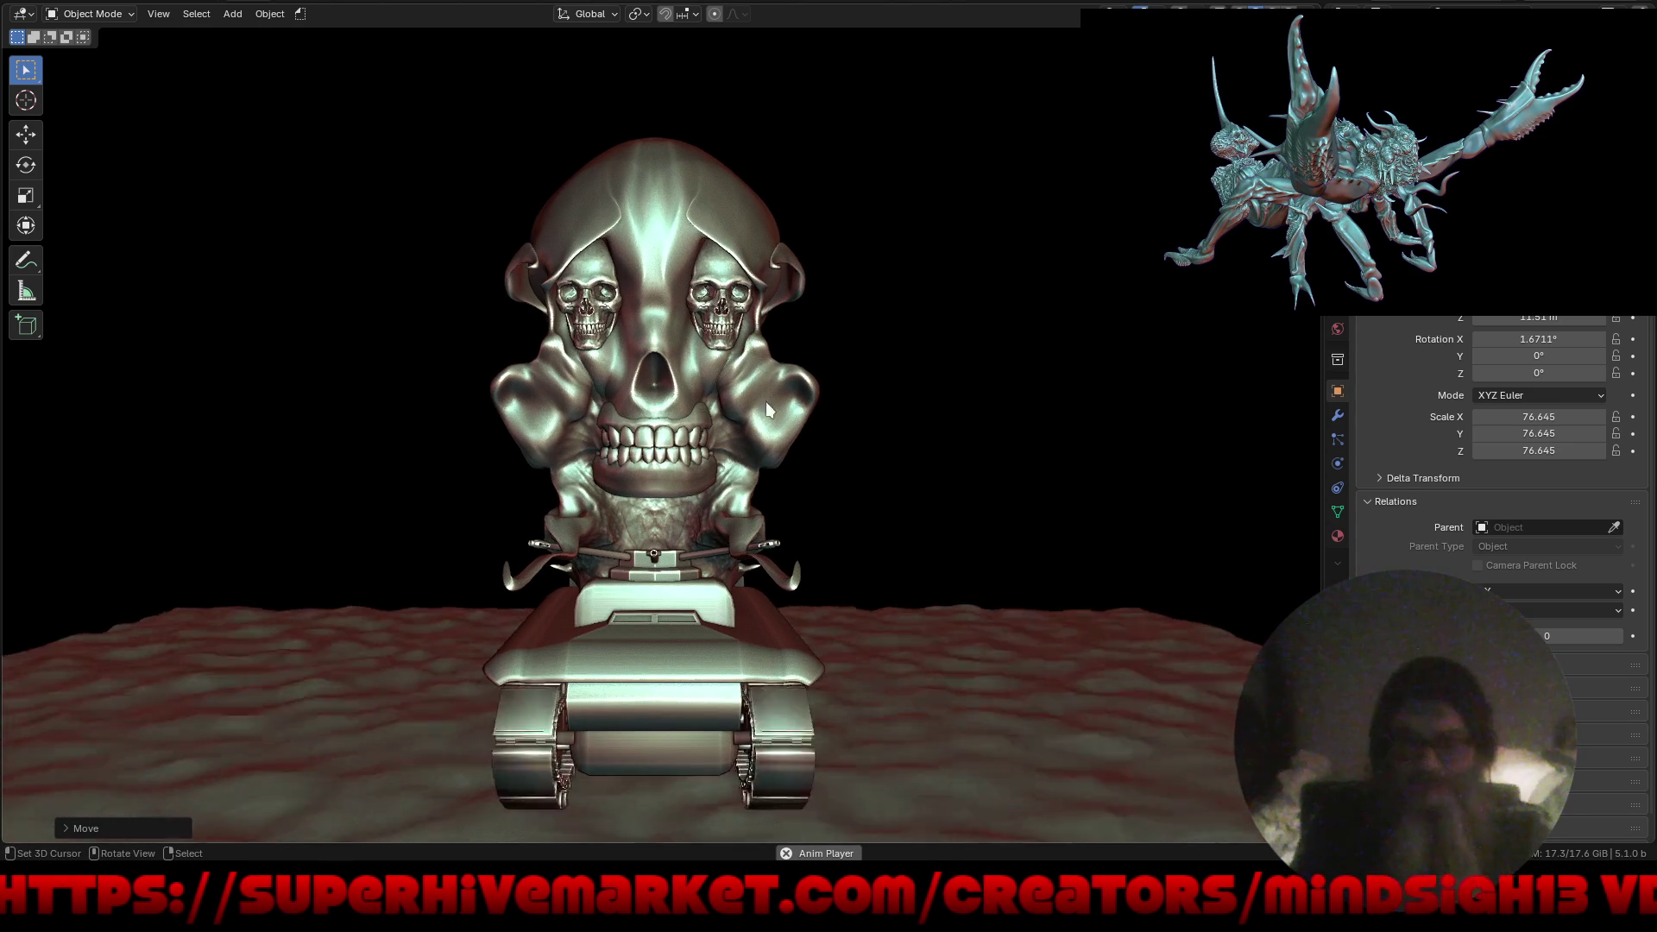
key(space)
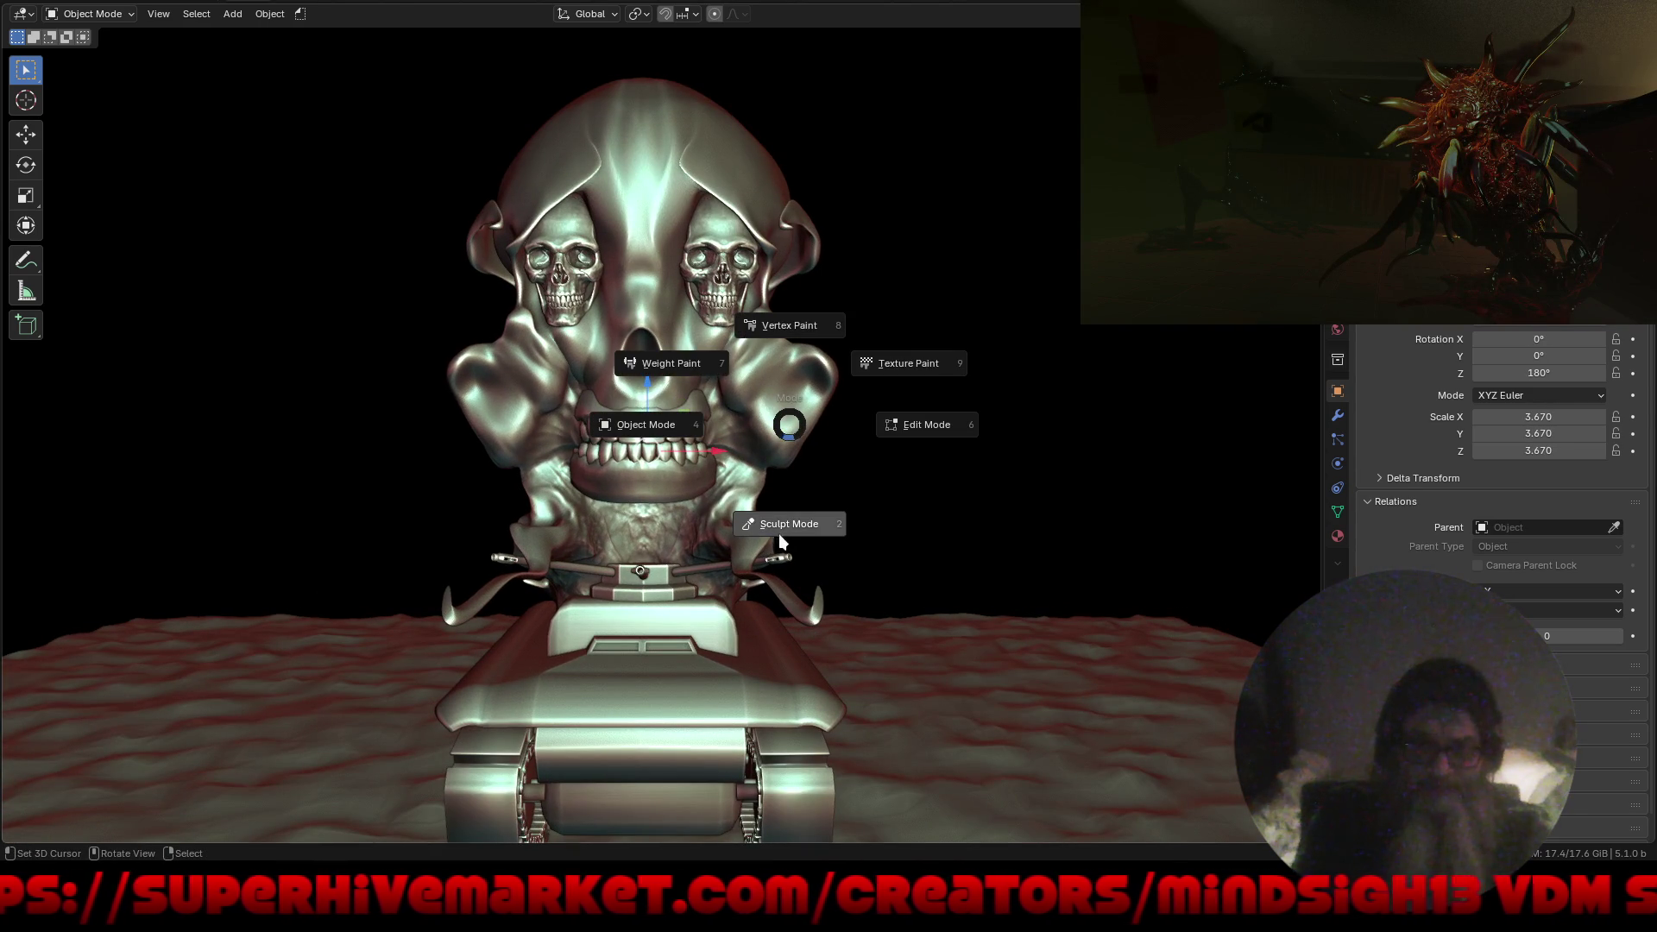
click(779, 535)
Pull both mirrored cheek lobes up and outward with the X-mirrored Grab brush.
ctrl+middle_drag(777, 462, 767, 387)
mouse_move(767, 387)
mouse_down()
mouse_move(819, 307)
mouse_move(816, 331)
mouse_move(789, 333)
mouse_up()
mouse_move(845, 423)
mouse_down()
mouse_move(777, 396)
mouse_move(768, 439)
mouse_move(746, 448)
mouse_move(758, 465)
mouse_move(736, 415)
mouse_up()
Undo an accidental pull on the upper mass and orbit to the skull's front.
middle_drag(774, 445, 700, 434)
mouse_move(733, 434)
mouse_down()
mouse_move(730, 406)
mouse_move(721, 420)
mouse_up()
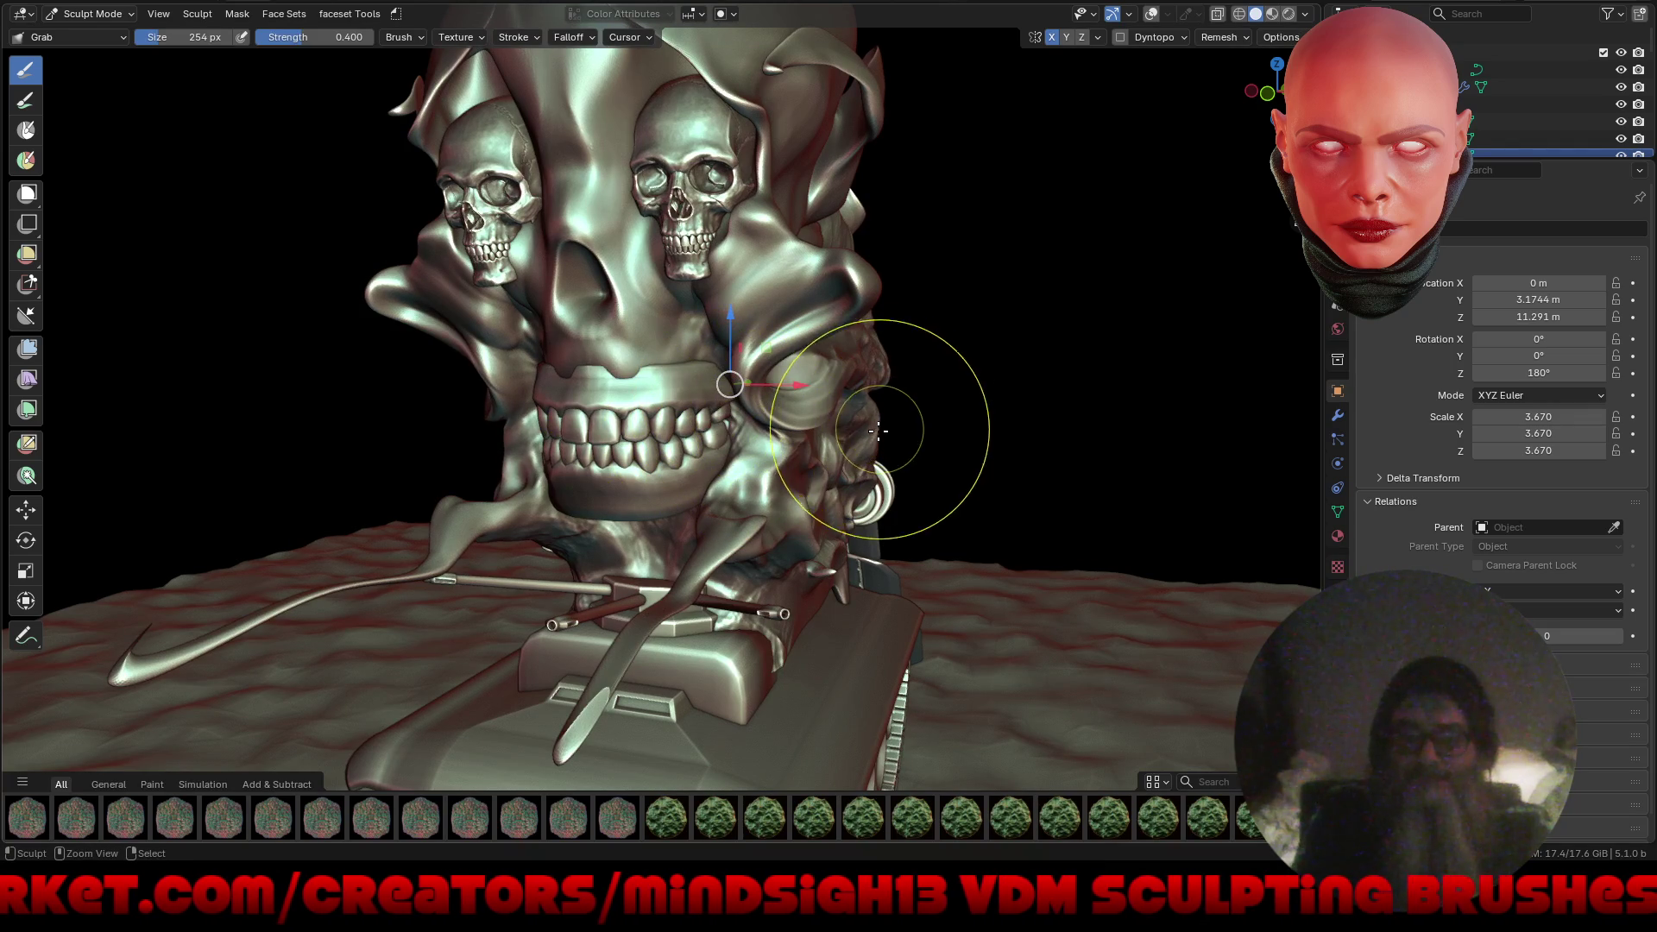
key(ctrl+z)
mouse_move(774, 469)
middle_down()
mouse_move(747, 405)
mouse_move(769, 346)
mouse_move(705, 343)
middle_up()
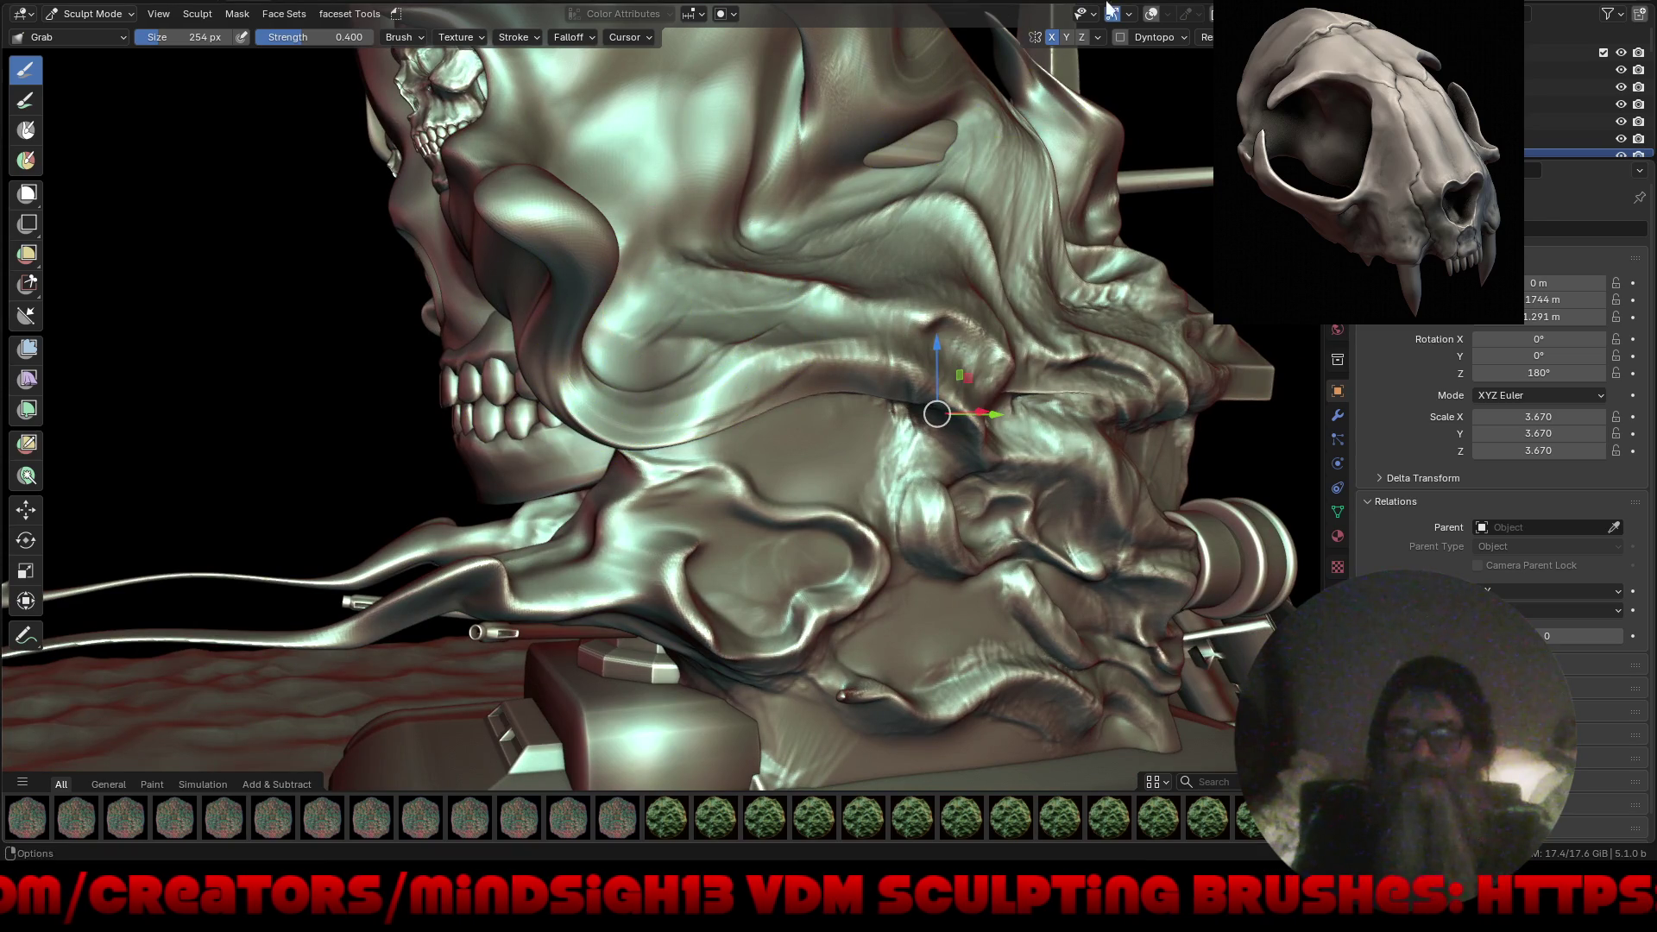
mouse_move(722, 407)
middle_down()
mouse_move(878, 343)
mouse_move(861, 345)
middle_up()
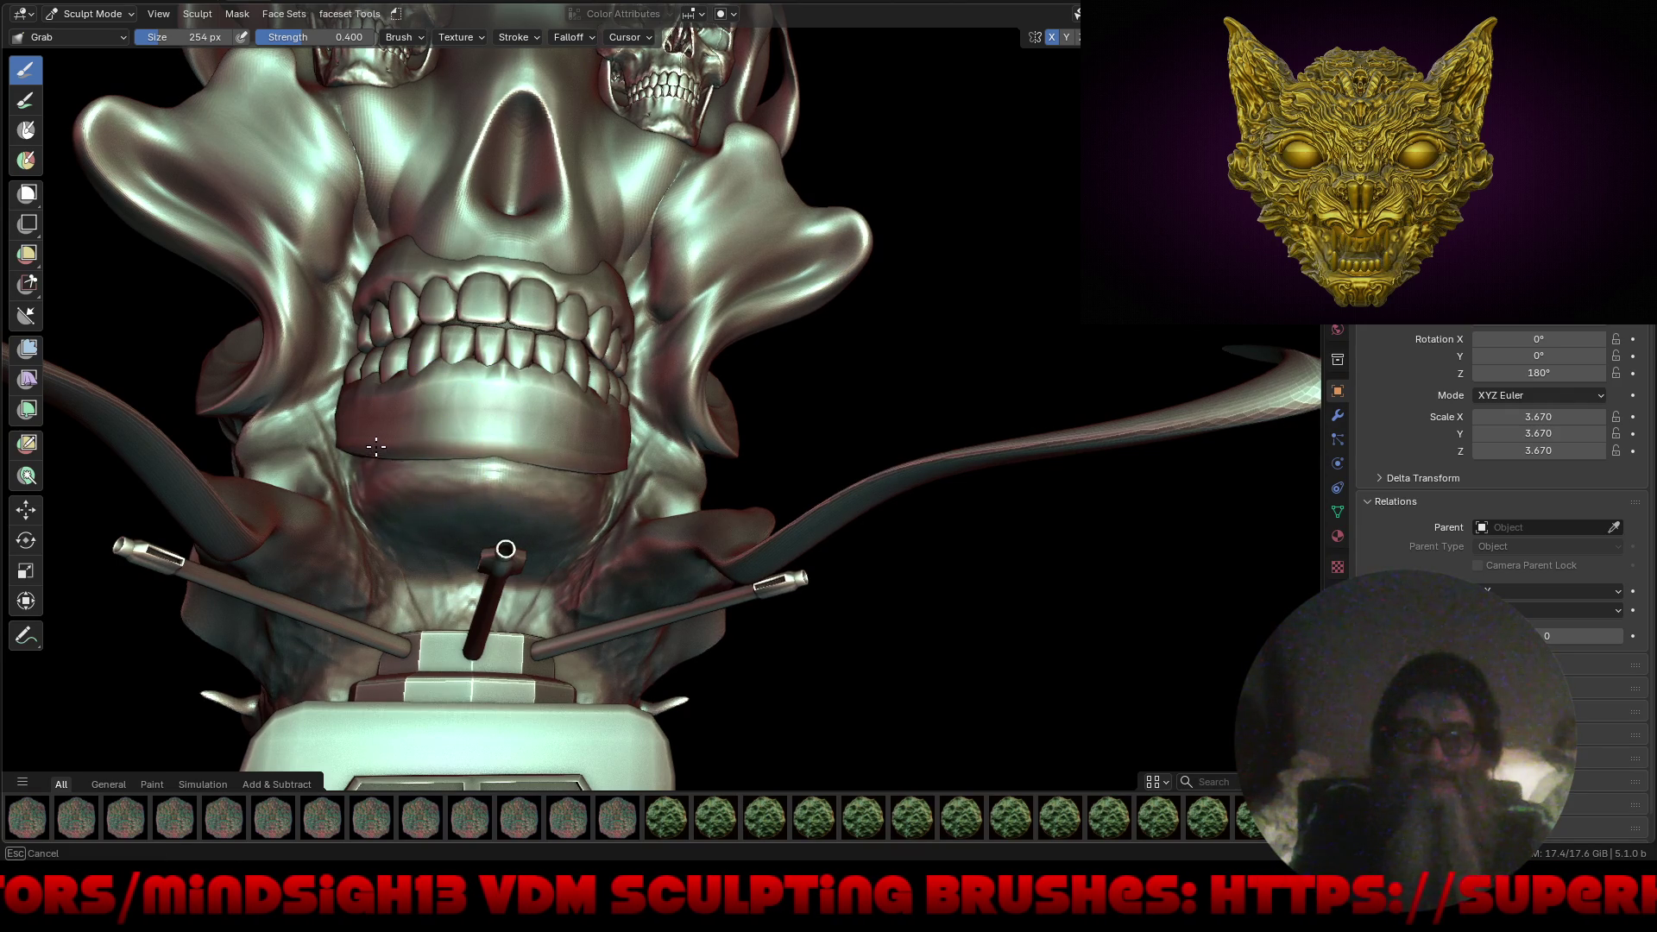
Pull the big skull's lower jaw down into a rounder shape.
drag(423, 559, 371, 464)
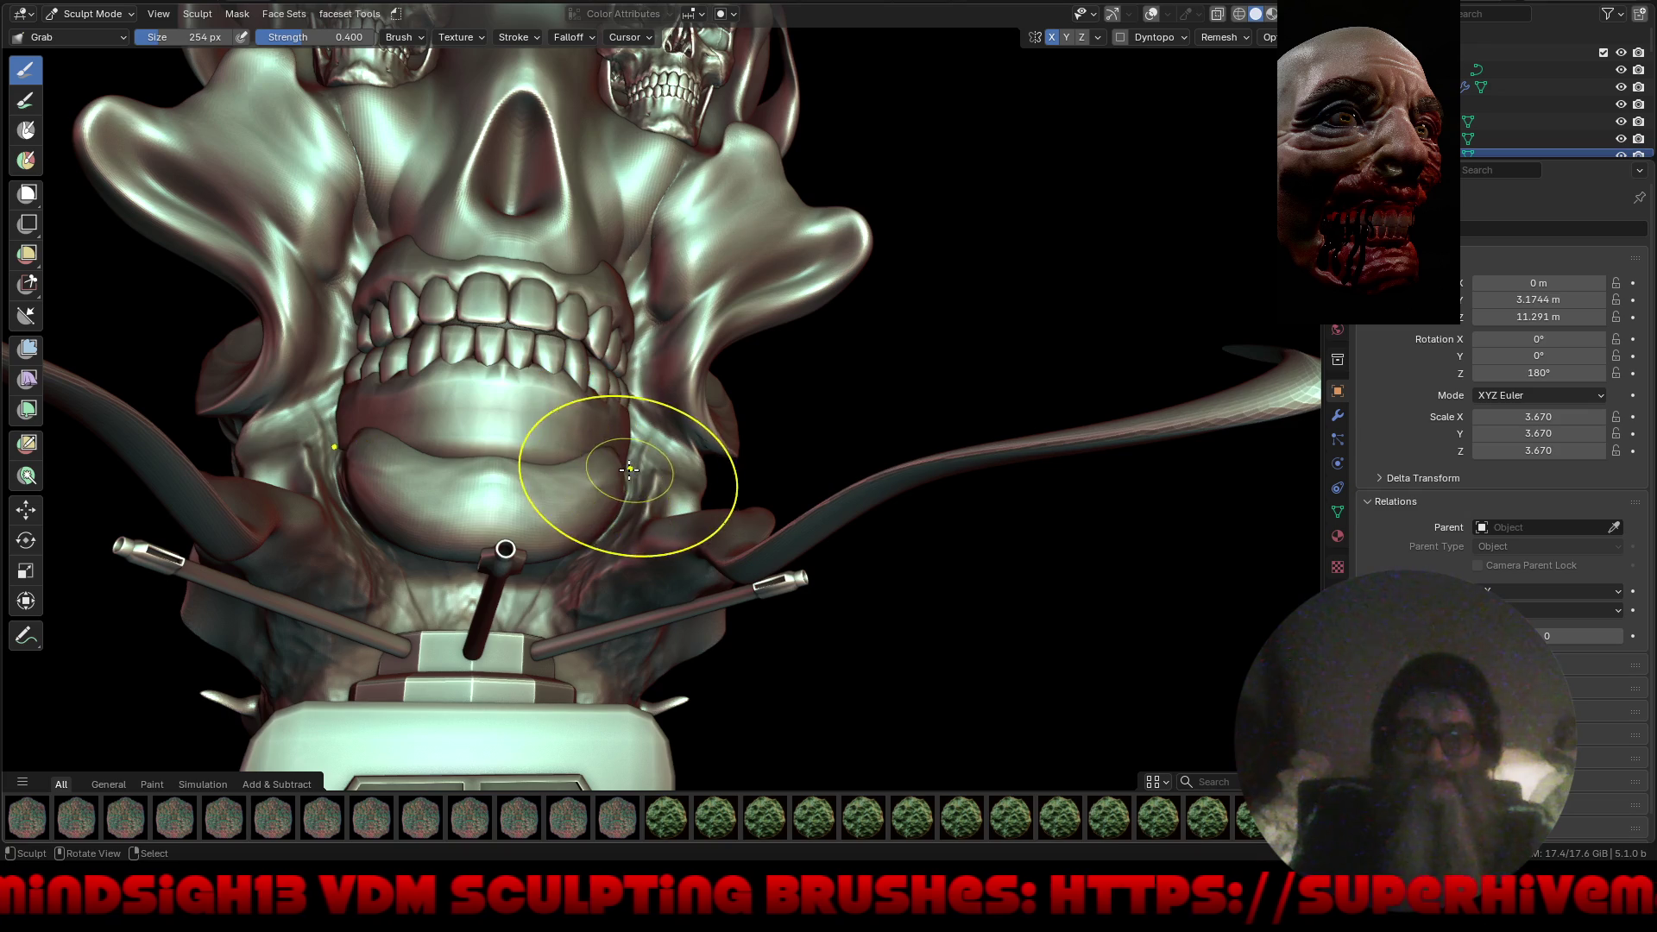
mouse_move(669, 467)
middle_down()
mouse_move(527, 481)
mouse_move(622, 377)
middle_up()
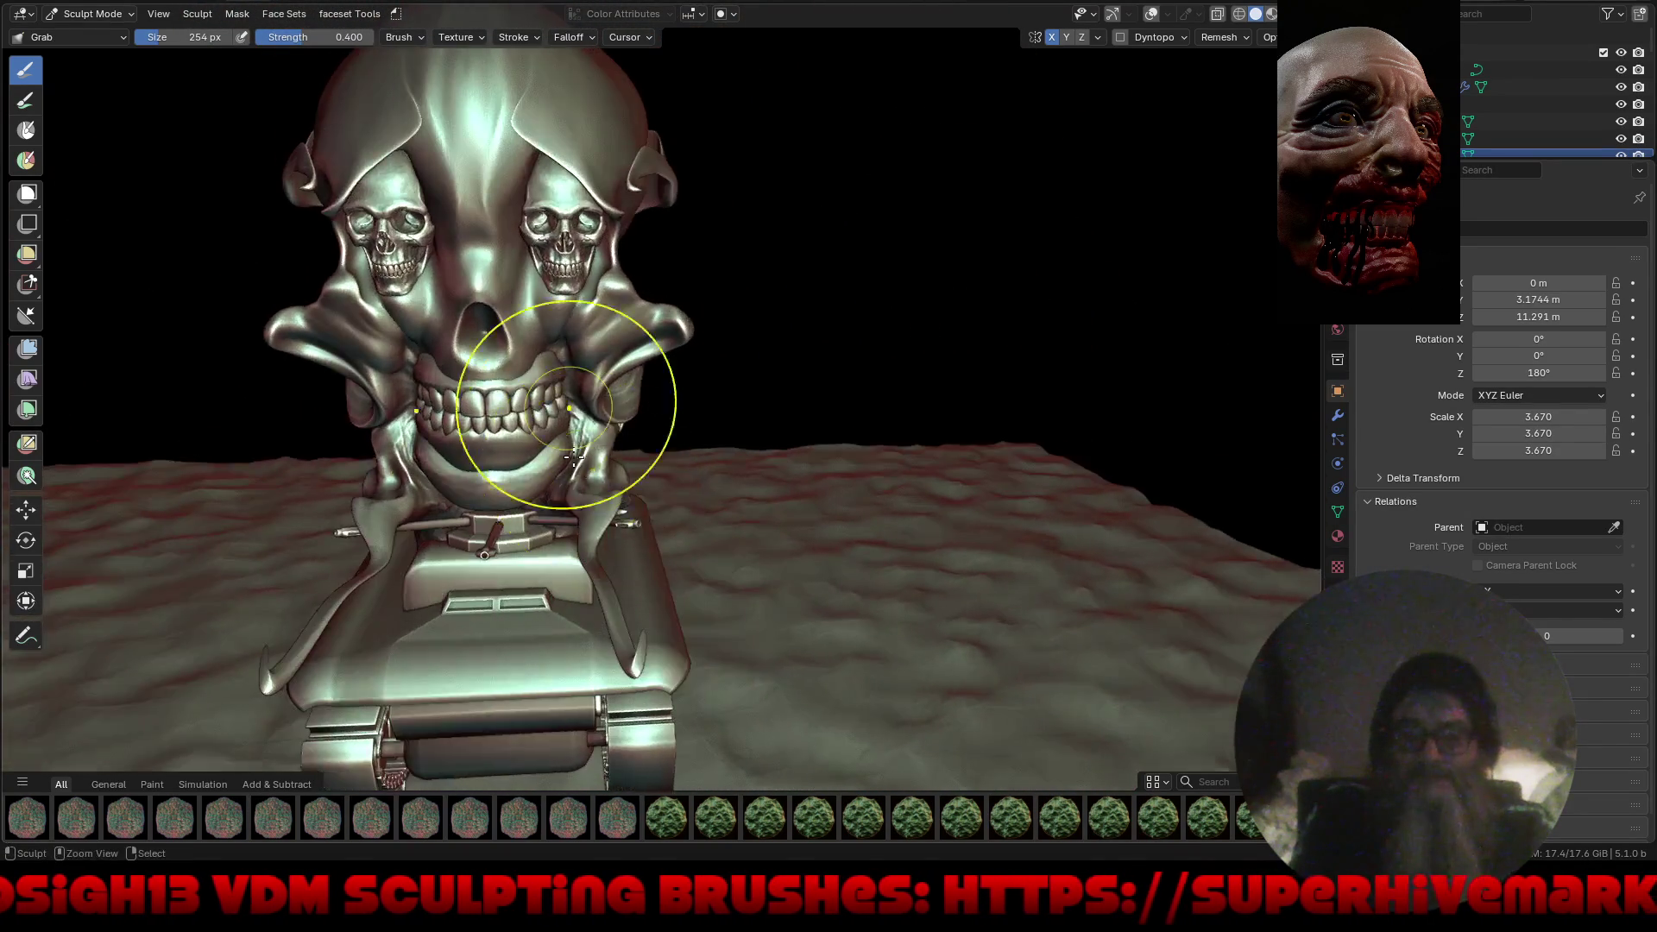
scroll(587, 431, down, 3)
mouse_move(551, 481)
middle_down()
mouse_move(566, 463)
mouse_move(703, 466)
middle_up()
scroll(627, 373, up, 4)
middle_drag(627, 372, 619, 459)
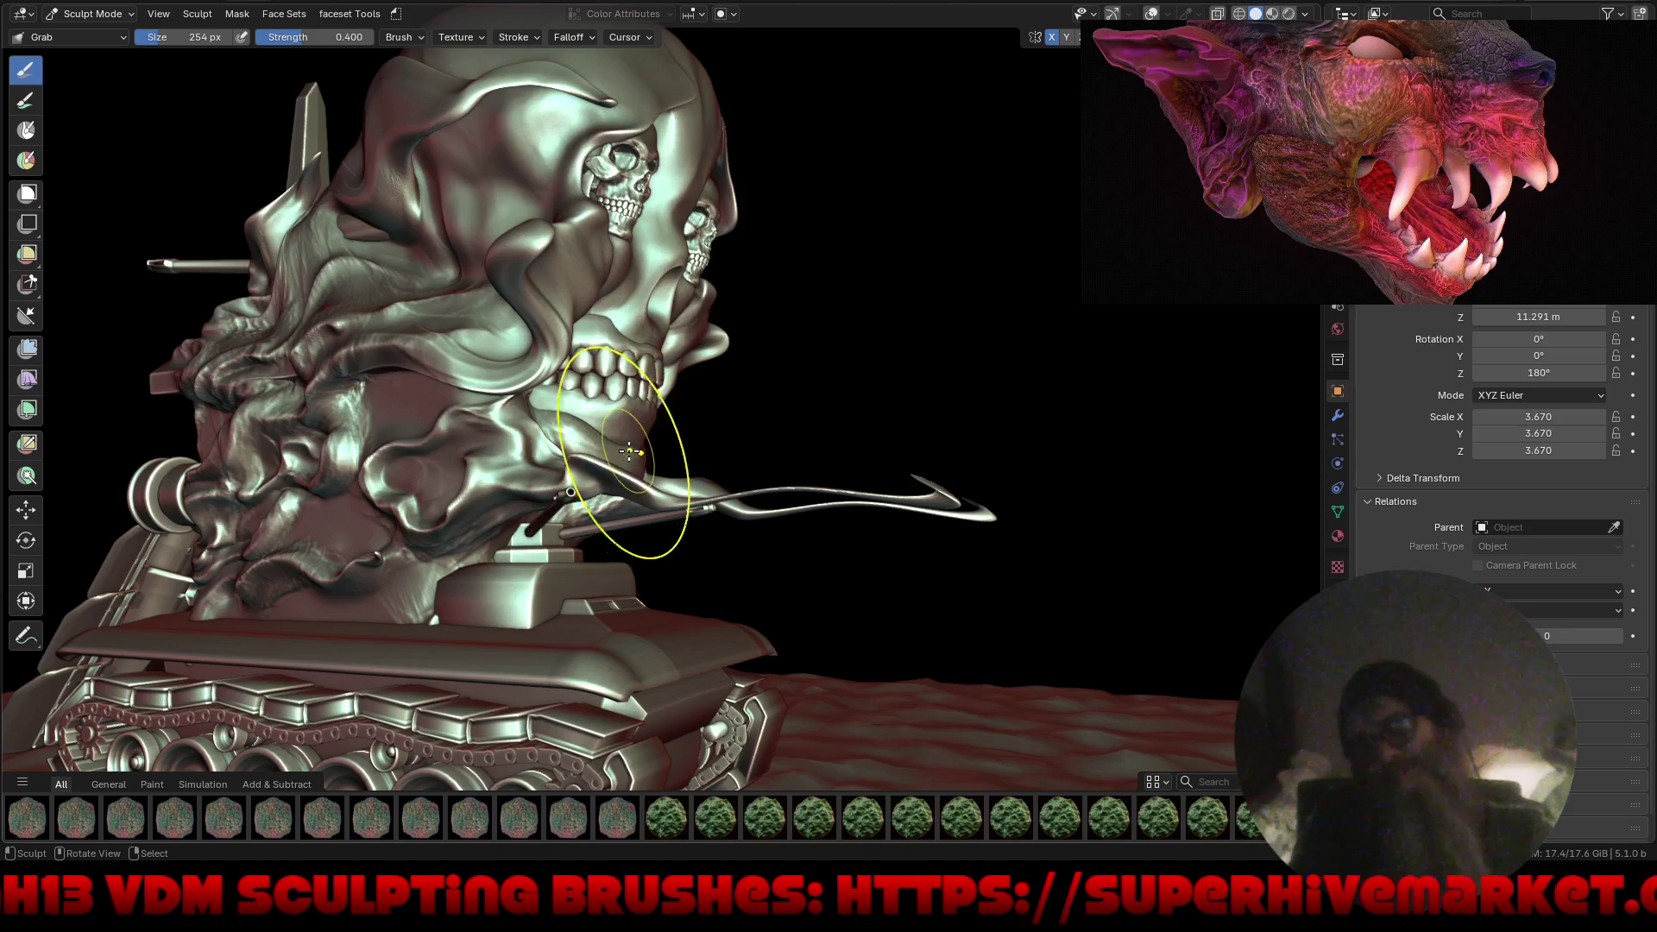
key(KP_1)
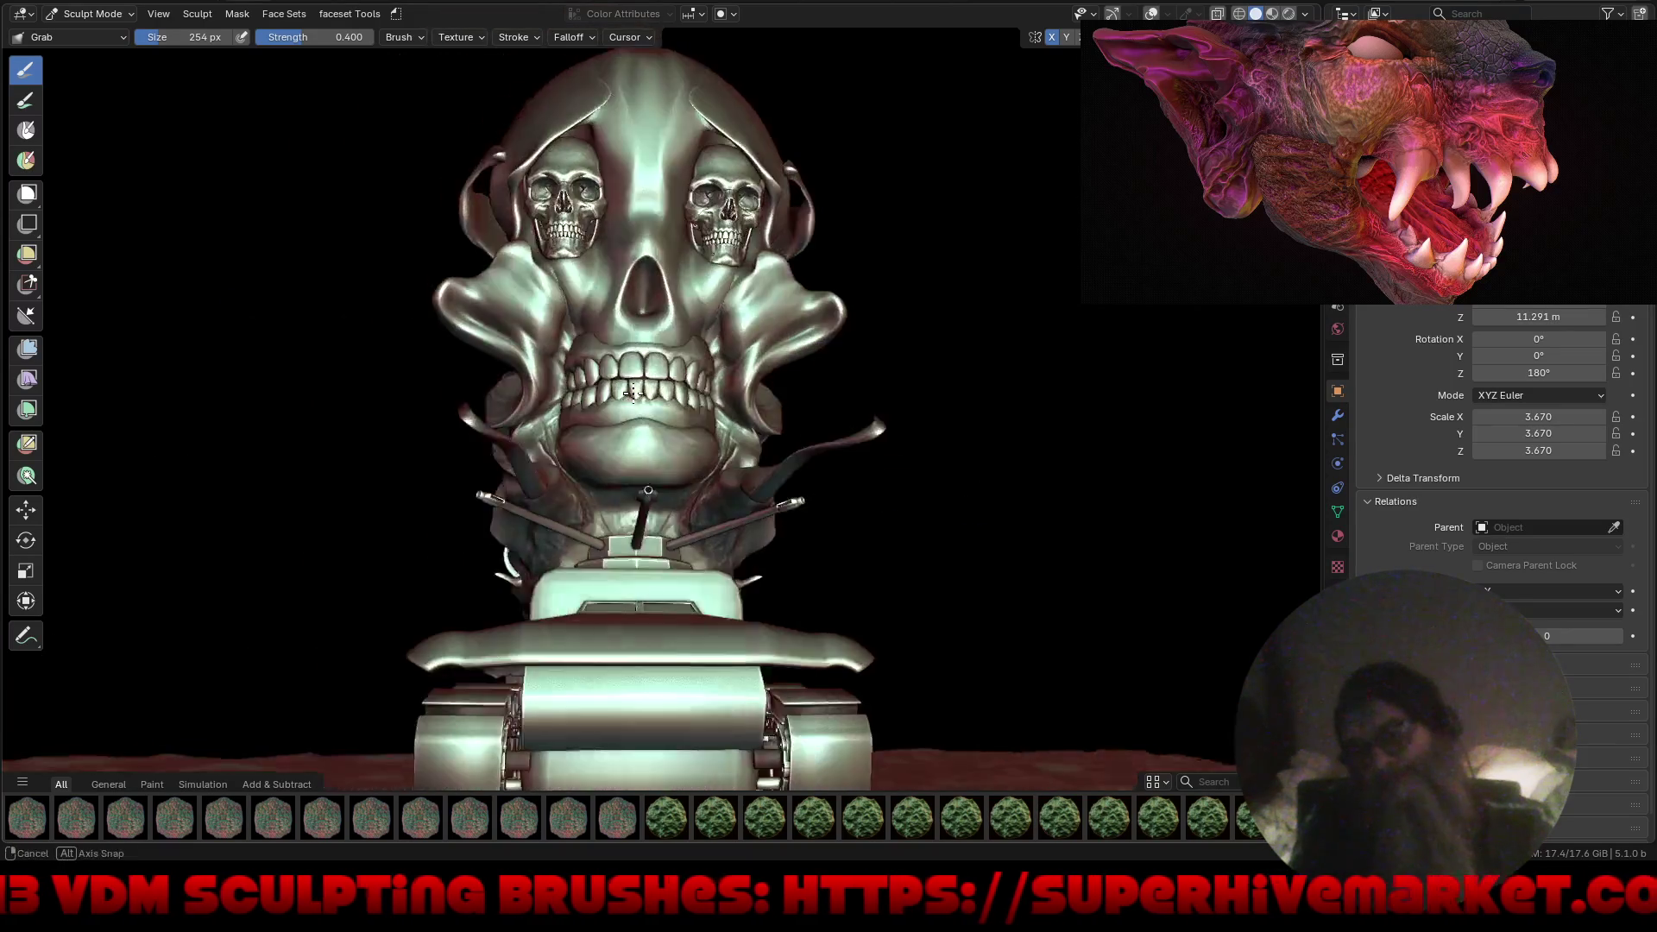
scroll(688, 424, up, 3)
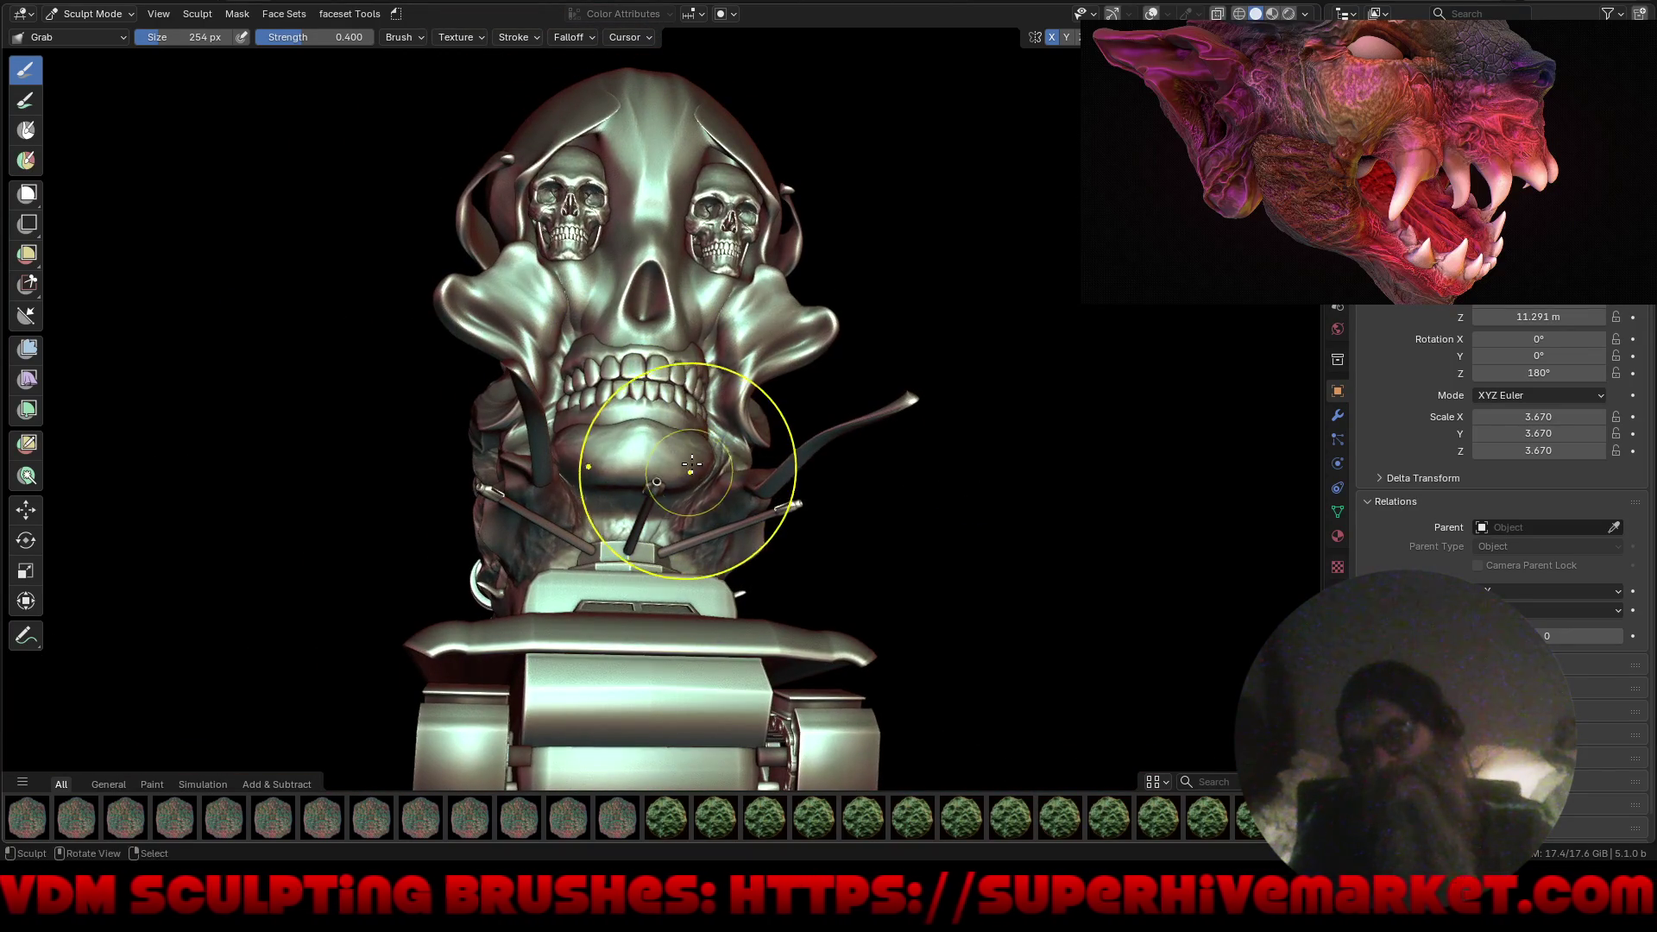
scroll(734, 433, down, 2)
middle_drag(684, 407, 673, 321)
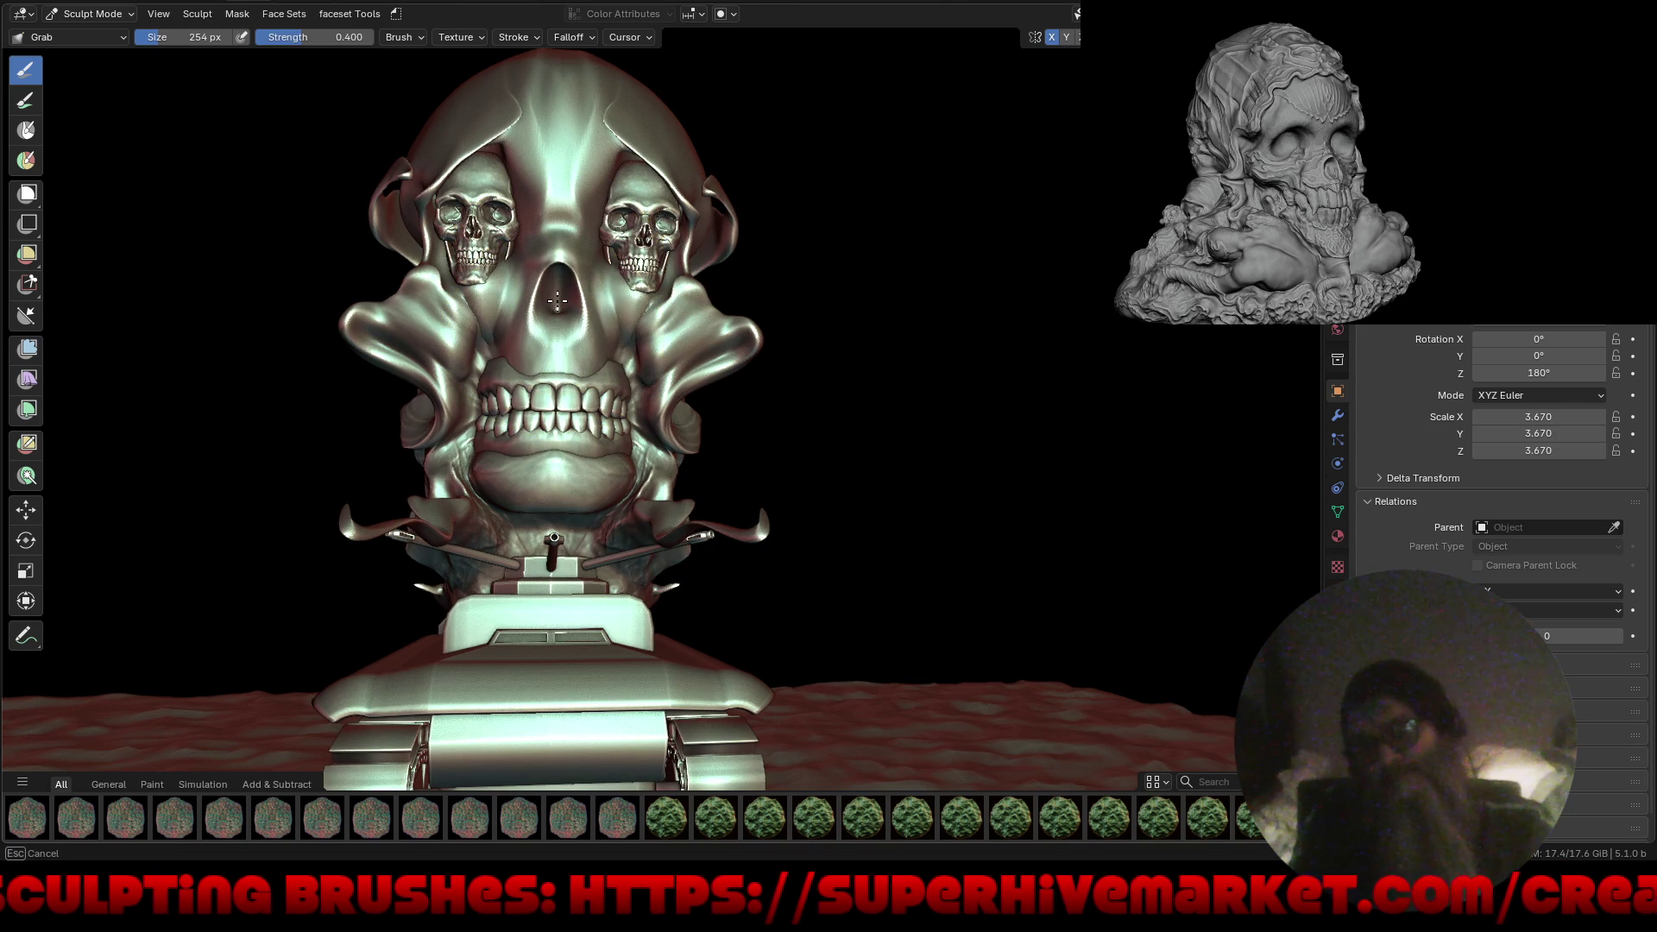
ctrl+middle_drag(574, 270, 617, 227)
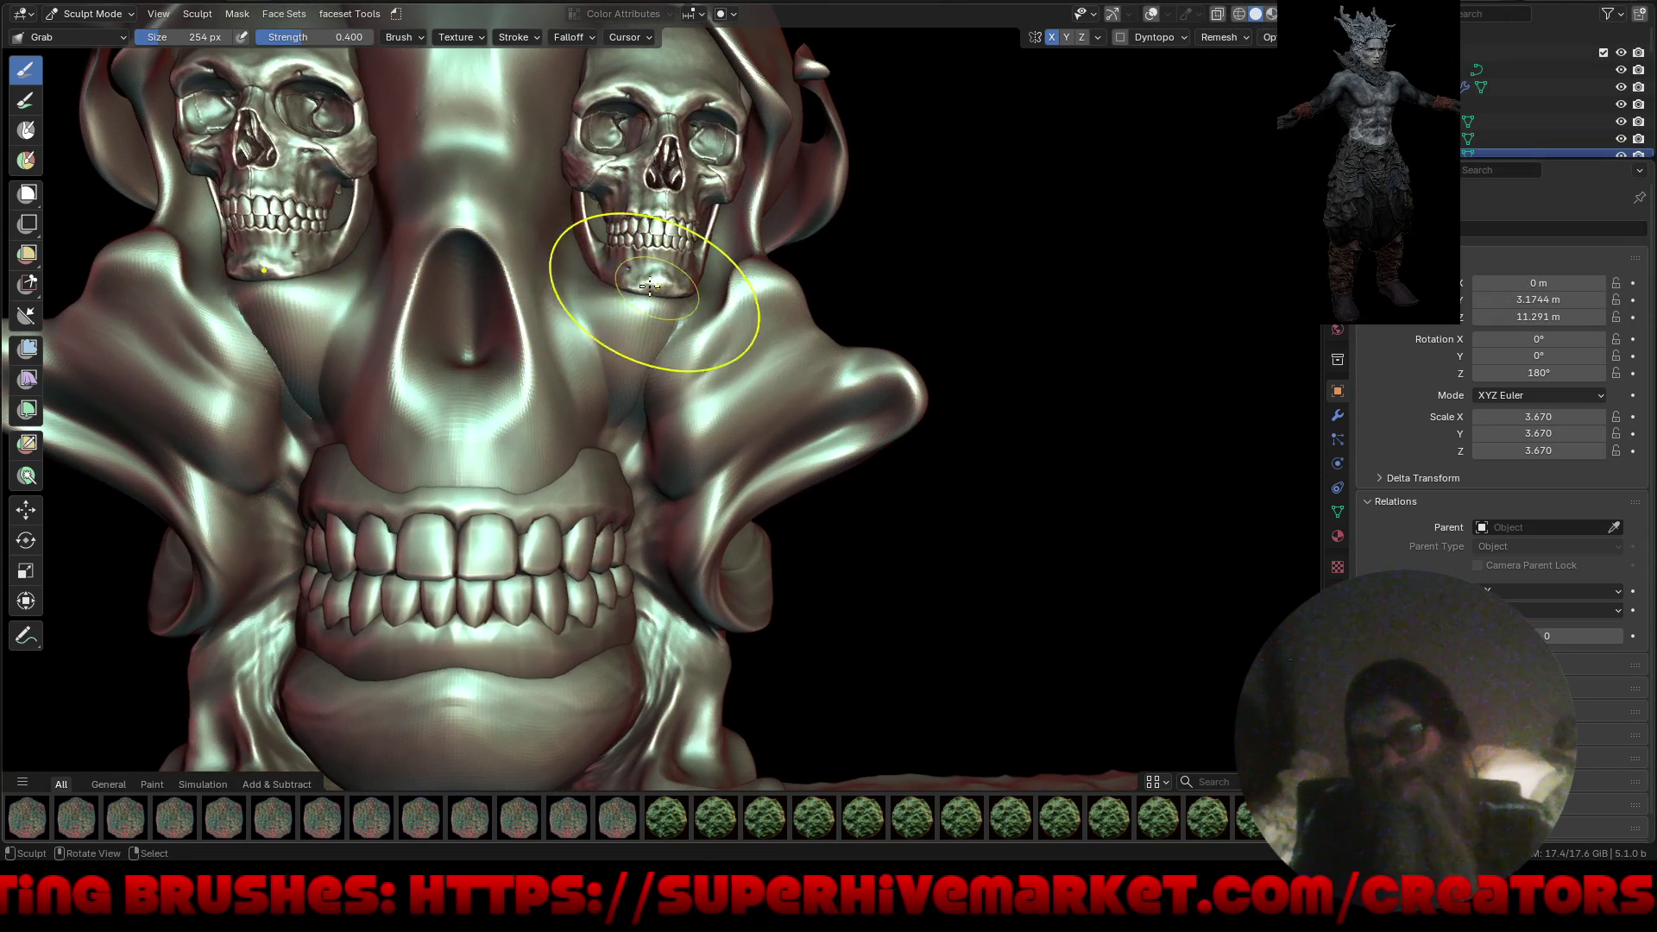
Reshape the flesh under and beside the right skull and the forehead above it.
drag(692, 298, 740, 274)
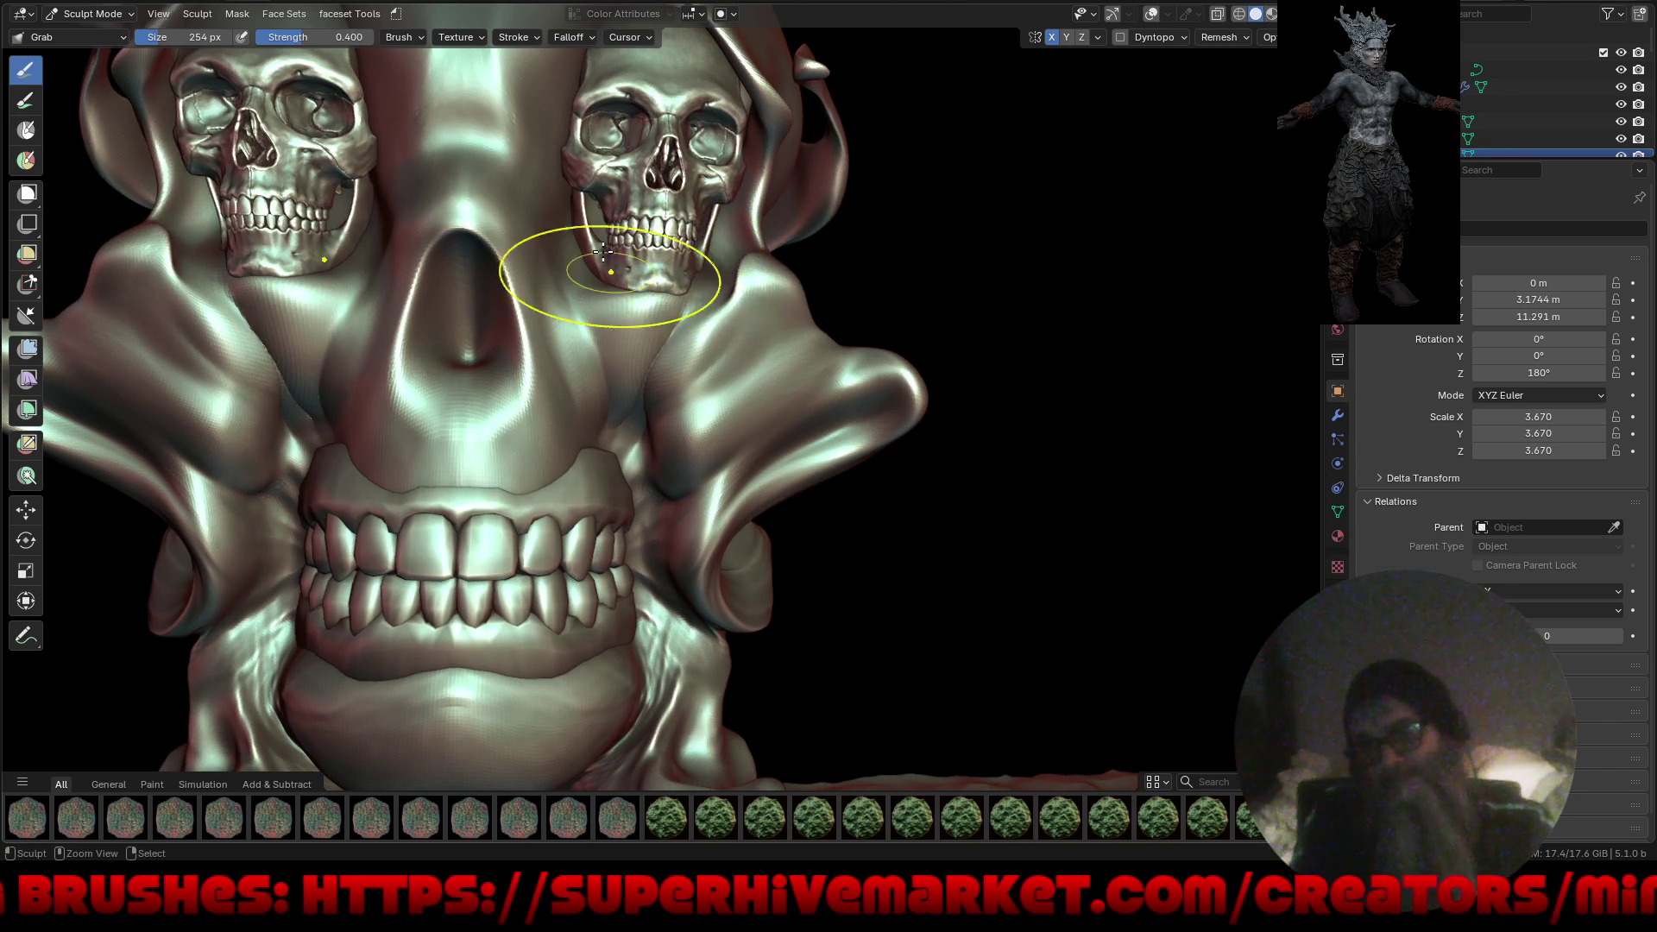
scroll(604, 253, down, 5)
scroll(605, 257, up, 6)
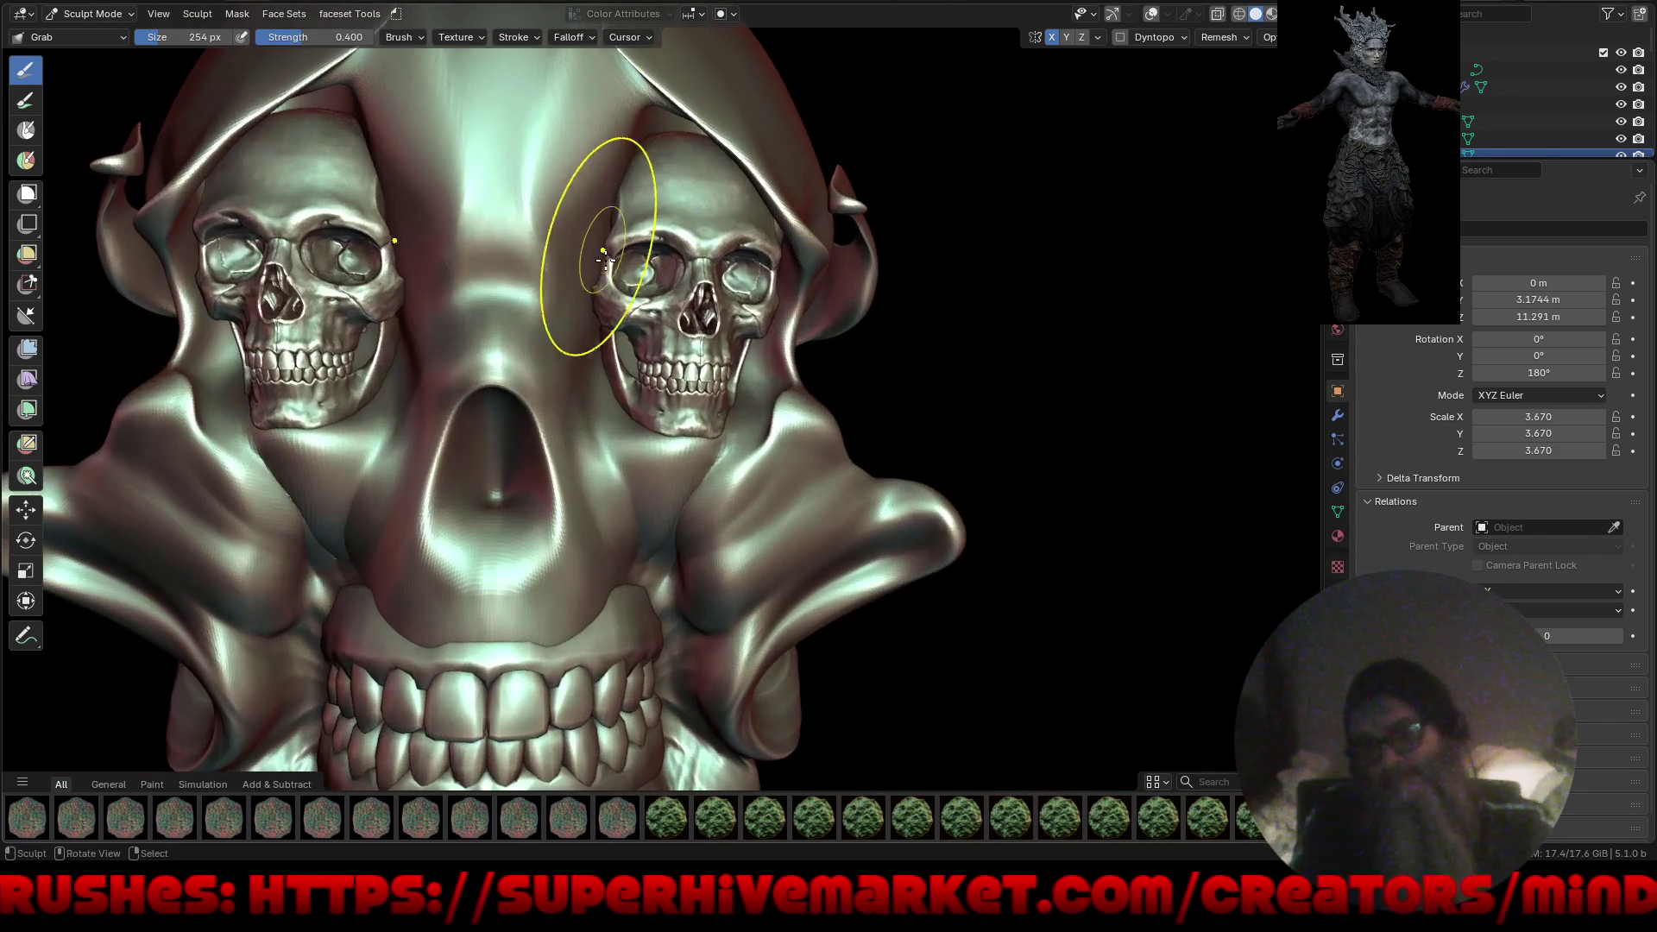
drag(594, 253, 604, 315)
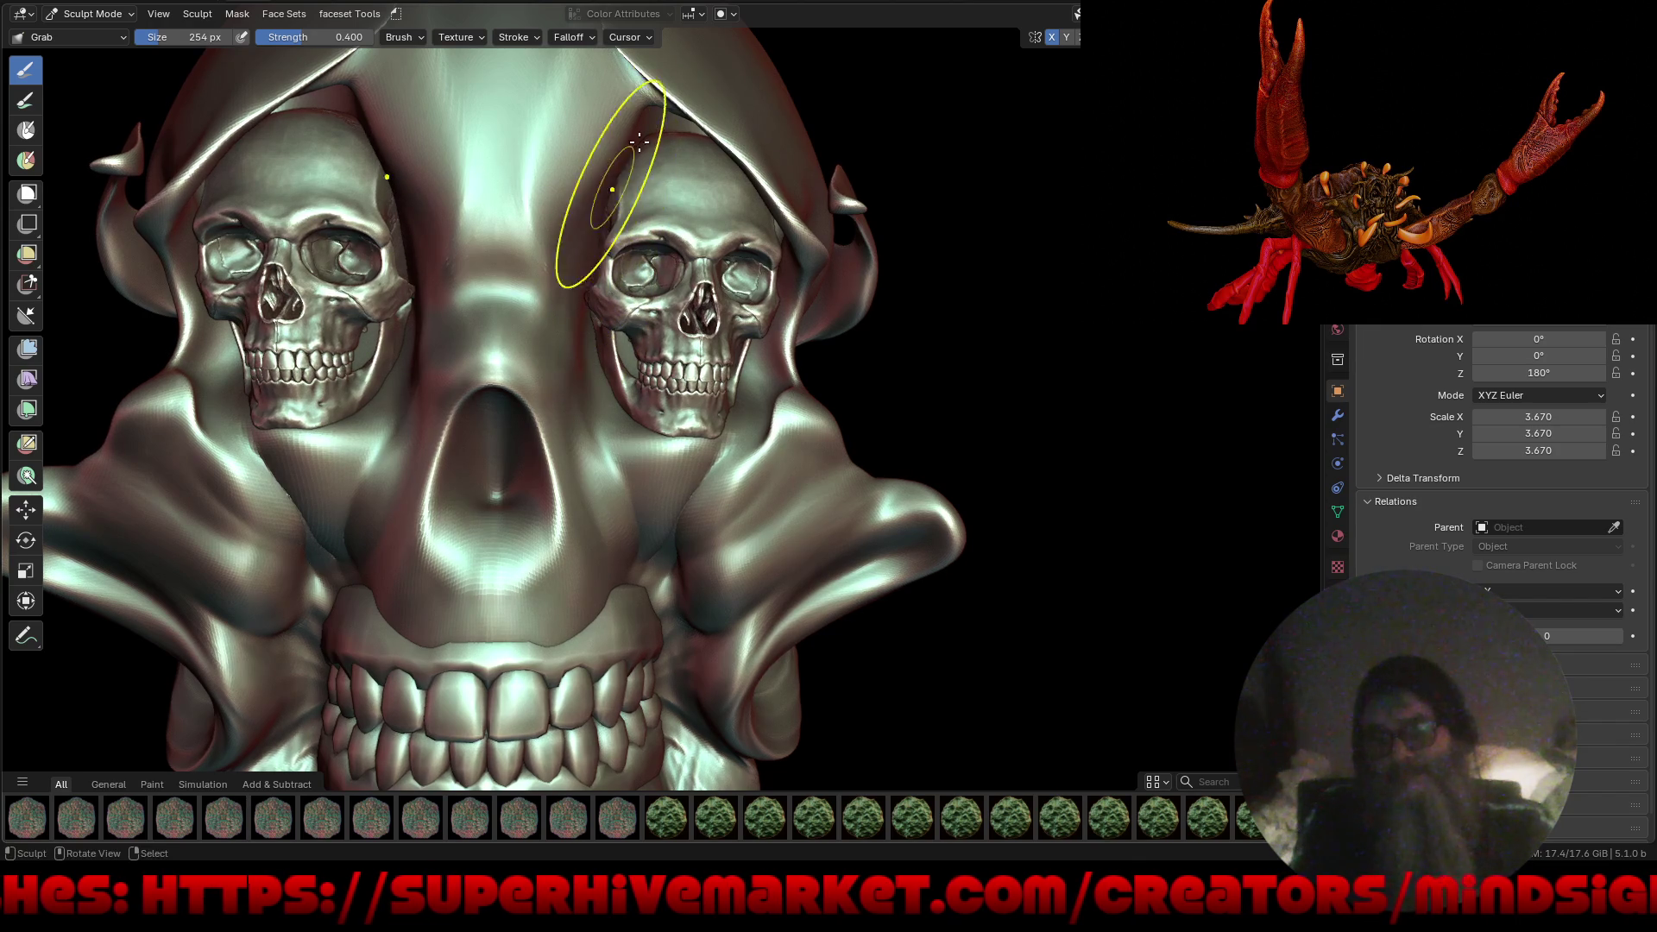
mouse_move(669, 178)
mouse_down()
mouse_move(824, 449)
mouse_move(934, 507)
mouse_up()
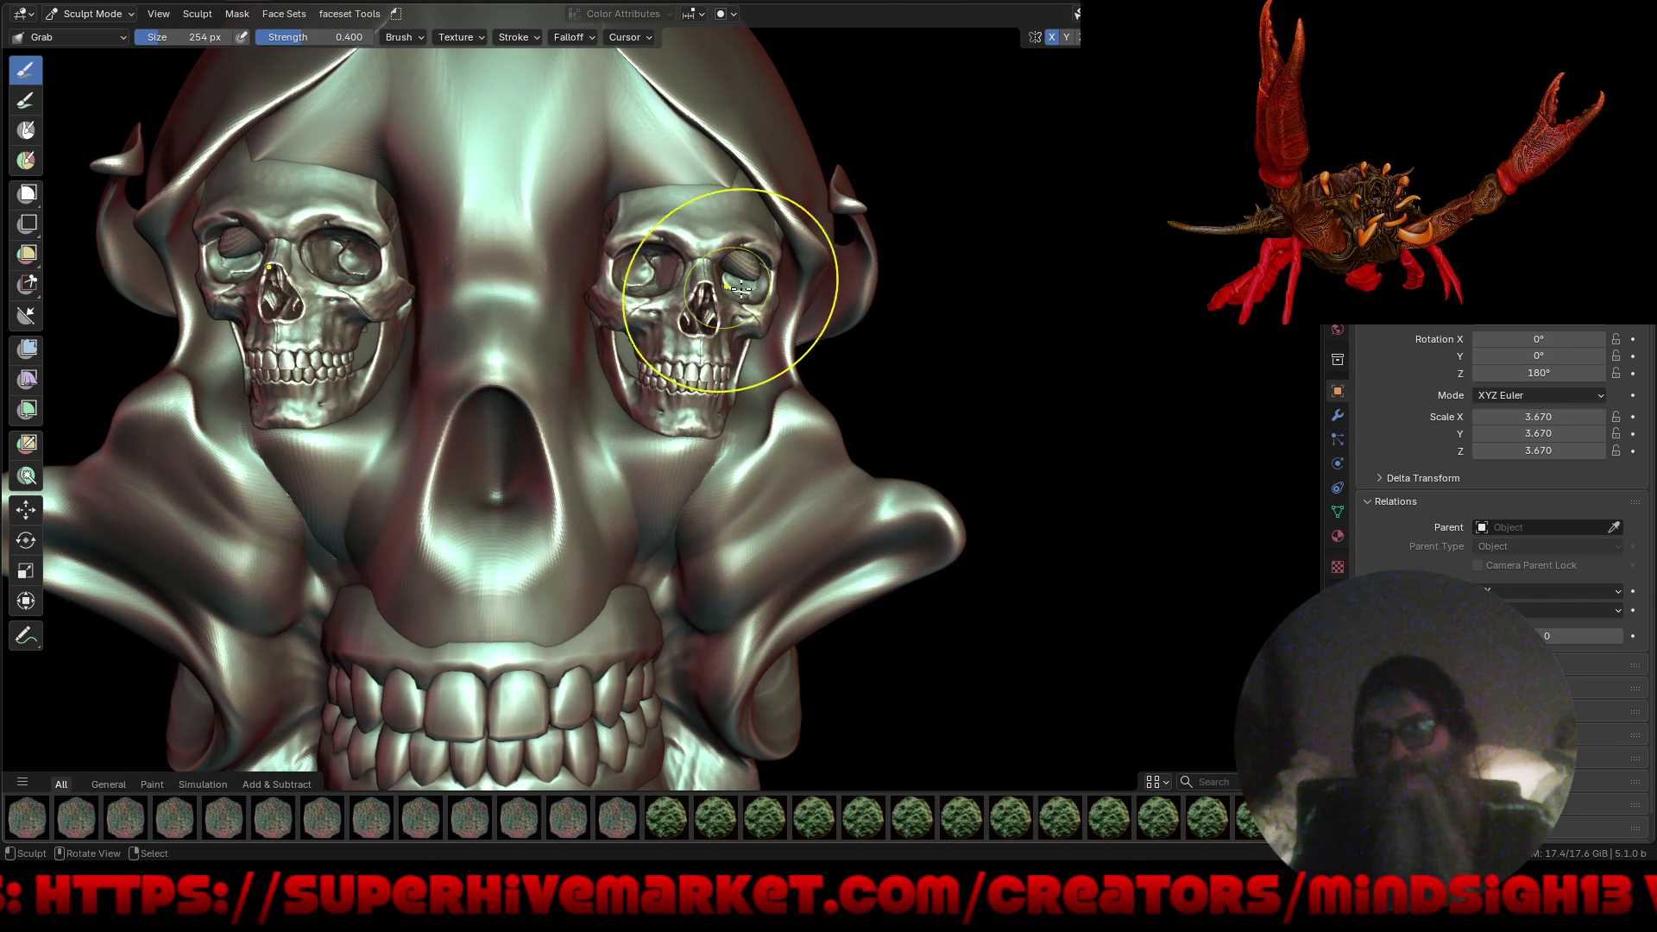
drag(723, 257, 723, 243)
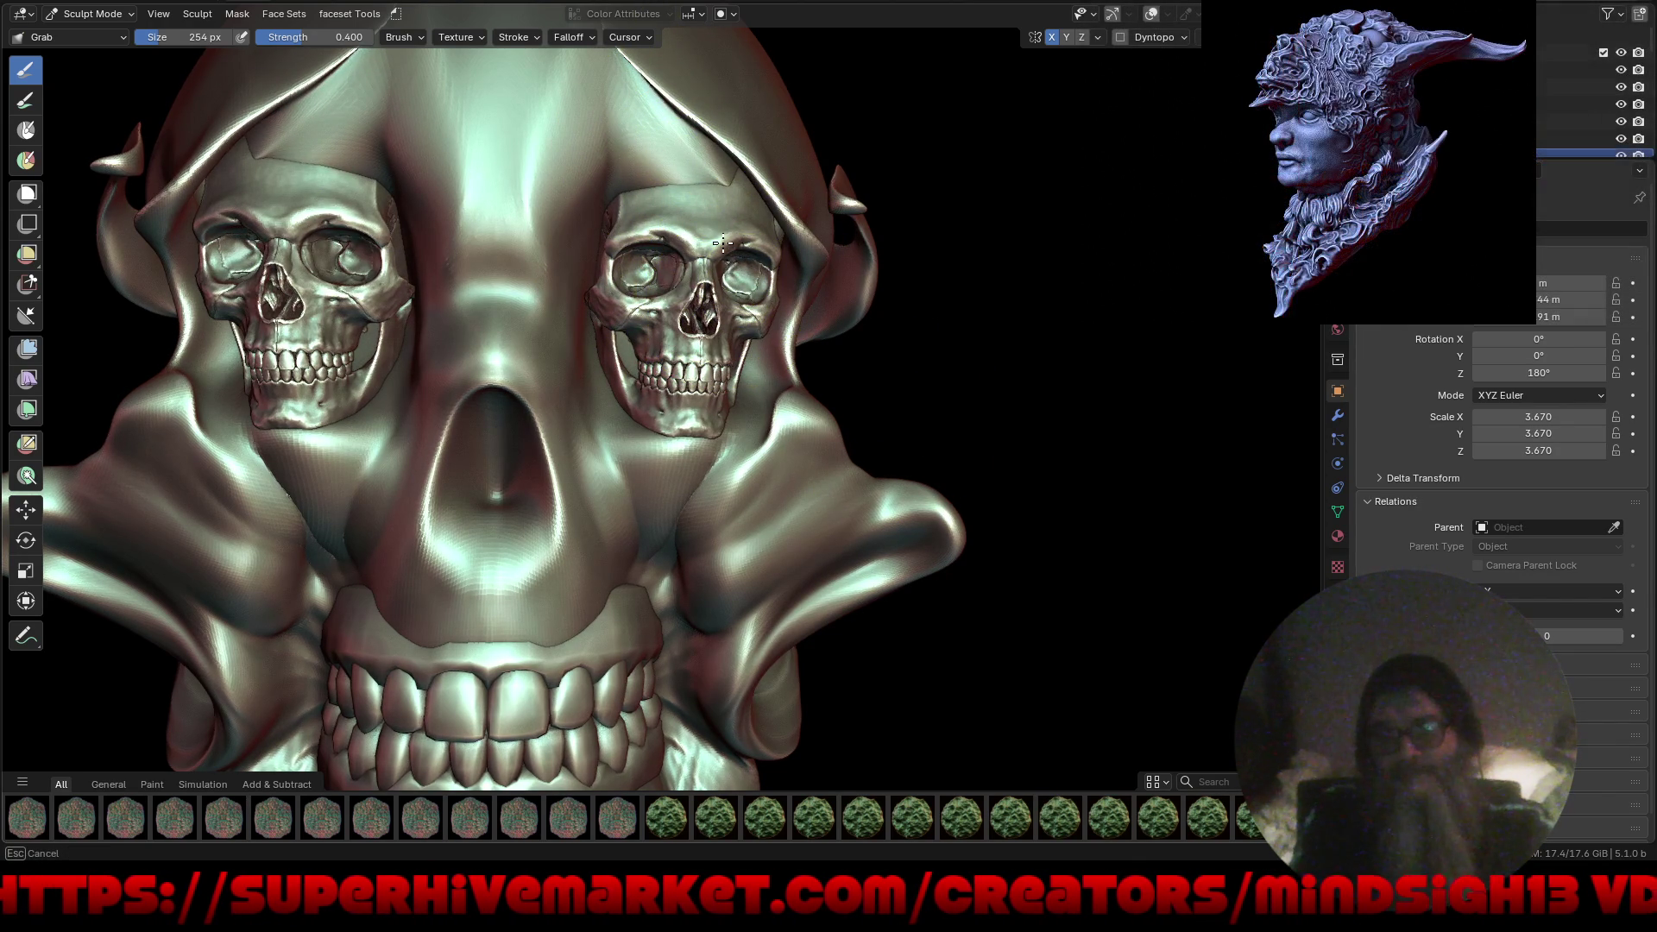
mouse_move(655, 178)
mouse_down()
mouse_move(659, 228)
mouse_move(638, 220)
mouse_move(636, 241)
mouse_move(719, 175)
mouse_move(766, 173)
mouse_move(786, 197)
mouse_move(789, 147)
mouse_move(800, 212)
mouse_move(506, 296)
mouse_up()
Pull the brow ridge down over the eye socket and save as Tank 2026.blend.
scroll(507, 297, down, 10)
mouse_move(507, 296)
middle_down()
mouse_move(615, 492)
mouse_move(529, 501)
mouse_move(605, 405)
middle_up()
scroll(761, 190, up, 5)
scroll(761, 190, up, 3)
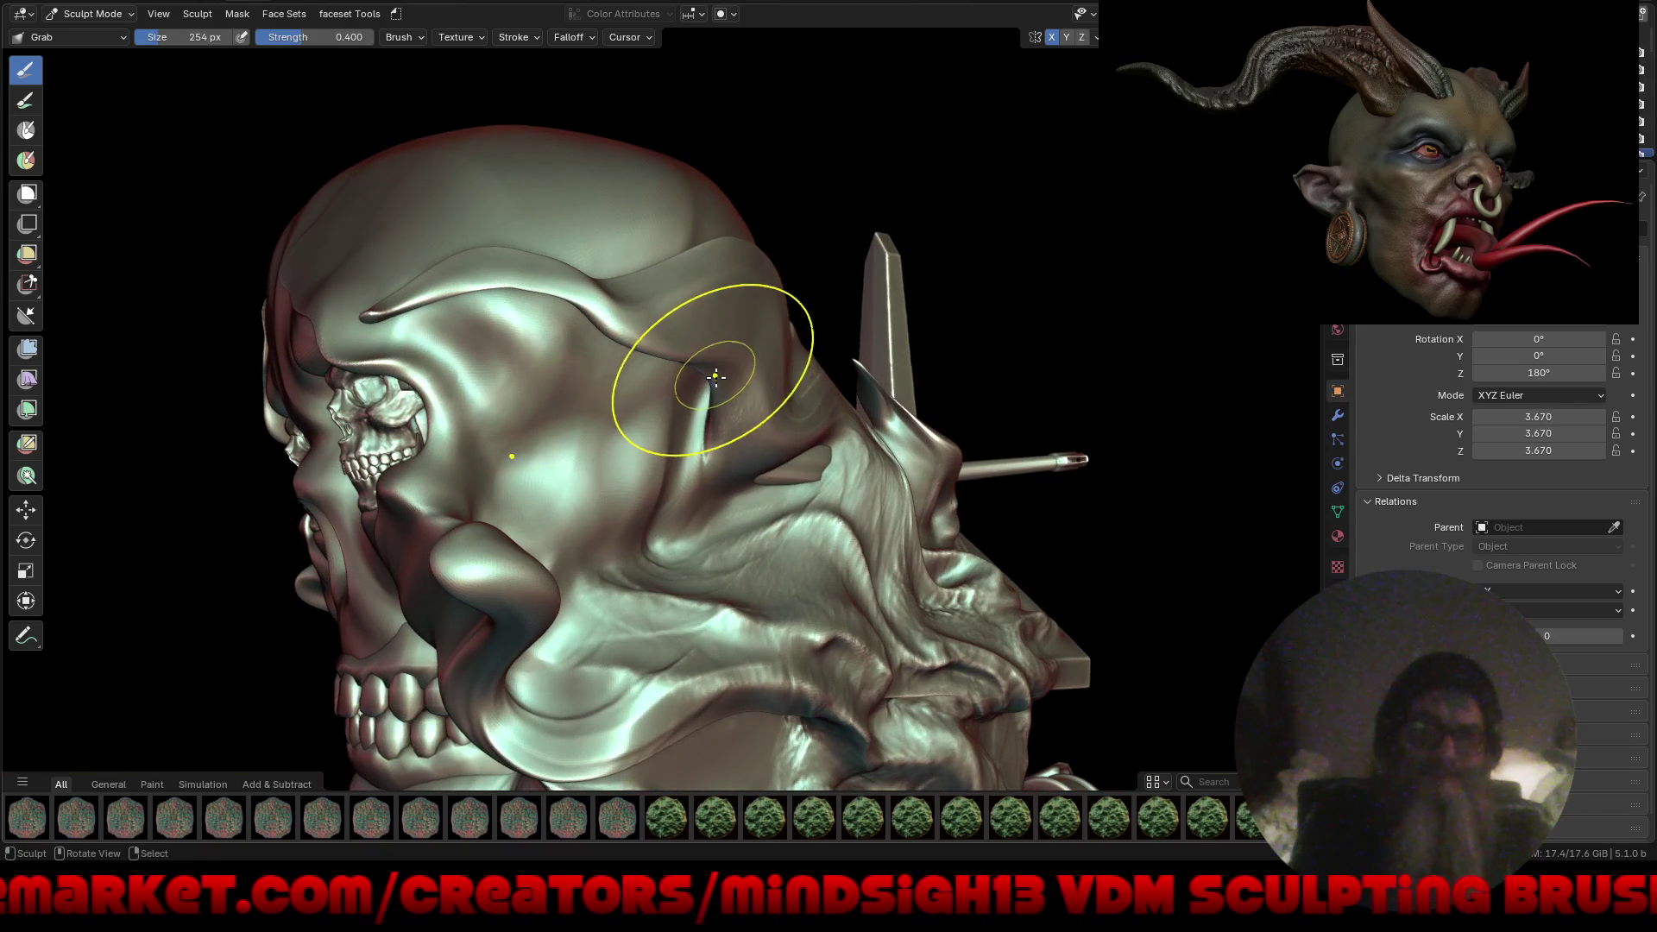
middle_drag(746, 314, 755, 301)
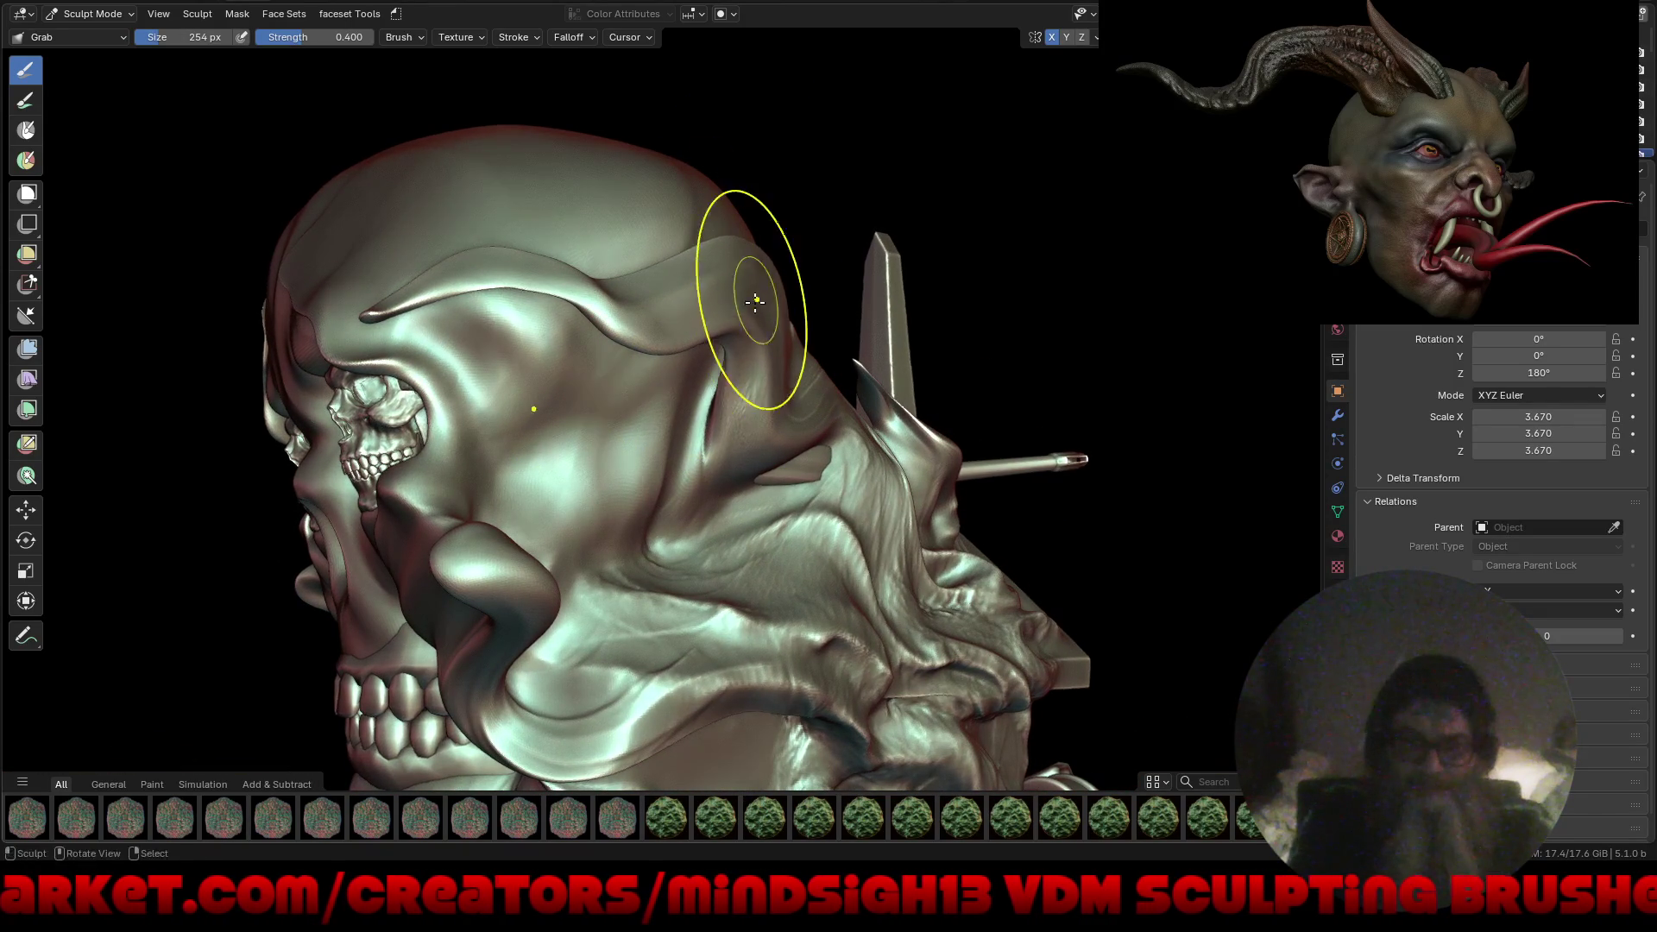
drag(396, 307, 410, 381)
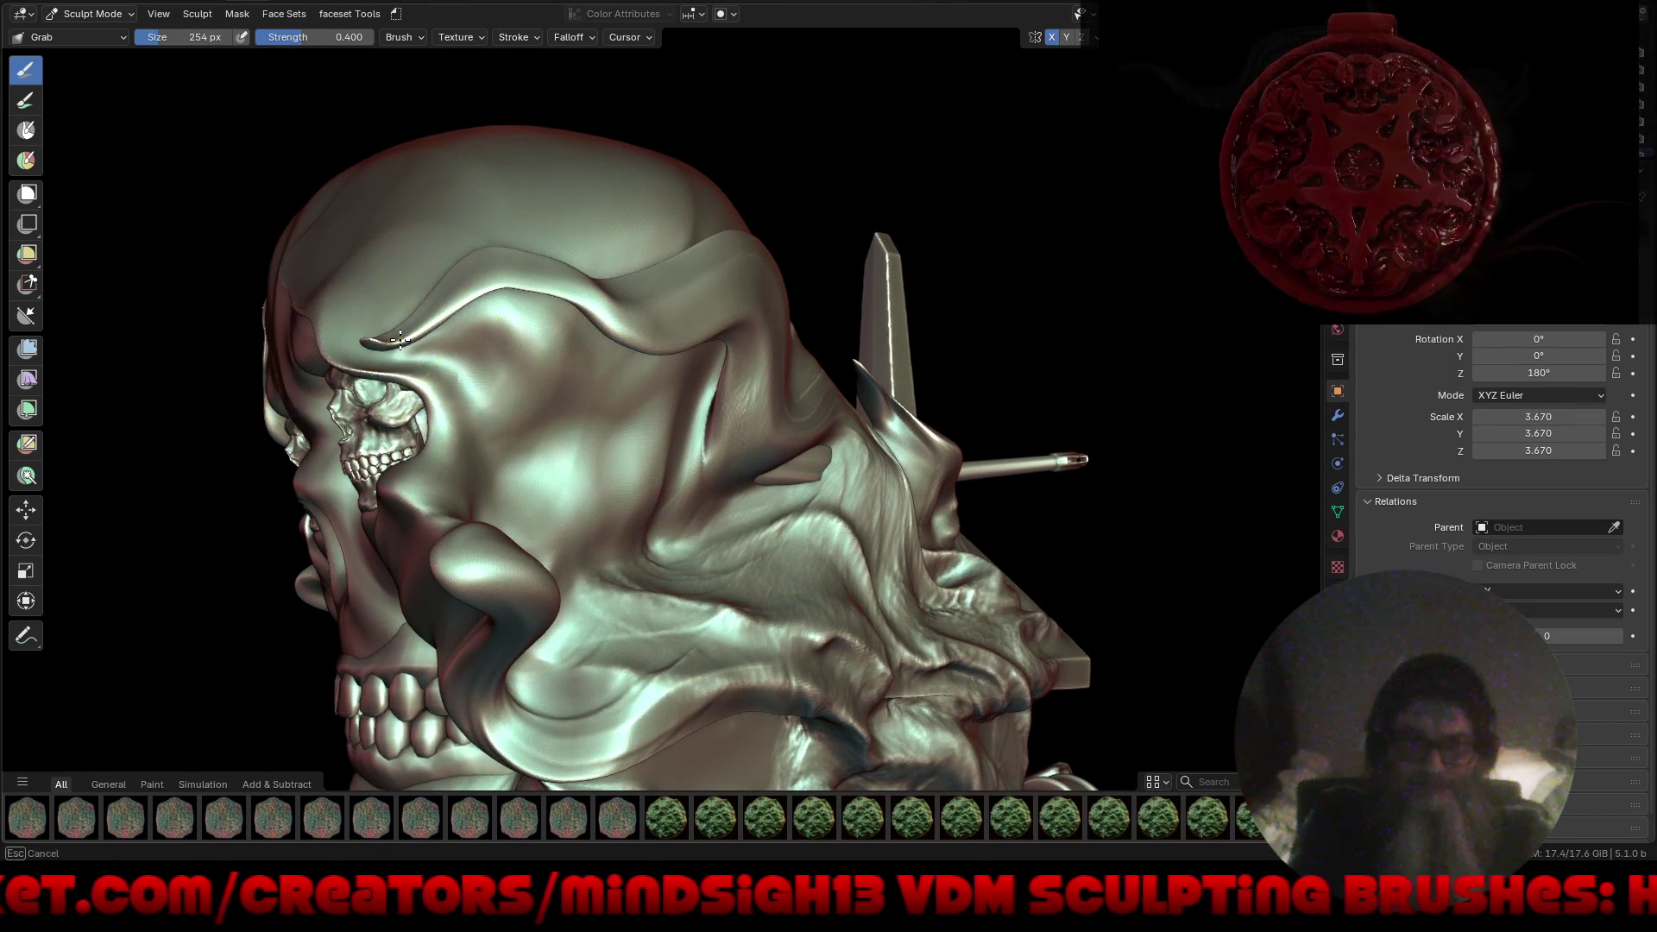
scroll(523, 429, down, 4)
mouse_move(522, 429)
middle_down()
mouse_move(691, 414)
mouse_move(852, 346)
middle_up()
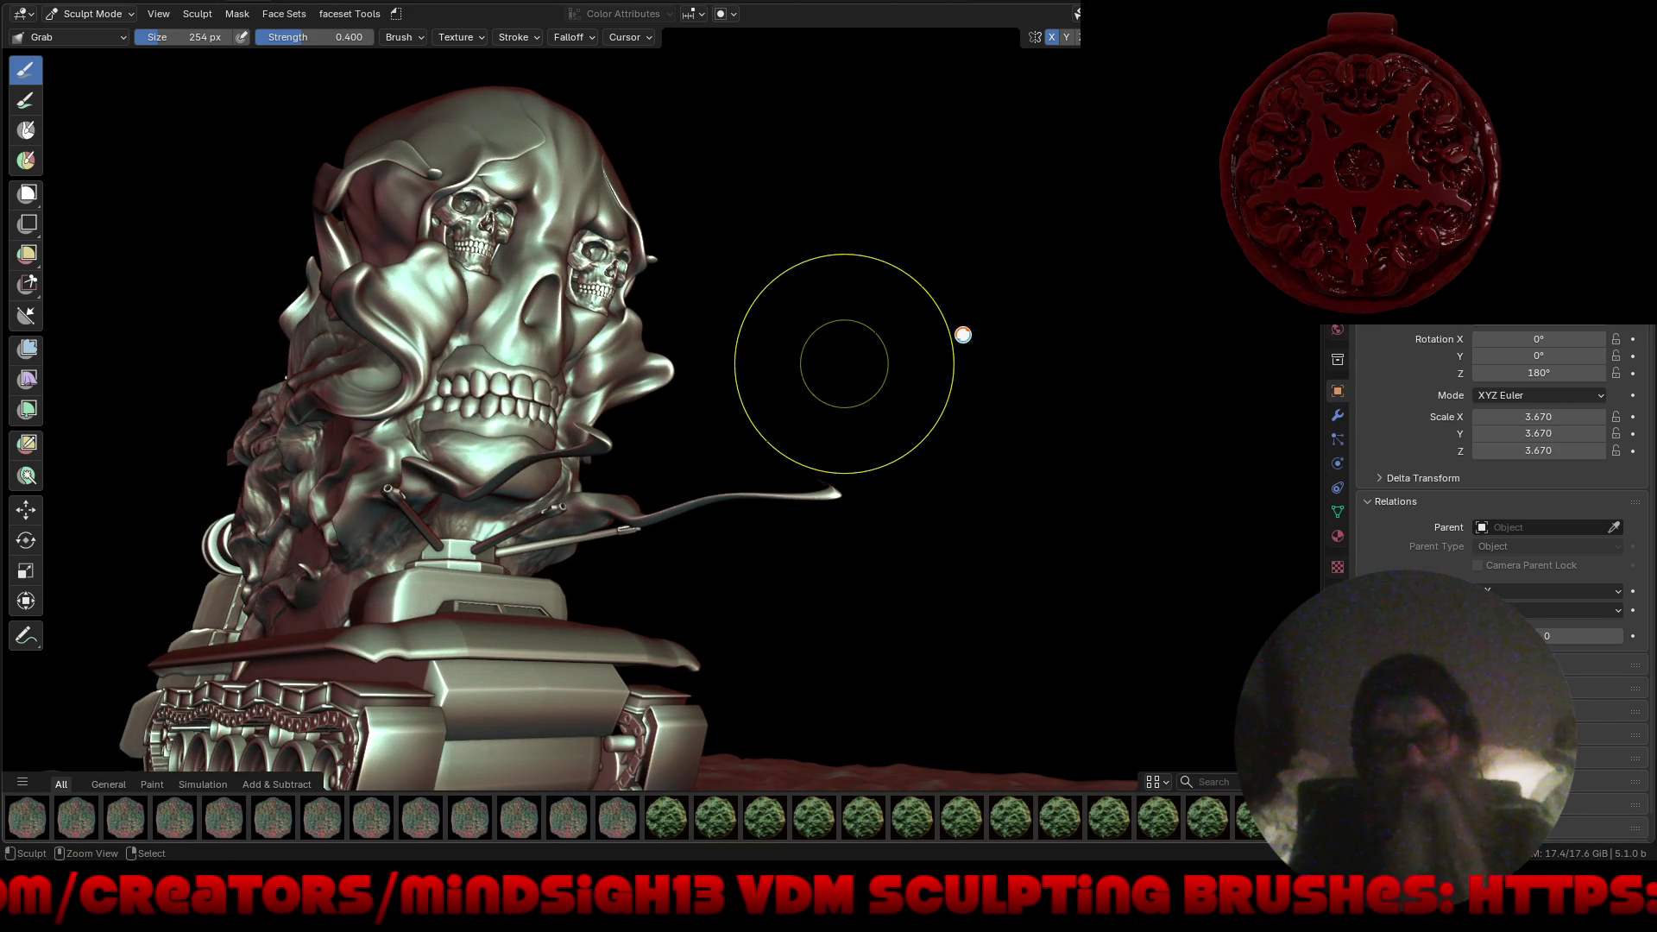
key(ctrl+s)
Grab the flesh beside and right of the turret's round eye cap up and left.
mouse_move(980, 340)
middle_down()
mouse_move(750, 350)
mouse_move(1109, 358)
mouse_move(899, 374)
mouse_move(898, 344)
mouse_move(841, 328)
mouse_move(924, 359)
mouse_move(977, 351)
mouse_move(850, 373)
mouse_move(743, 258)
mouse_move(681, 358)
middle_up()
scroll(1069, 354, up, 4)
scroll(842, 328, down, 5)
scroll(742, 259, up, 4)
scroll(682, 358, up, 5)
drag(759, 445, 688, 404)
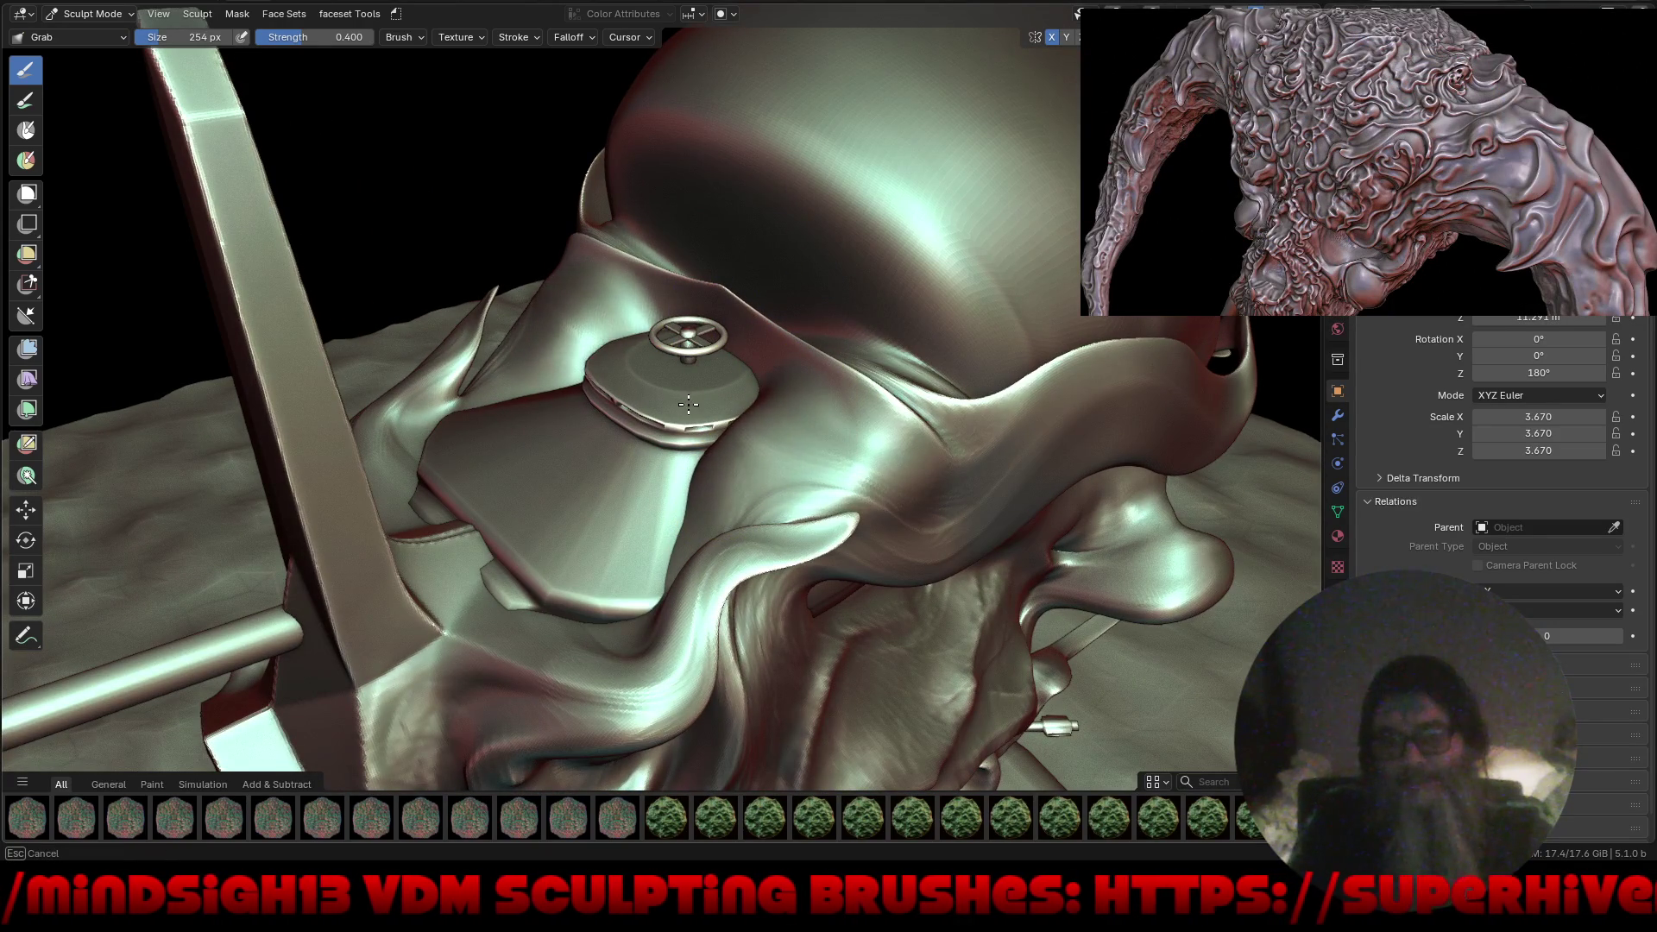
drag(805, 447, 781, 433)
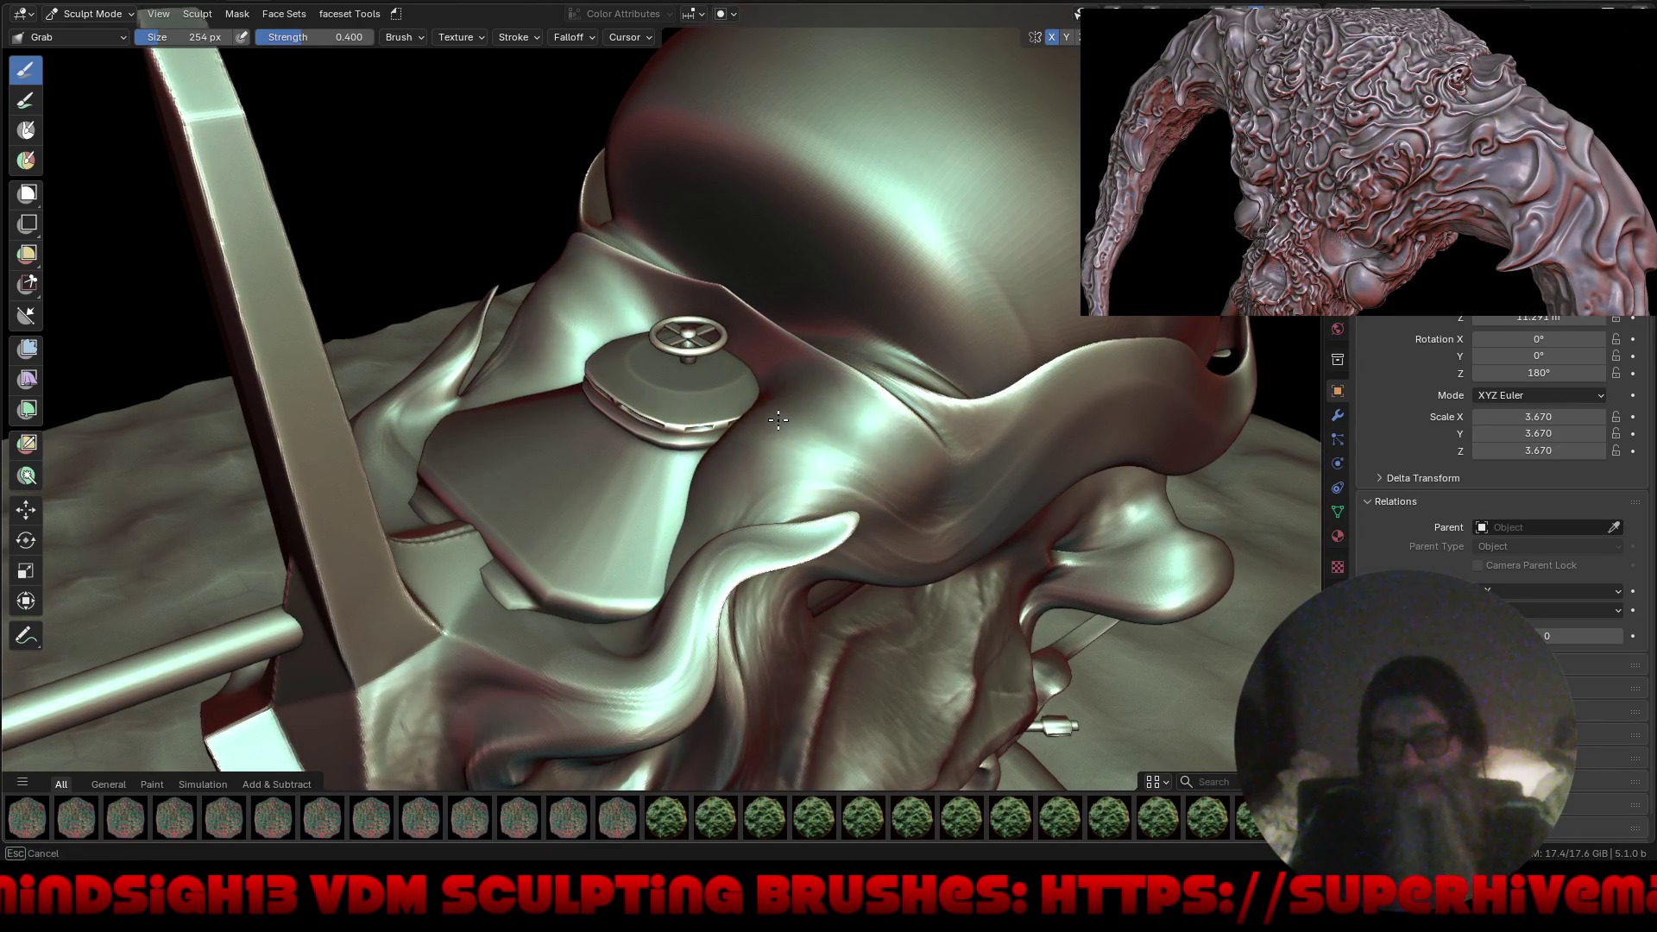
mouse_move(869, 432)
middle_down()
mouse_move(855, 406)
mouse_move(837, 459)
mouse_move(817, 326)
mouse_move(755, 330)
middle_up()
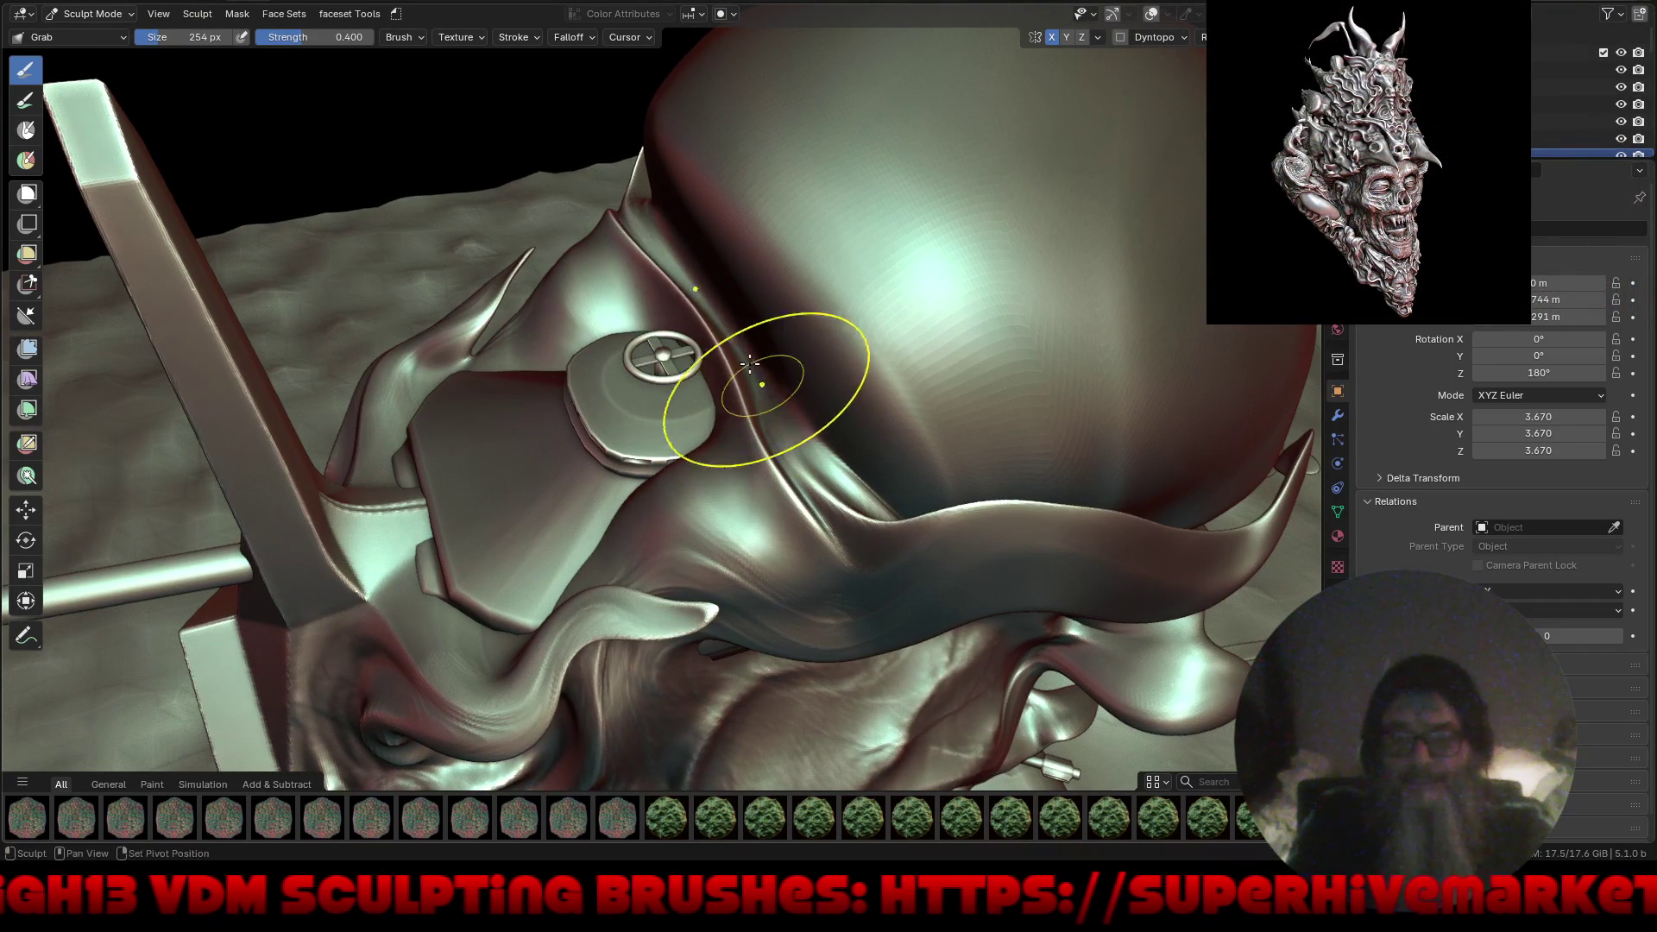
Switch to the Scrape/Fill brush and flatten the ridge running toward the eye cap.
key(q)
click(714, 456)
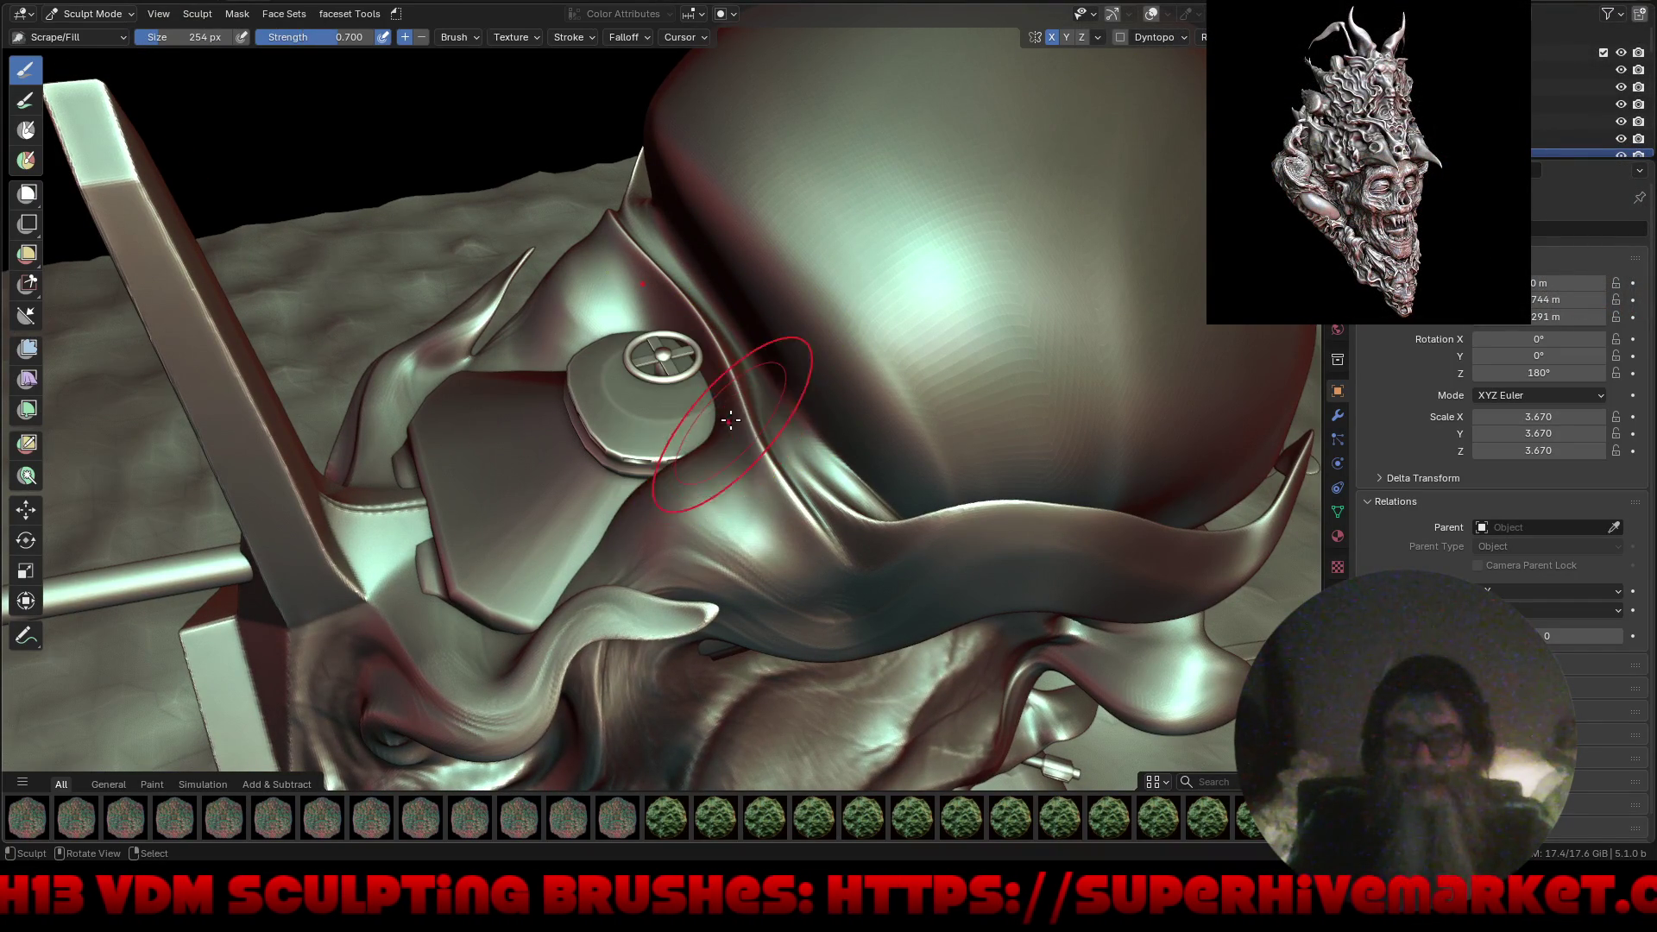
drag(757, 378, 752, 384)
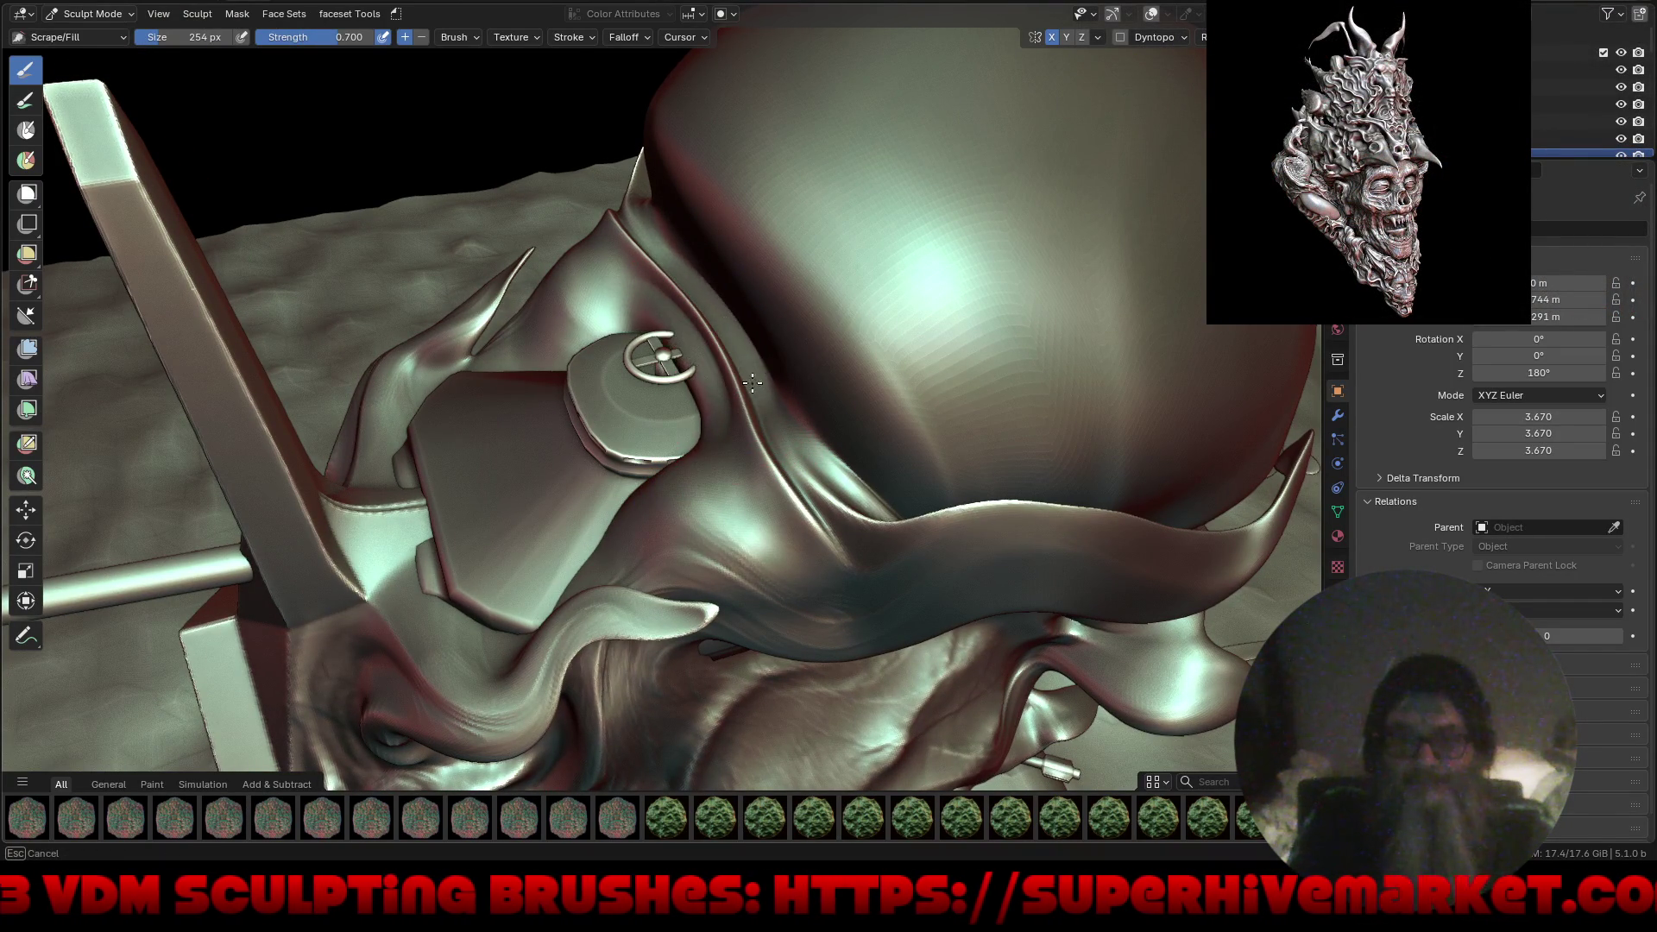
drag(668, 247, 751, 371)
drag(629, 206, 788, 482)
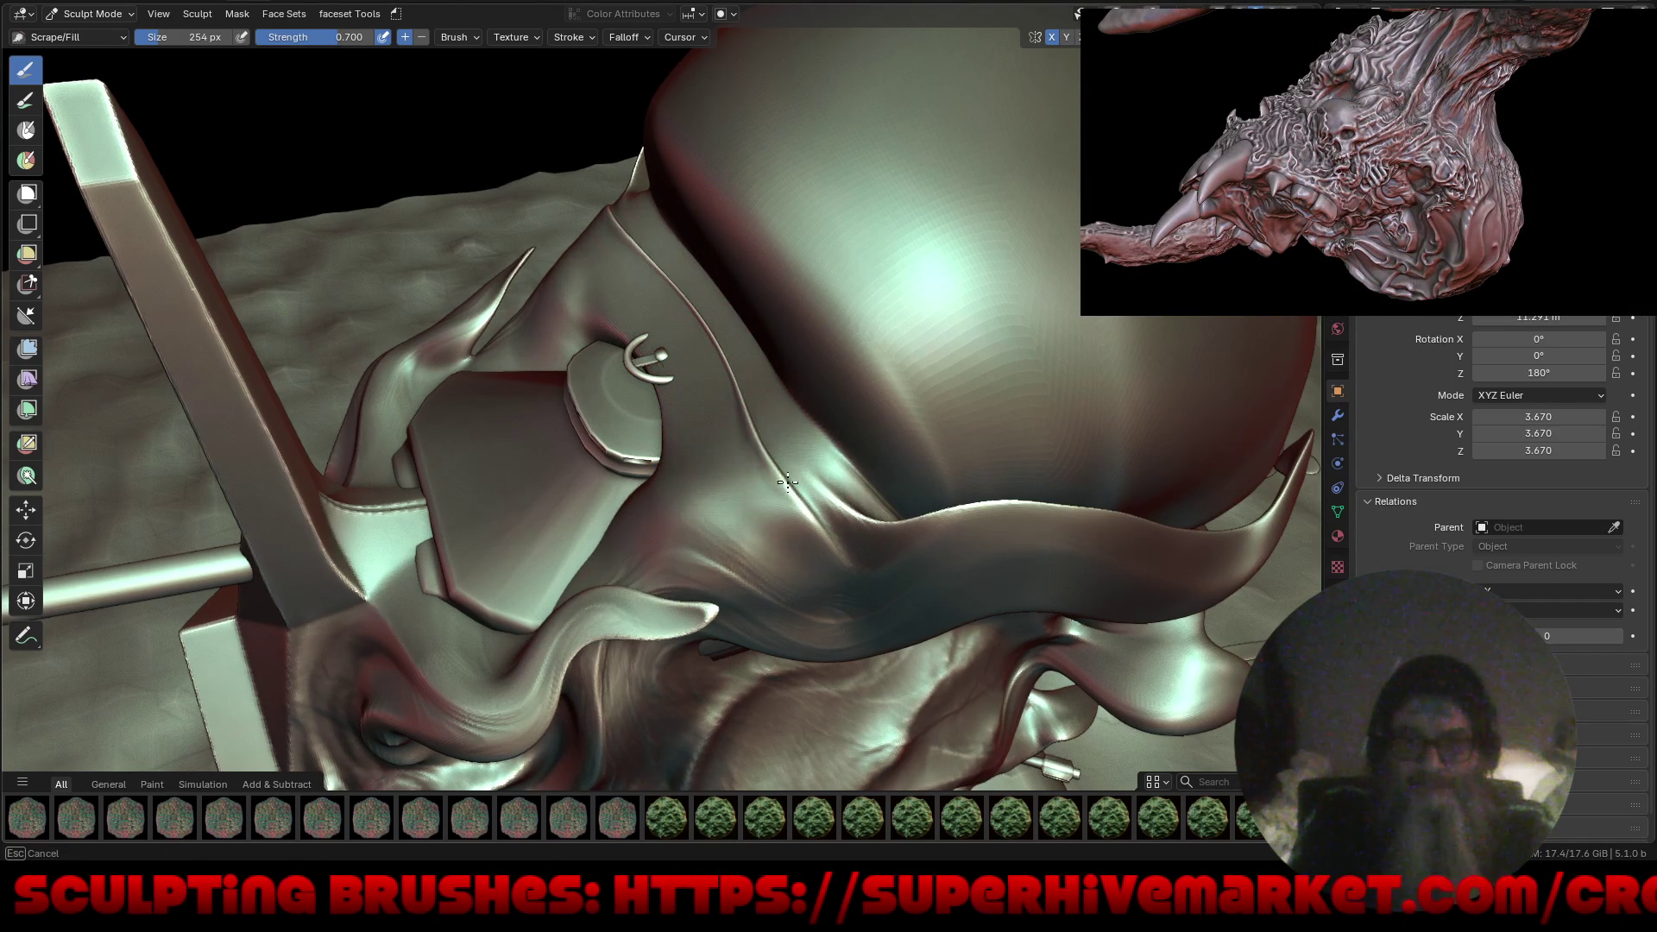
middle_drag(648, 384, 566, 374)
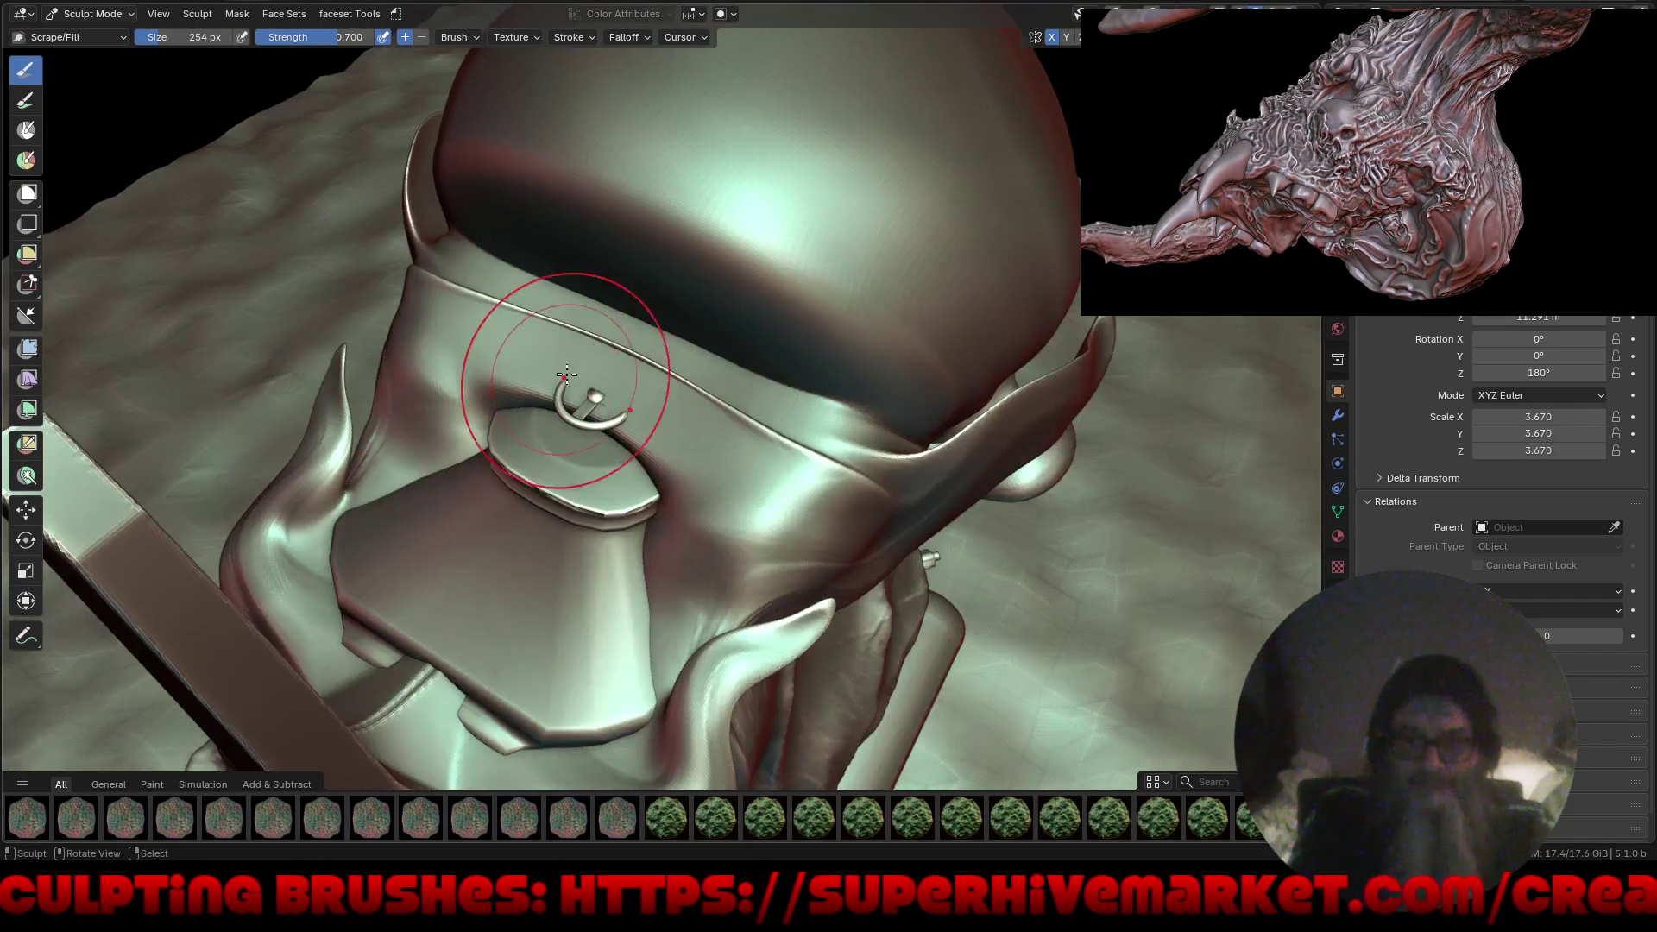
Switch to Grab, try a pull on the eye area, and undo it.
key(g)
drag(585, 381, 587, 388)
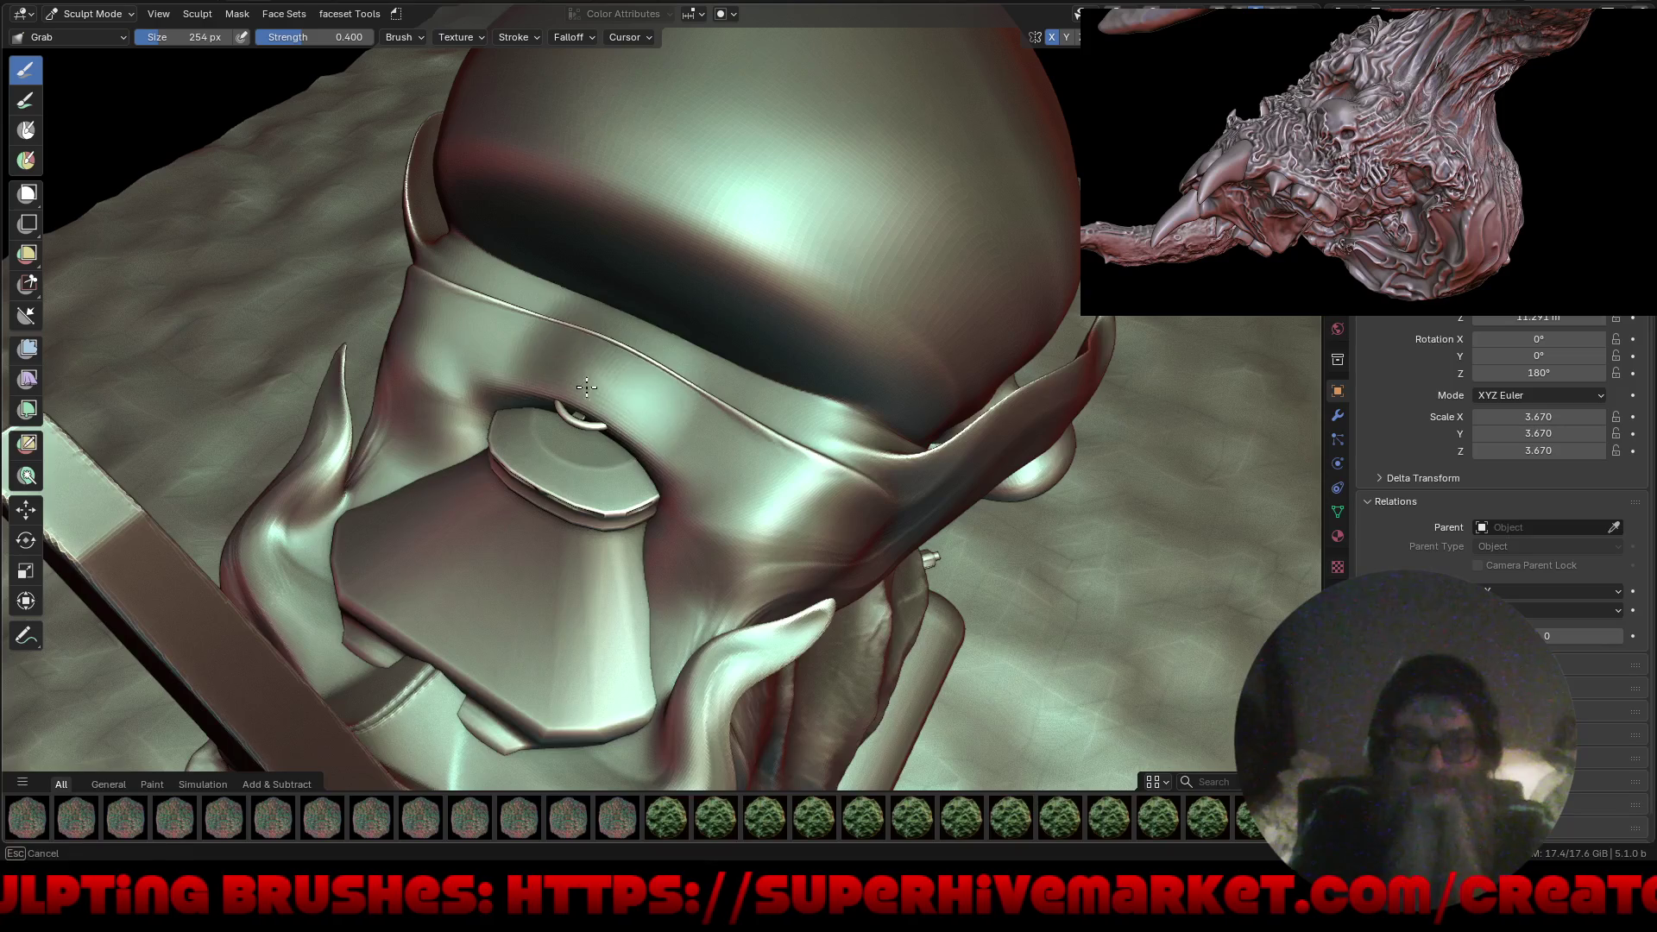
key(ctrl+z)
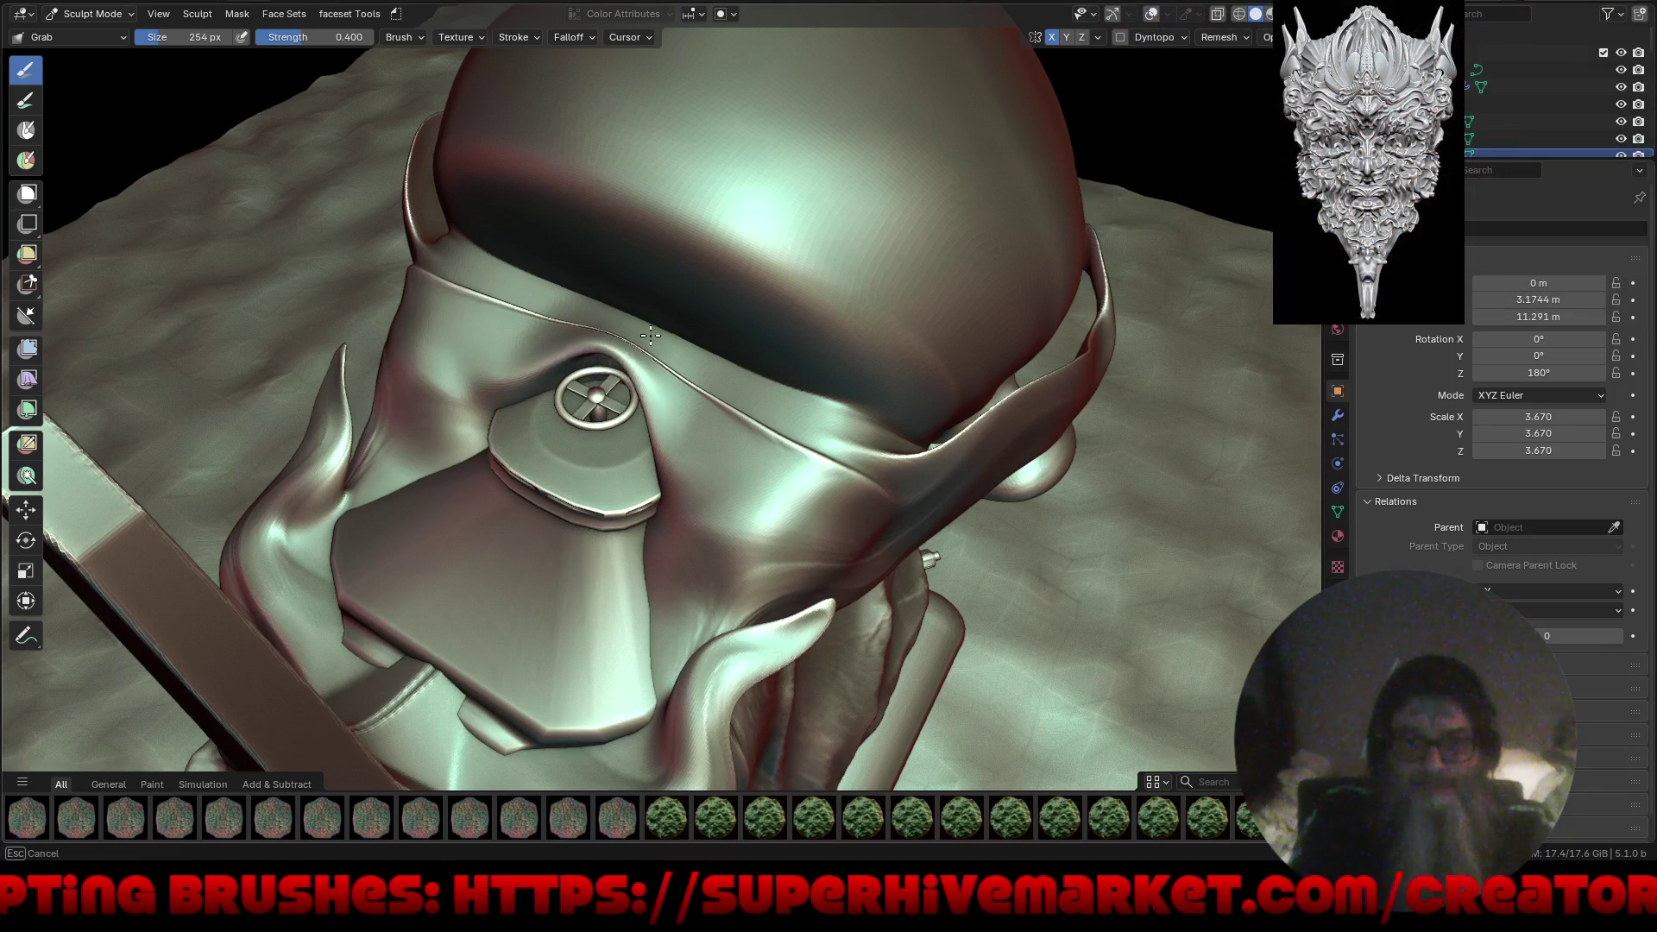
Pull the surface near the eye ring down and to the right with Grab.
drag(647, 381, 667, 416)
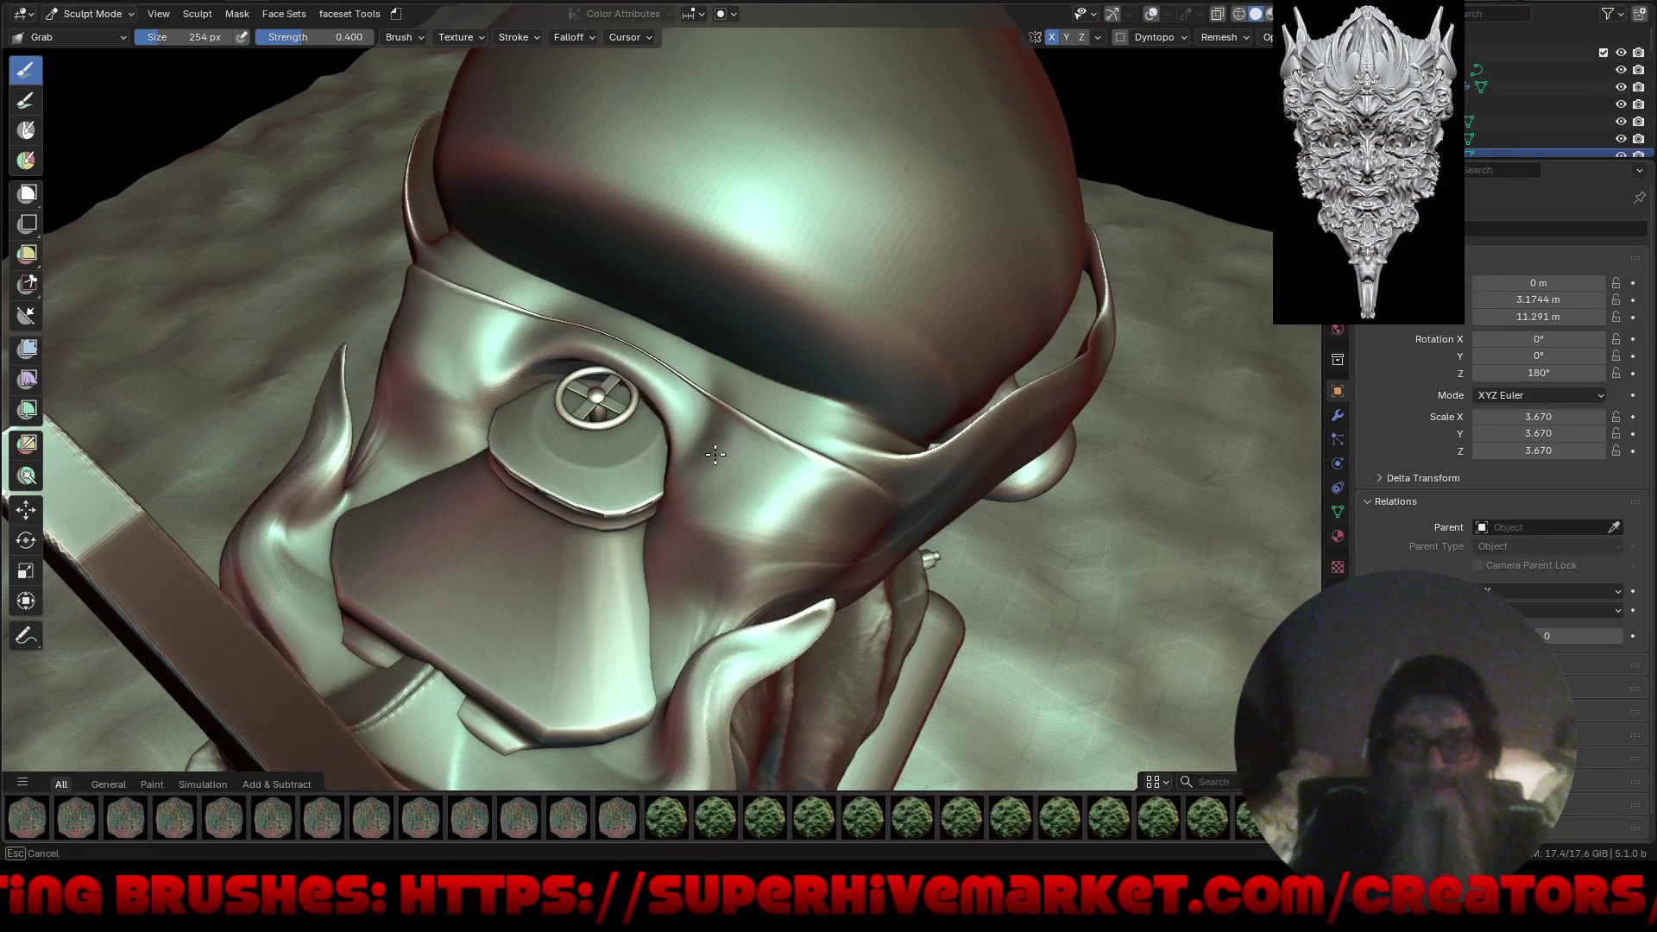
mouse_move(561, 469)
middle_down()
mouse_move(777, 395)
mouse_move(702, 345)
mouse_move(682, 493)
mouse_move(777, 389)
mouse_move(674, 463)
mouse_move(555, 369)
middle_up()
scroll(570, 354, up, 5)
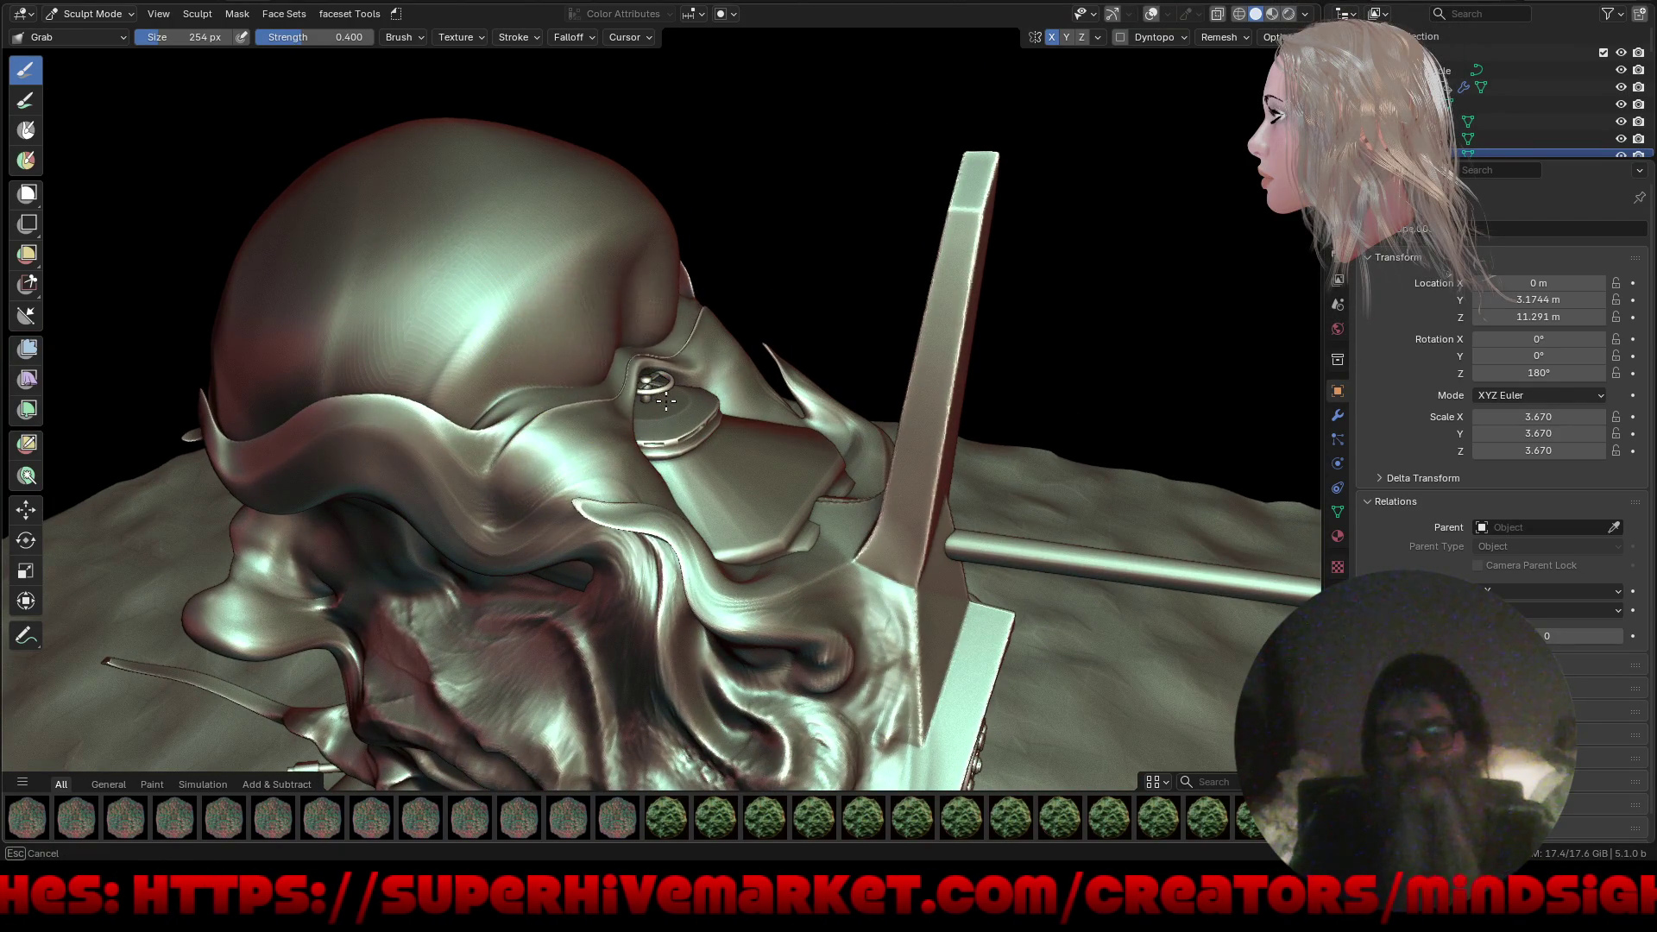
mouse_move(725, 381)
middle_down()
mouse_move(612, 427)
mouse_move(751, 308)
mouse_move(666, 334)
mouse_move(788, 444)
mouse_move(863, 442)
mouse_move(821, 448)
mouse_move(811, 431)
middle_up()
scroll(666, 333, down, 8)
scroll(728, 263, up, 3)
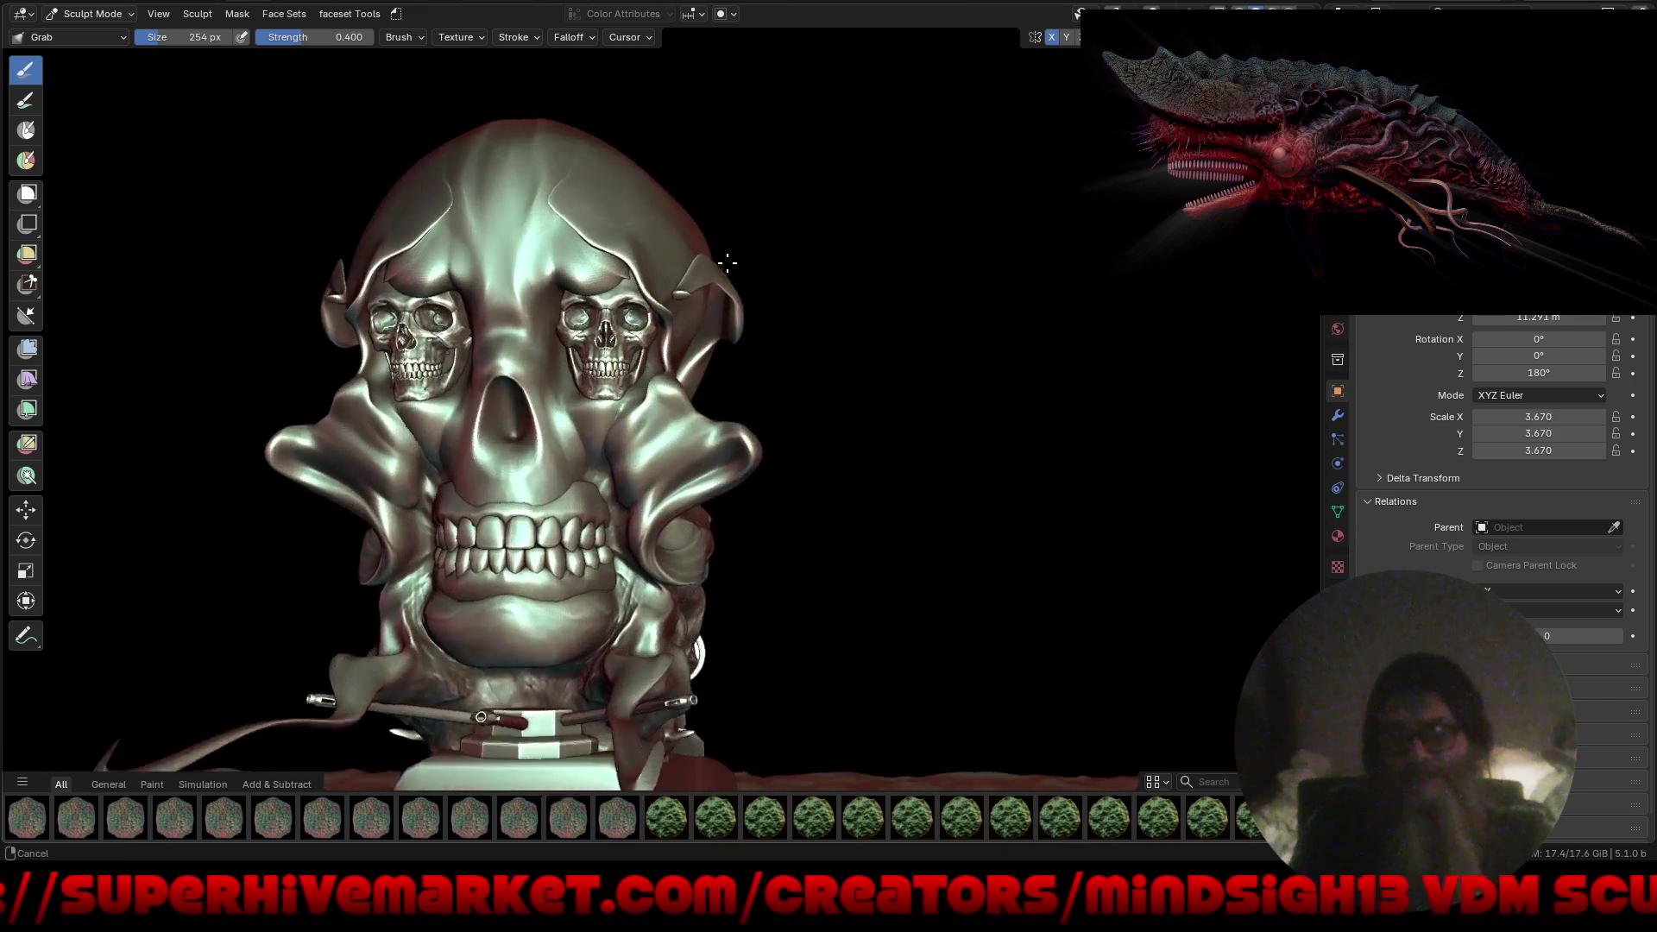
scroll(671, 201, up, 2)
Pull the skull's outer surface into shape and review it on the tank.
drag(682, 204, 624, 218)
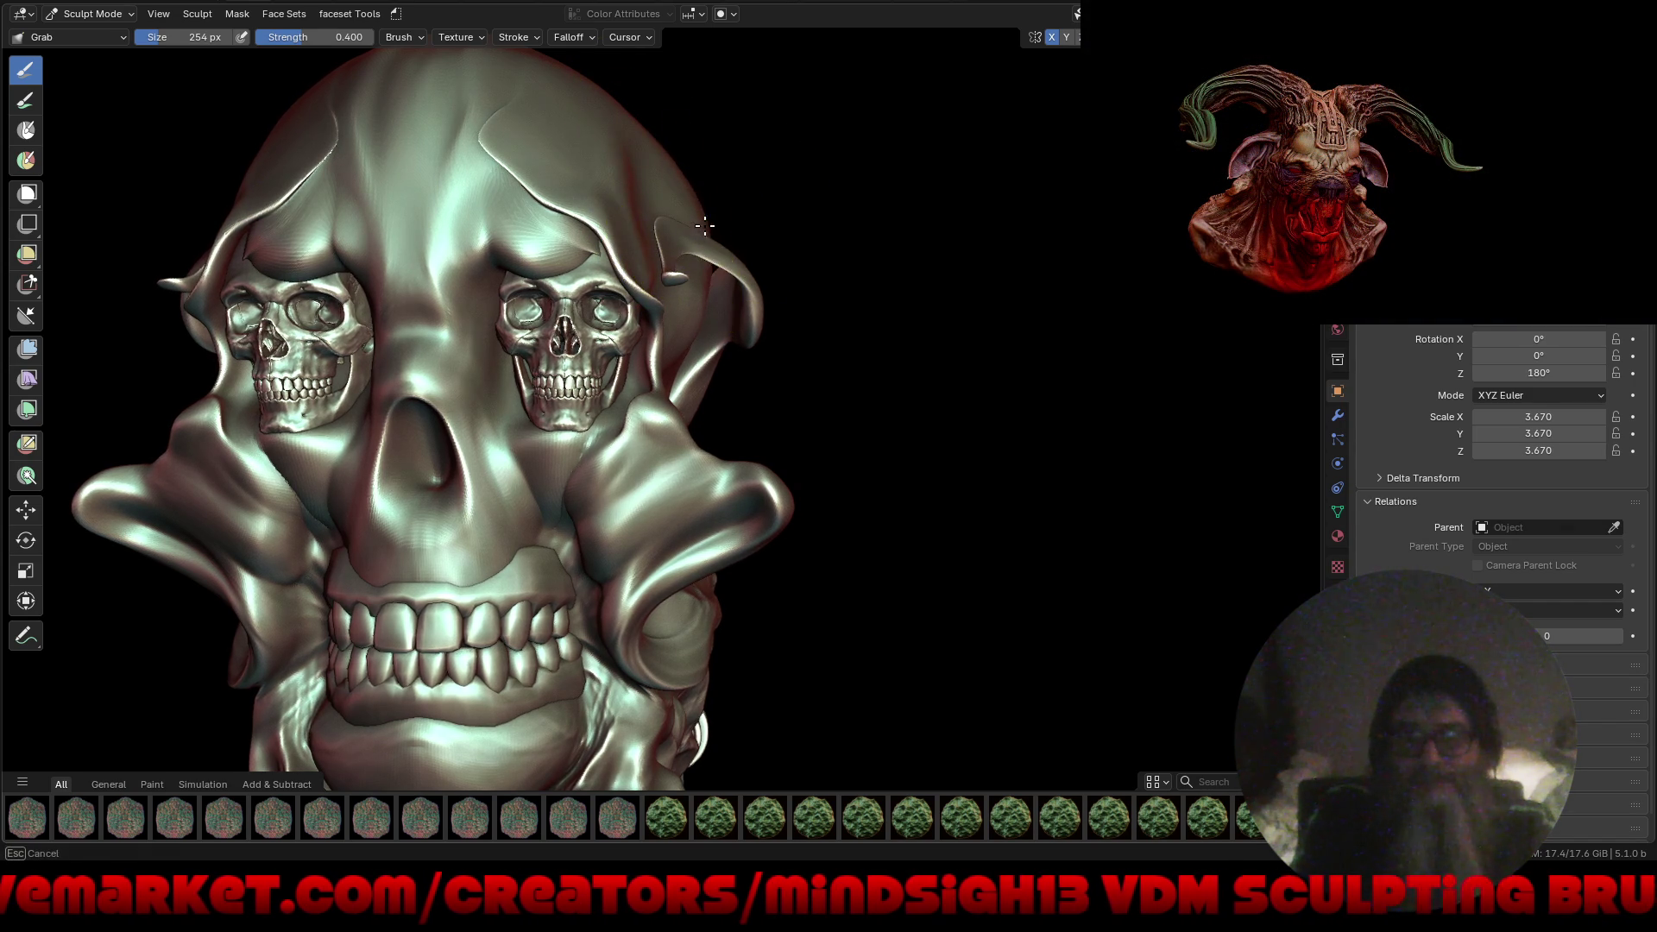
scroll(705, 226, down, 5)
mouse_move(705, 225)
middle_down()
mouse_move(705, 334)
mouse_move(648, 388)
middle_up()
middle_drag(708, 400, 467, 420)
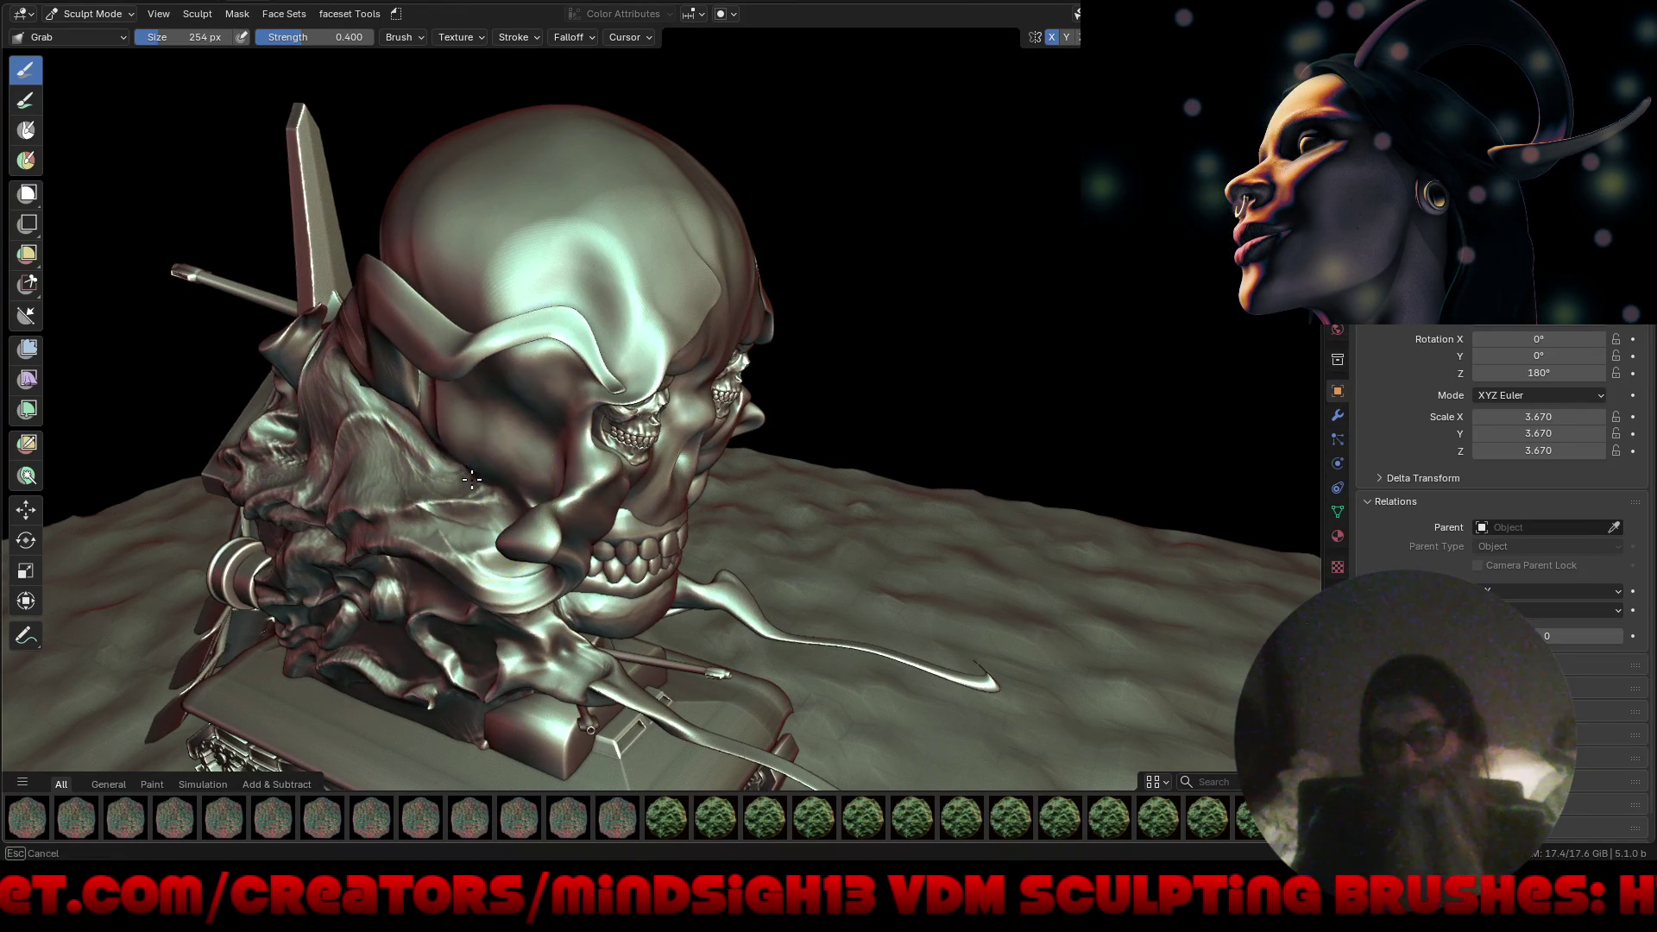
Pull the skull turret's rear edge slightly outward.
drag(393, 246, 382, 249)
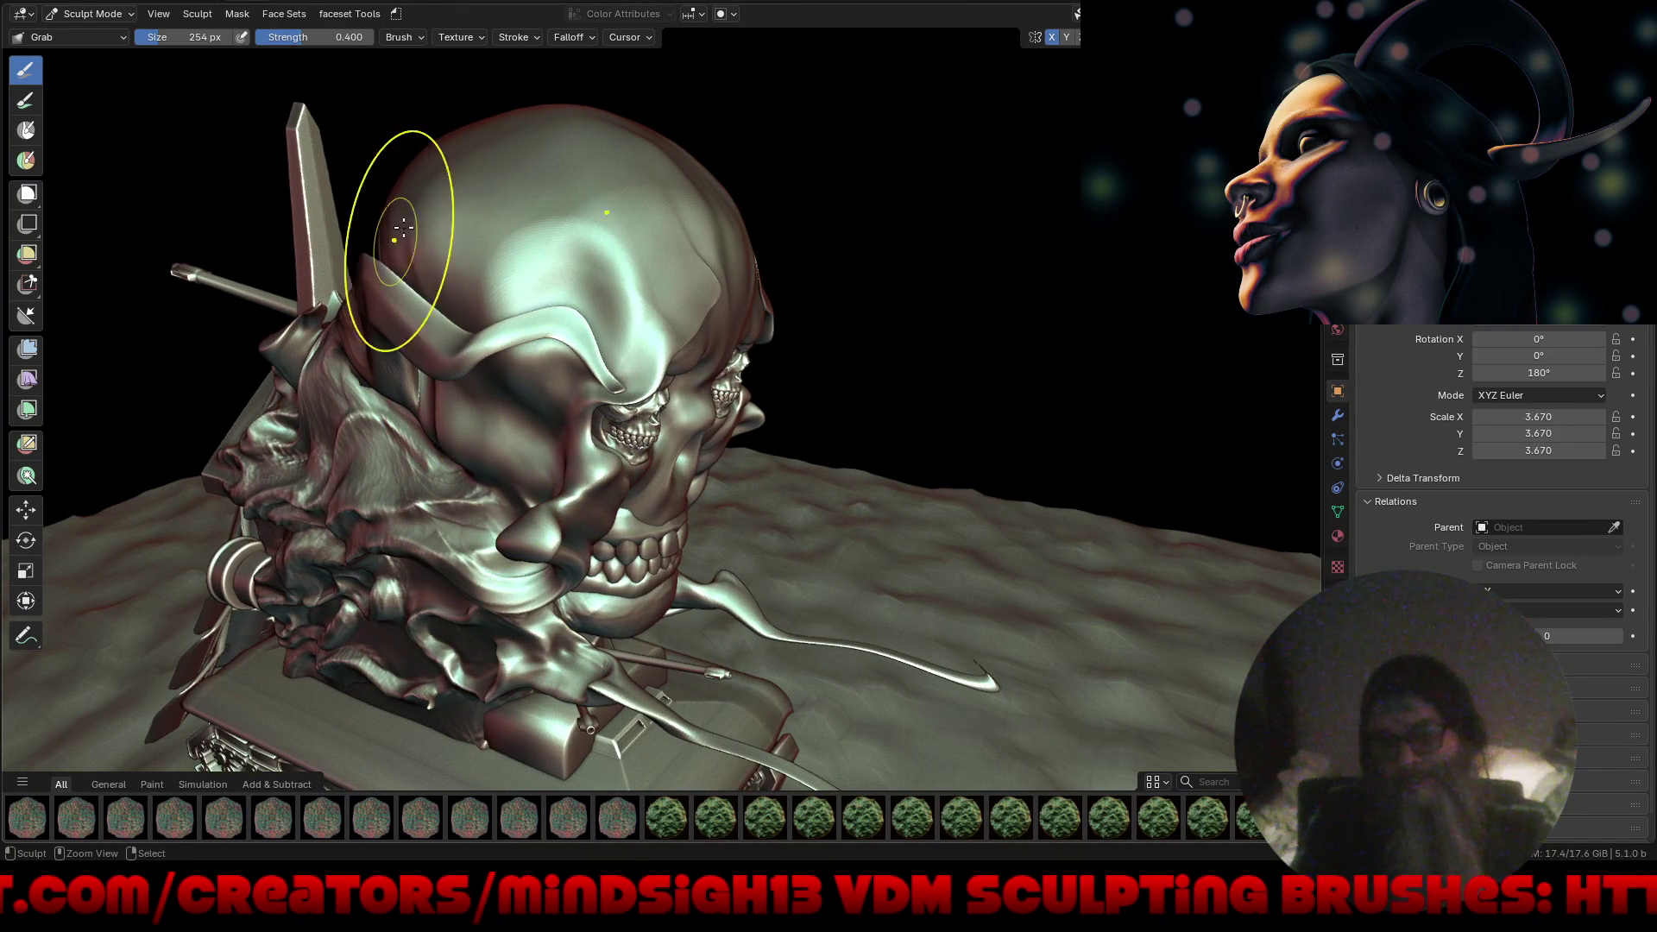
middle_drag(417, 278, 519, 397)
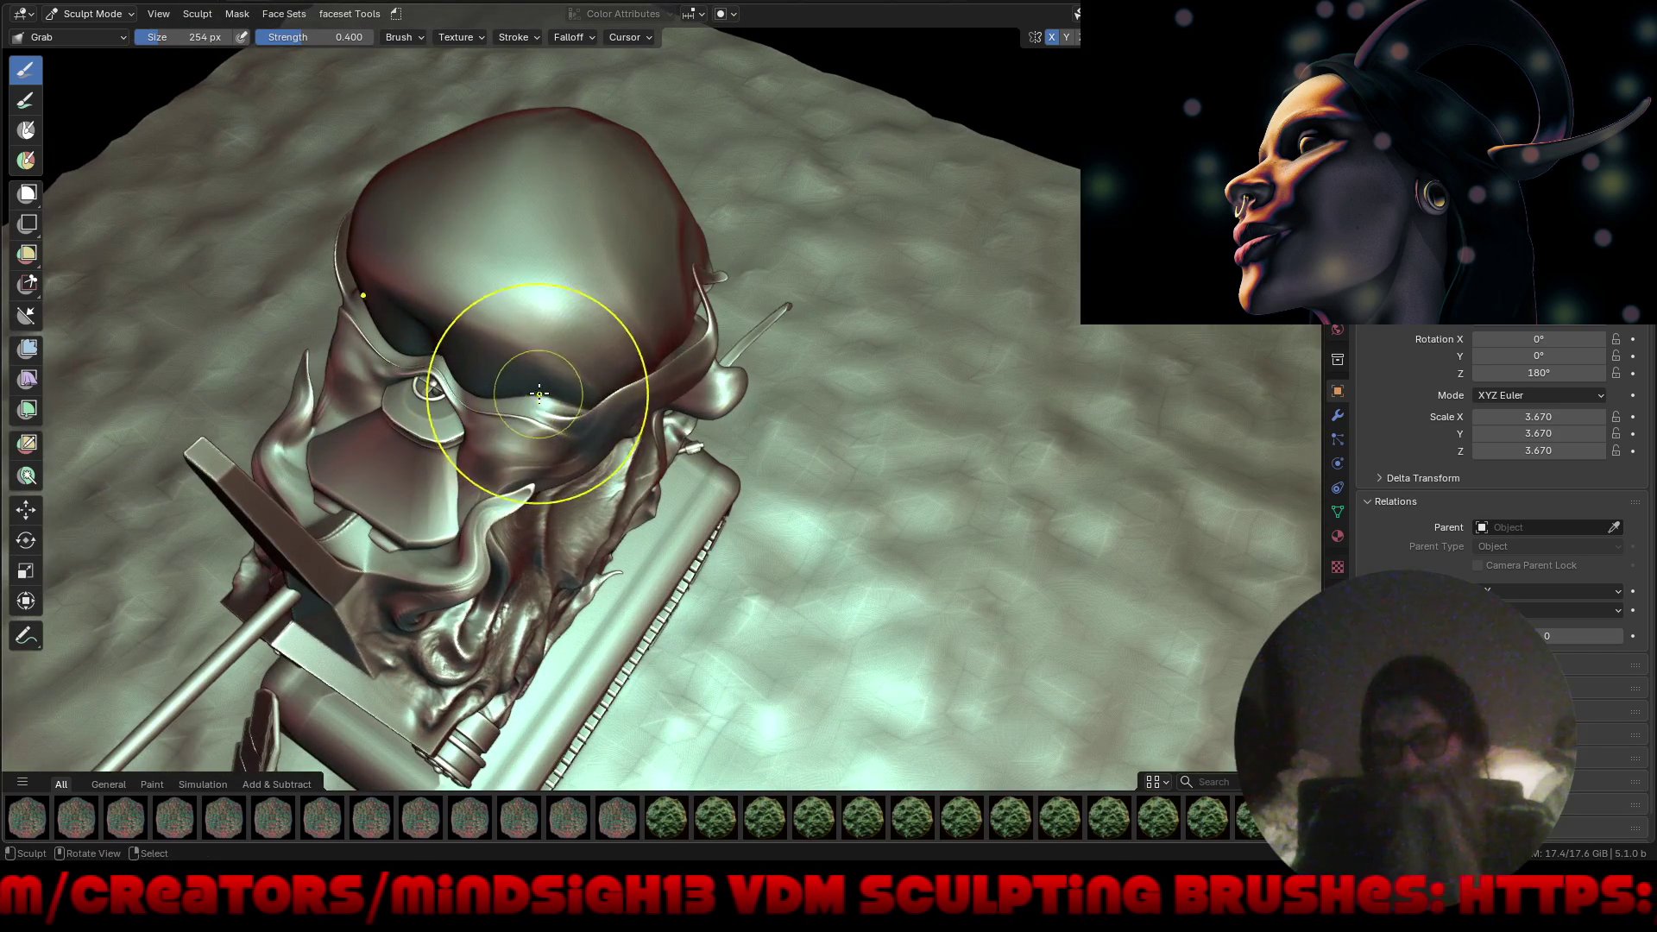
mouse_move(481, 466)
middle_down()
mouse_move(525, 415)
mouse_move(507, 471)
middle_up()
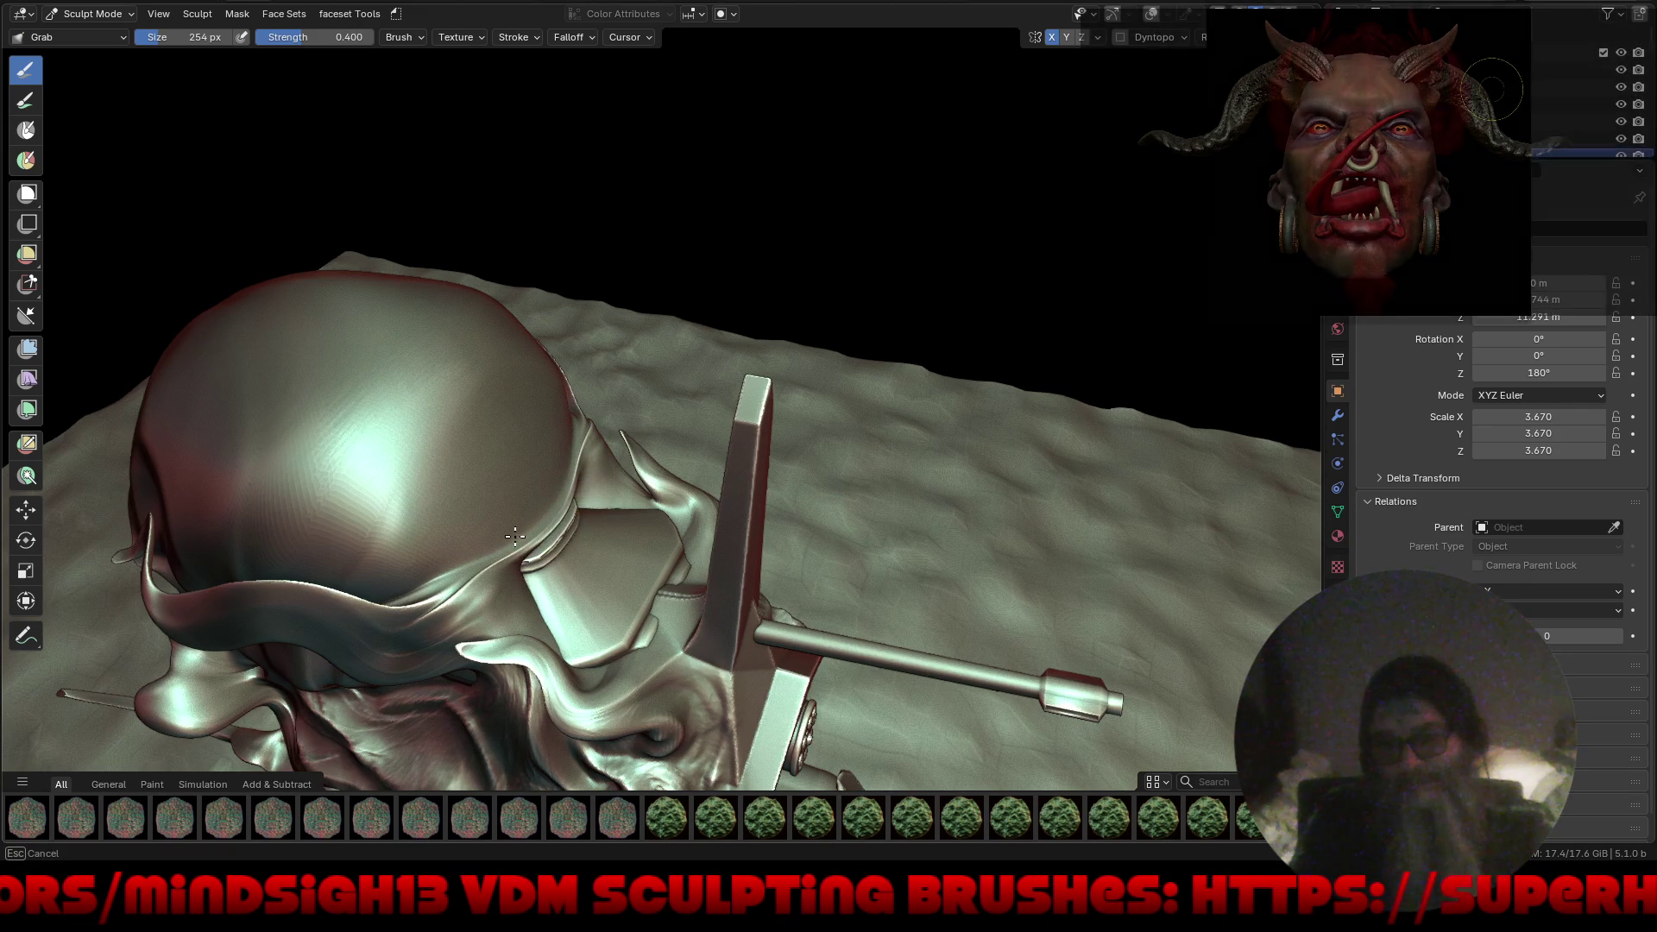
Inspect the tank from low, front and high angles, then bring up the mode pie menu.
middle_drag(553, 543, 575, 500)
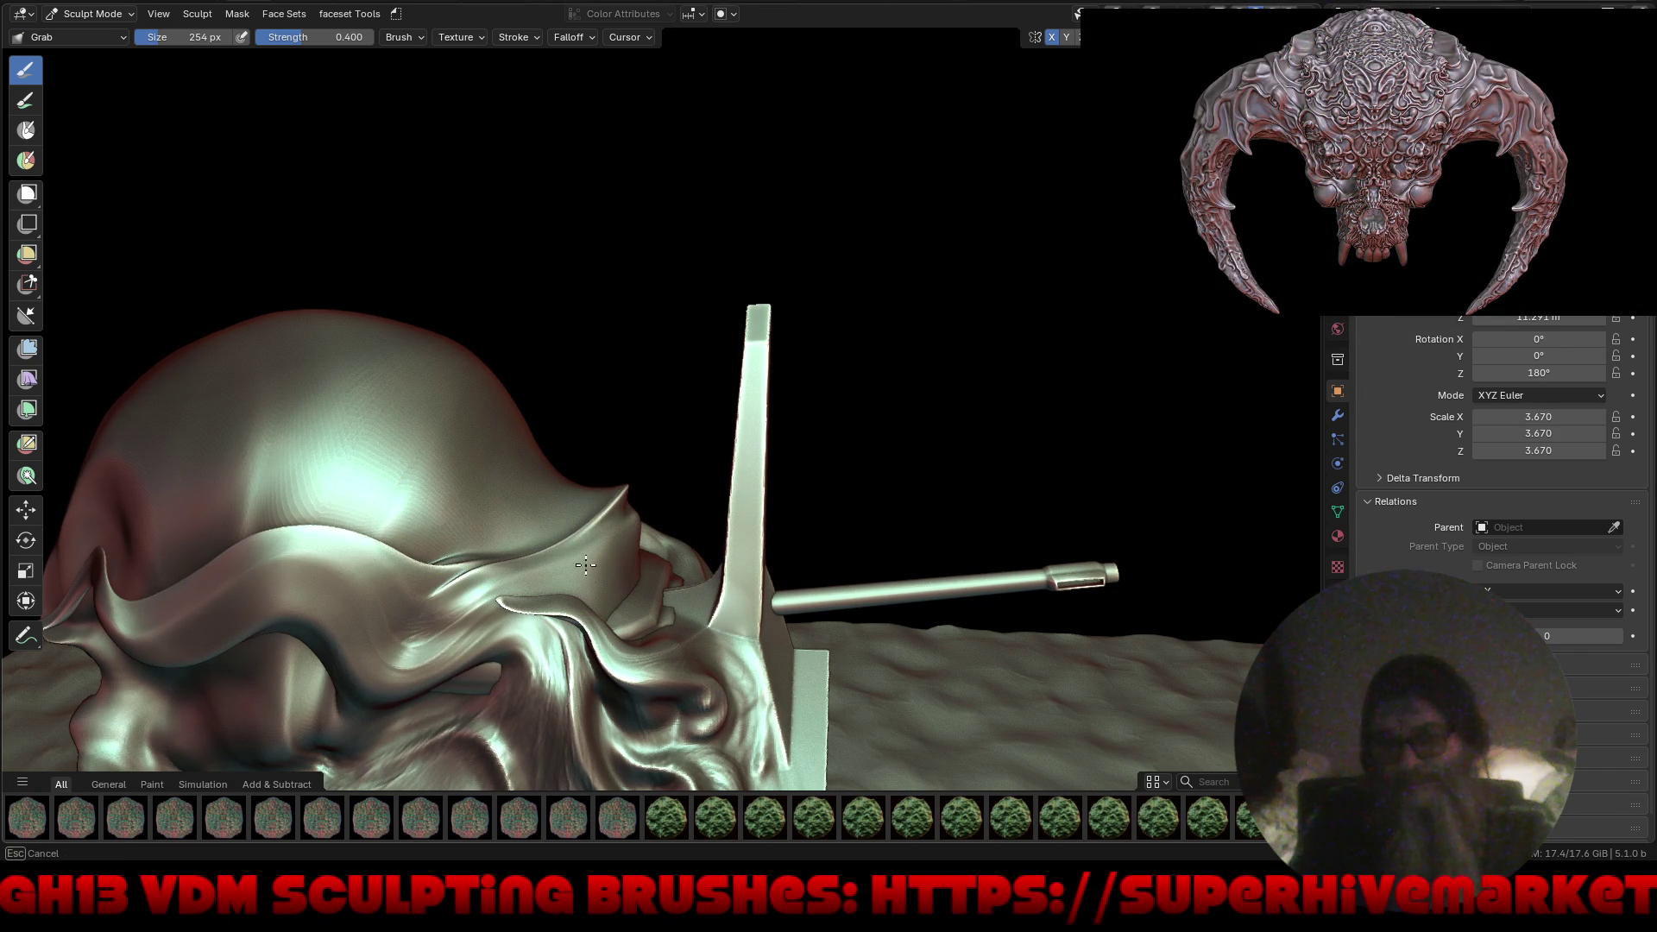
scroll(549, 487, down, 5)
mouse_move(549, 488)
middle_down()
mouse_move(779, 544)
mouse_move(811, 521)
middle_up()
scroll(803, 500, up, 5)
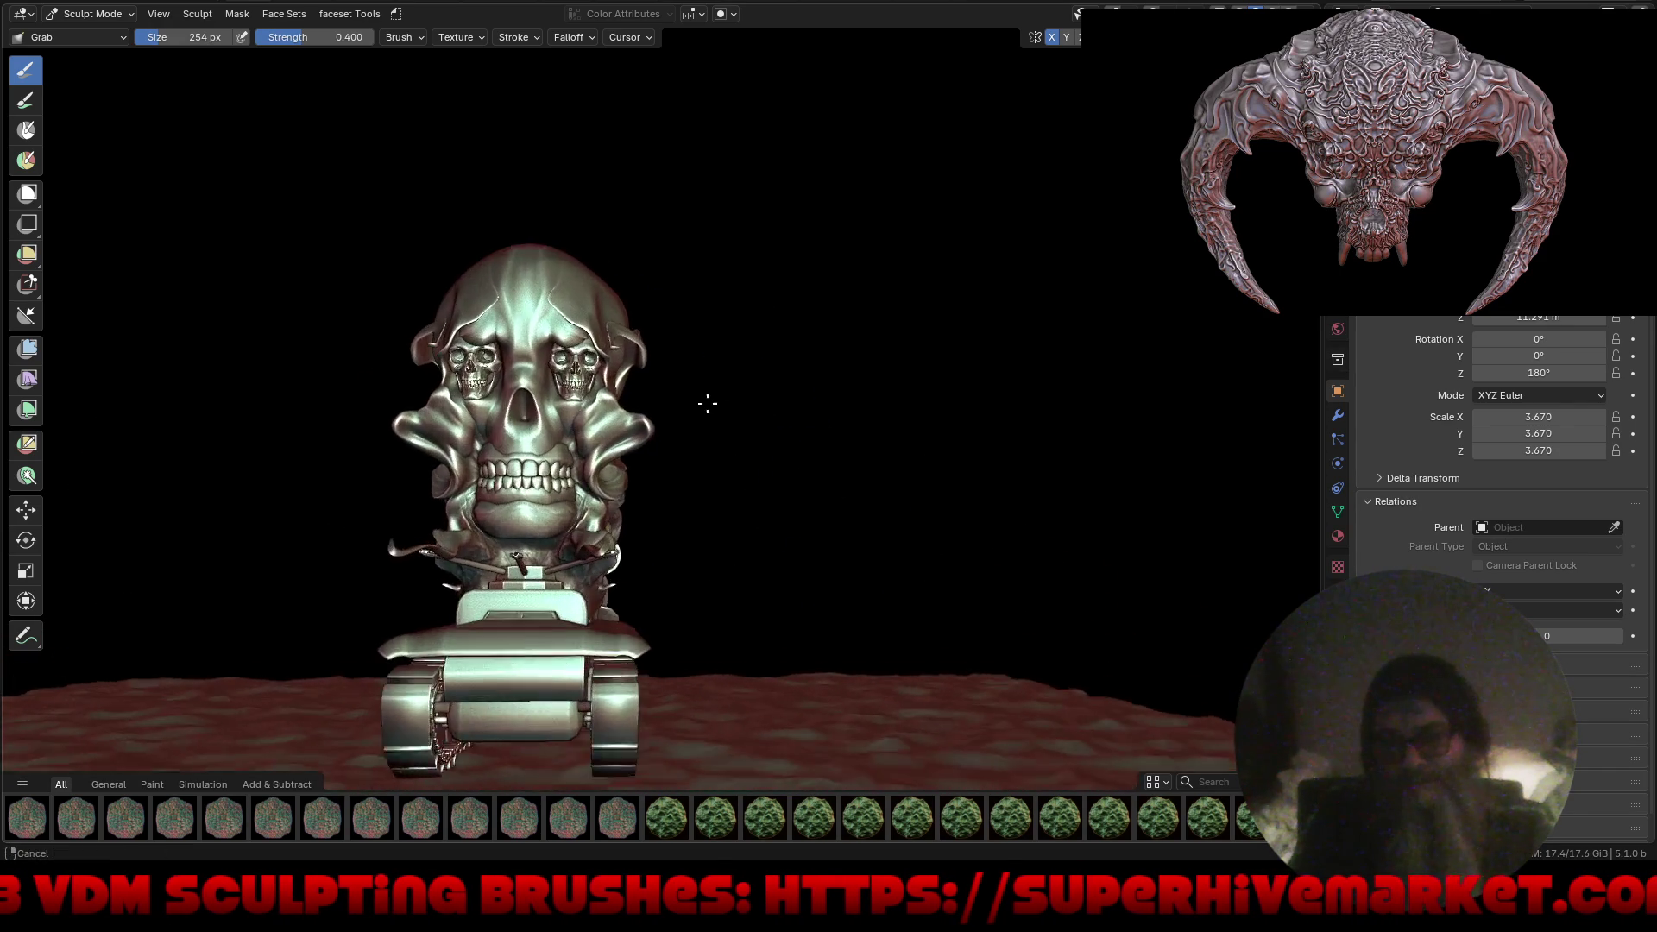
mouse_move(685, 474)
middle_down()
mouse_move(739, 455)
mouse_move(846, 558)
mouse_move(792, 518)
mouse_move(678, 528)
mouse_move(940, 540)
mouse_move(501, 549)
mouse_move(362, 530)
middle_up()
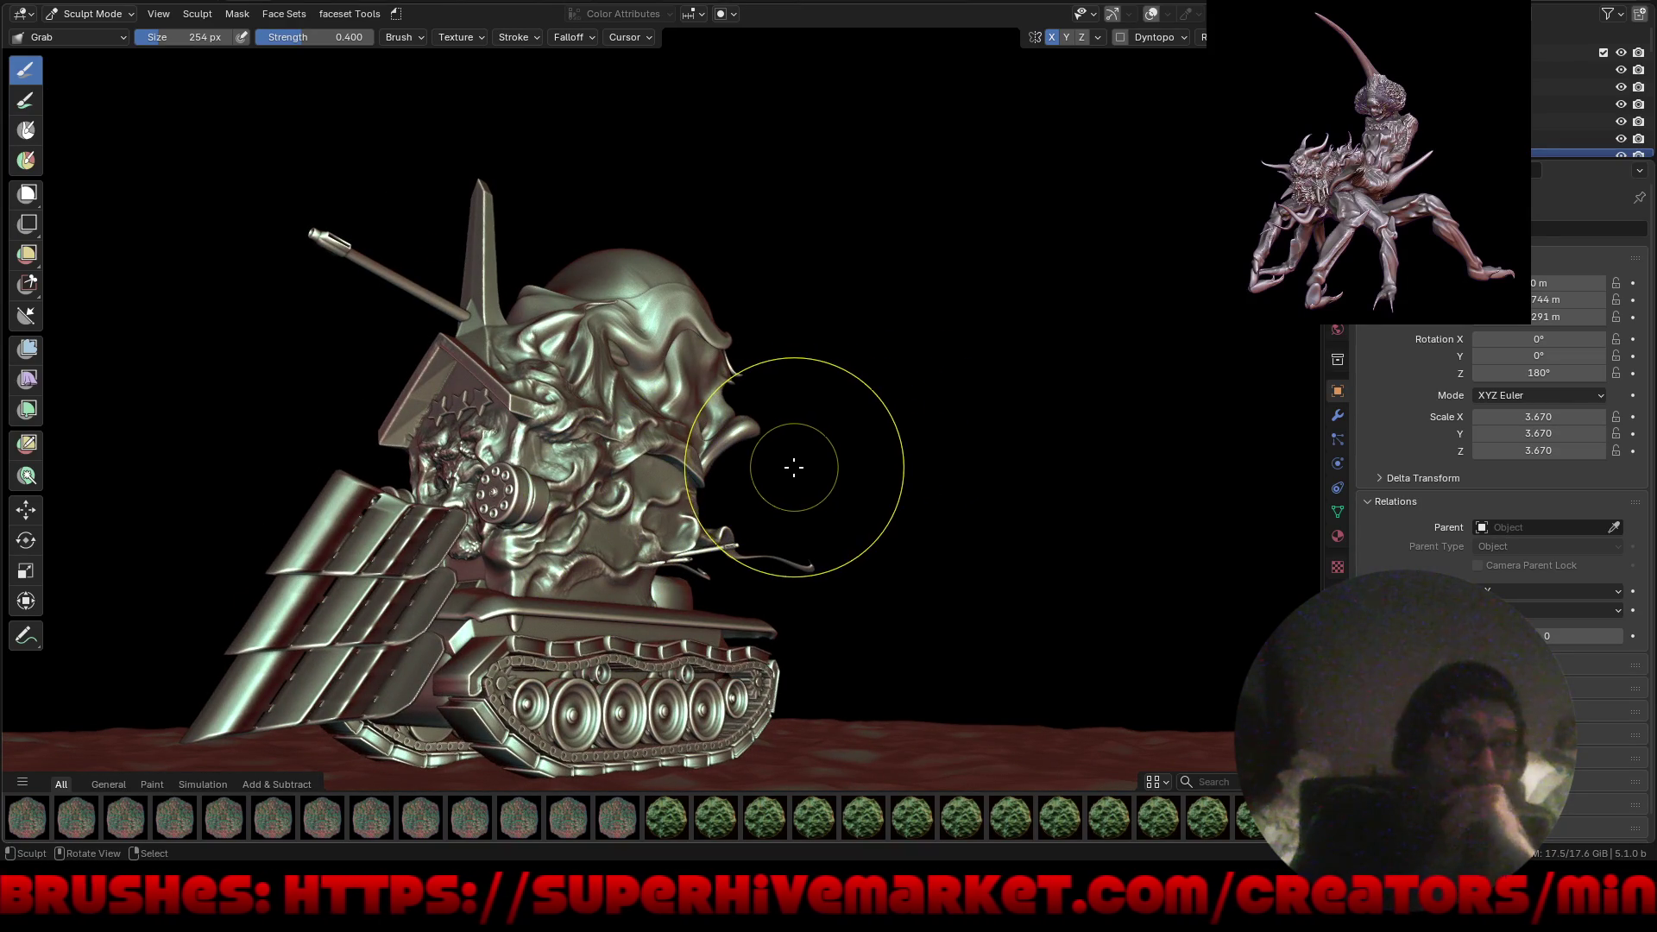
mouse_move(816, 463)
middle_down()
mouse_move(820, 437)
mouse_move(798, 469)
mouse_move(855, 471)
mouse_move(851, 492)
mouse_move(914, 511)
mouse_move(852, 474)
mouse_move(869, 500)
mouse_move(749, 501)
mouse_move(785, 514)
mouse_move(899, 481)
middle_up()
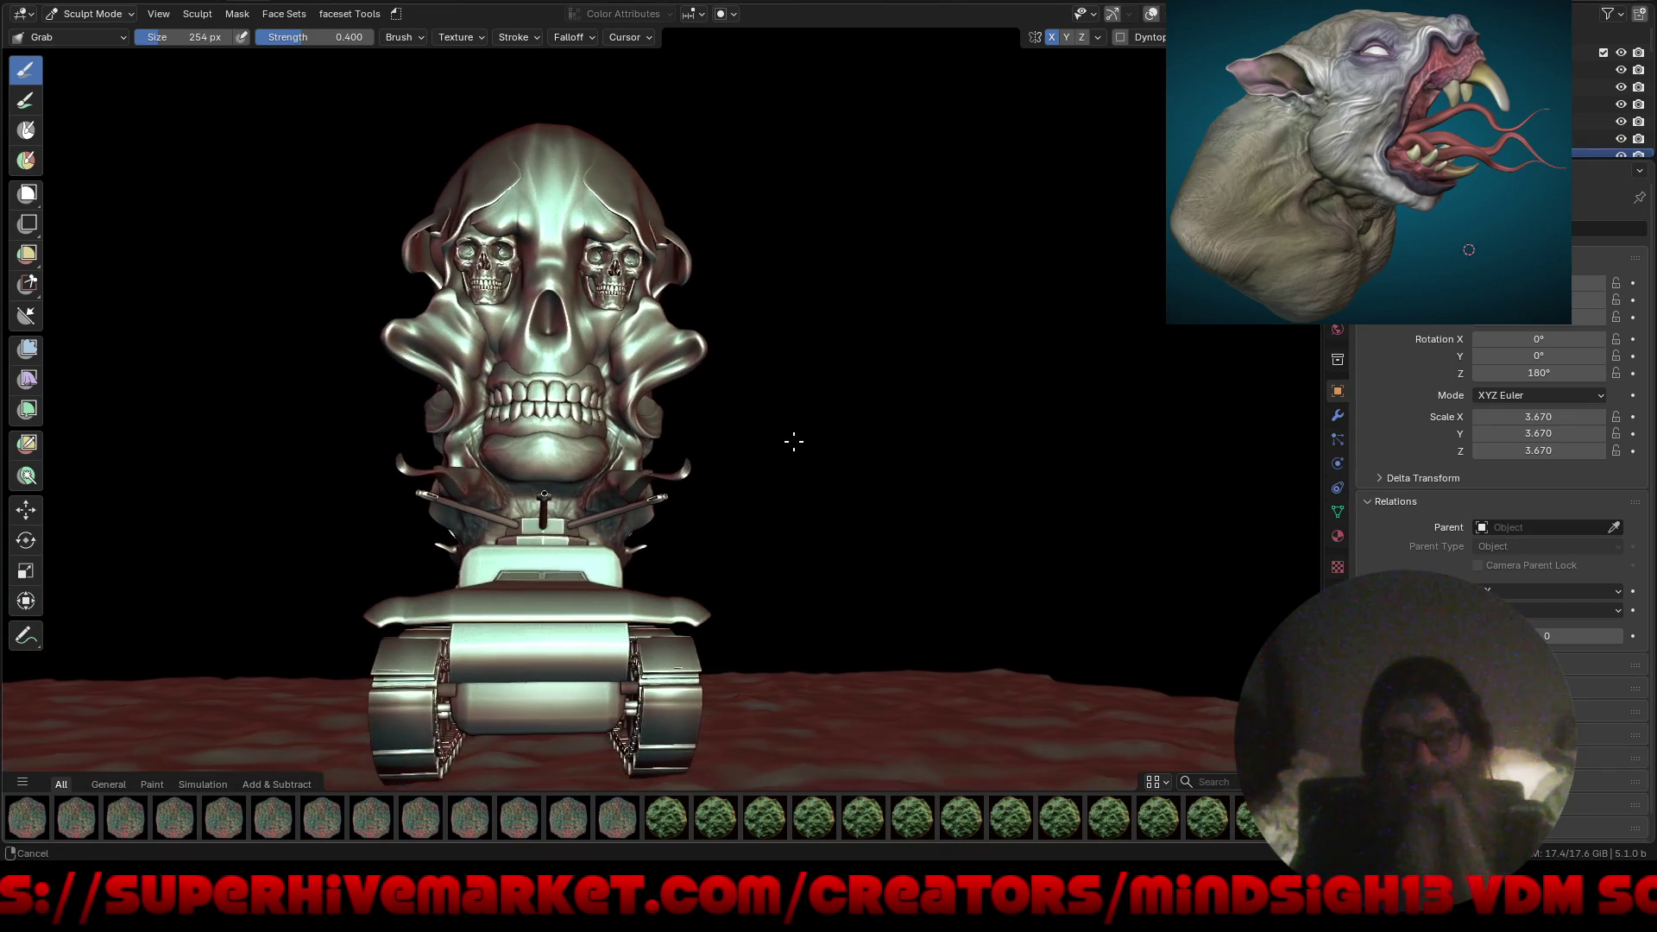
mouse_move(756, 496)
middle_down()
mouse_move(758, 459)
mouse_move(785, 474)
mouse_move(765, 452)
mouse_move(858, 442)
mouse_move(569, 488)
mouse_move(740, 484)
mouse_move(843, 529)
mouse_move(785, 555)
mouse_move(923, 542)
mouse_move(863, 510)
middle_up()
key(ctrl+Tab)
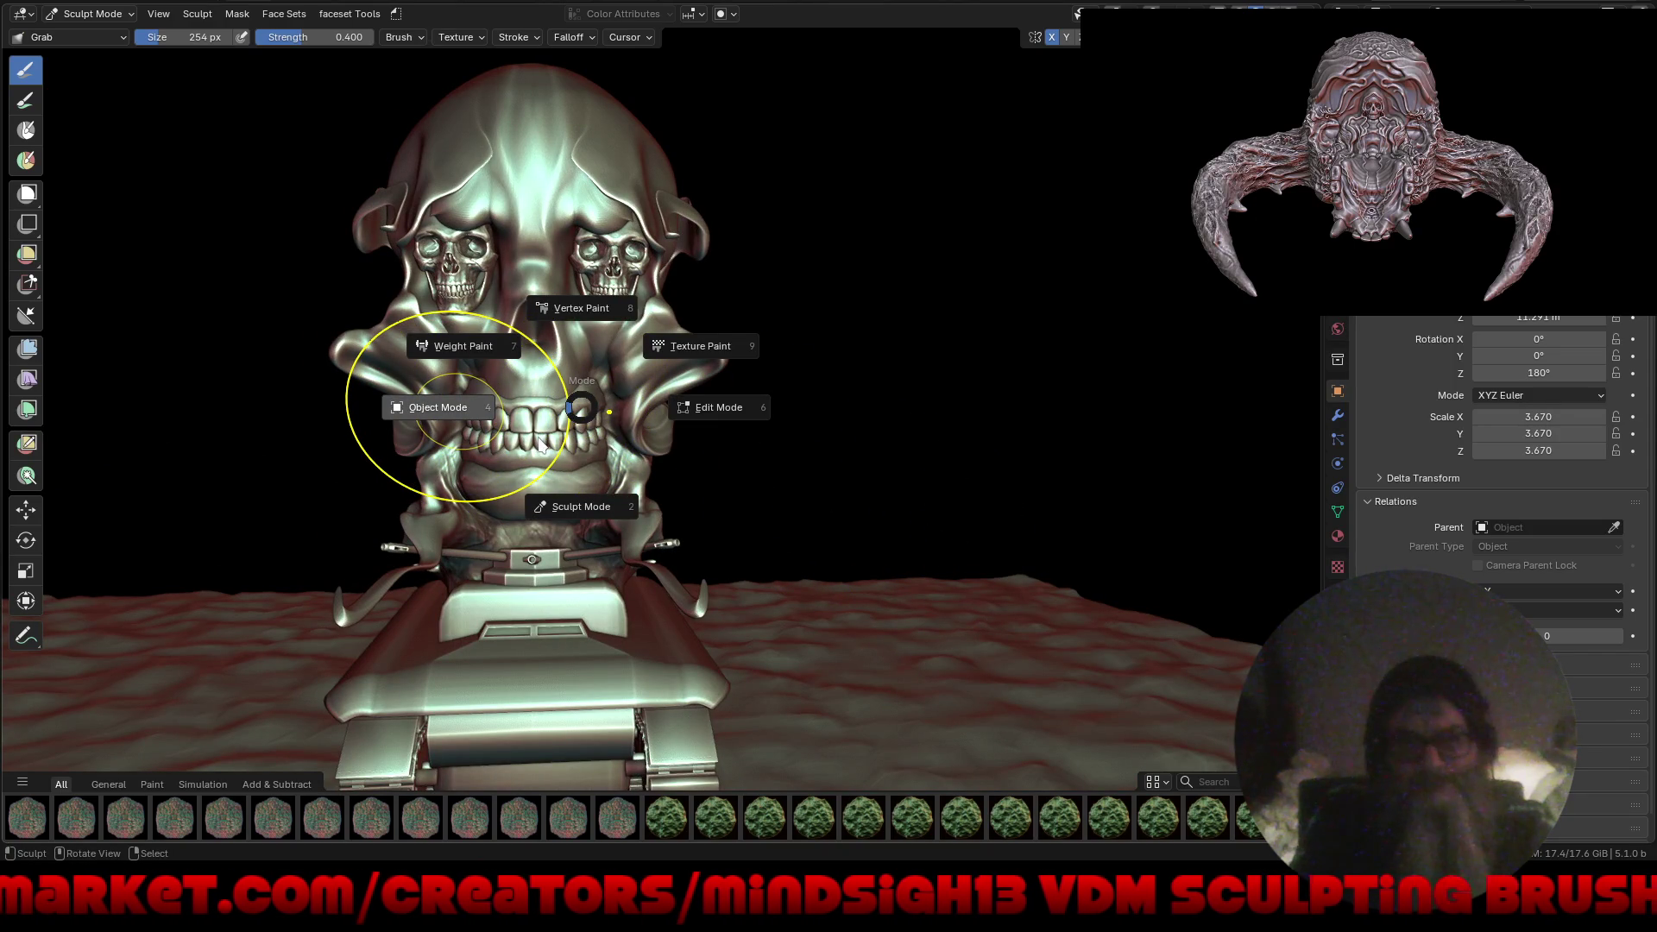
In Object Mode, select the jaw and rotate it 14.678° about X.
key(4)
click(567, 444)
middle_drag(386, 510, 681, 413)
scroll(681, 421, up, 3)
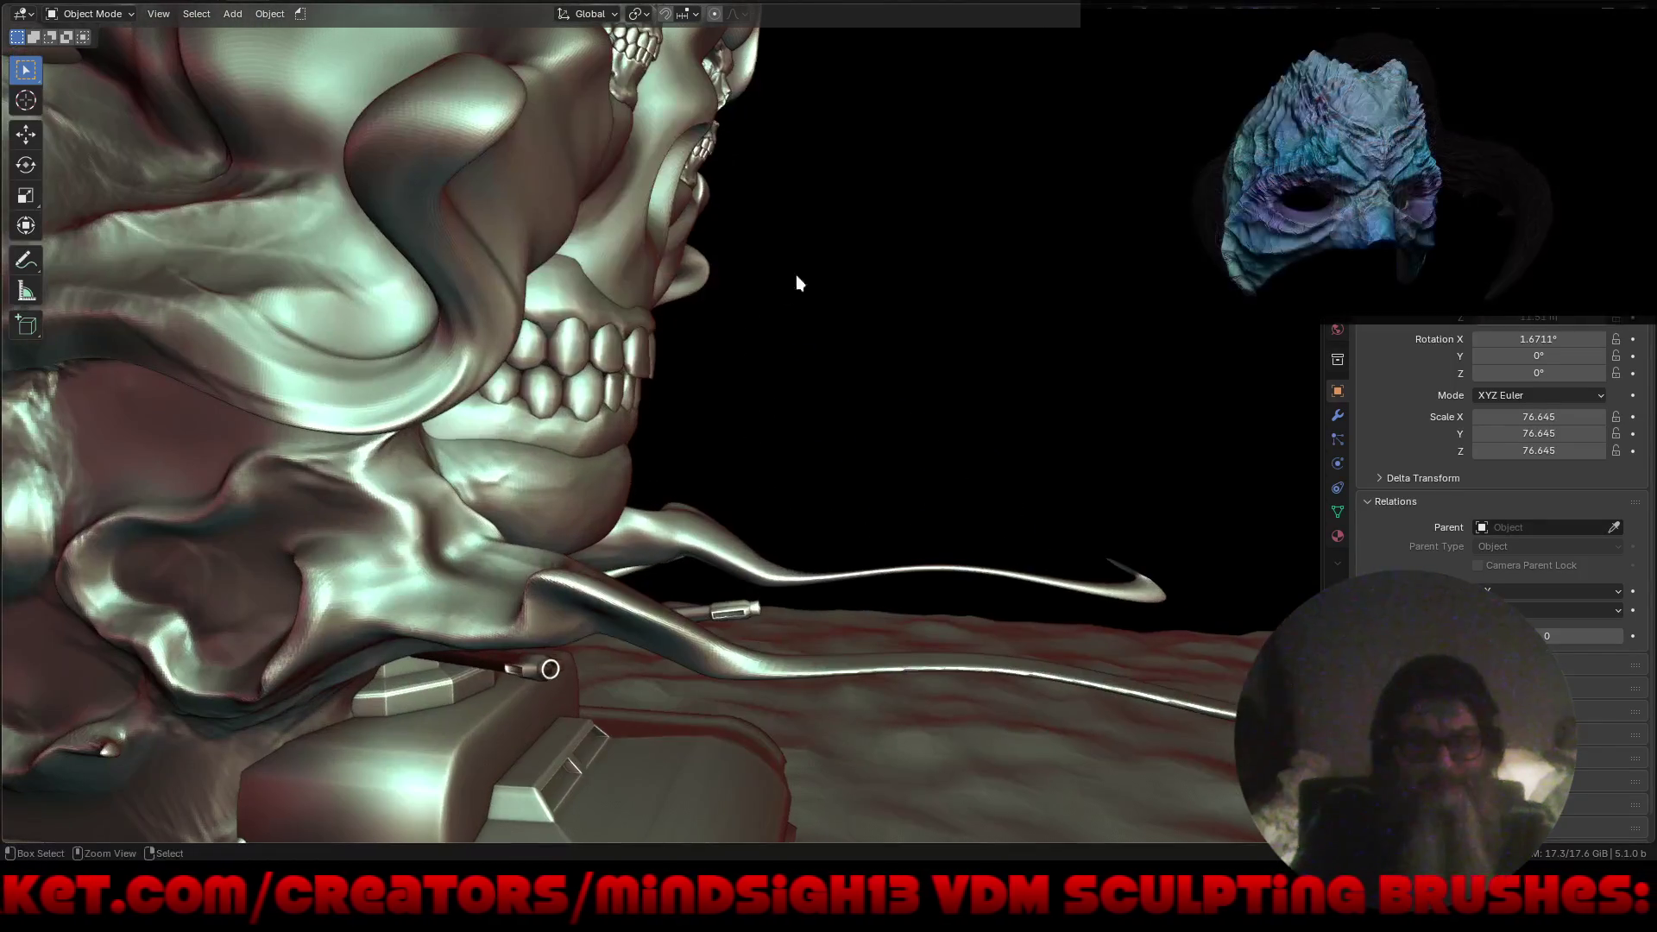
key(r)
key(x)
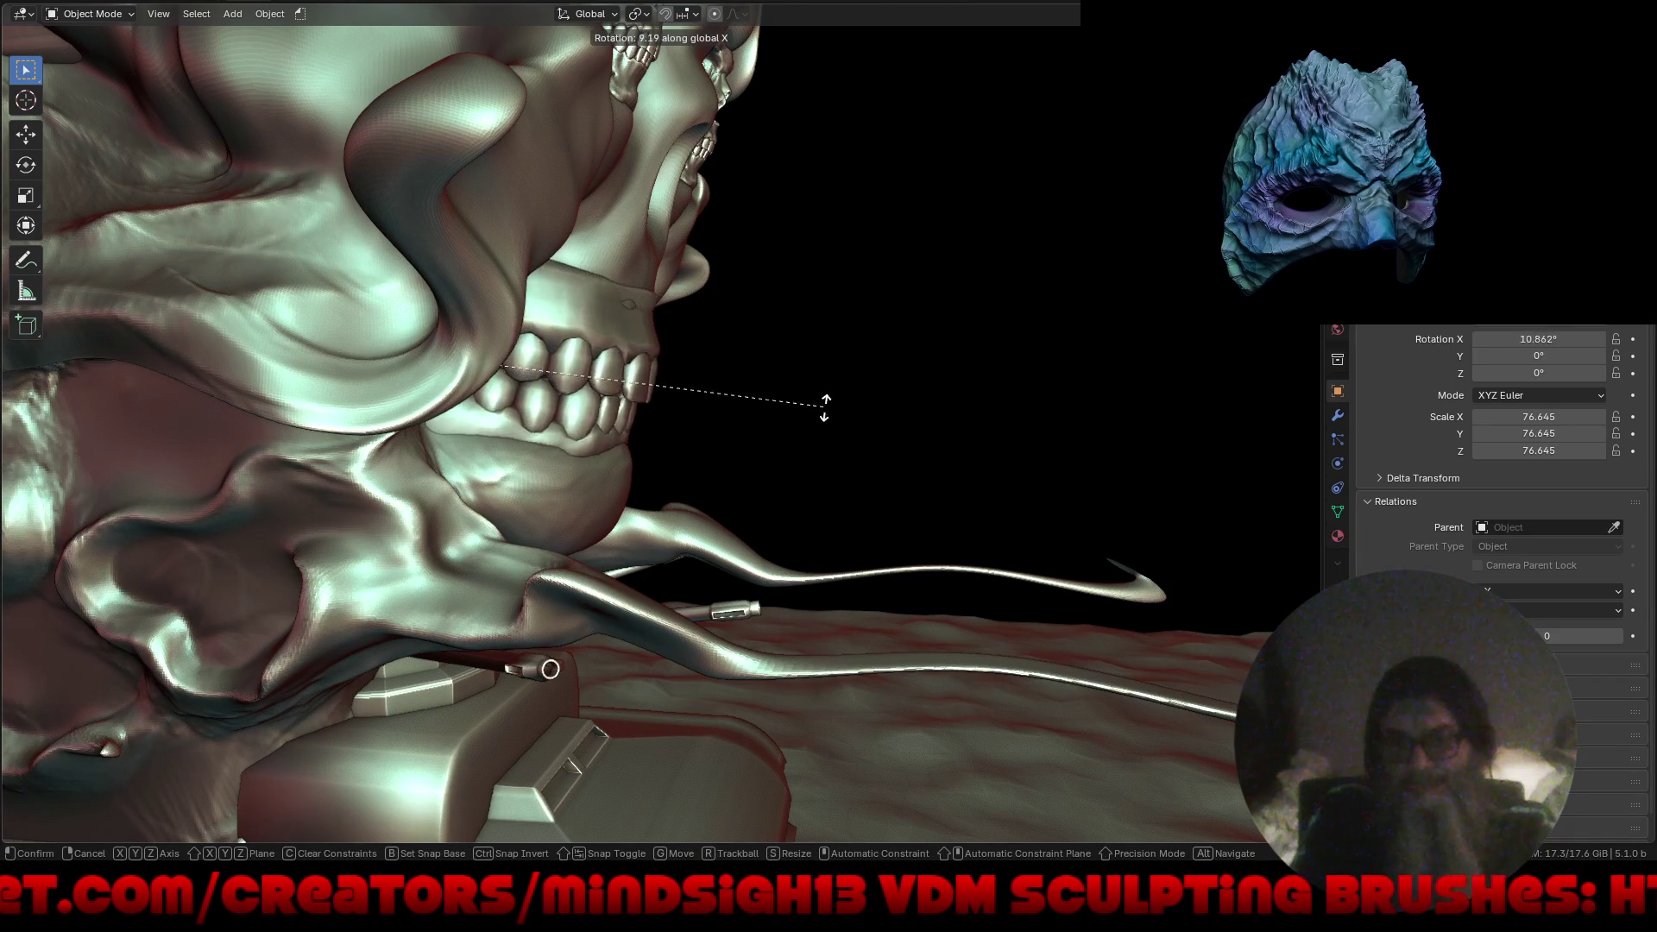
click(808, 440)
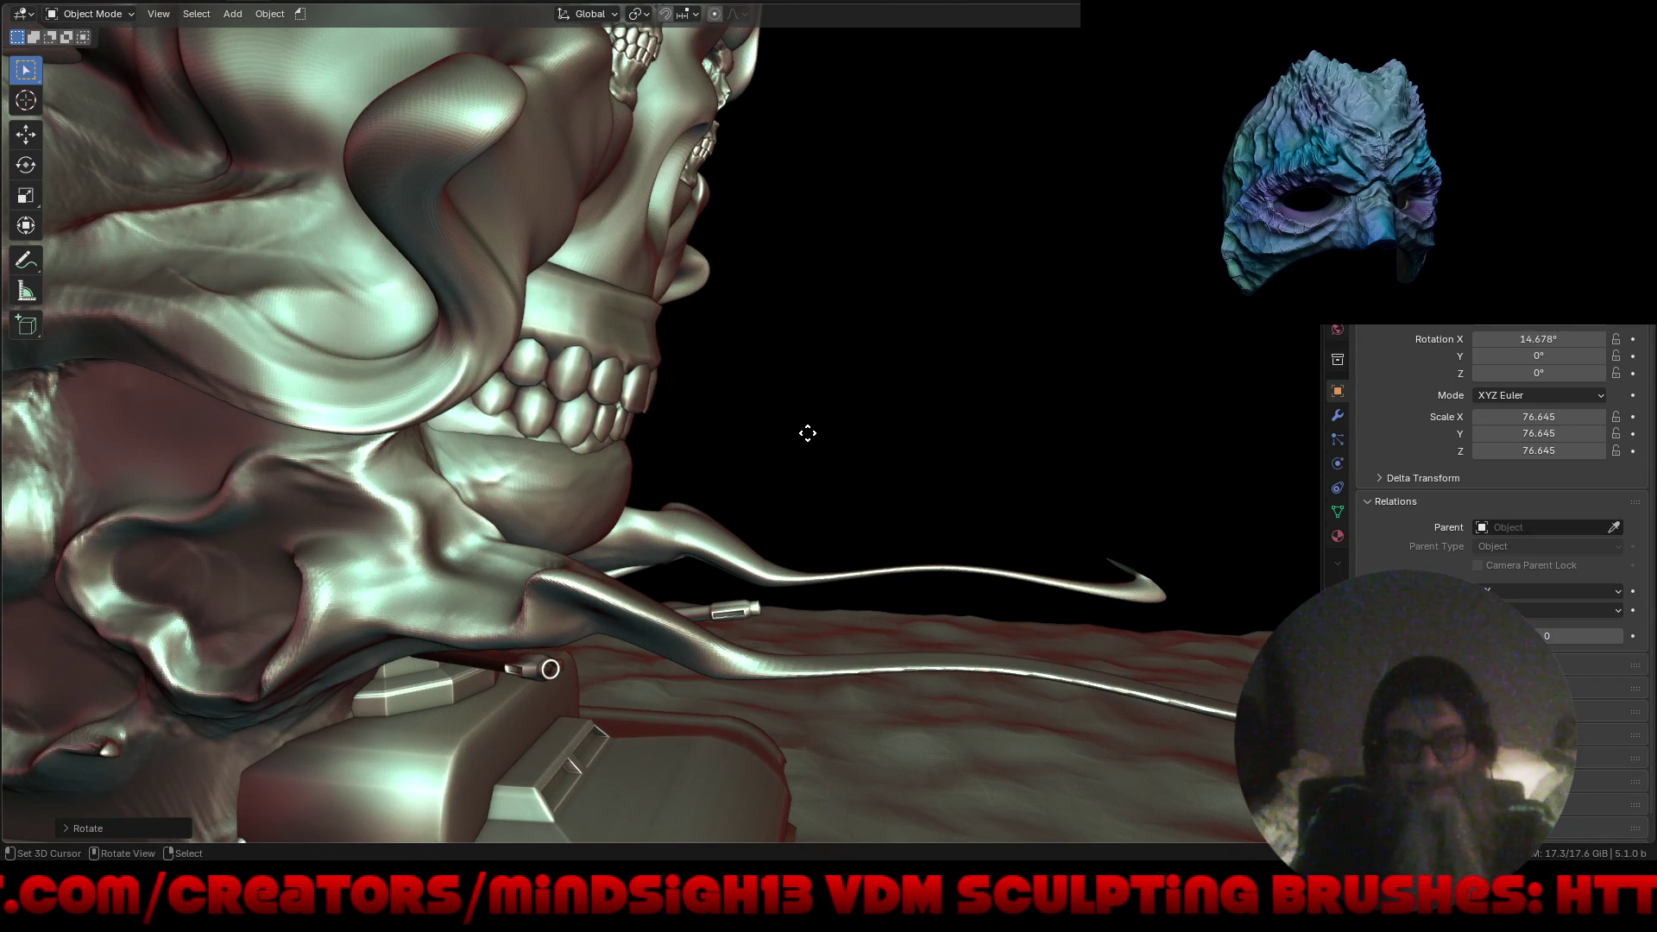
Shift the jaw along Y, then return to Sculpt Mode.
key(g)
key(y)
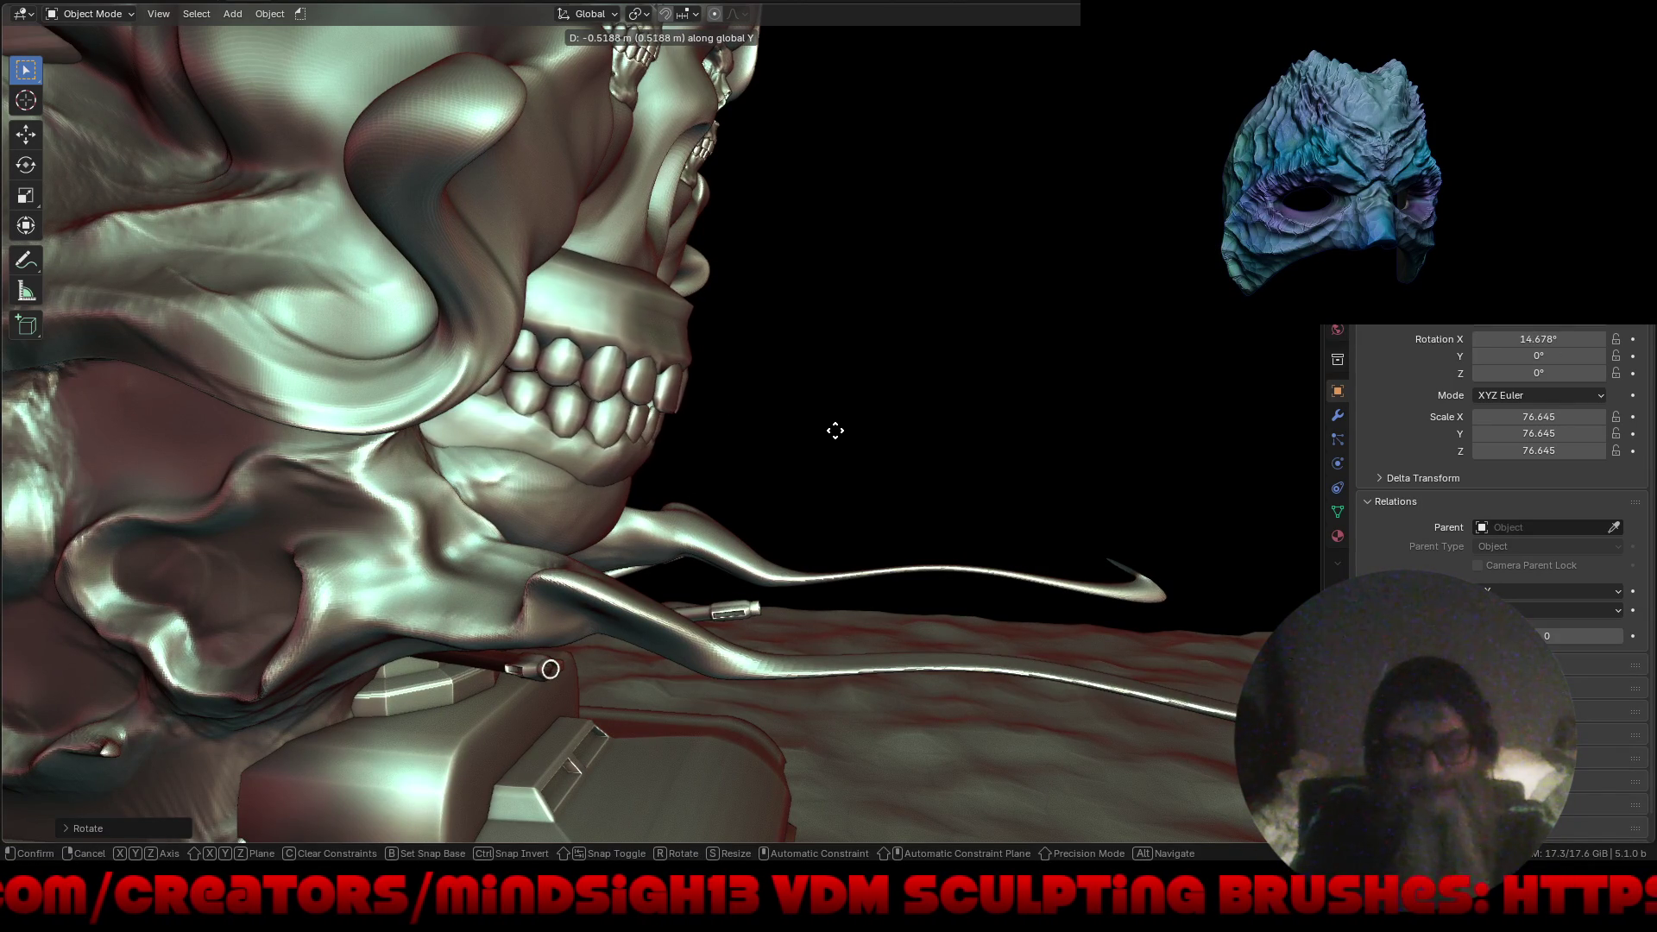
click(864, 423)
mouse_move(879, 412)
middle_down()
mouse_move(748, 422)
mouse_move(763, 369)
middle_up()
scroll(763, 377, down, 6)
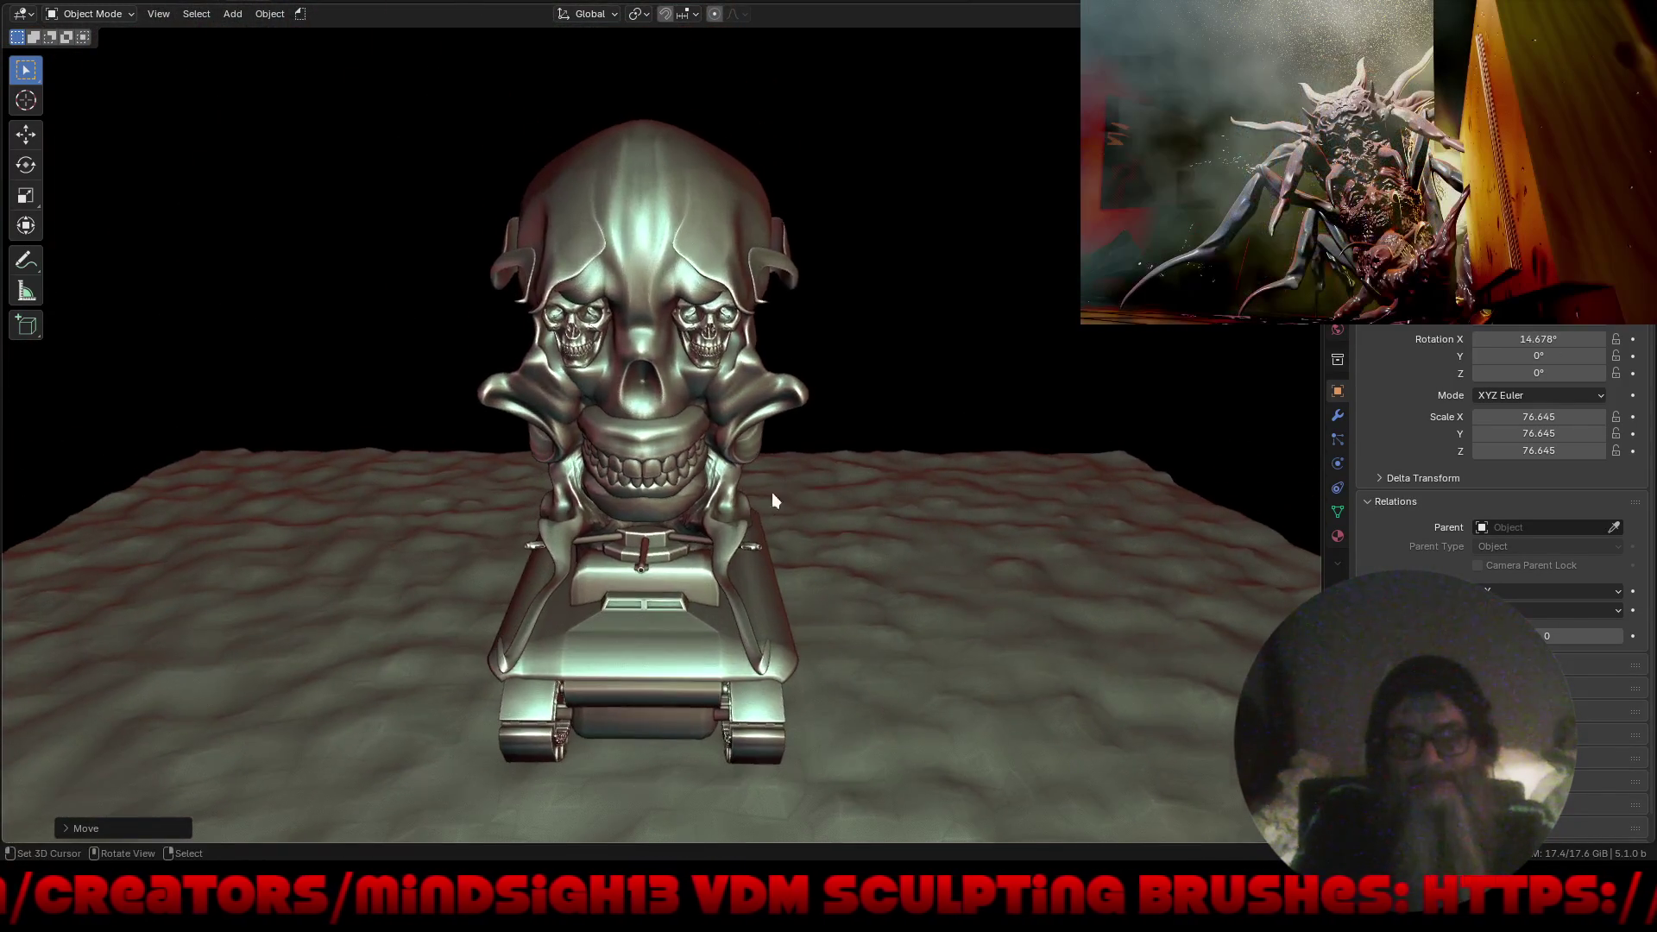
middle_drag(772, 492, 773, 443)
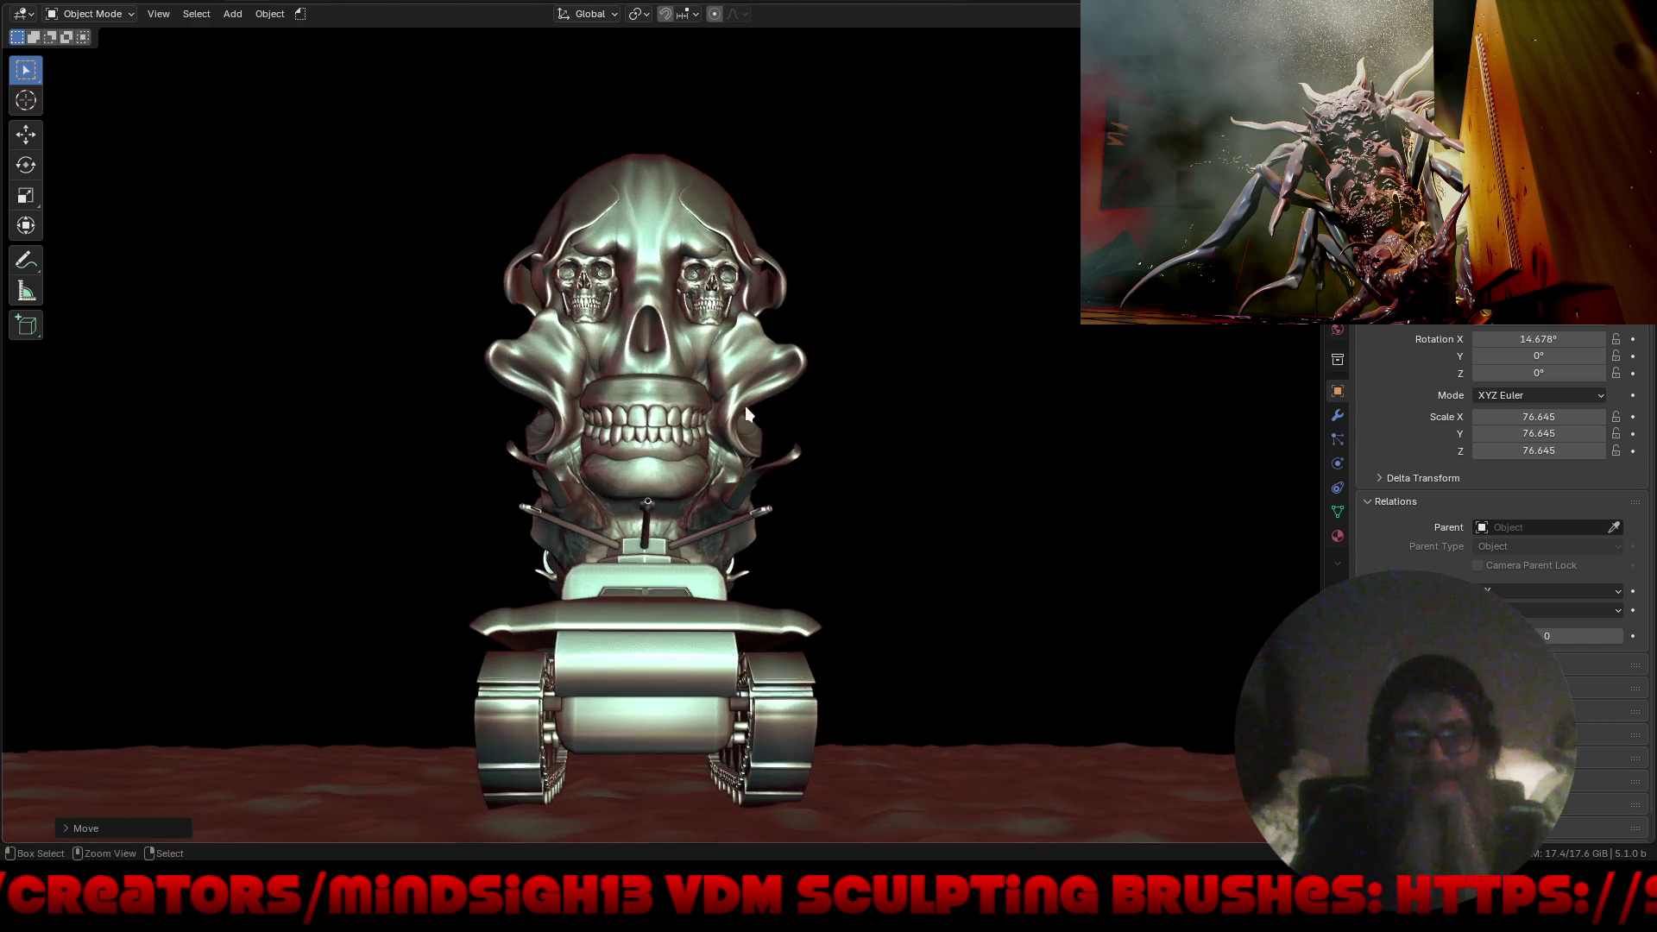
scroll(744, 406, up, 4)
key(ctrl+Tab)
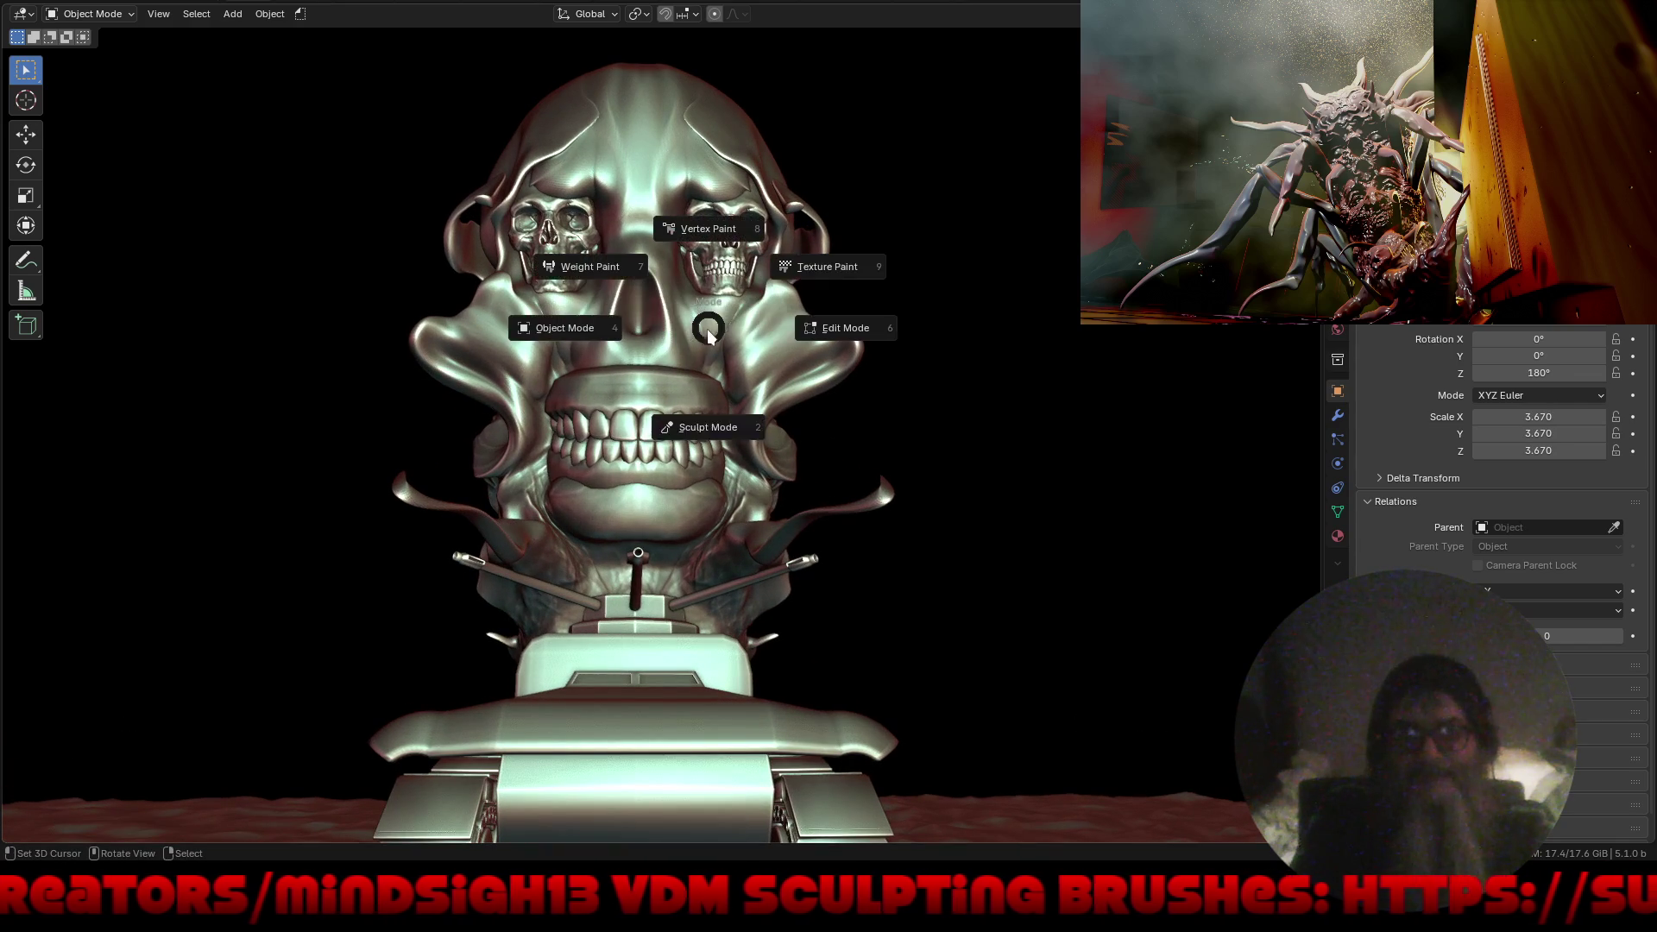
click(682, 409)
Smooth the notch in the upper lip and pull the surface beside the nose rightward.
mouse_move(688, 372)
mouse_down()
mouse_move(713, 385)
mouse_move(674, 394)
mouse_up()
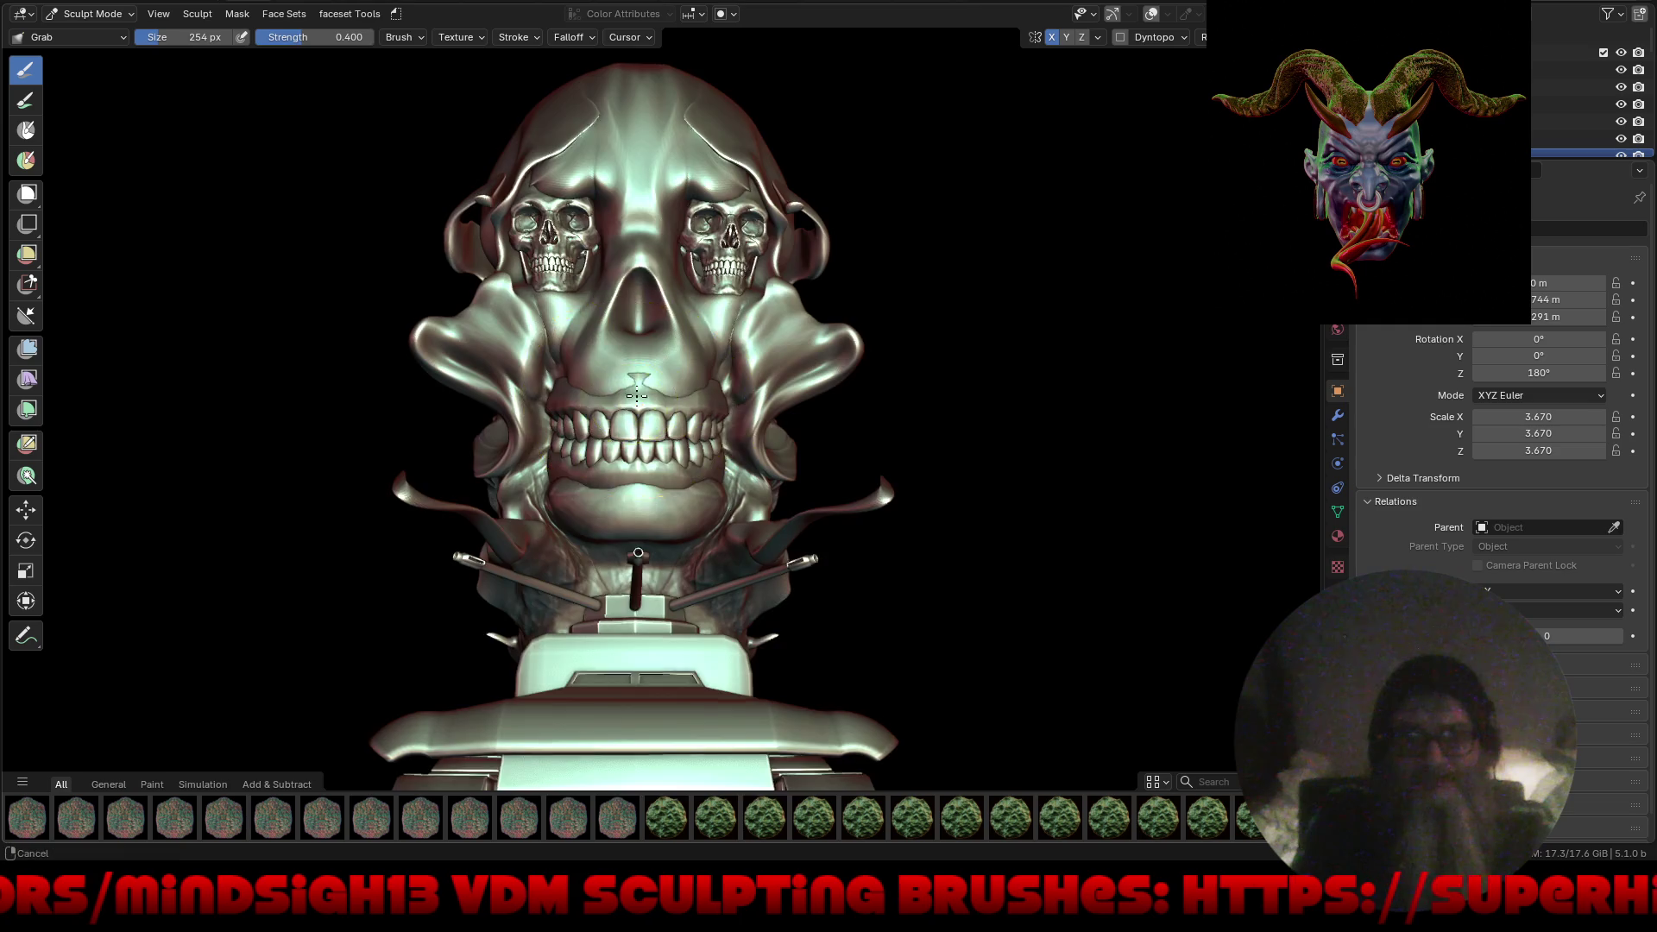
ctrl+middle_drag(637, 395, 642, 328)
shift+drag(663, 354, 663, 357)
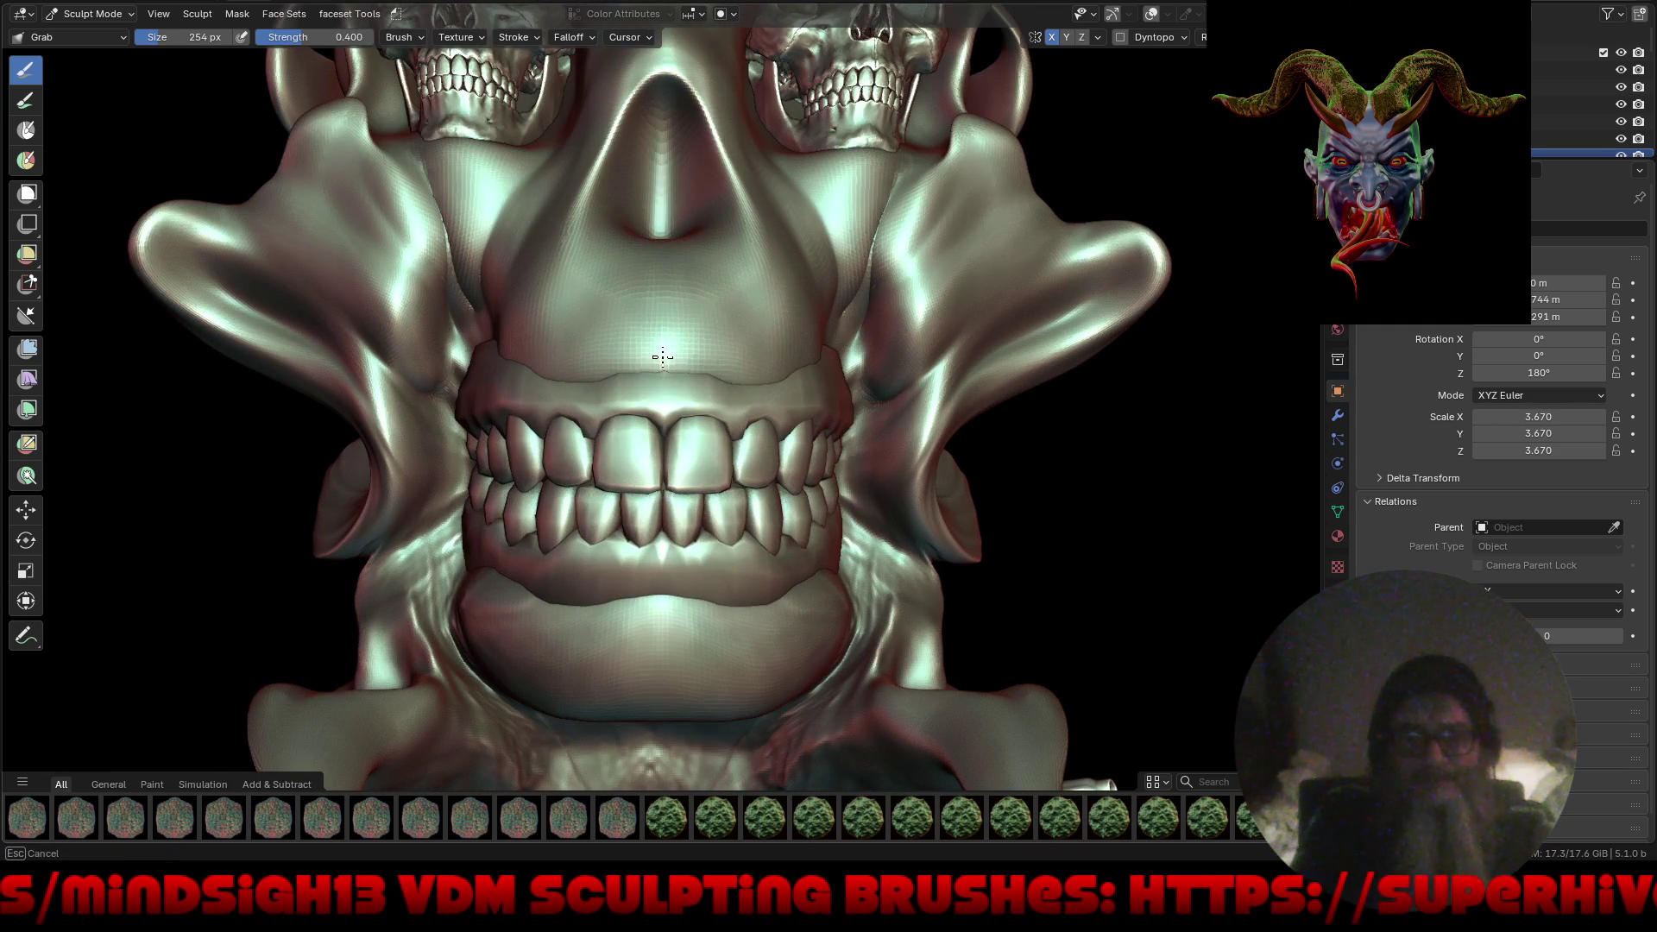
drag(828, 344, 879, 374)
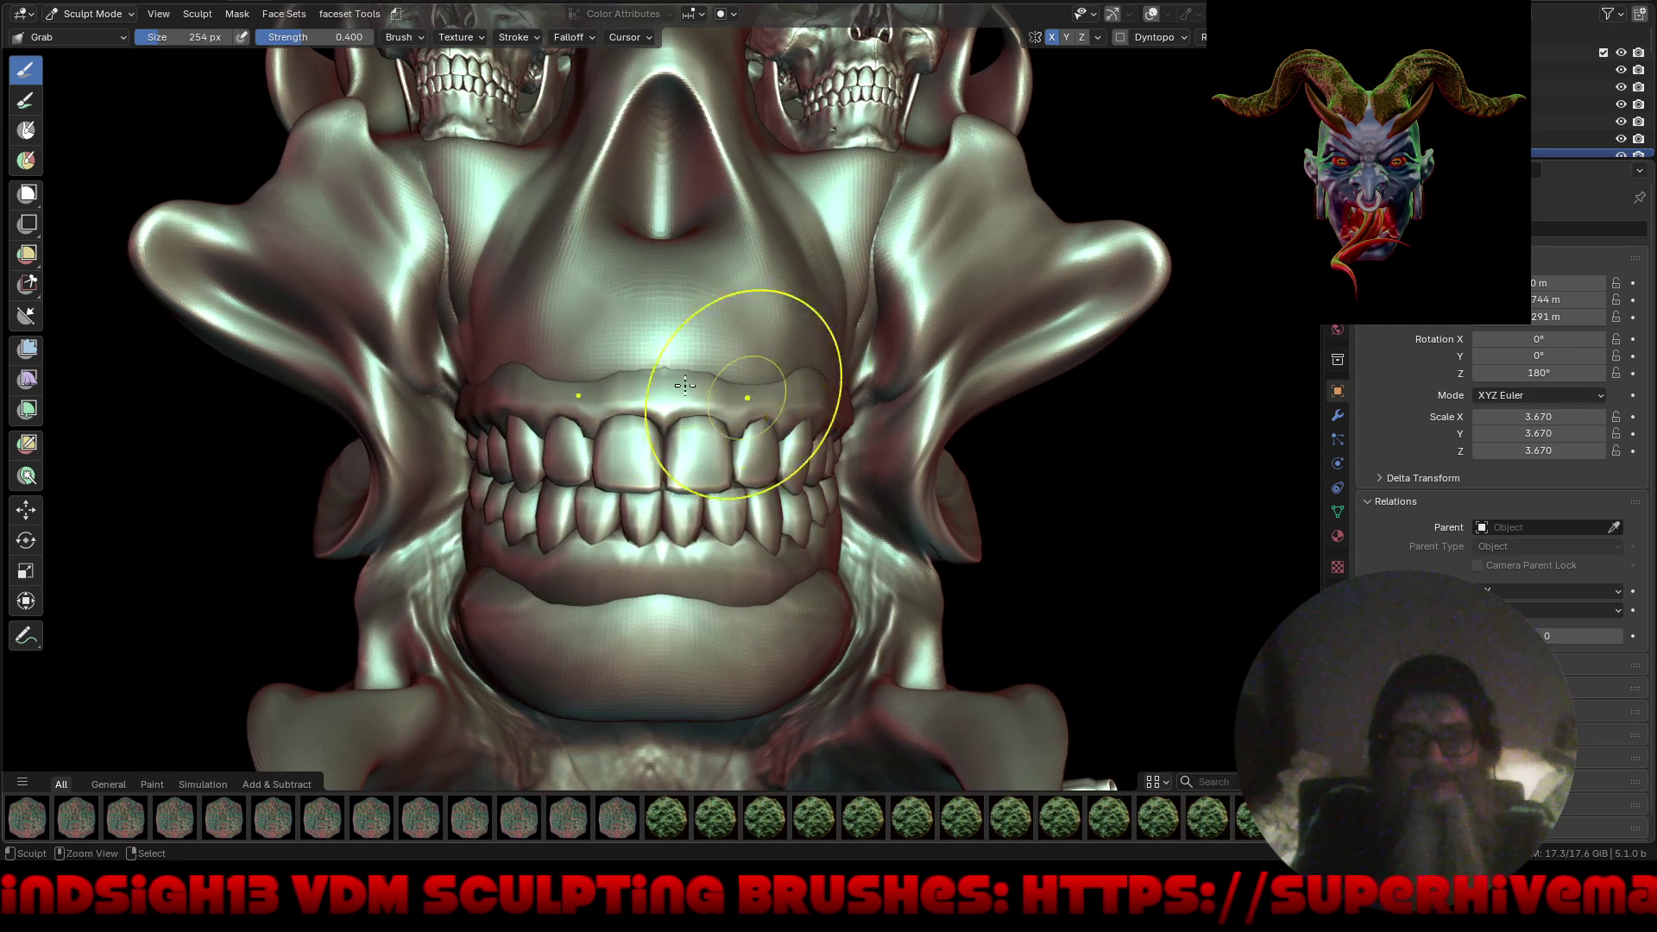
scroll(685, 385, down, 5)
mouse_move(684, 385)
middle_down()
mouse_move(803, 437)
mouse_move(641, 514)
mouse_move(711, 466)
mouse_move(688, 488)
mouse_move(684, 447)
mouse_move(721, 481)
mouse_move(652, 462)
middle_up()
scroll(562, 130, up, 3)
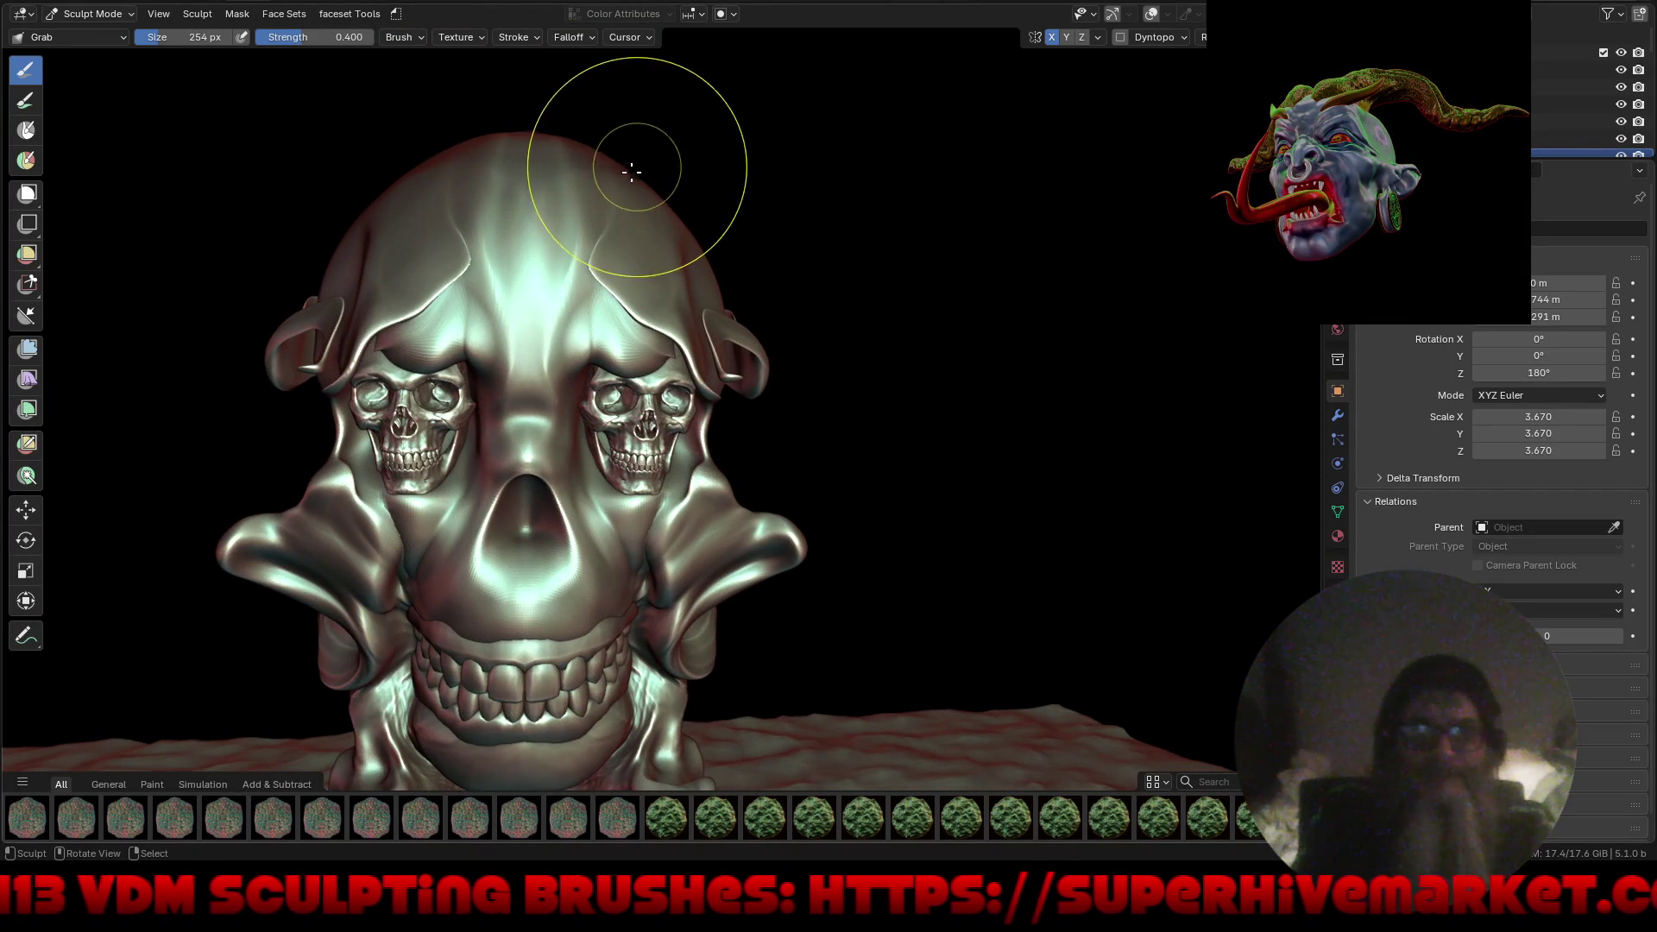
Set the brush size to 524 px and pull the skull's dome upward and outward.
key(f)
click(766, 166)
middle_drag(766, 167, 730, 136)
drag(730, 135, 742, 112)
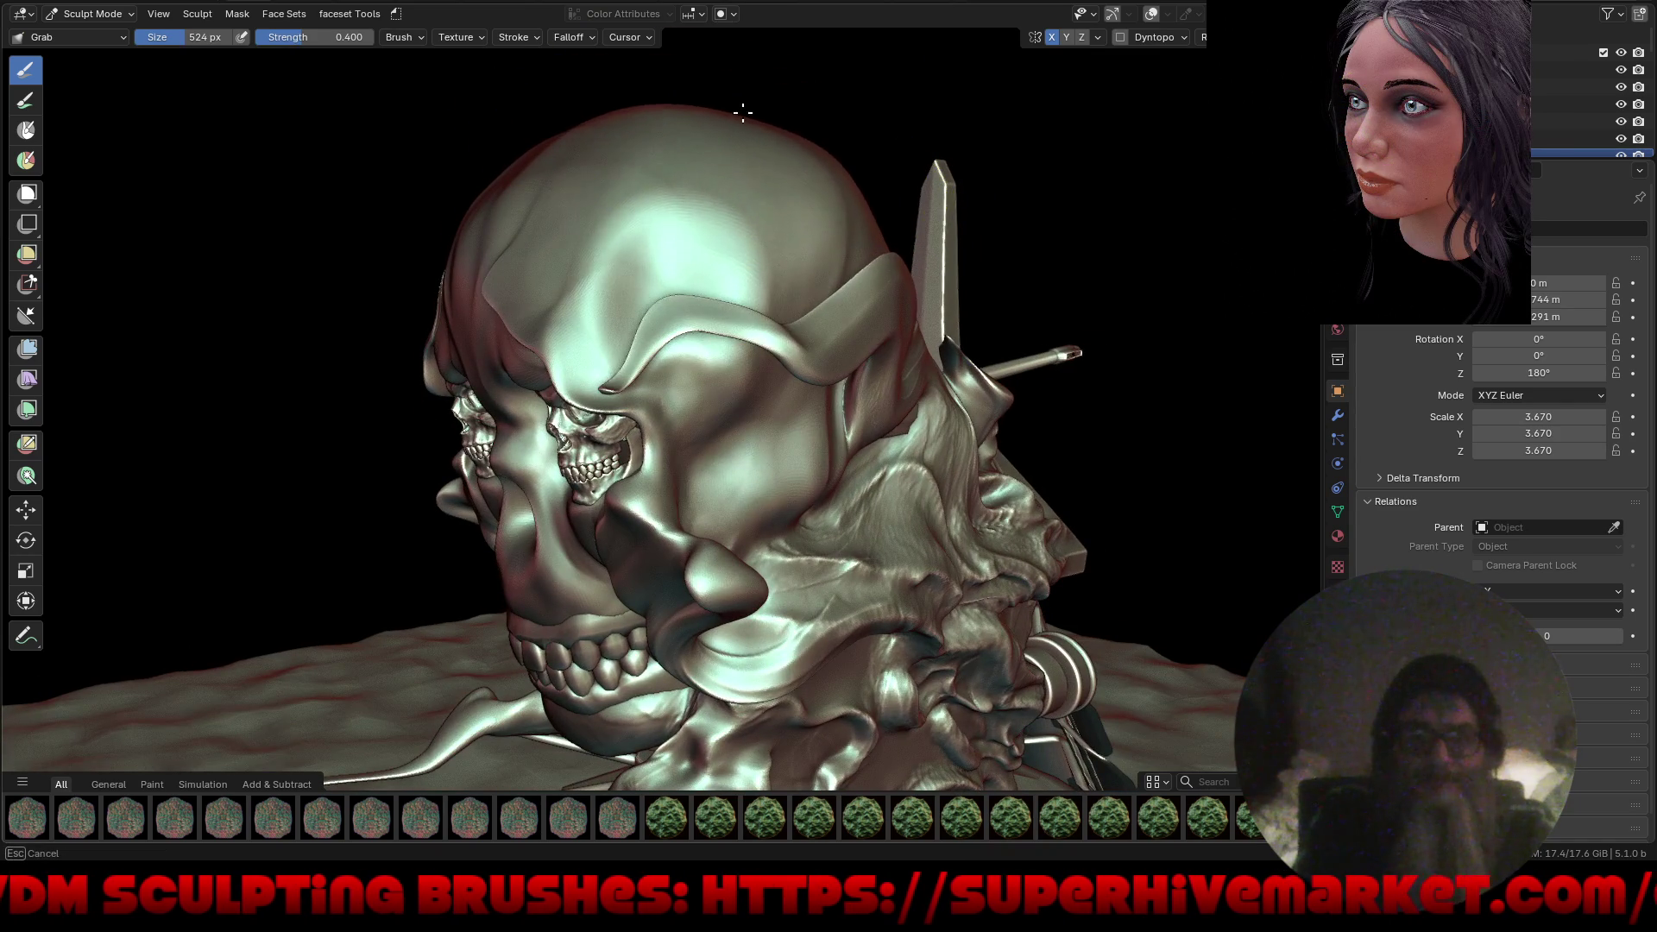
middle_drag(811, 136, 734, 147)
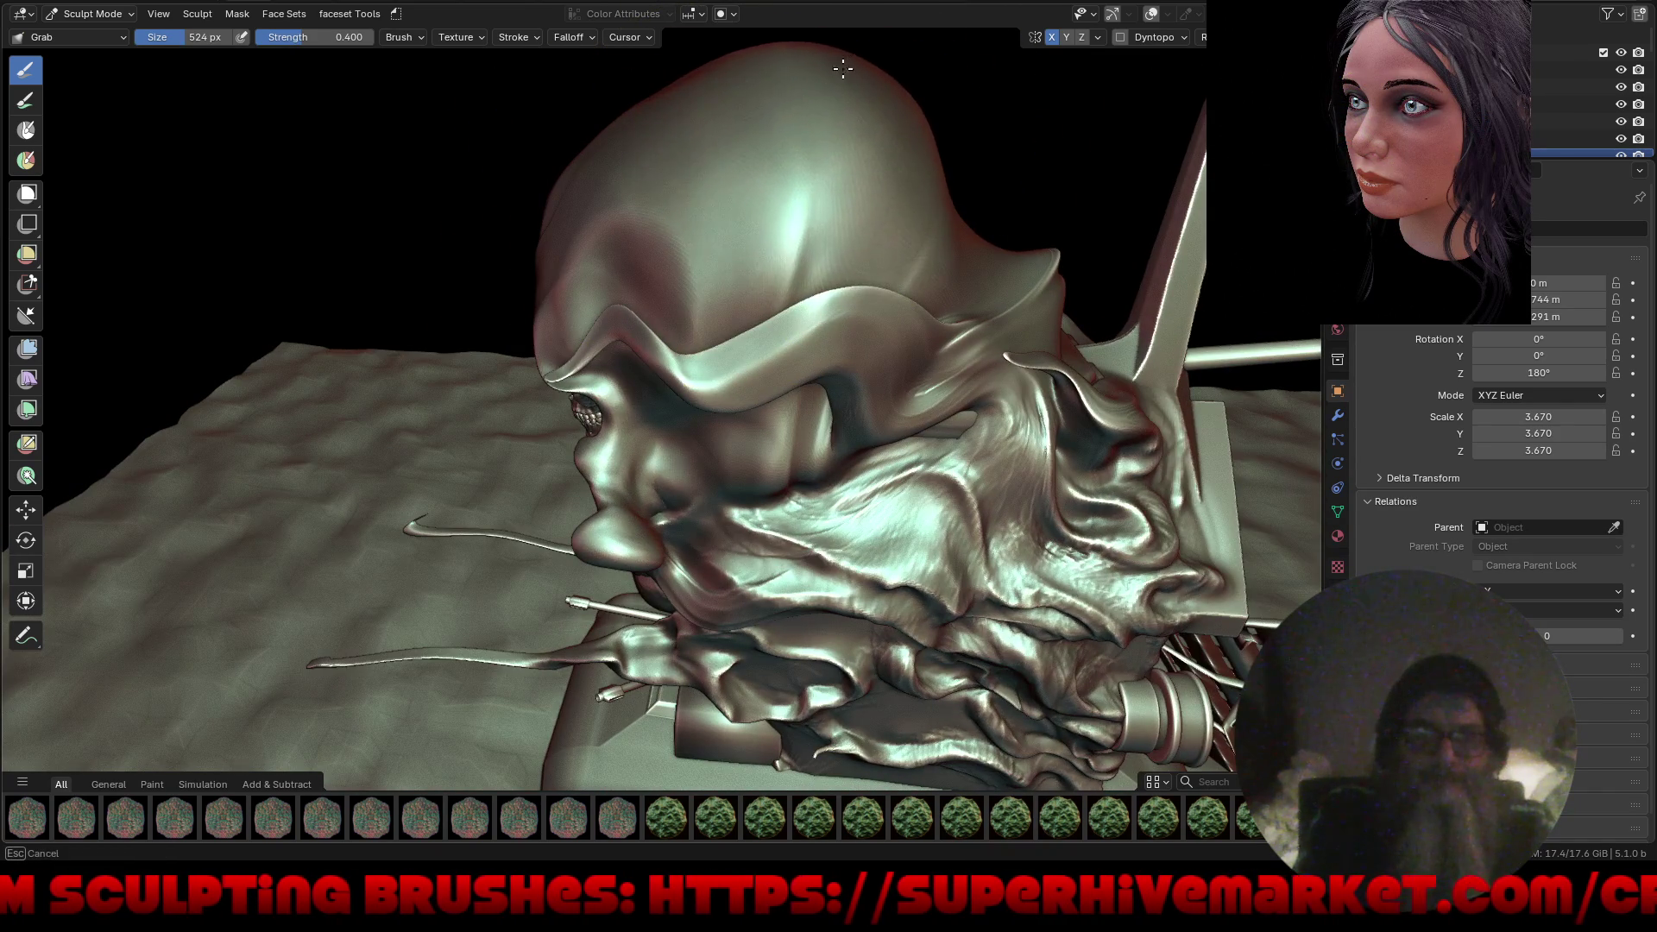
drag(888, 147, 958, 145)
mouse_move(842, 82)
mouse_down()
mouse_move(644, 89)
mouse_move(537, 203)
mouse_up()
mouse_move(437, 288)
middle_down()
mouse_move(654, 231)
mouse_move(751, 351)
middle_up()
Orbit to a straight front view of the skull and call up the mode pie menu.
scroll(751, 352, down, 2)
middle_drag(814, 452, 667, 411)
scroll(682, 423, up, 5)
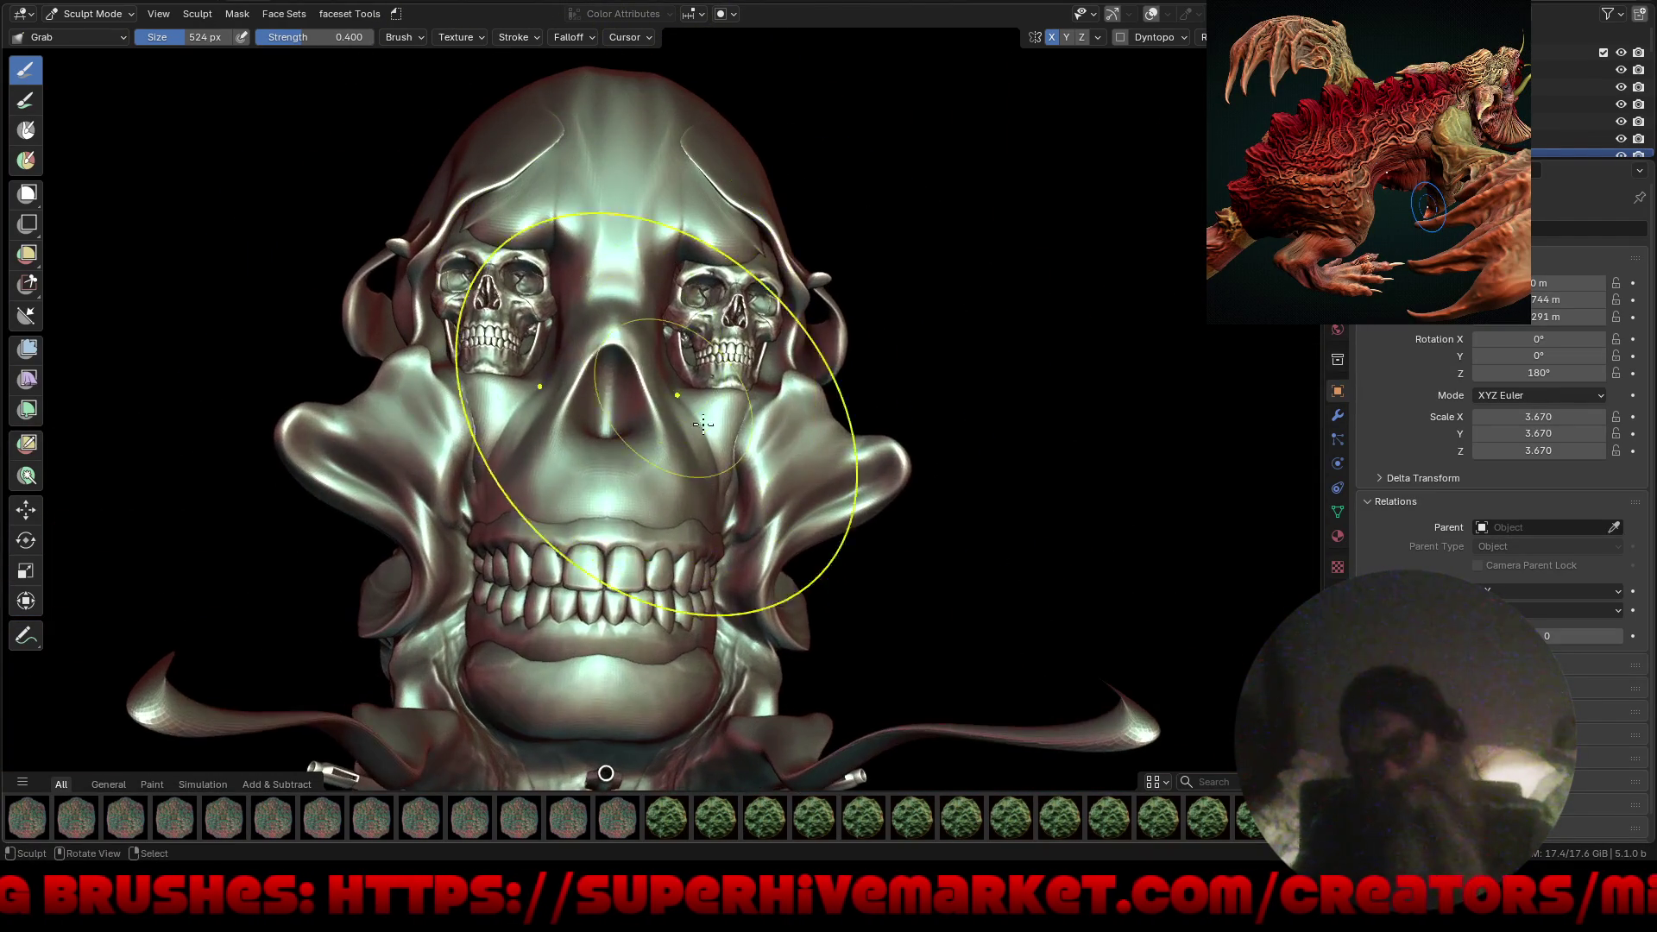
key(ctrl+Tab)
Switch to Object Mode and undo the accidental move and scale changes to the skull.
click(681, 594)
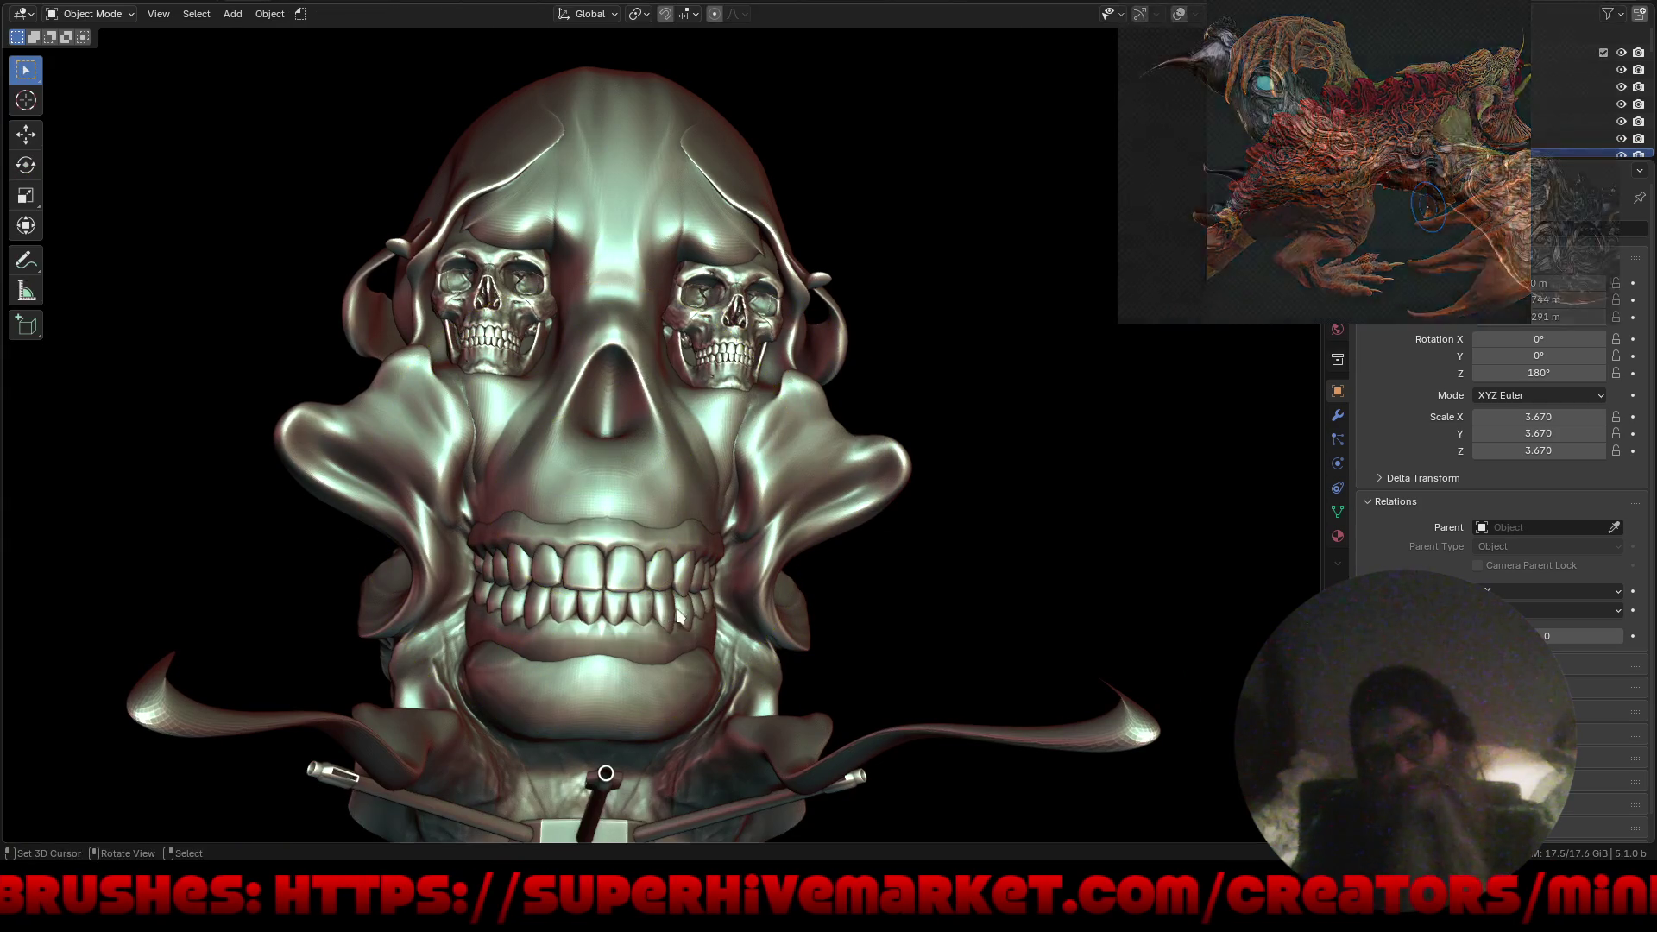
key(g)
key(s)
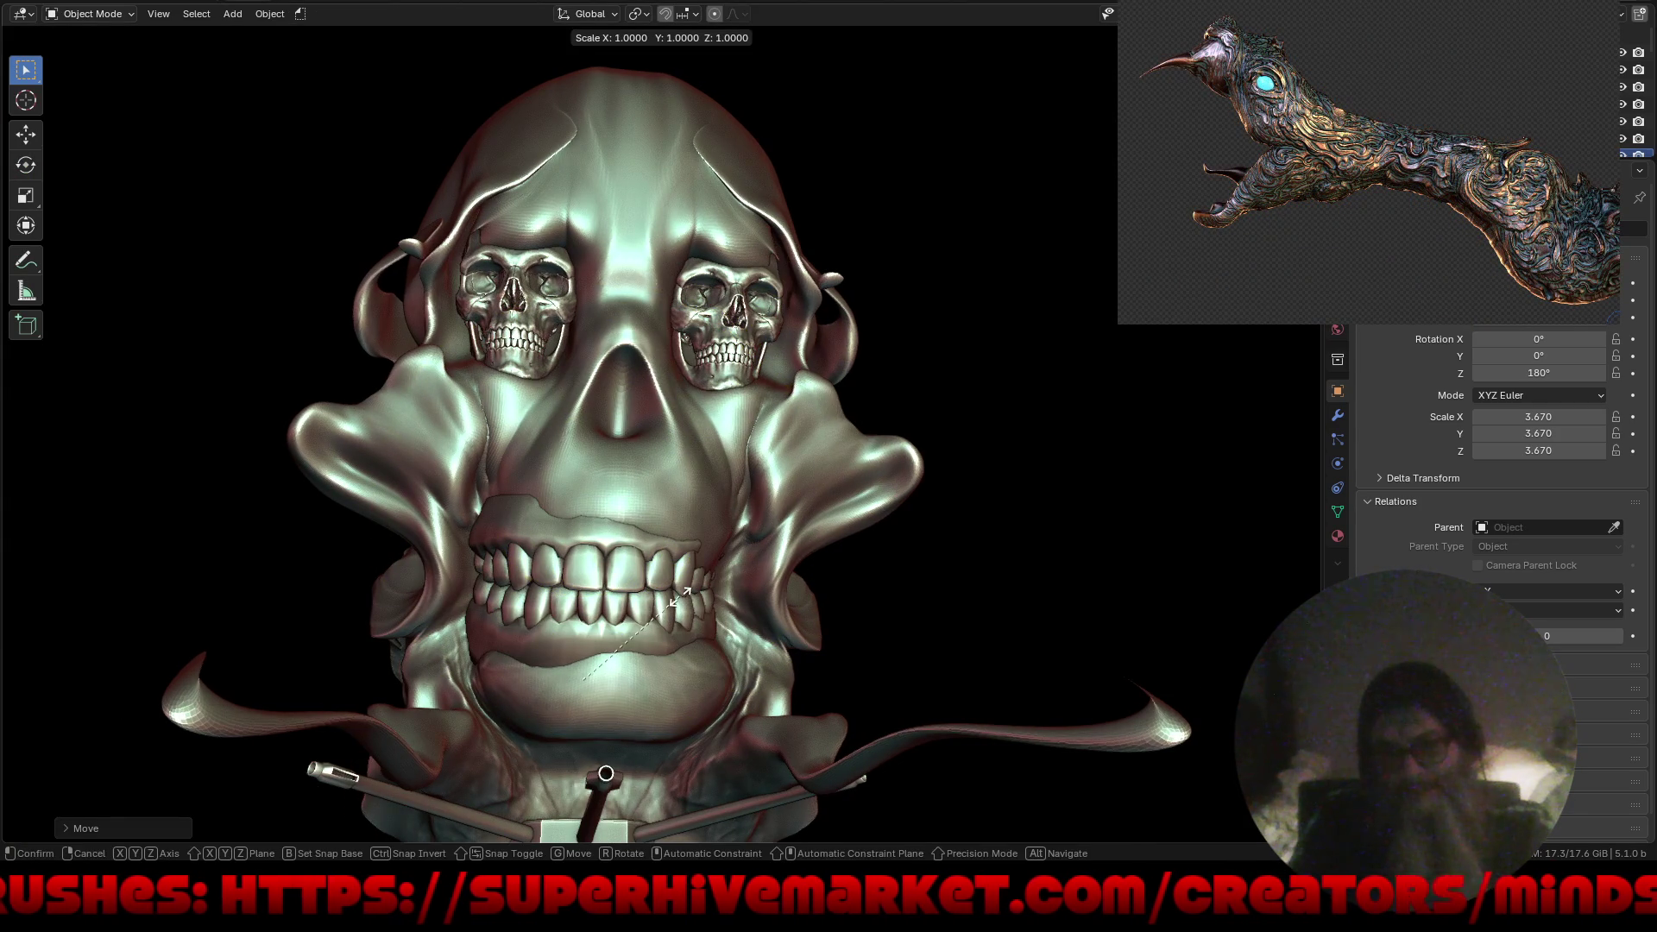
right_click(676, 585)
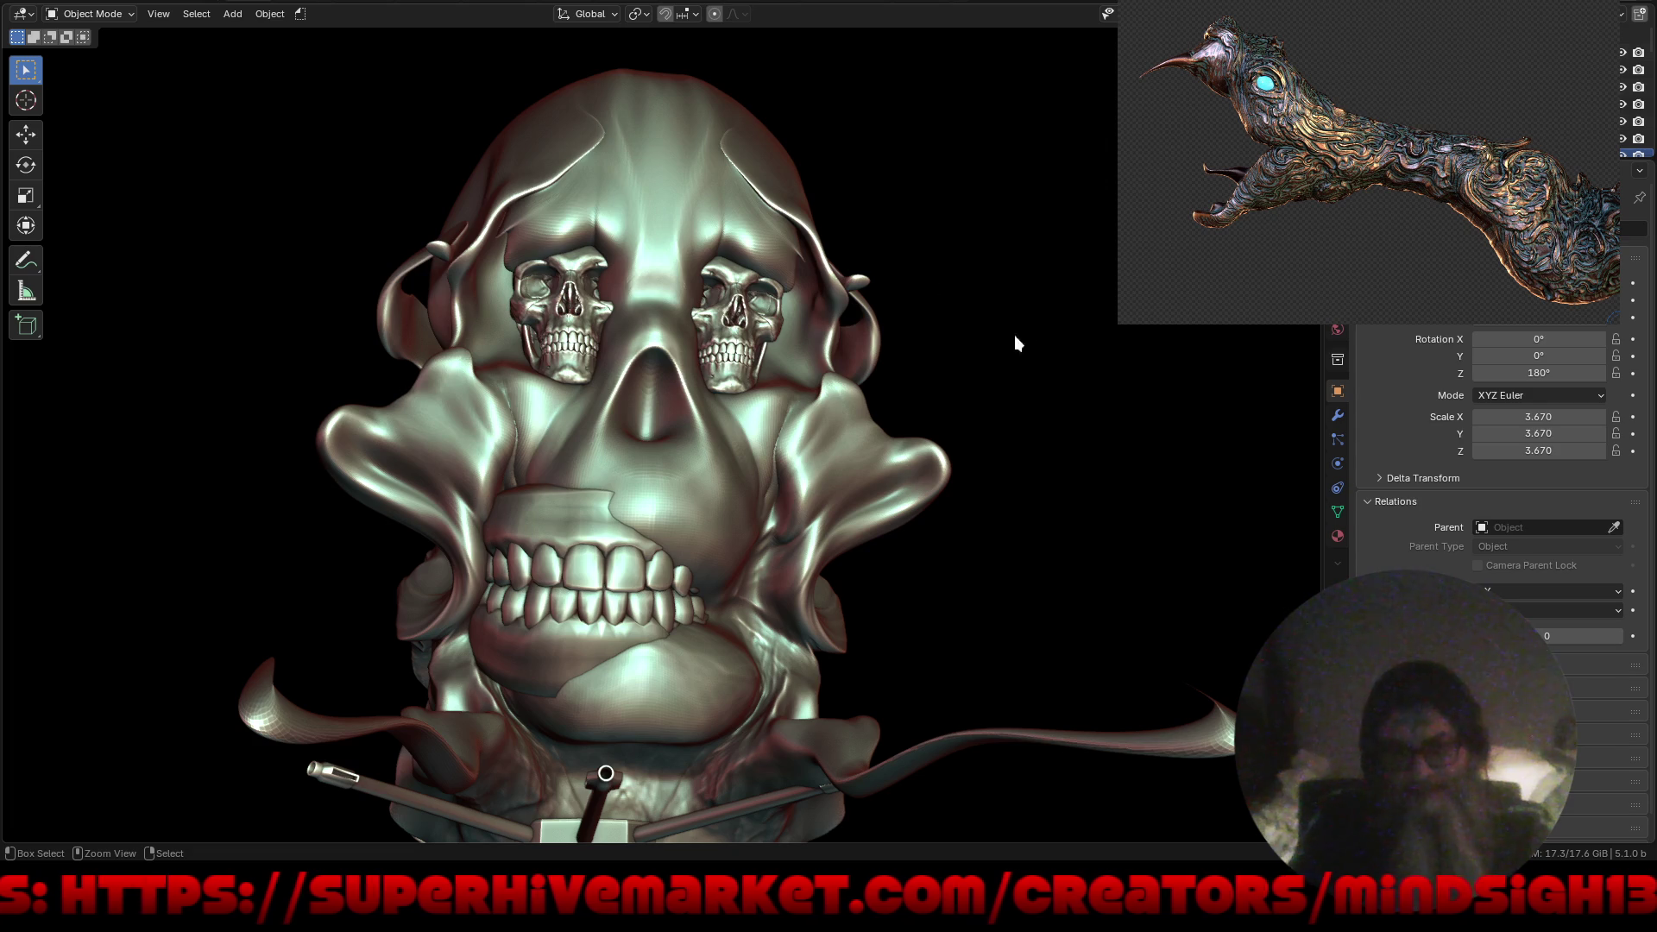
key(ctrl+z)
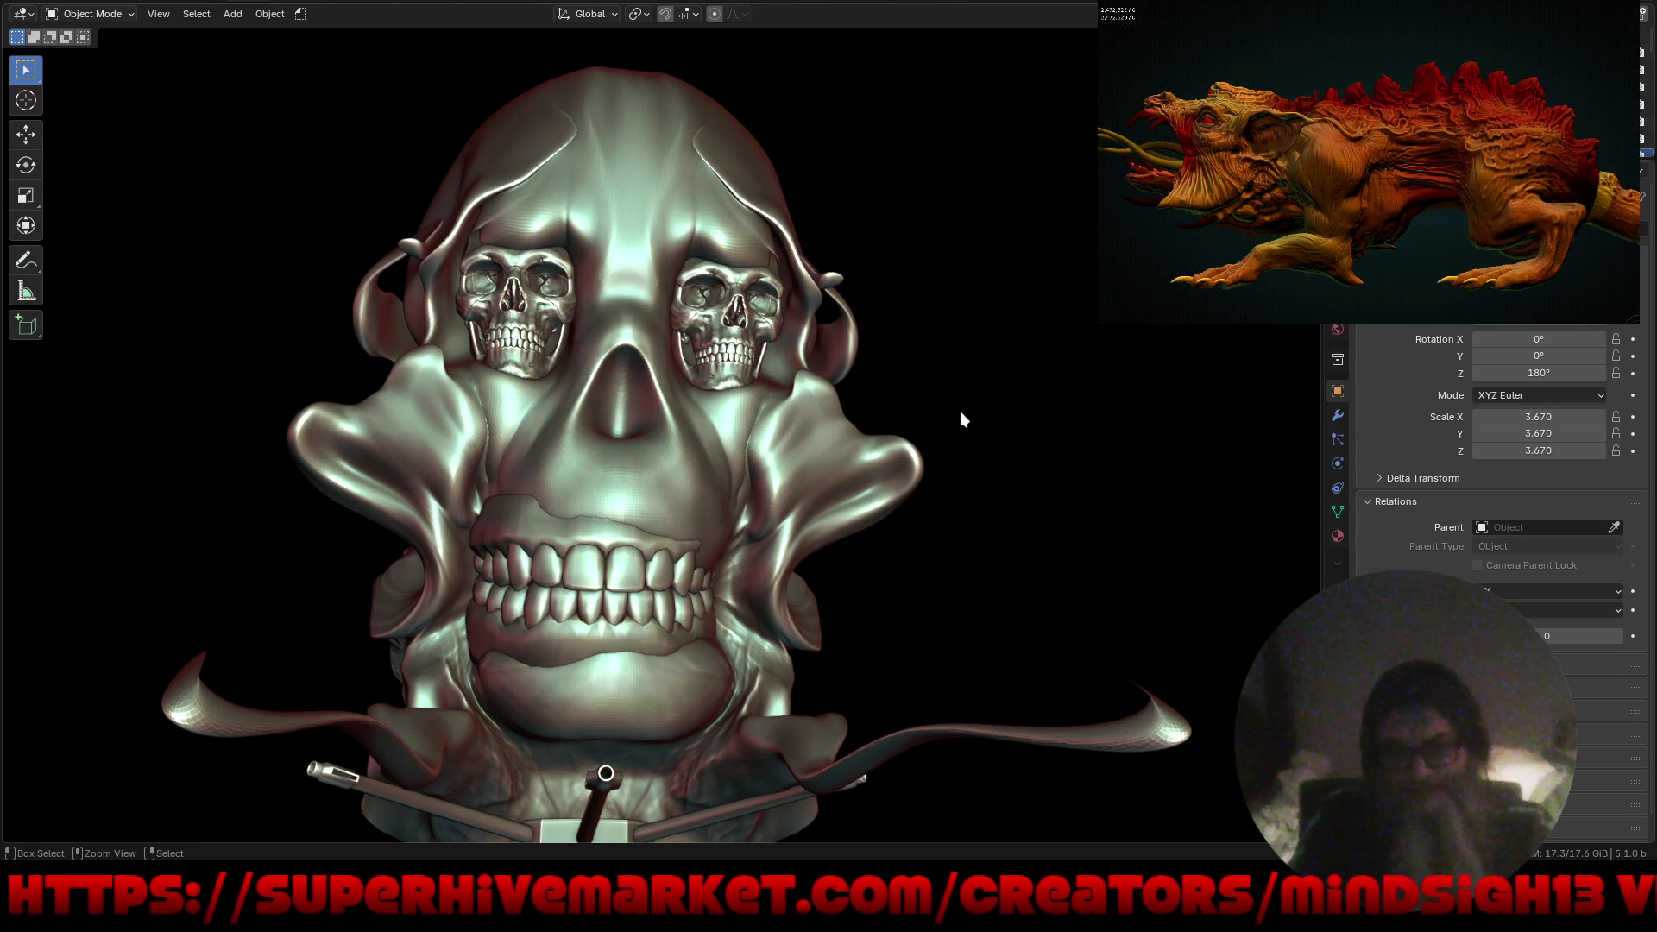
key(ctrl+z)
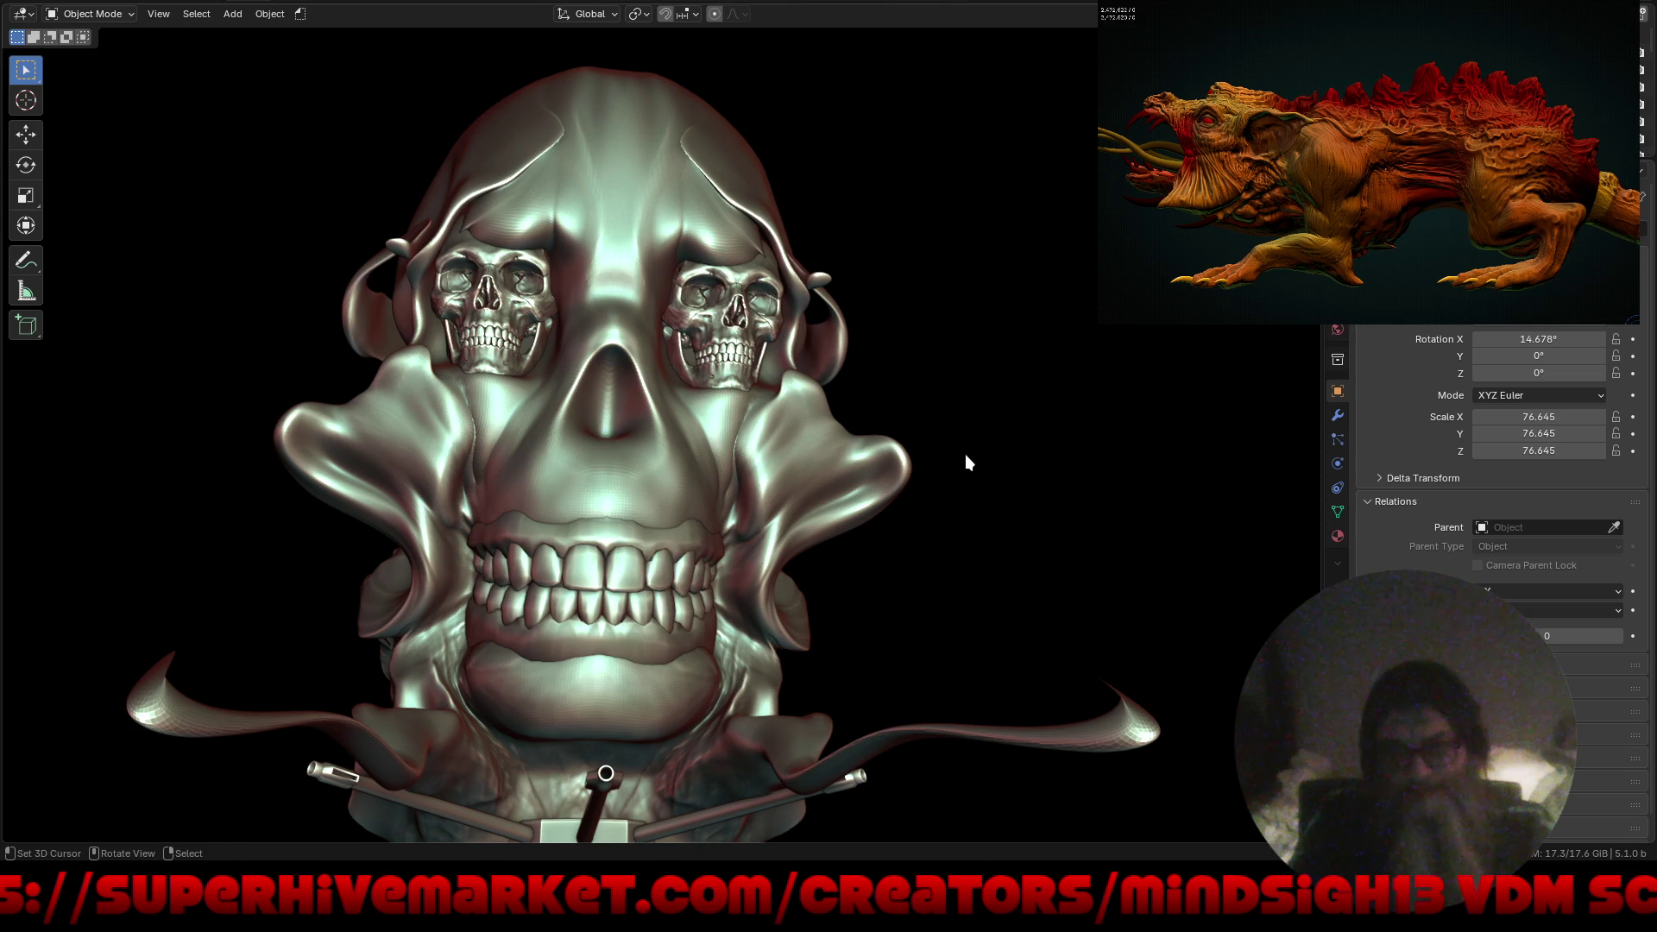
Shrink the teeth-and-jaw piece slightly, then move it, finishing with a shift along X.
key(s)
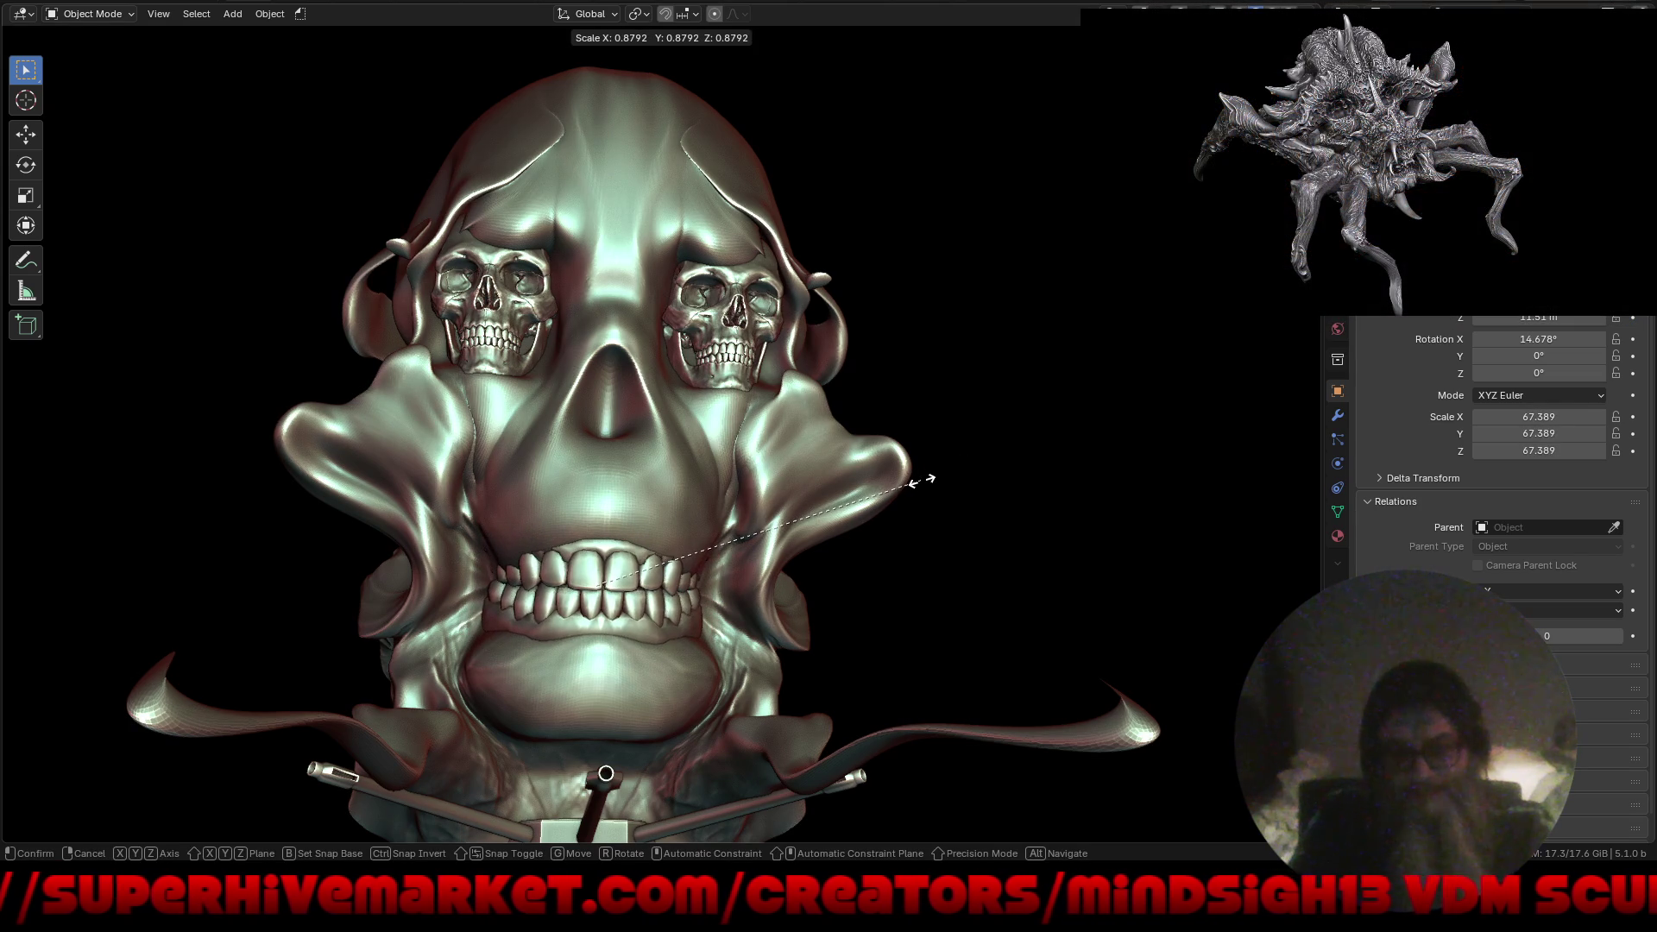
click(921, 480)
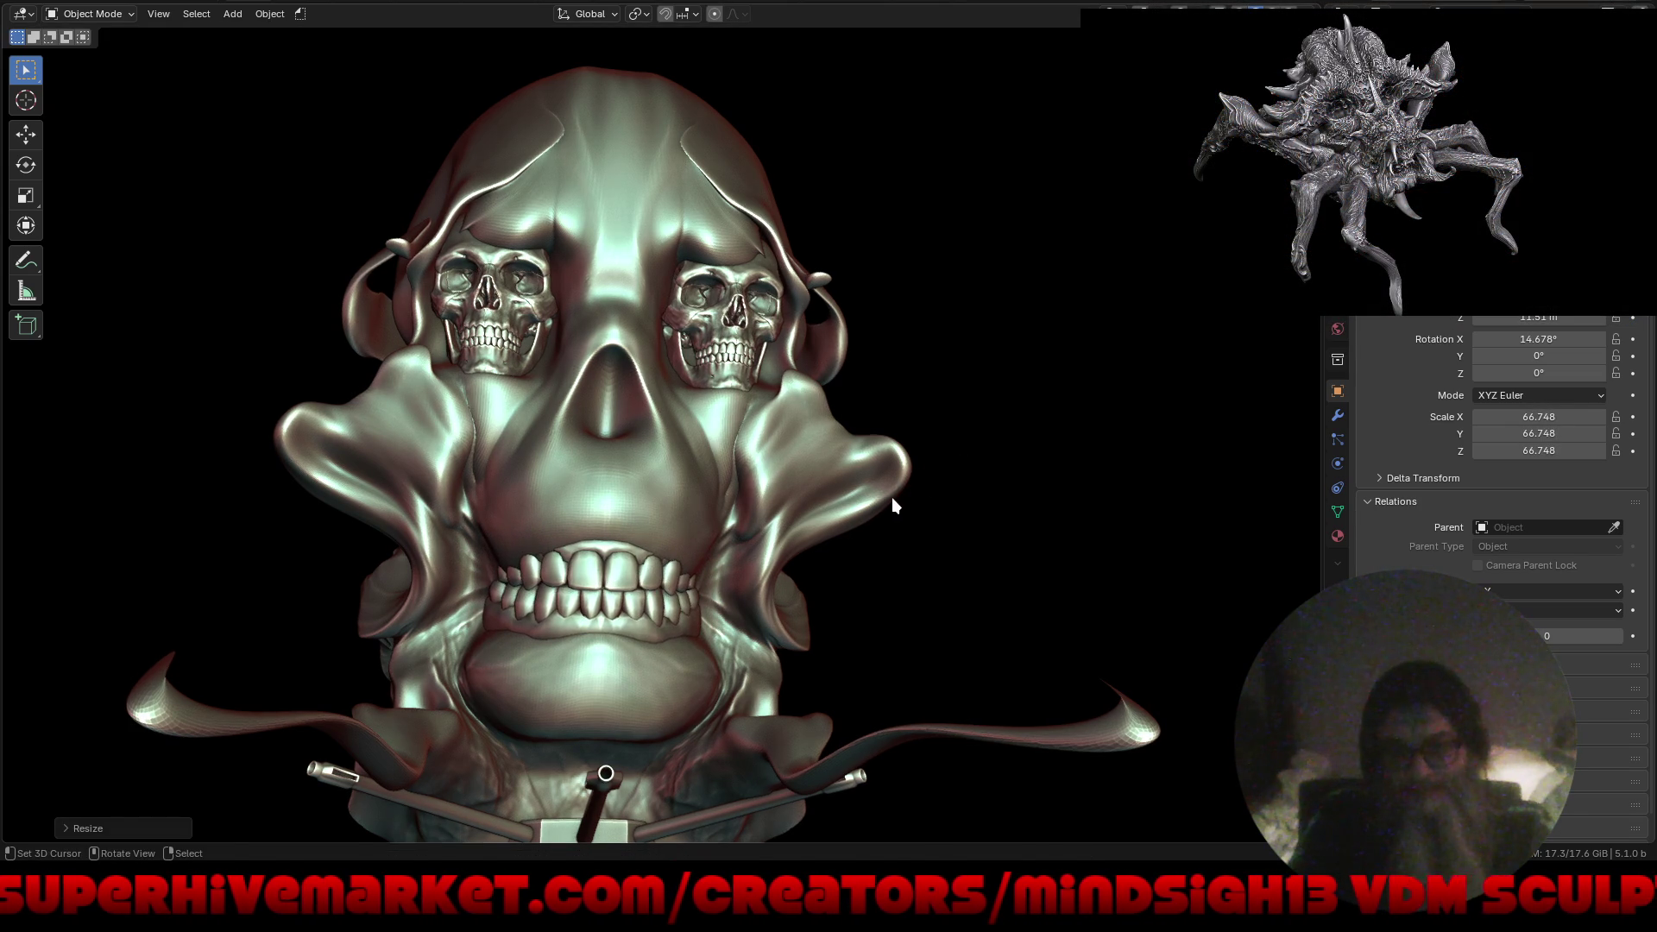
key(g)
click(901, 492)
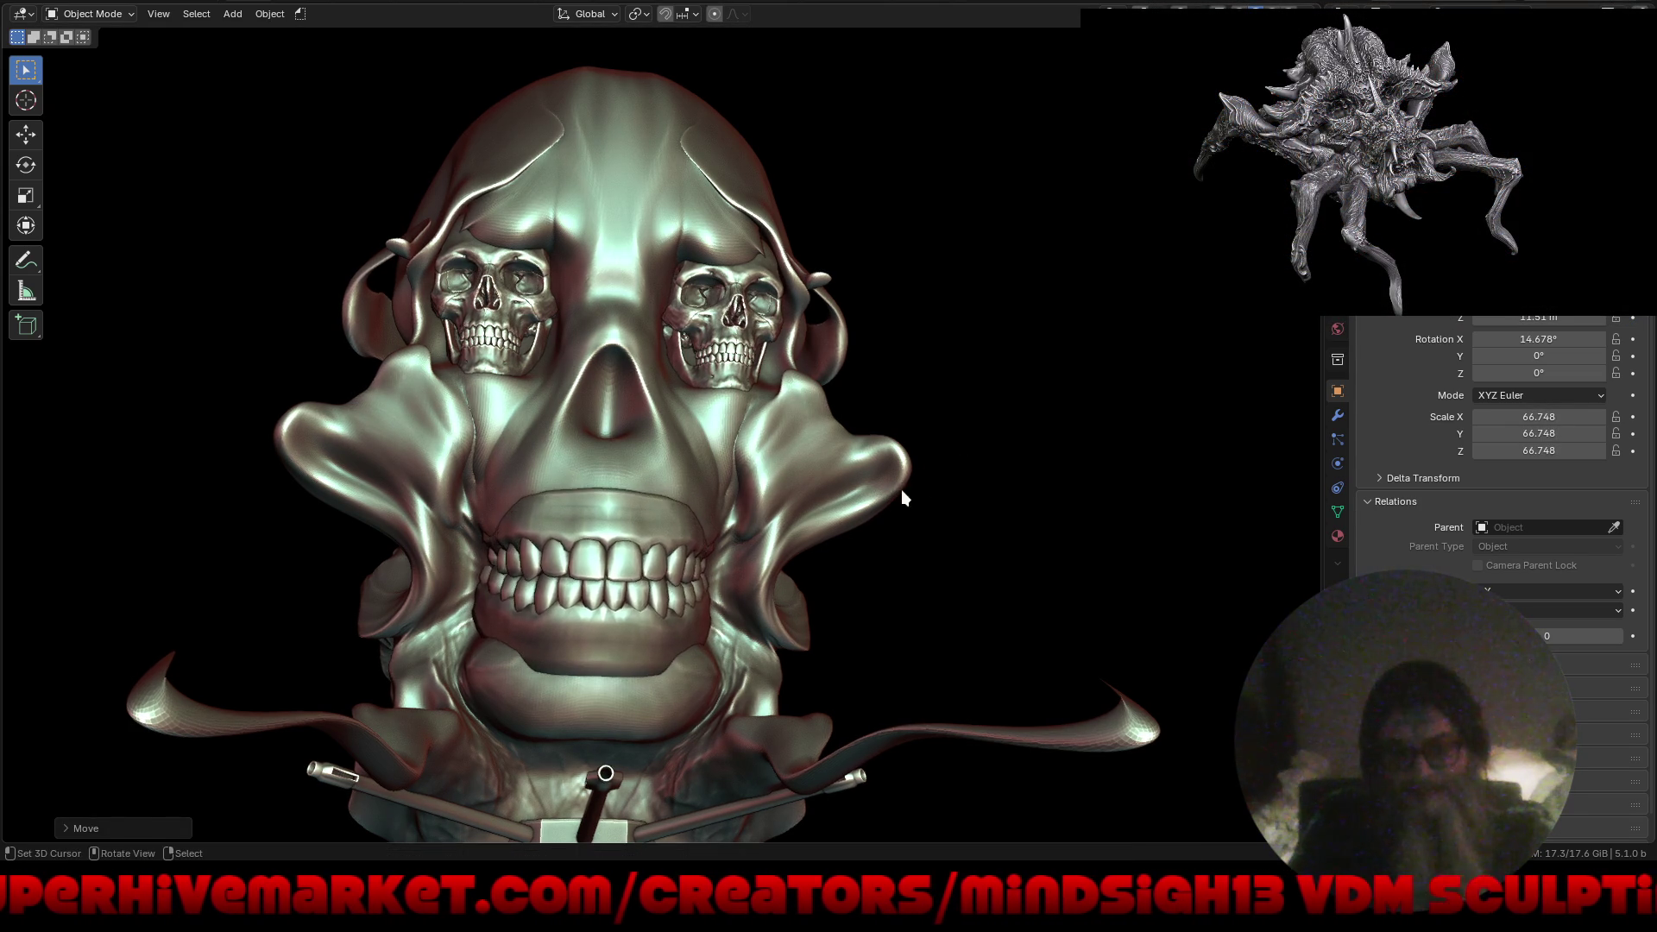
middle_drag(717, 518, 870, 537)
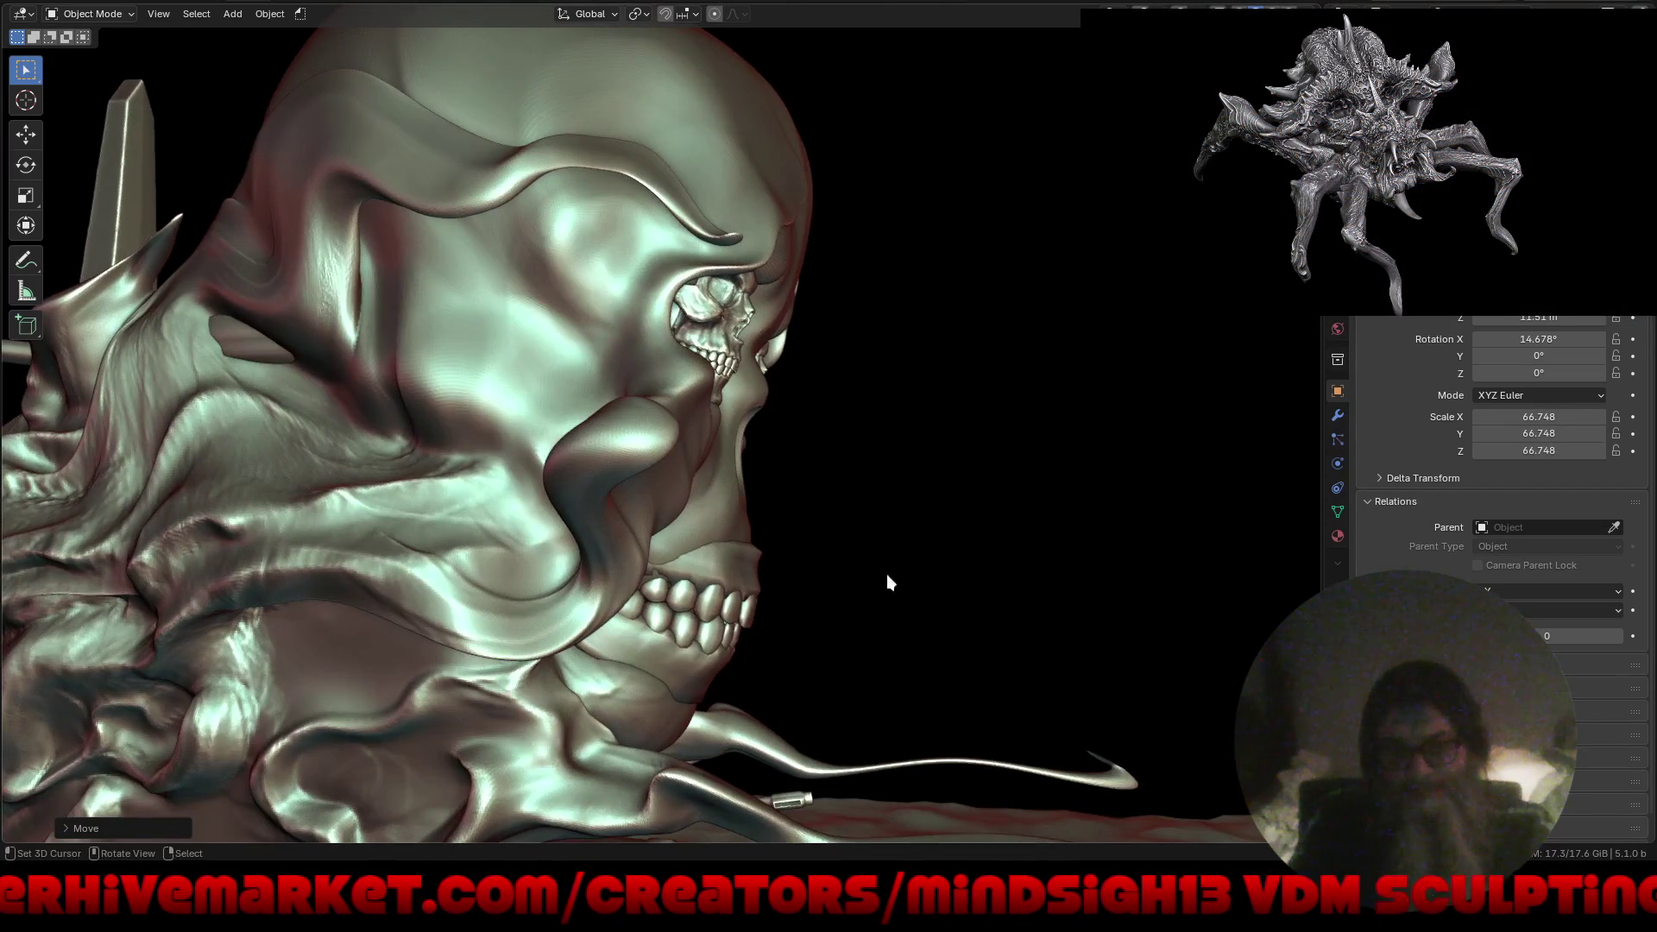
mouse_move(795, 637)
ctrl+middle_down()
mouse_move(857, 521)
mouse_move(856, 468)
ctrl+middle_up()
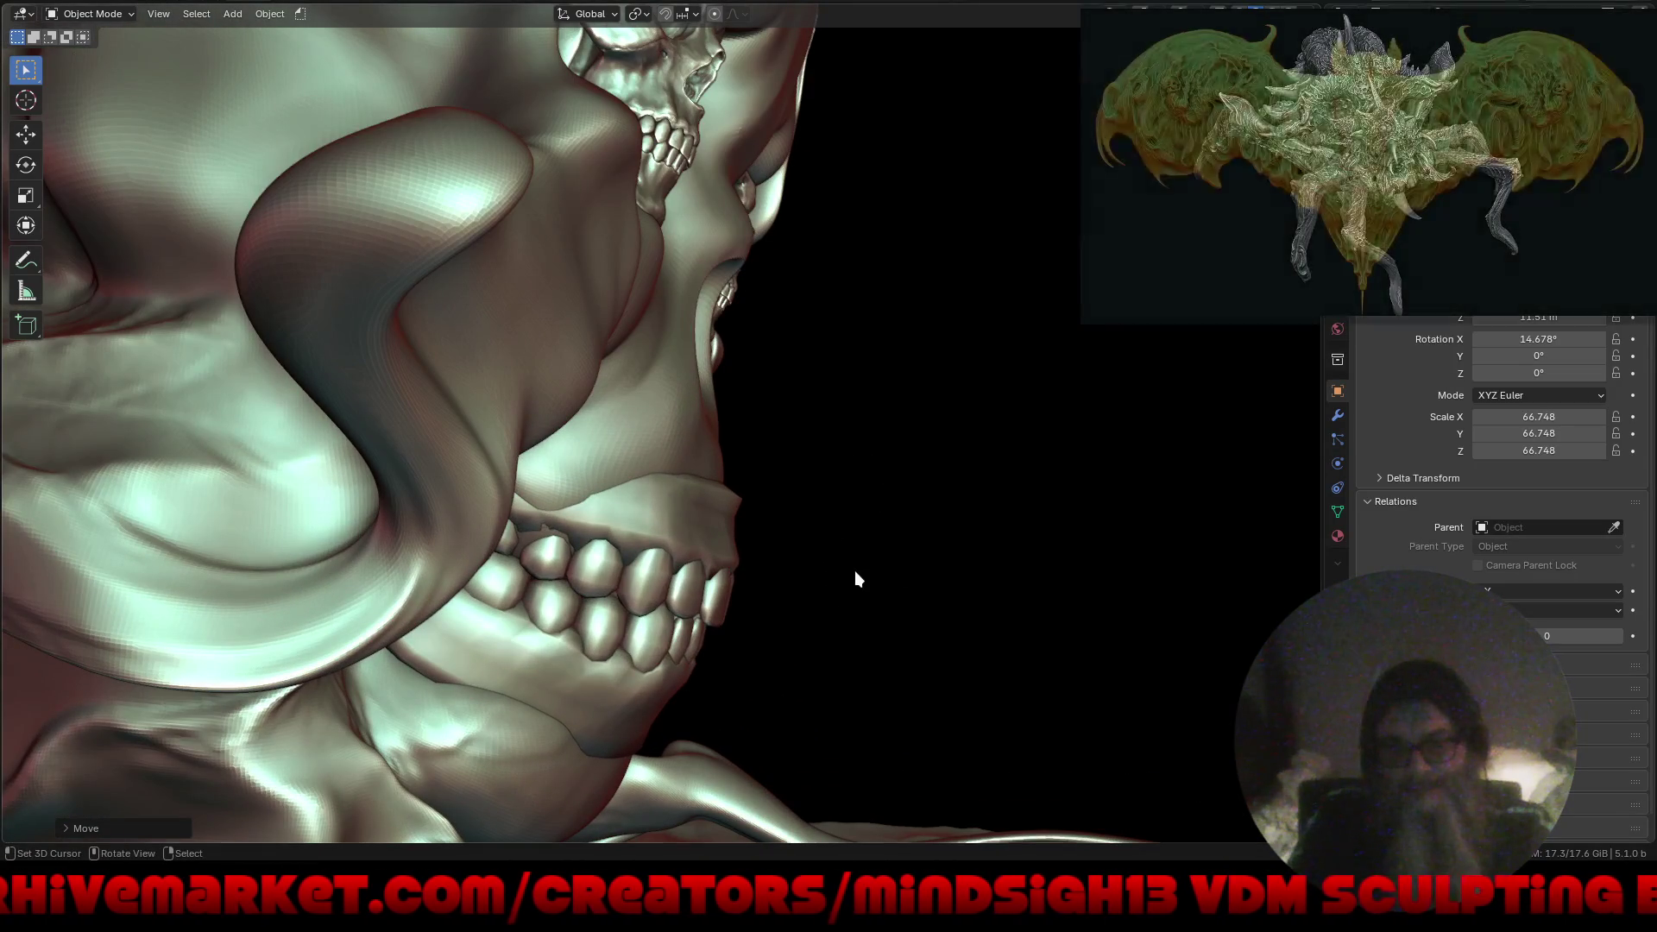
key(g)
key(shift+x)
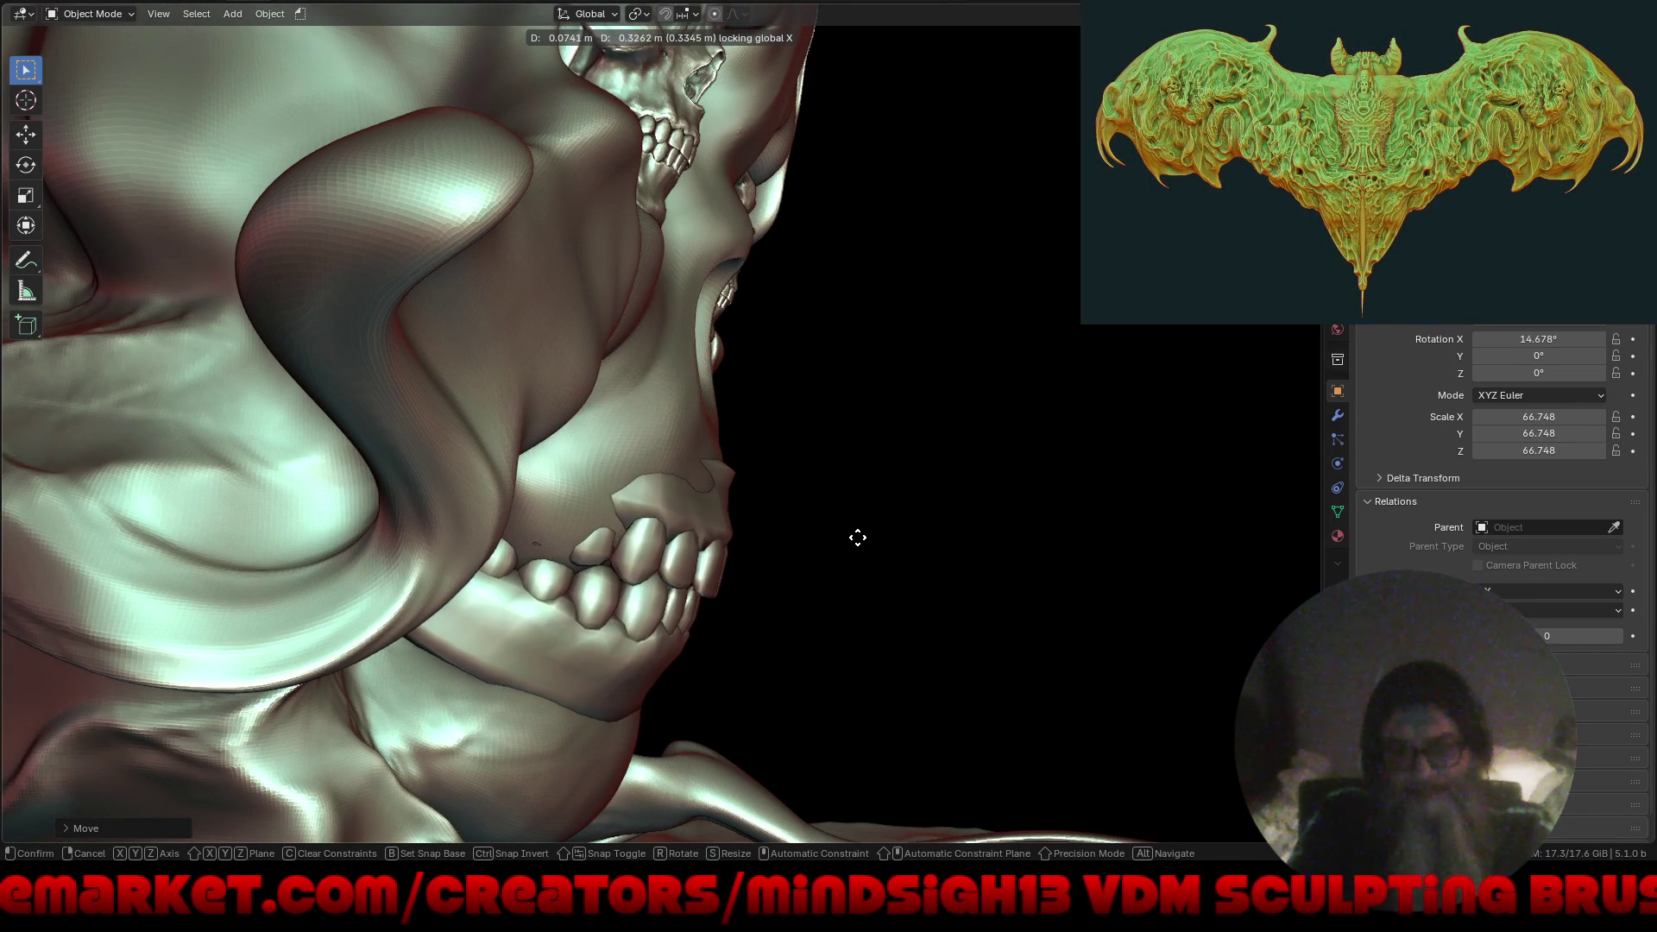
click(859, 541)
Tilt the jaw to about 13.4° on X and shift it along Y into the mouth.
middle_drag(905, 541, 742, 542)
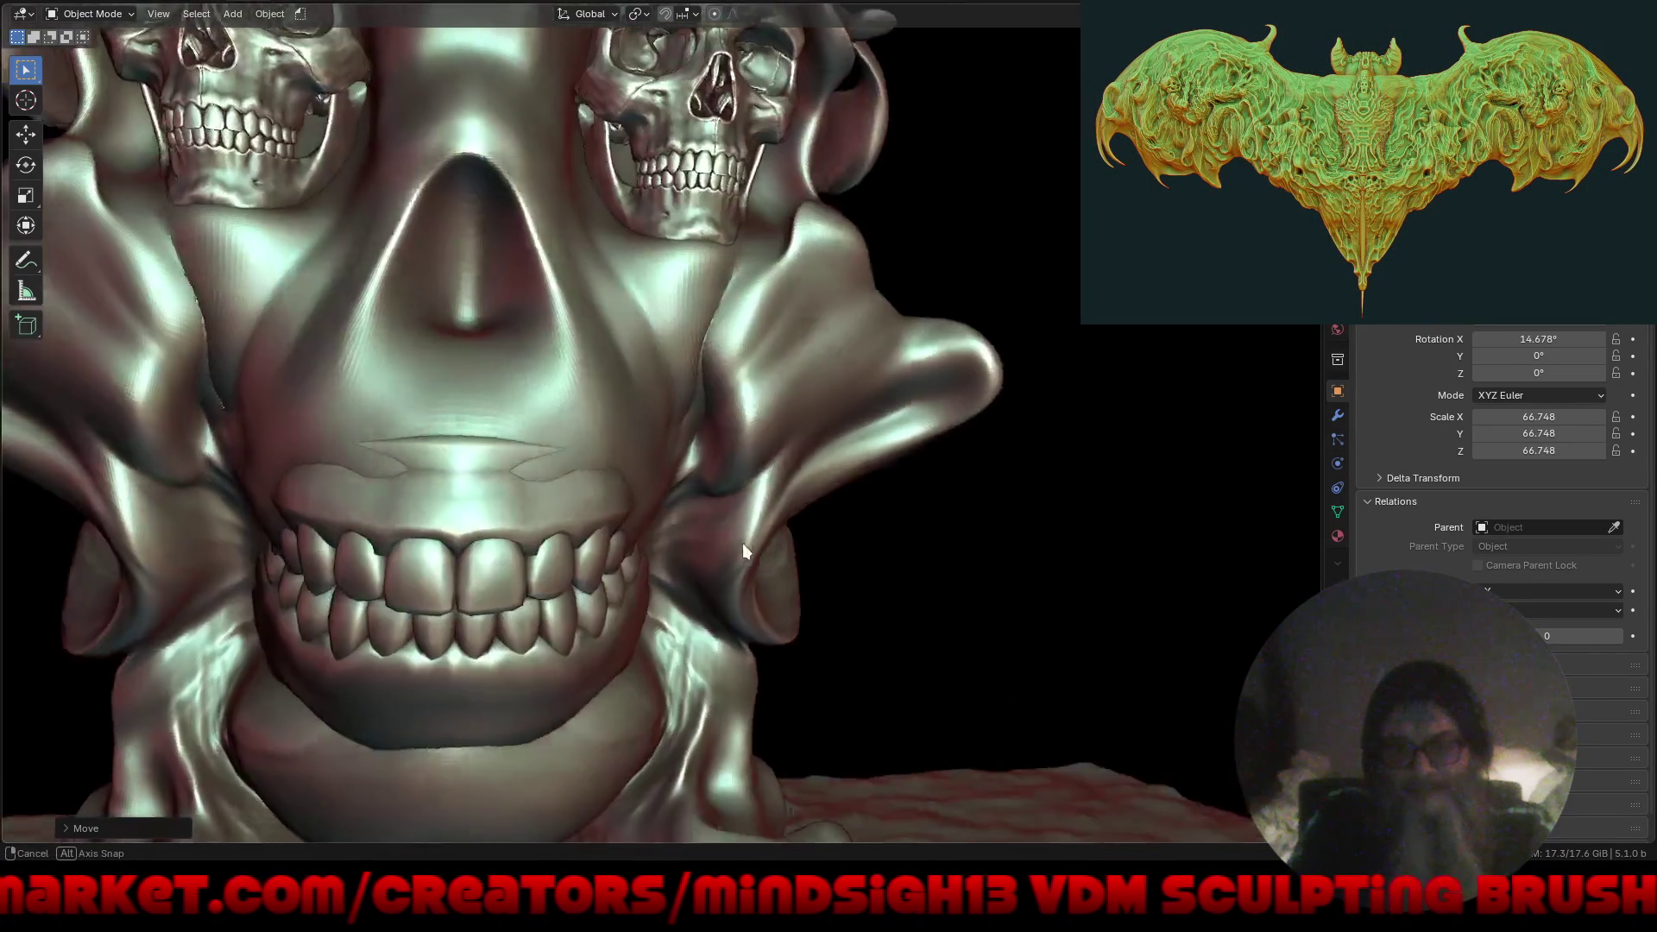
scroll(784, 460, down, 5)
mouse_move(790, 618)
middle_down()
mouse_move(822, 556)
mouse_move(789, 598)
middle_up()
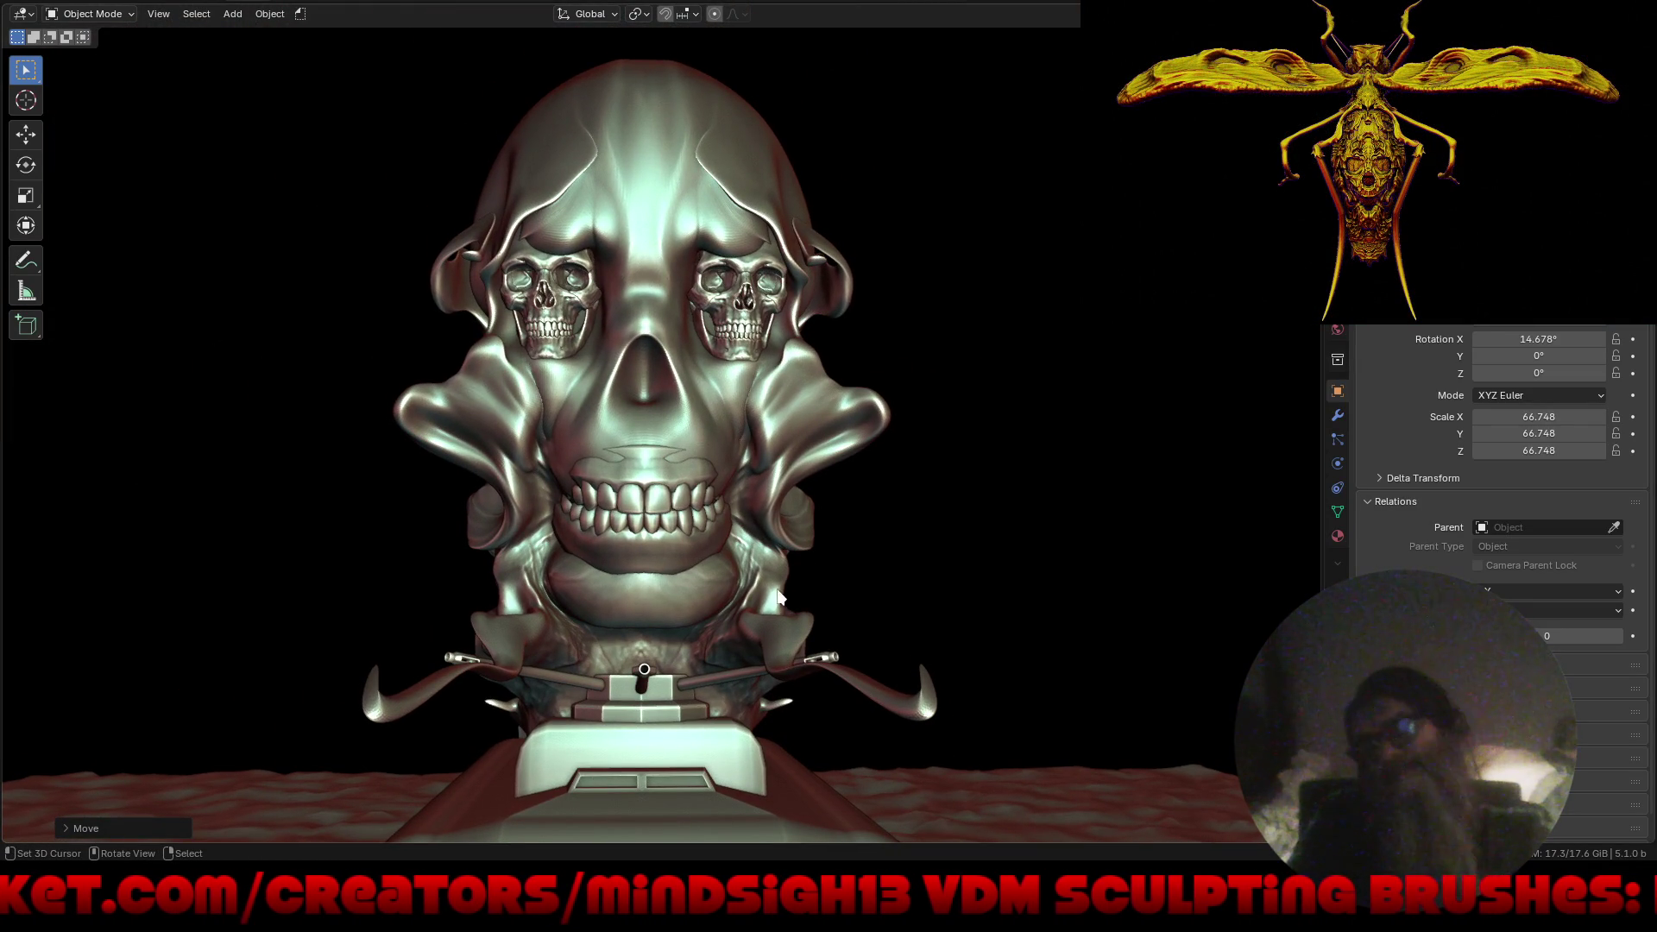
mouse_move(775, 566)
middle_down()
mouse_move(725, 553)
mouse_move(708, 527)
mouse_move(831, 509)
middle_up()
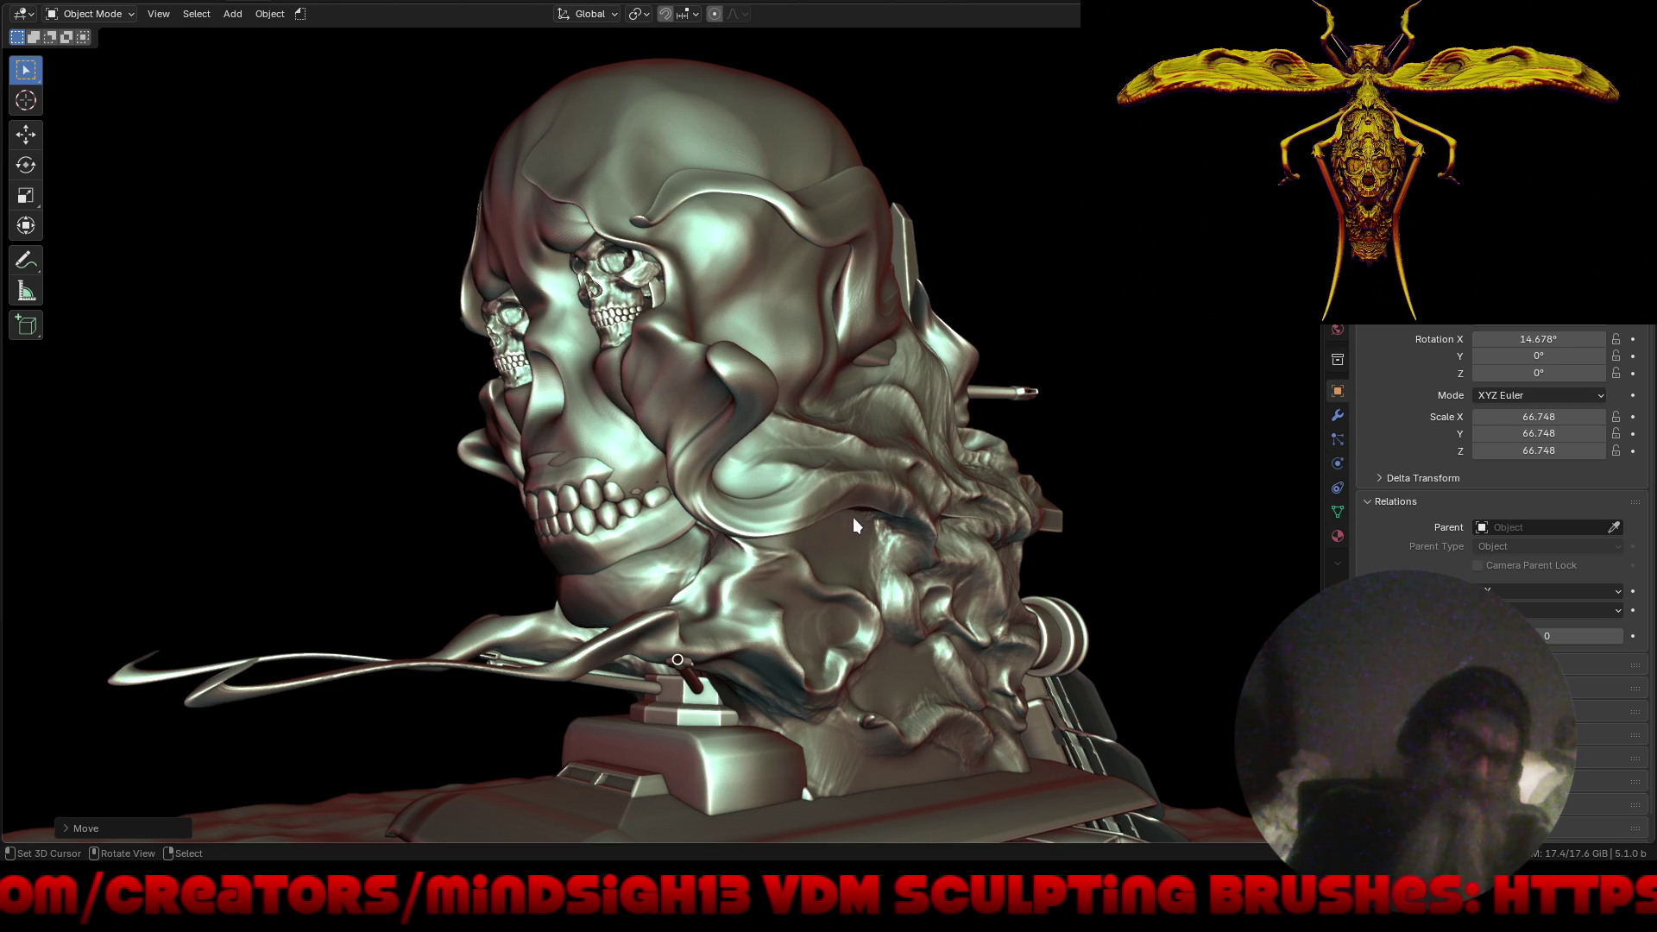
key(r)
key(x)
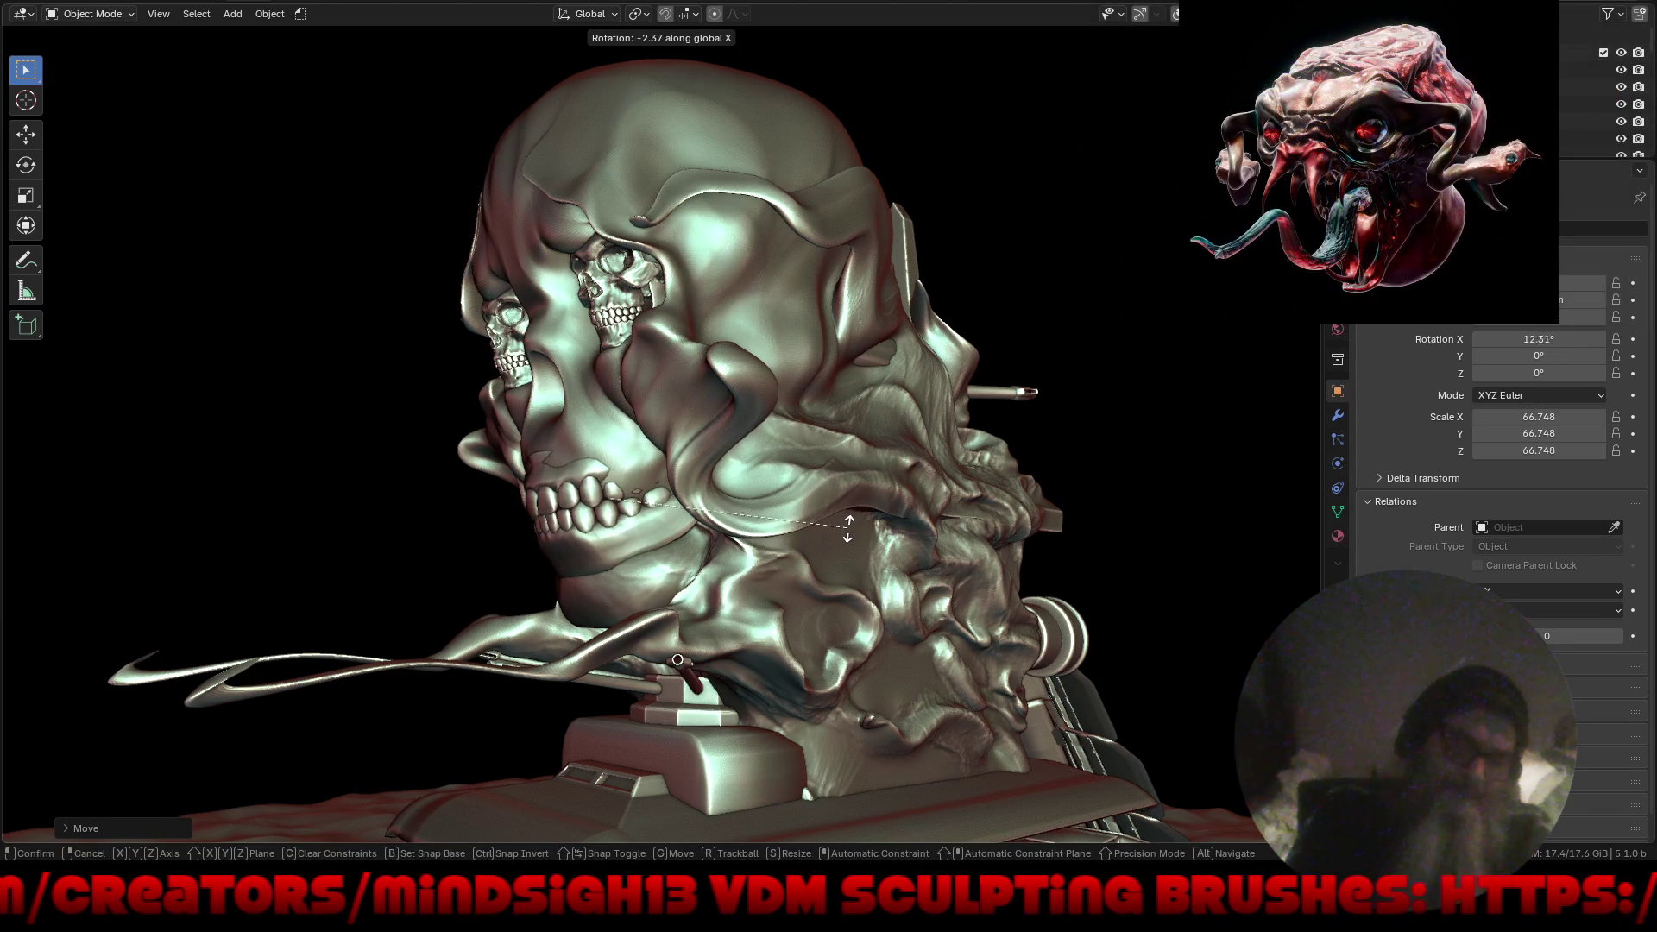
click(851, 530)
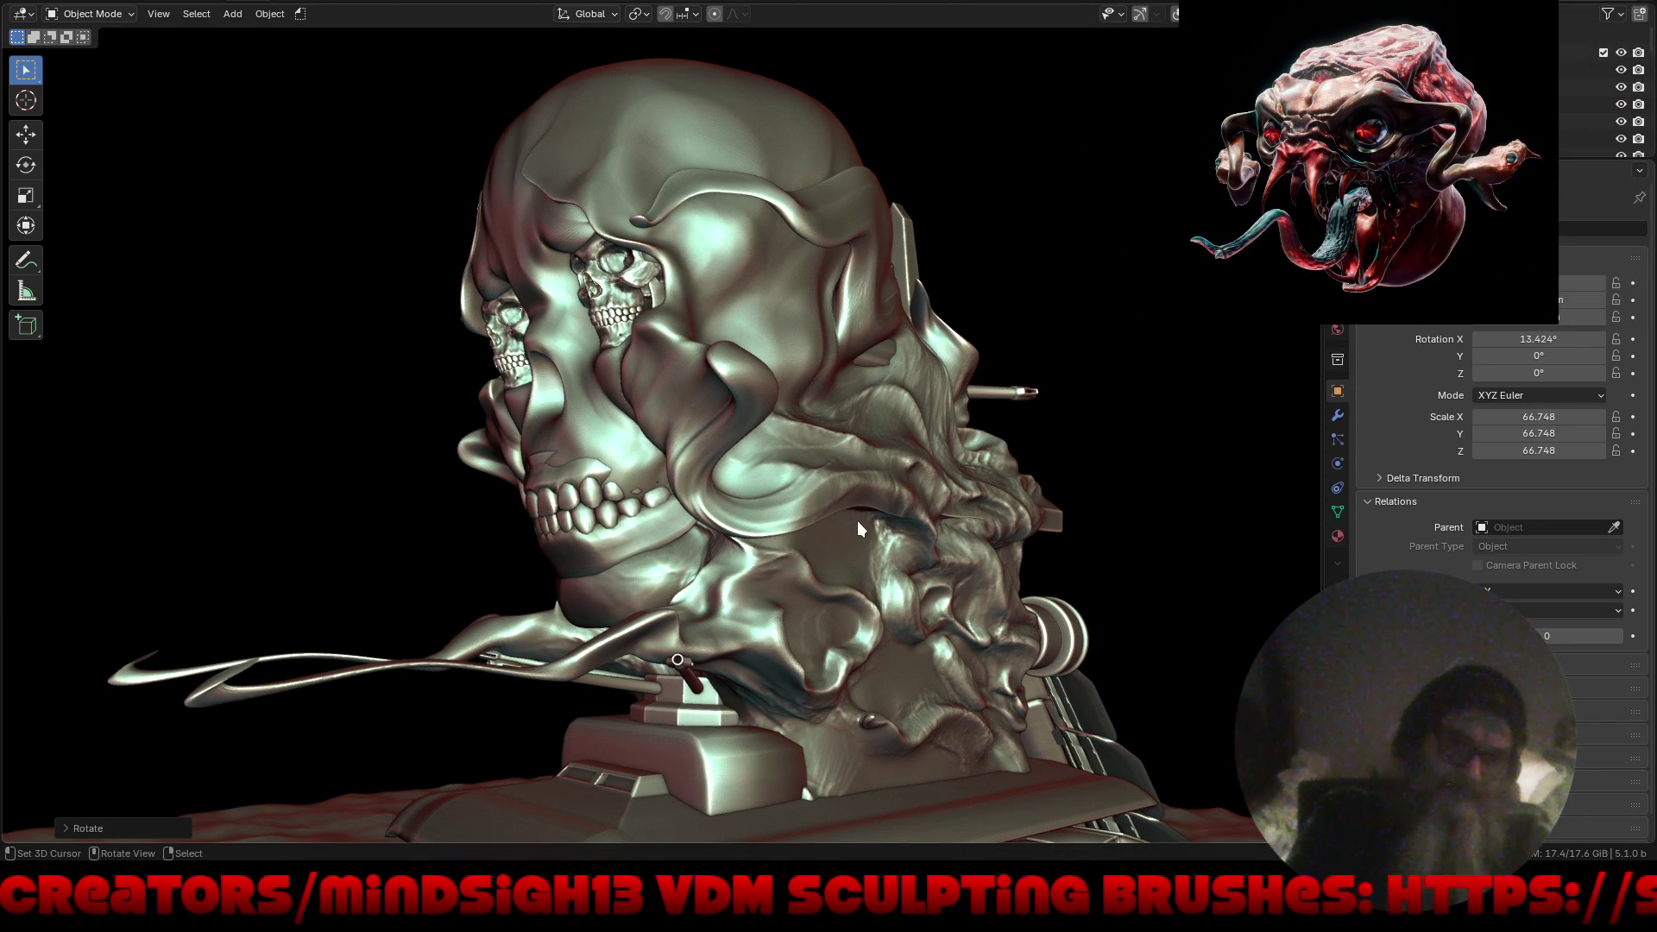
key(g)
key(y)
click(844, 533)
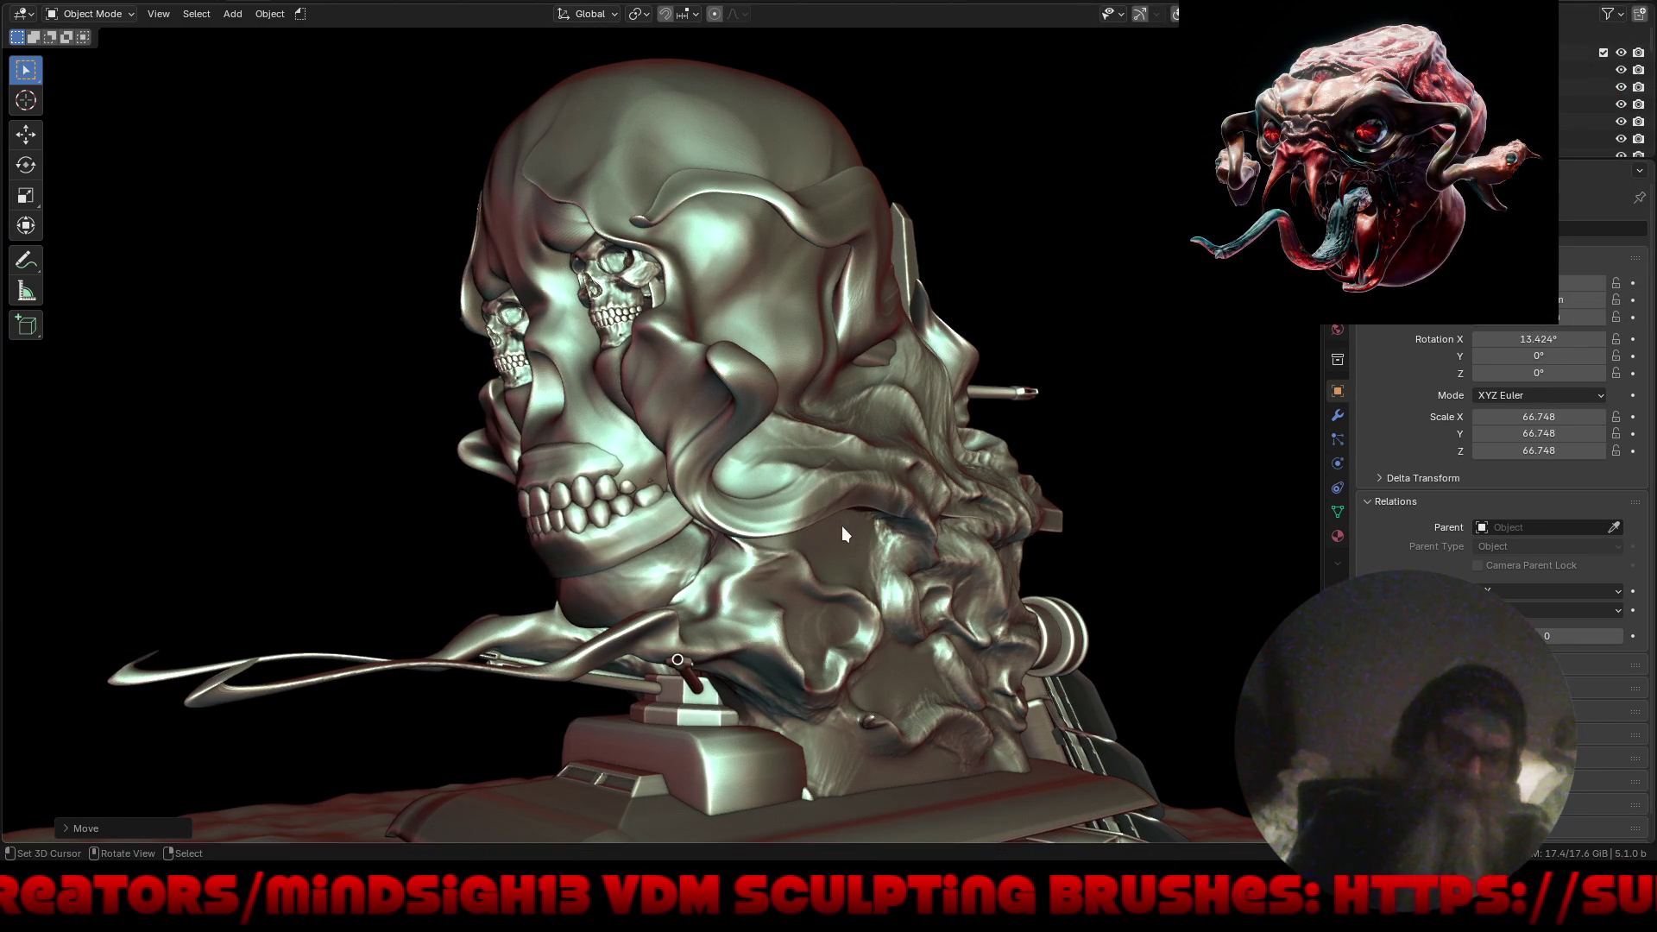
In Sculpt Mode, Grab the upper lip flap over the top teeth up and to the left.
key(ctrl+Tab)
click(687, 259)
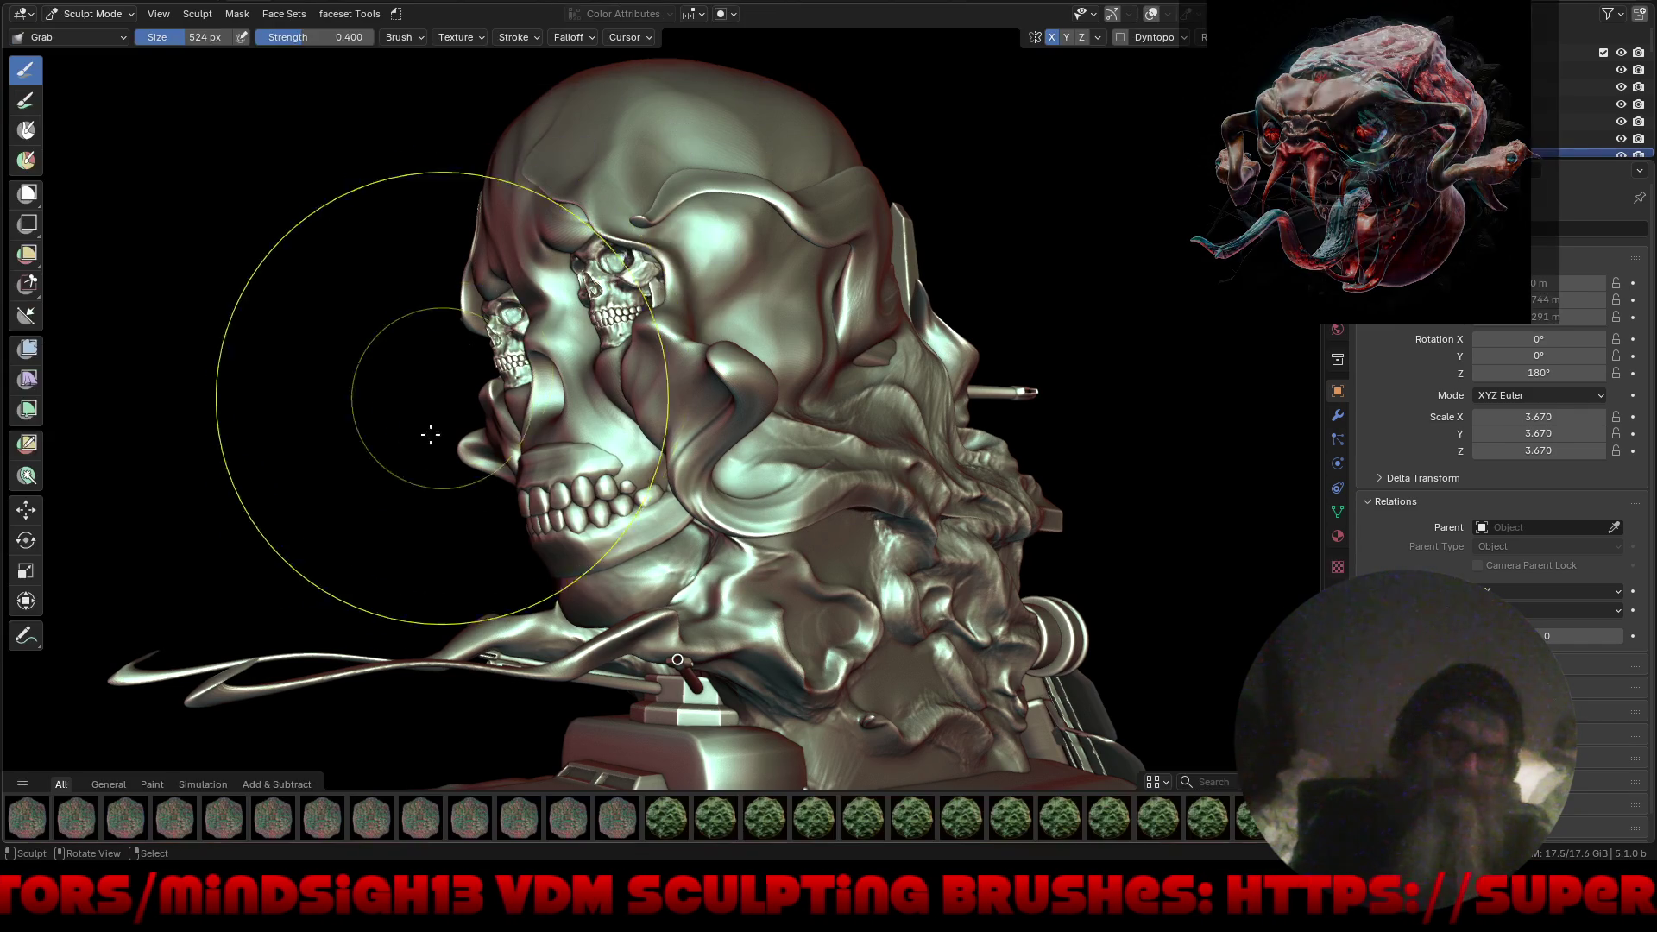
mouse_move(444, 555)
middle_down()
mouse_move(463, 555)
mouse_move(489, 380)
middle_up()
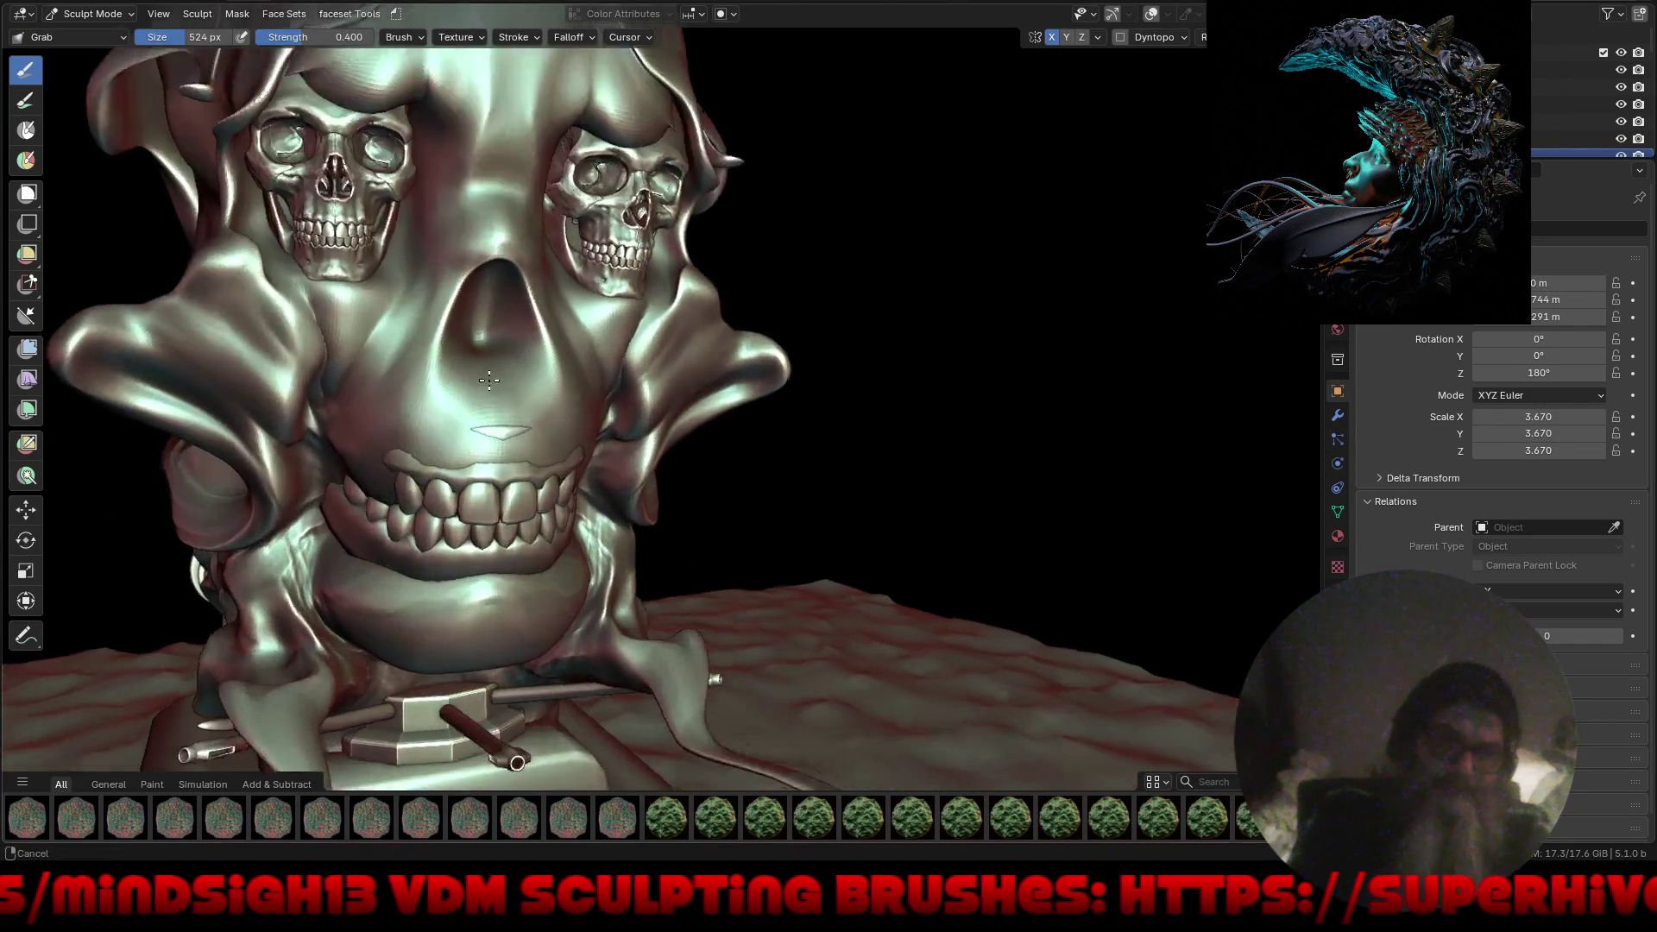
scroll(489, 379, up, 4)
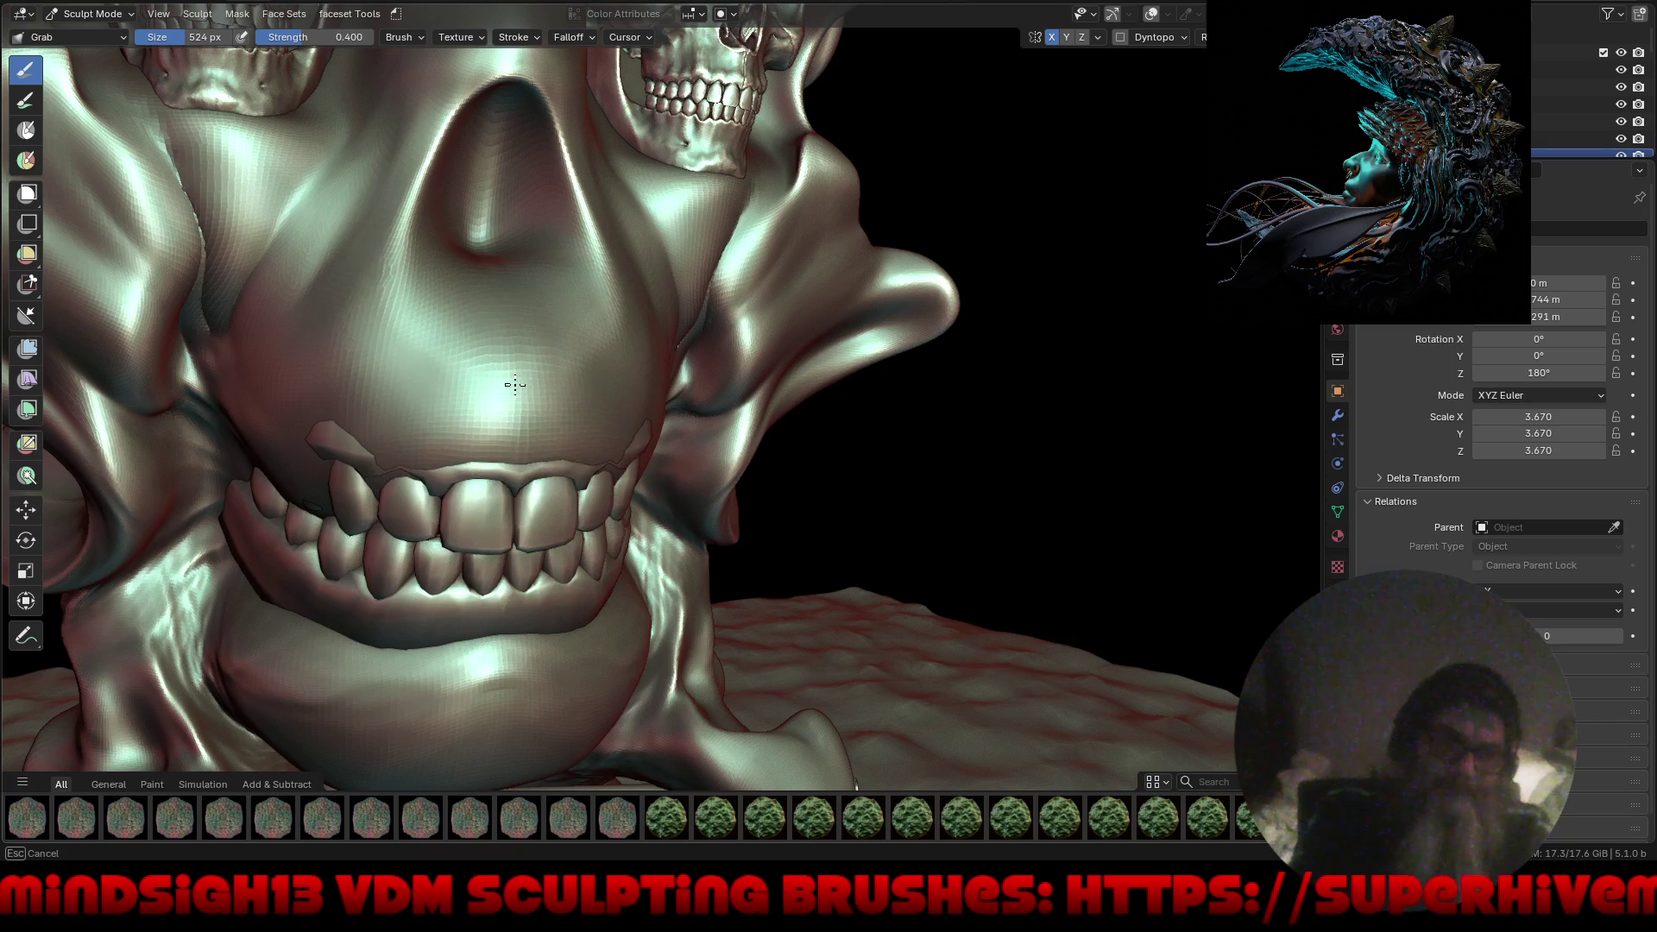
scroll(246, 452, up, 3)
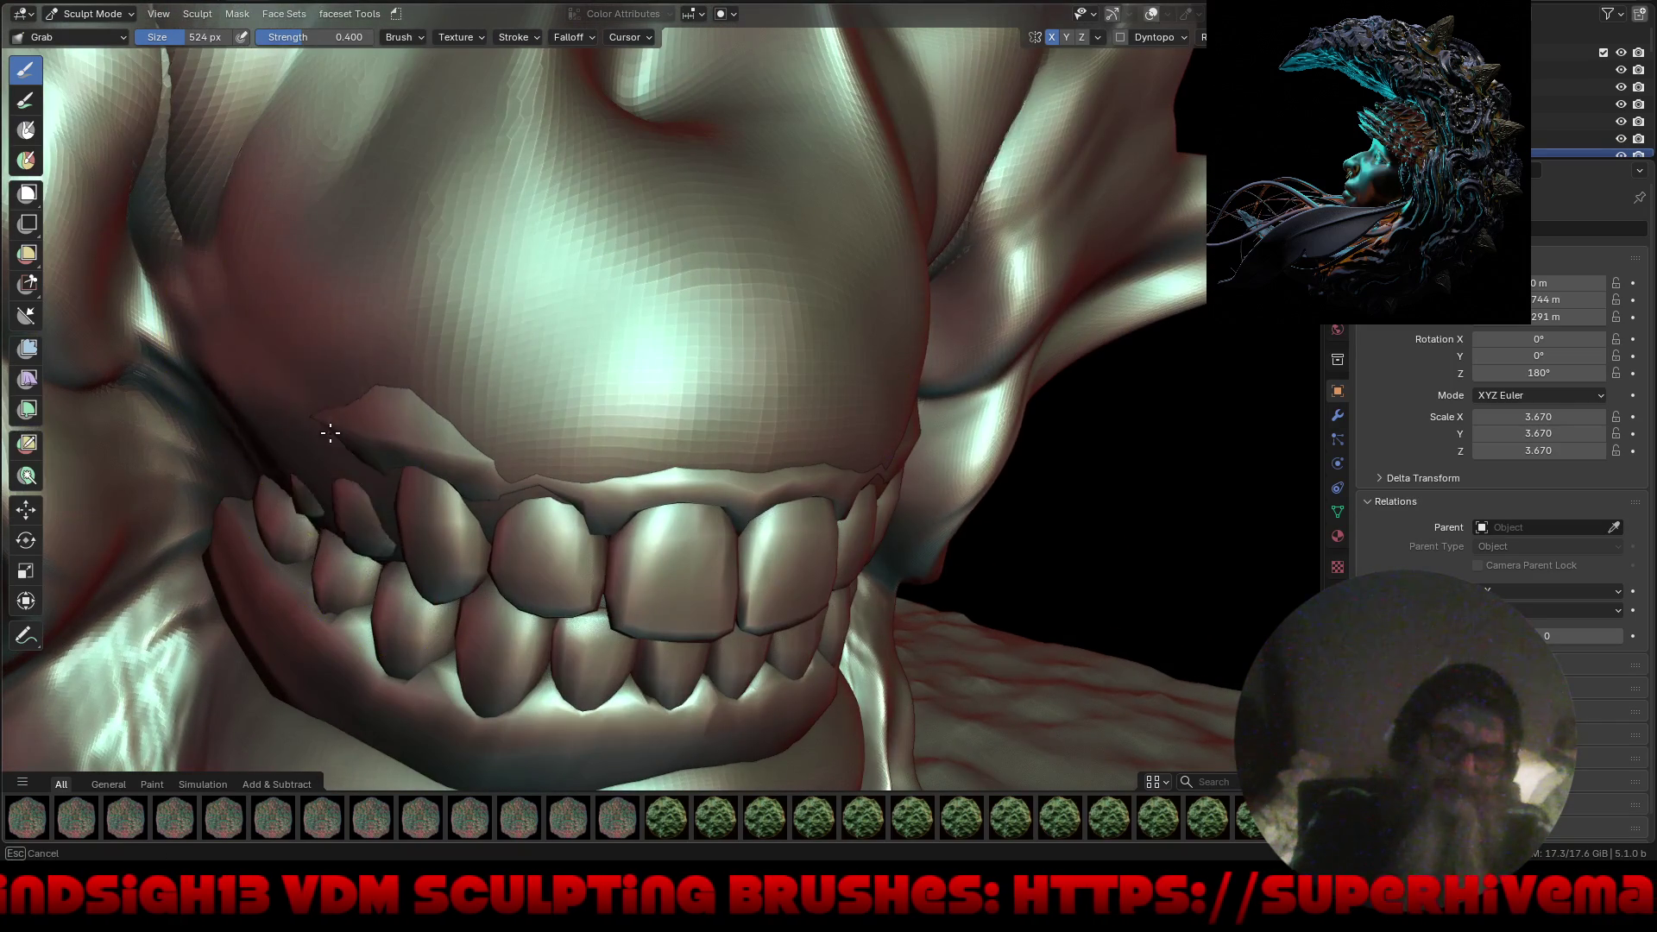
mouse_move(361, 409)
mouse_down()
mouse_move(241, 385)
mouse_move(288, 351)
mouse_move(275, 370)
mouse_up()
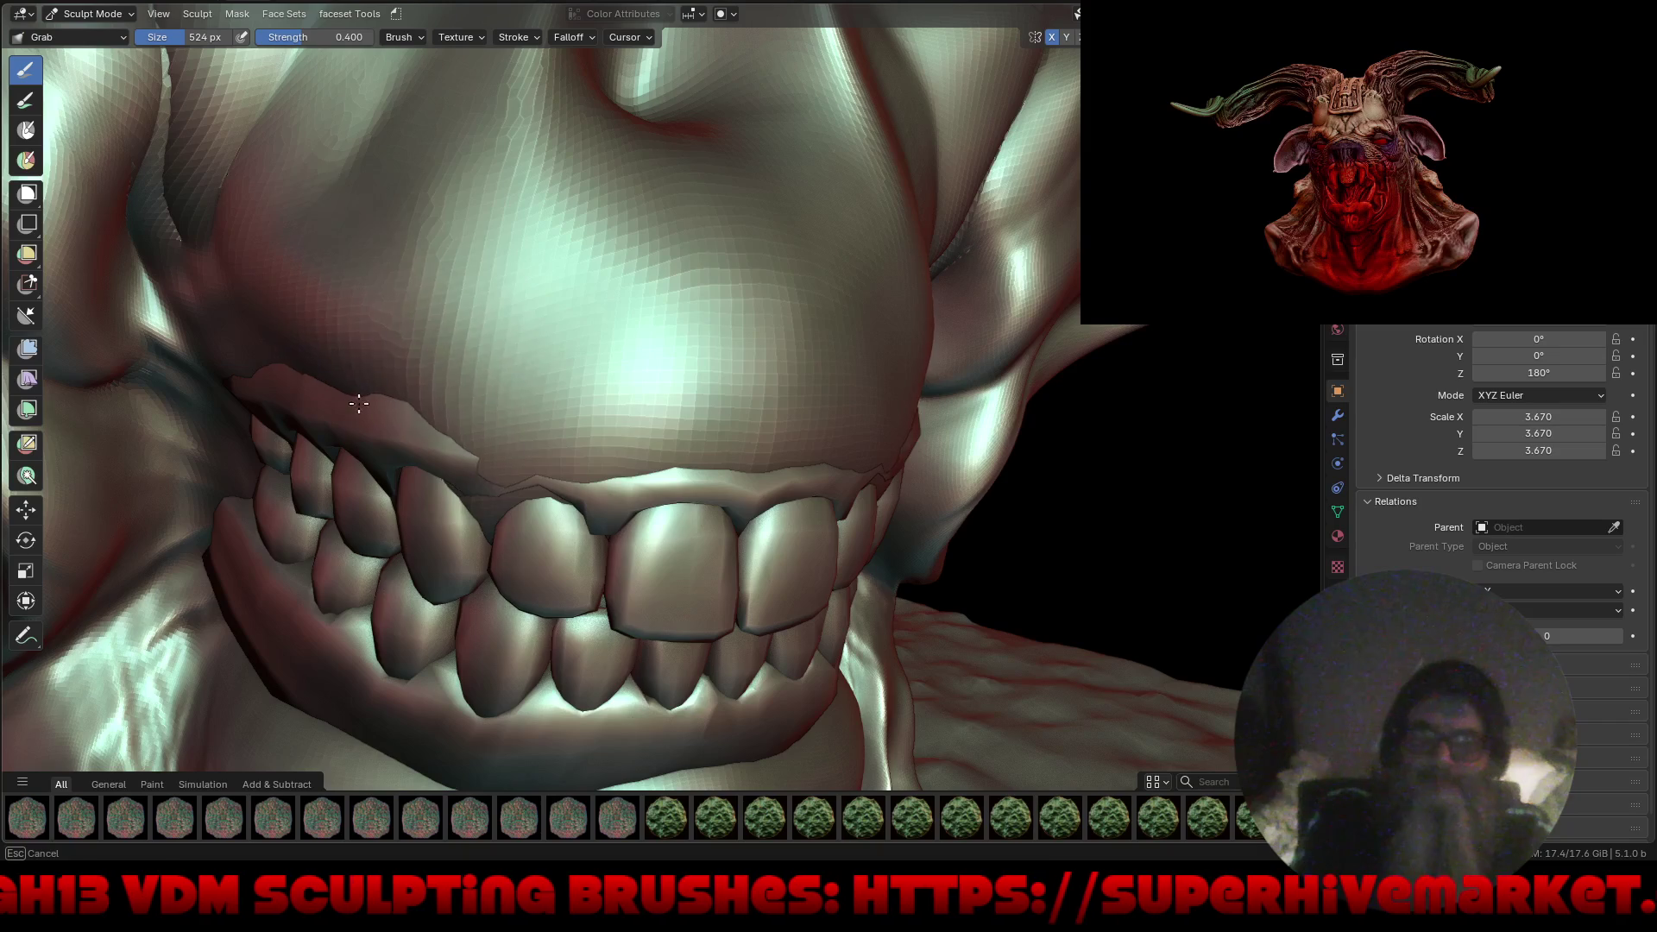
scroll(461, 424, down, 5)
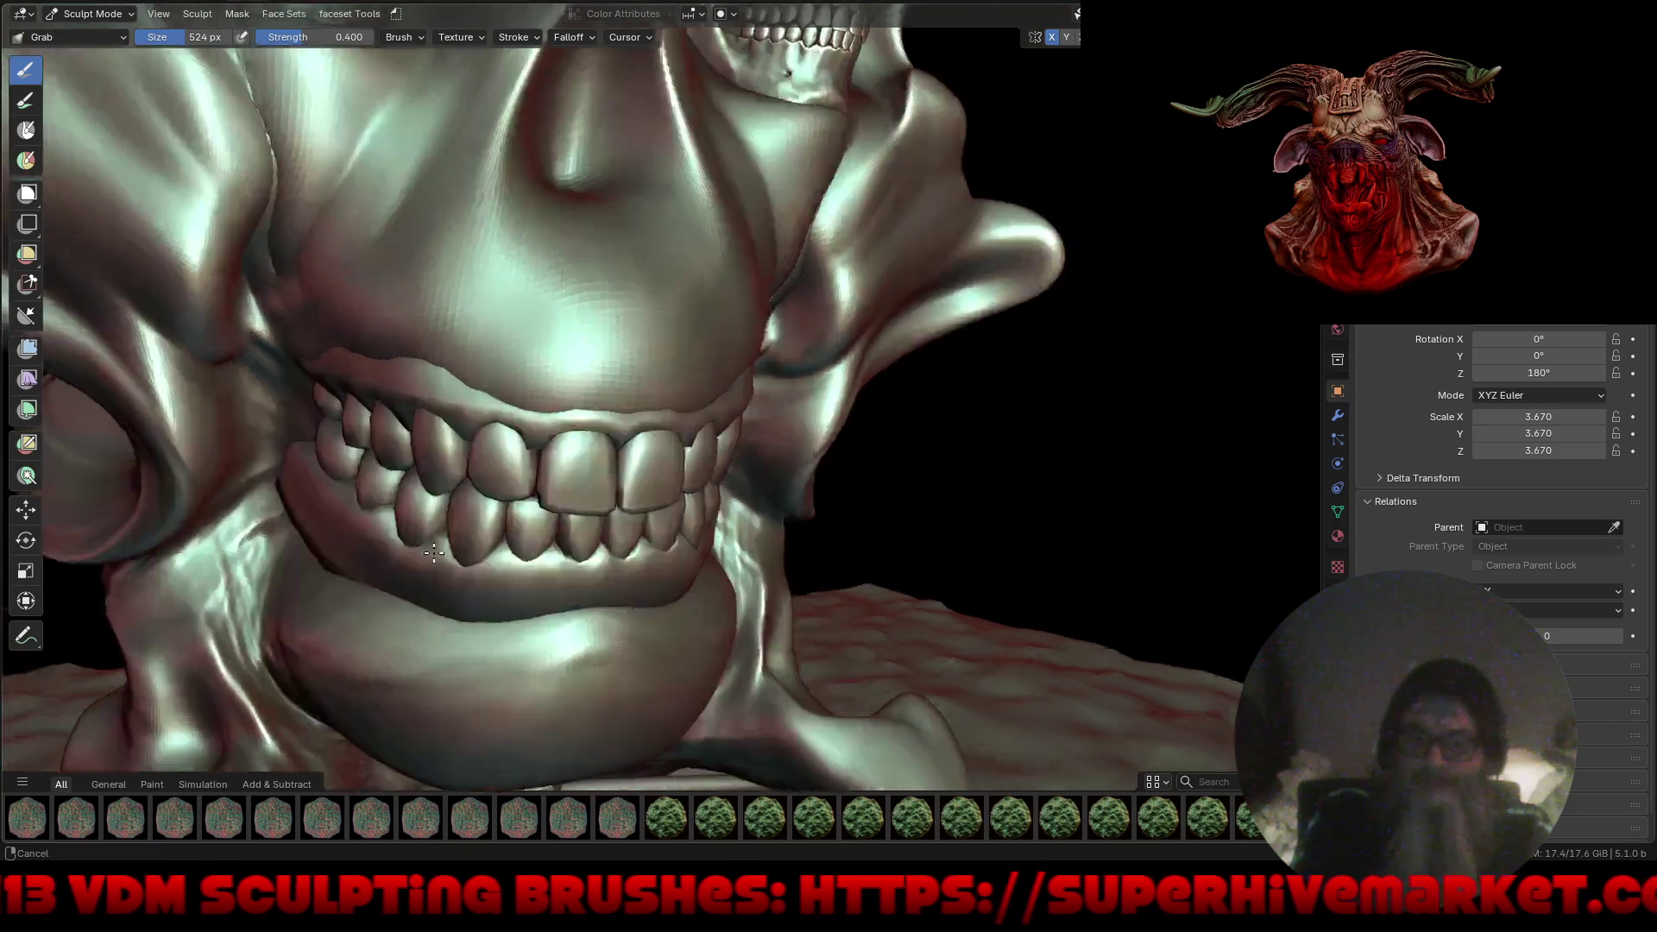
mouse_move(555, 555)
middle_down()
mouse_move(474, 539)
mouse_move(518, 518)
middle_up()
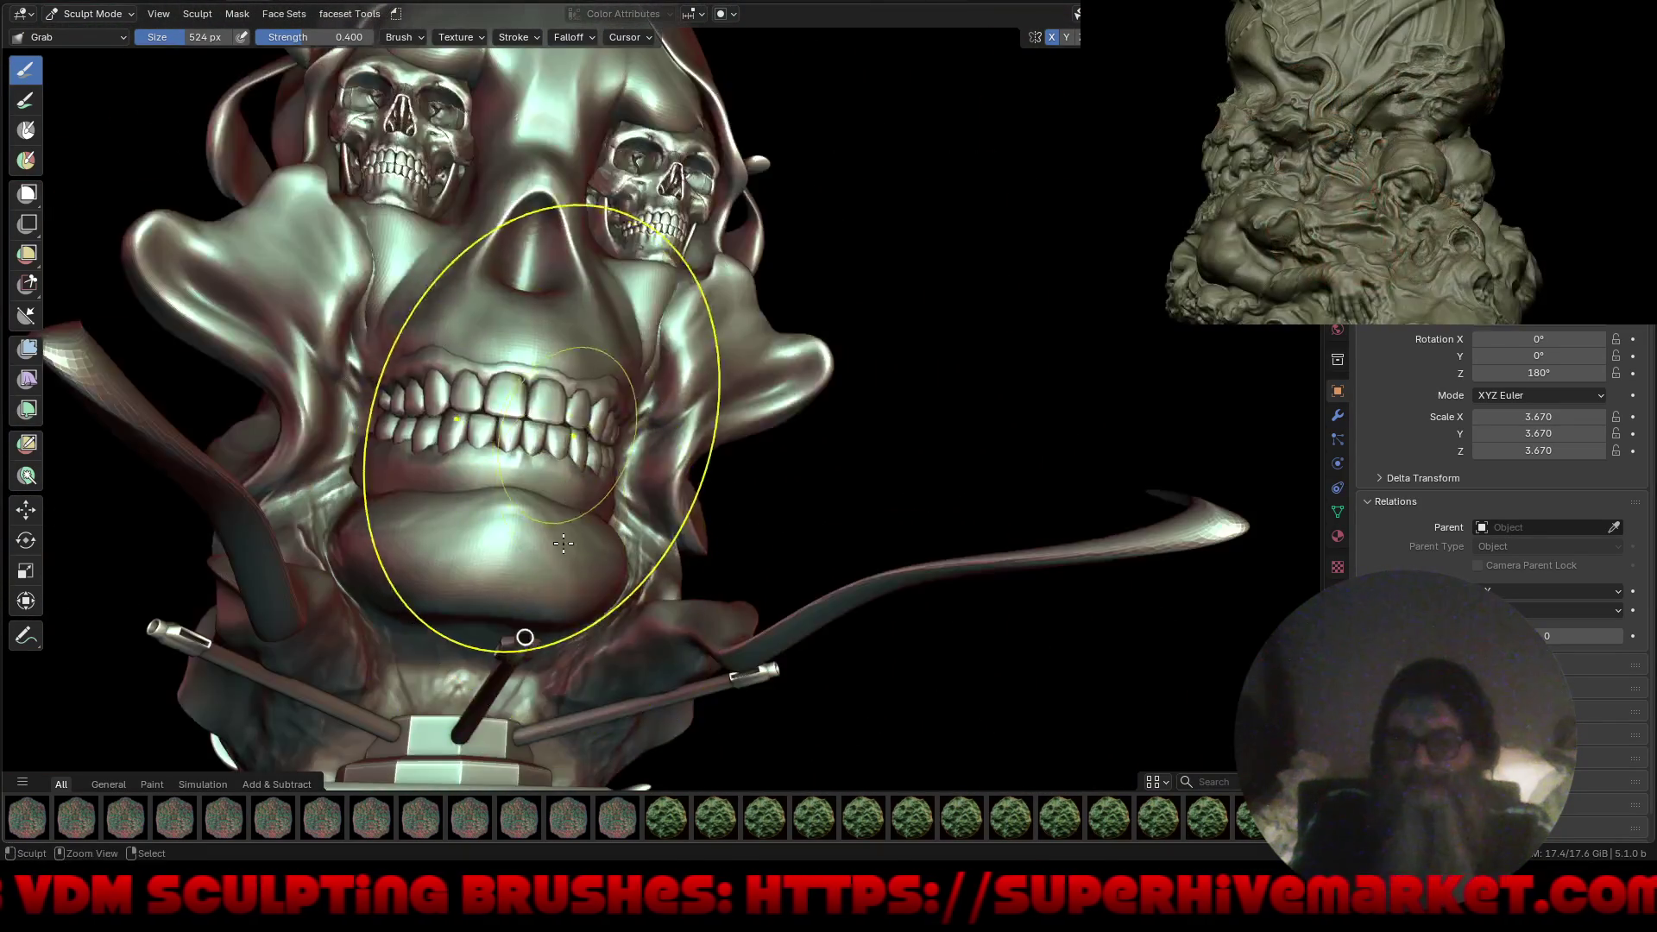
scroll(518, 518, down, 3)
mouse_move(740, 474)
middle_down()
mouse_move(770, 437)
mouse_move(705, 494)
mouse_move(725, 562)
mouse_move(932, 544)
mouse_move(858, 536)
mouse_move(858, 521)
middle_up()
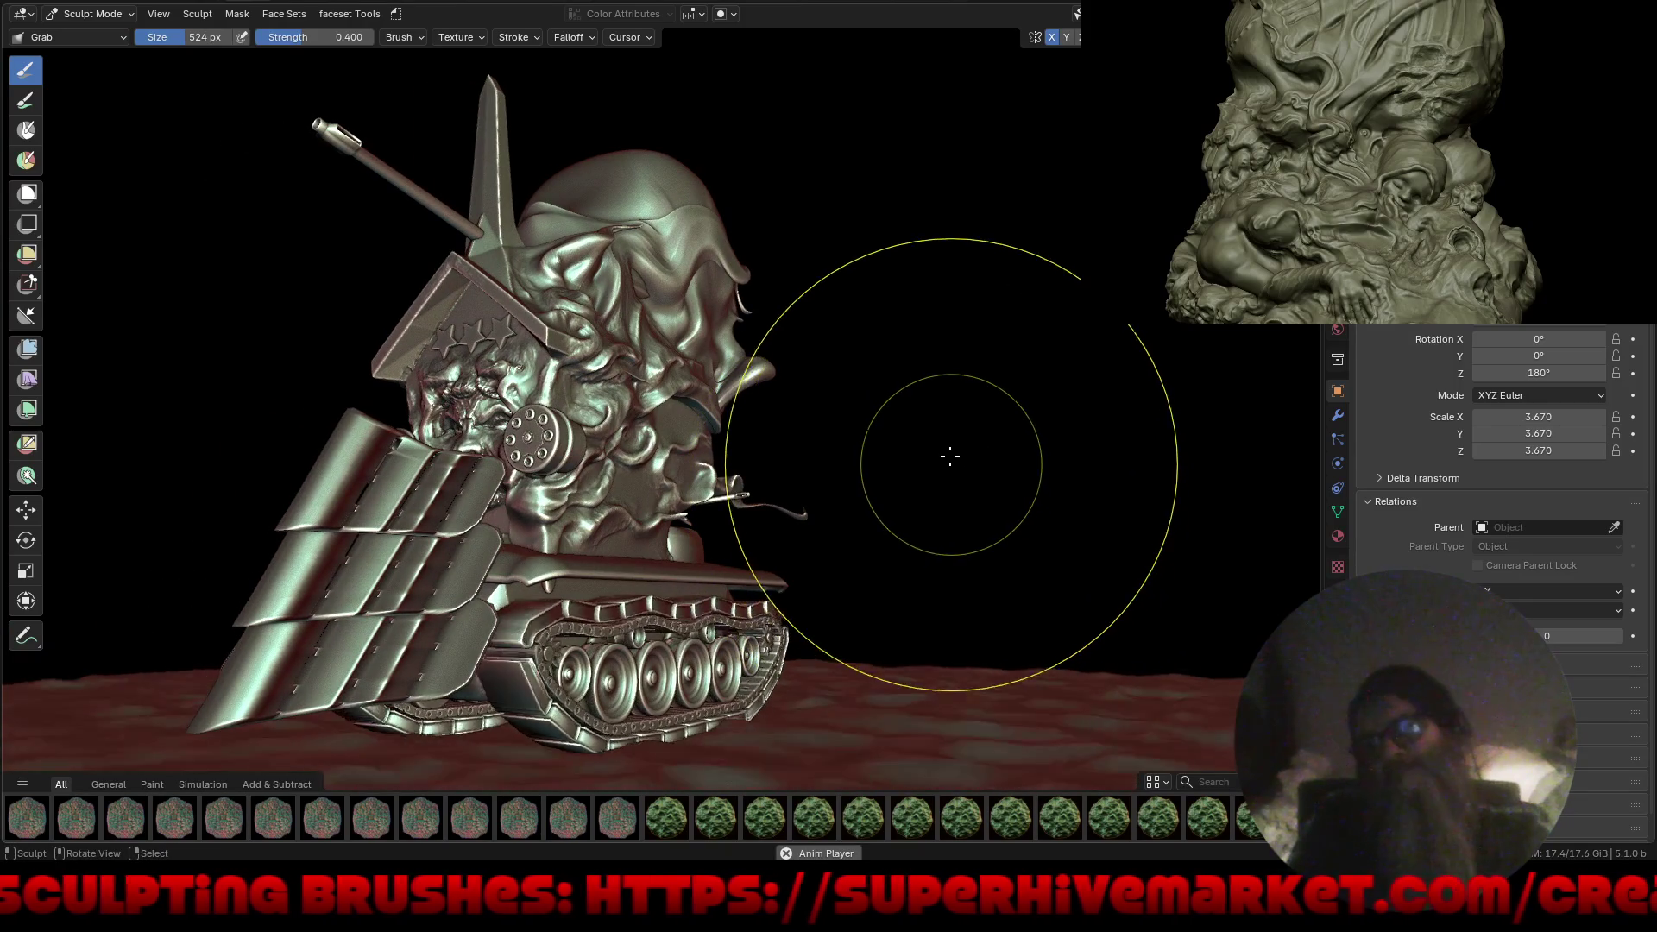
Orbit around the tank to inspect the hood dome, jaw, eye-socket skulls and treads.
middle_drag(943, 438, 897, 432)
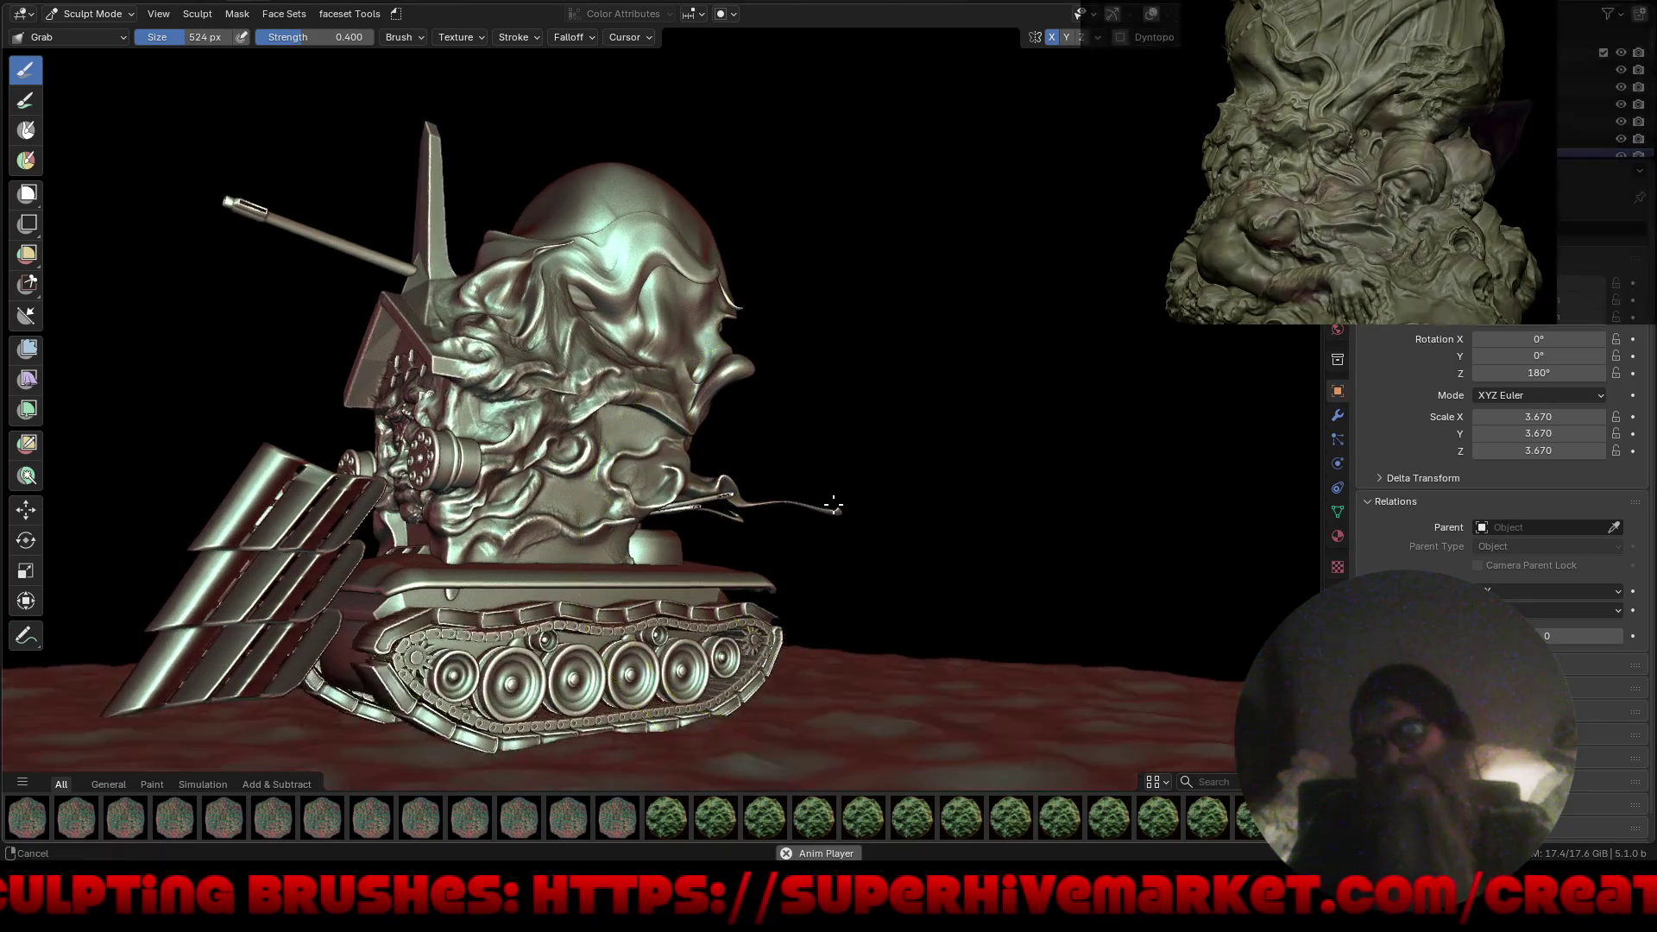
scroll(859, 460, up, 5)
mouse_move(770, 543)
middle_down()
mouse_move(944, 448)
mouse_move(862, 509)
middle_up()
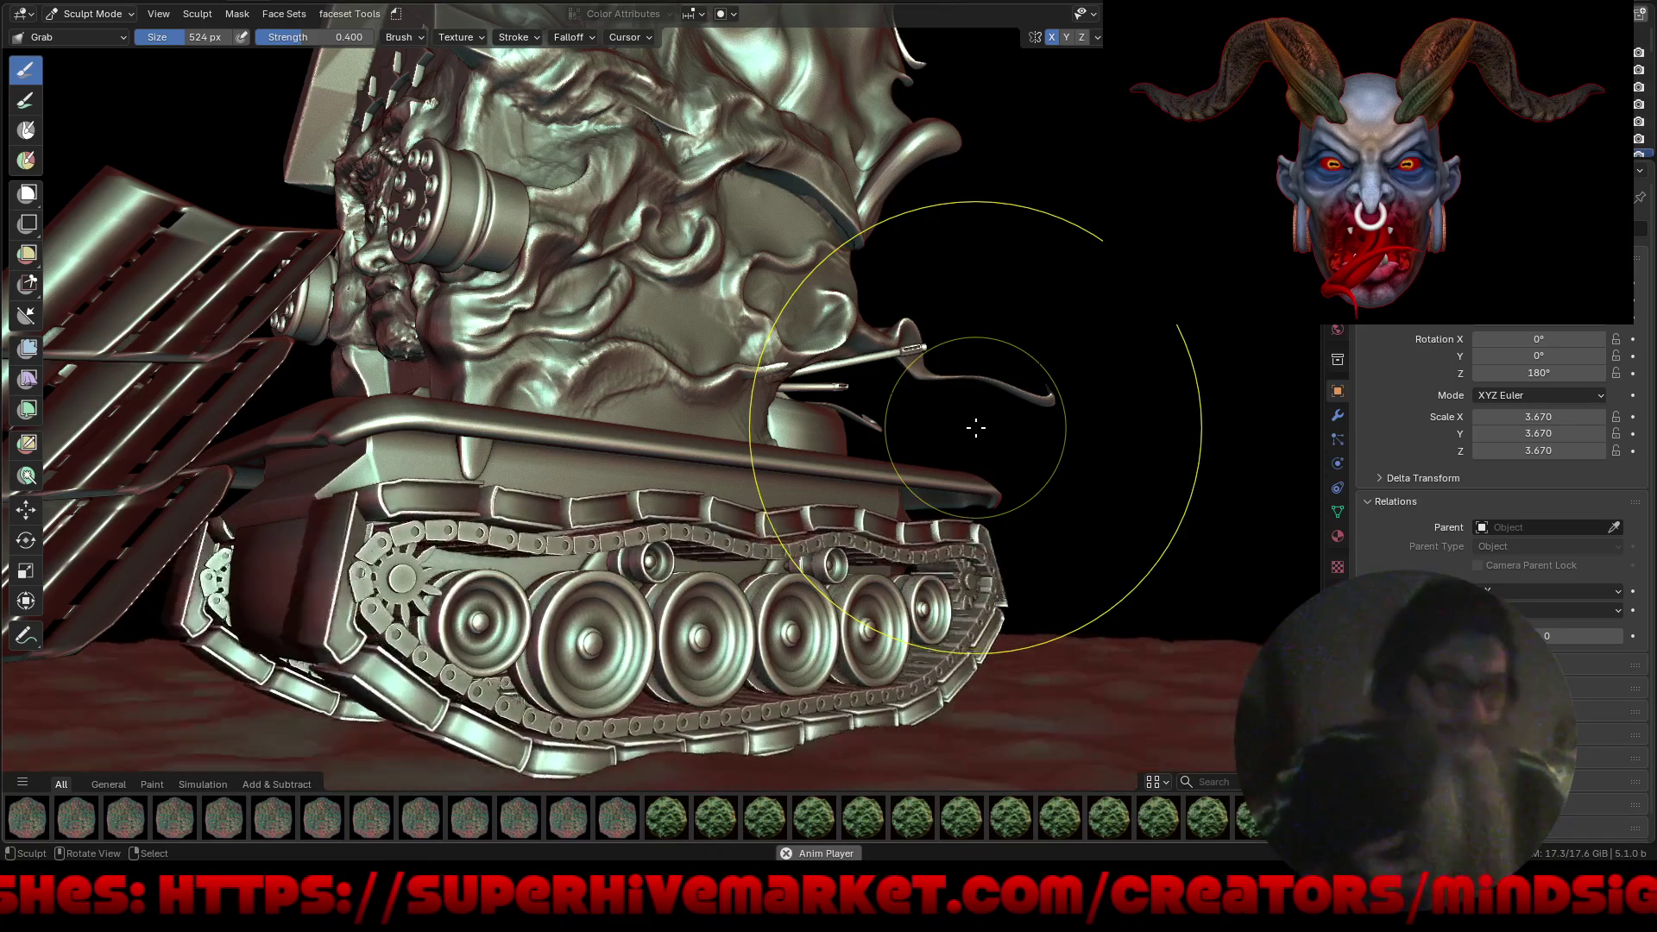
middle_drag(791, 406, 702, 471)
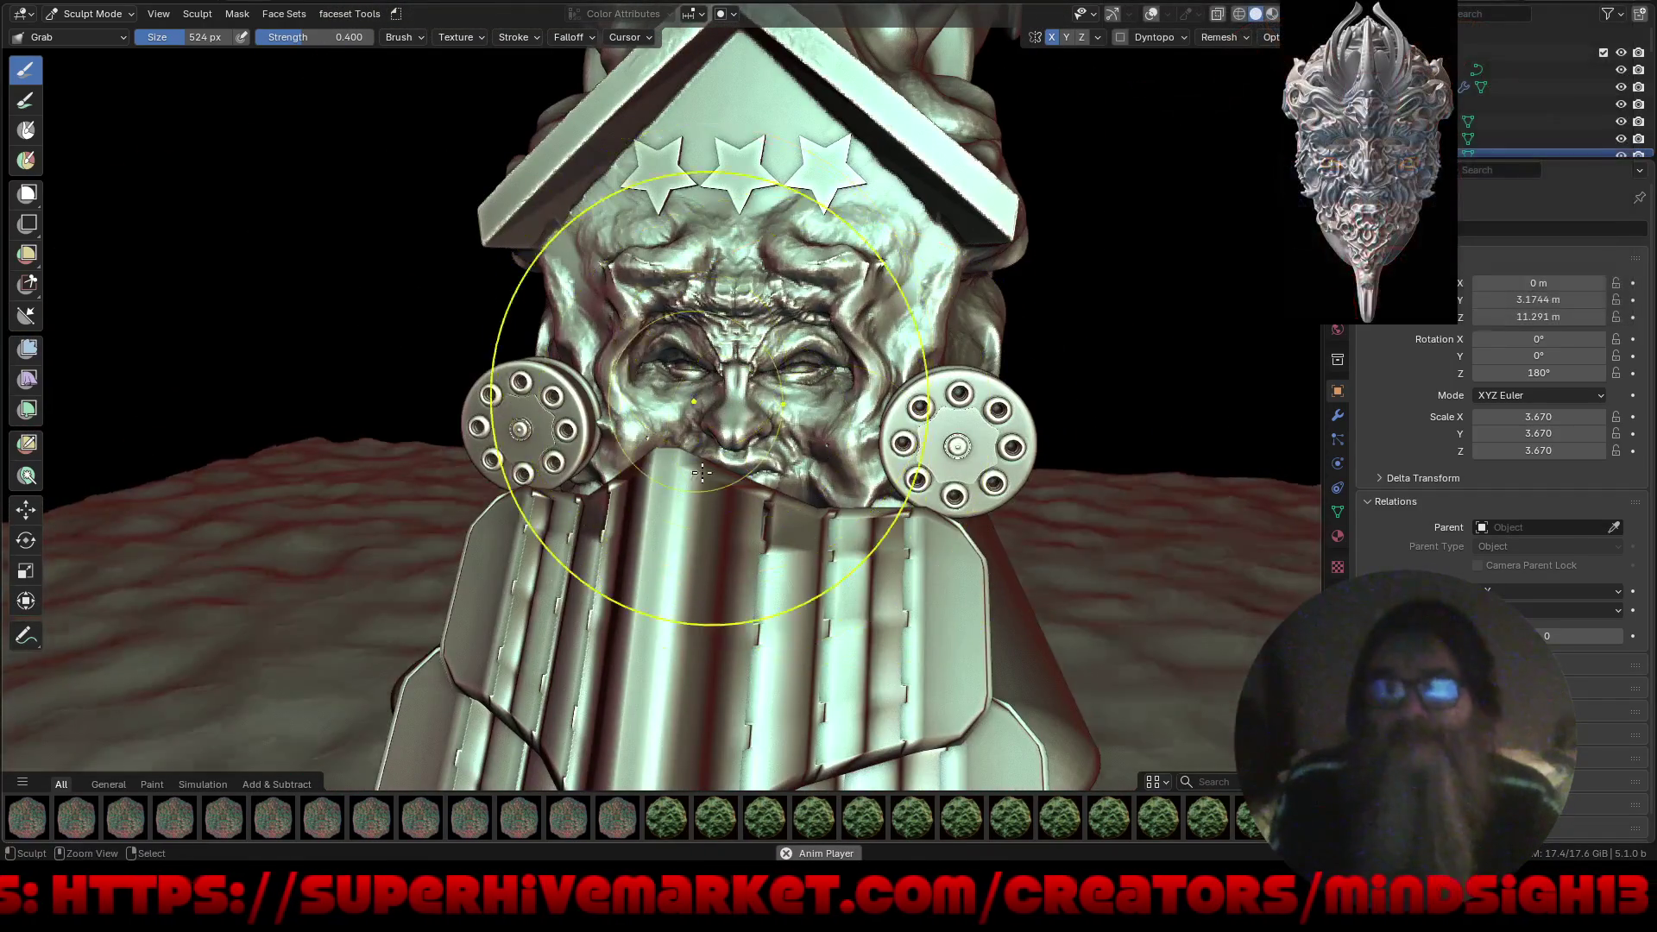
scroll(702, 470, down, 8)
mouse_move(872, 570)
middle_down()
mouse_move(824, 524)
mouse_move(773, 518)
mouse_move(785, 509)
middle_up()
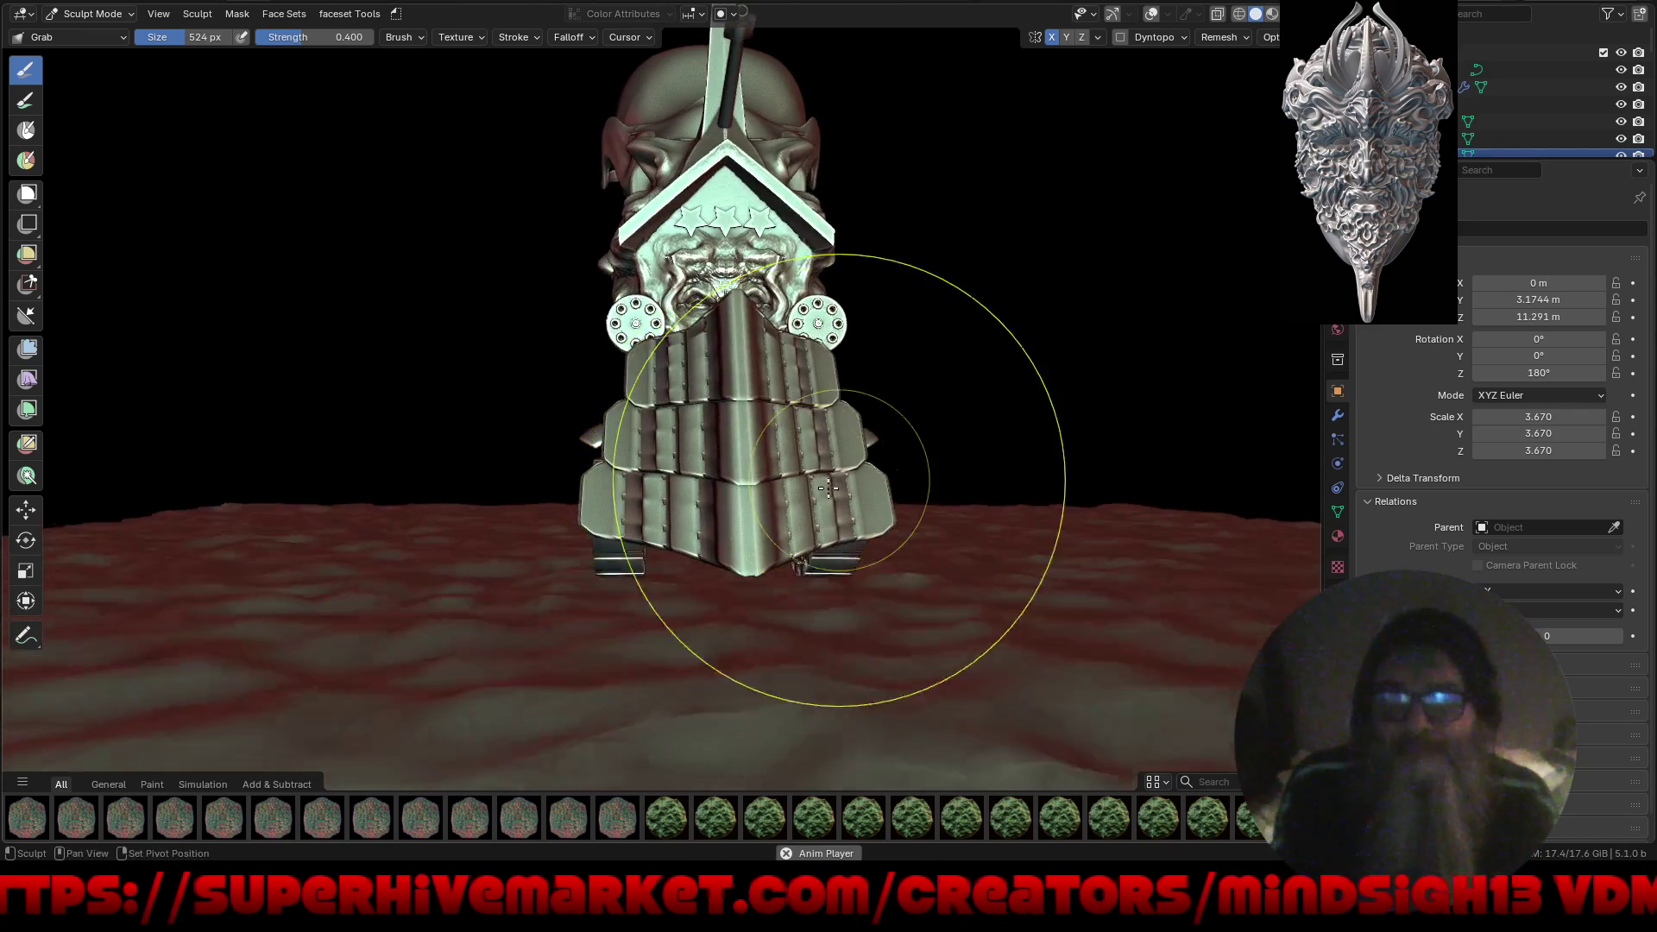
mouse_move(628, 535)
middle_down()
mouse_move(888, 592)
mouse_move(728, 526)
middle_up()
middle_drag(872, 539, 972, 537)
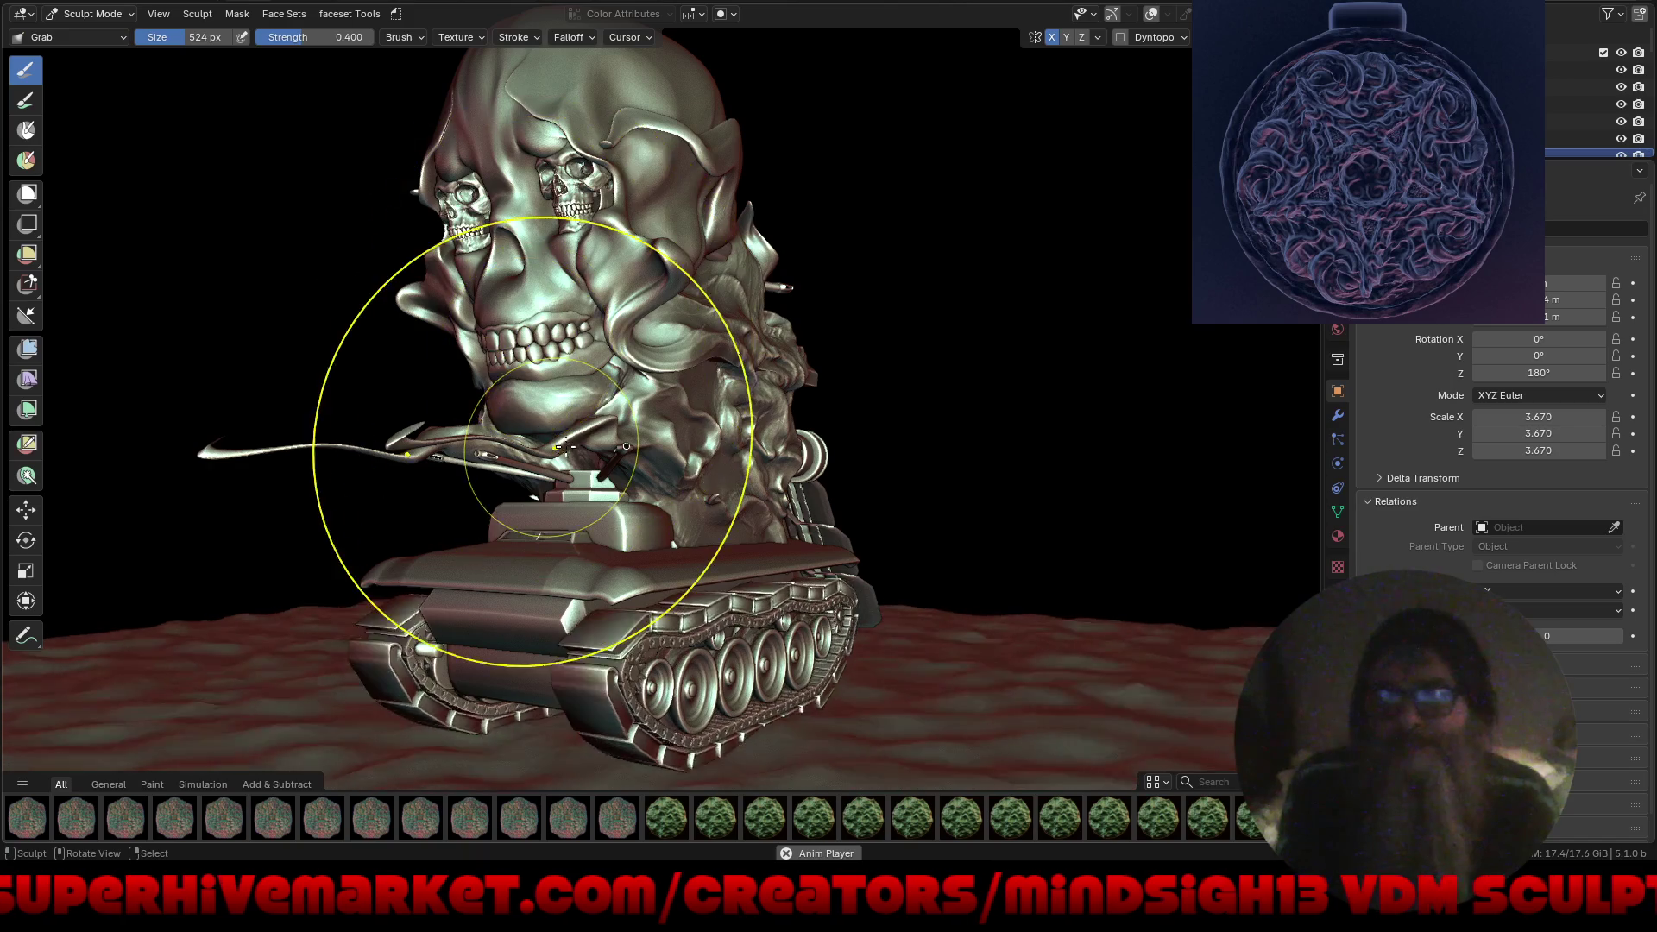
mouse_move(667, 500)
middle_down()
mouse_move(748, 480)
mouse_move(623, 483)
mouse_move(701, 488)
mouse_move(578, 602)
mouse_move(698, 535)
mouse_move(676, 556)
middle_up()
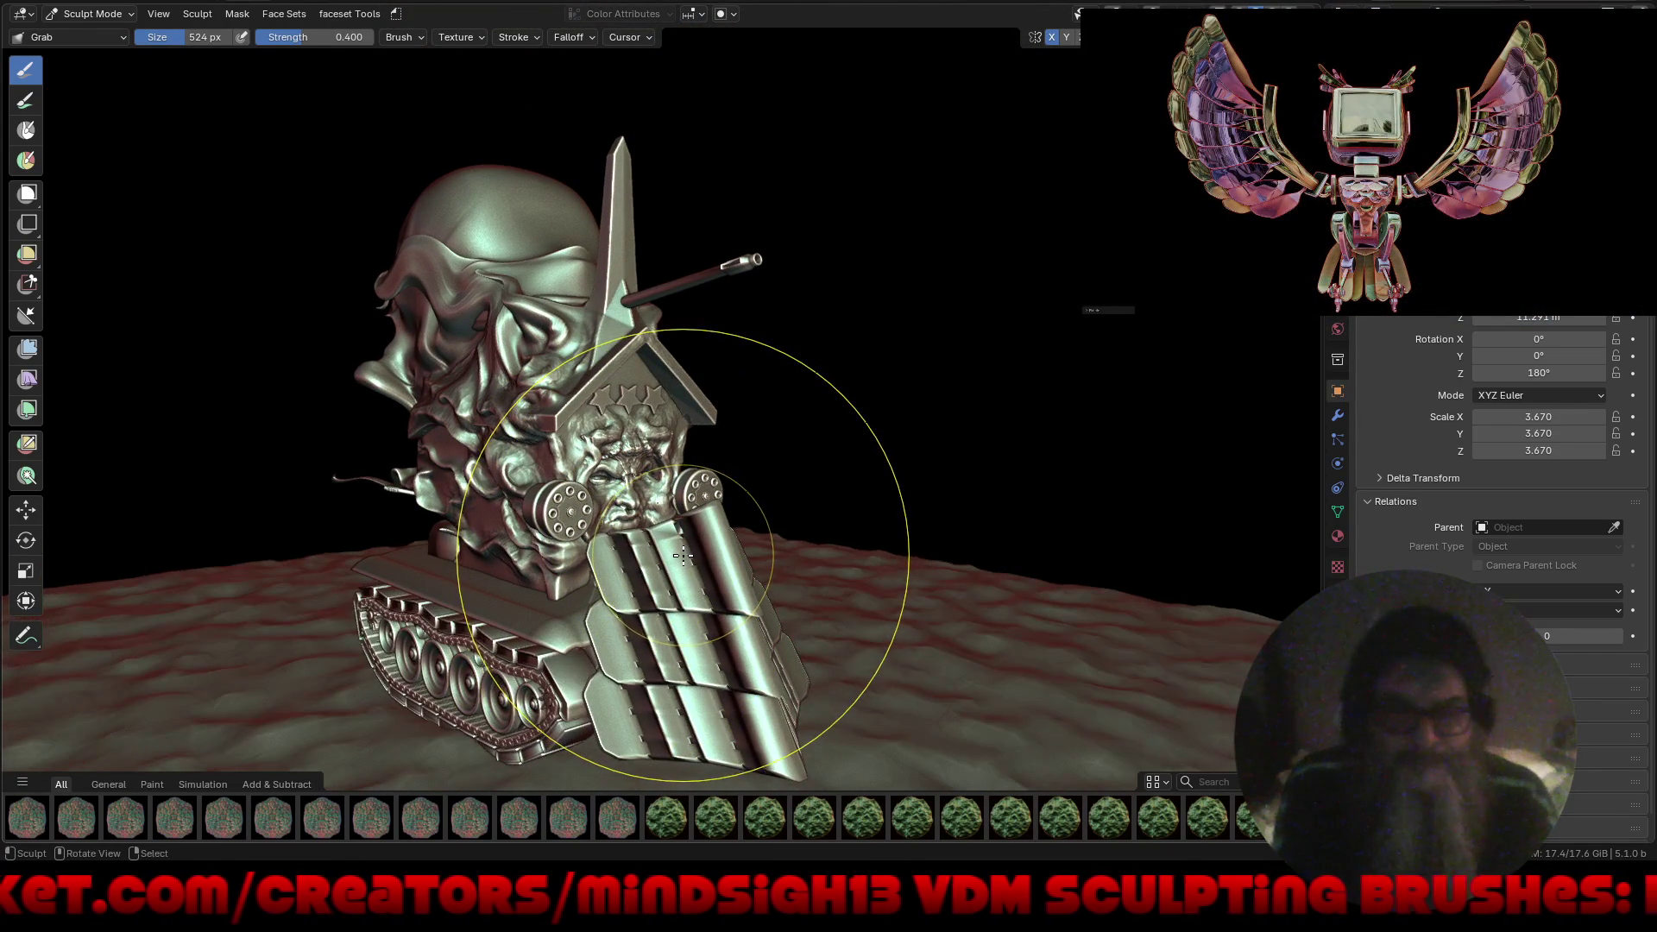
middle_drag(567, 585, 609, 478)
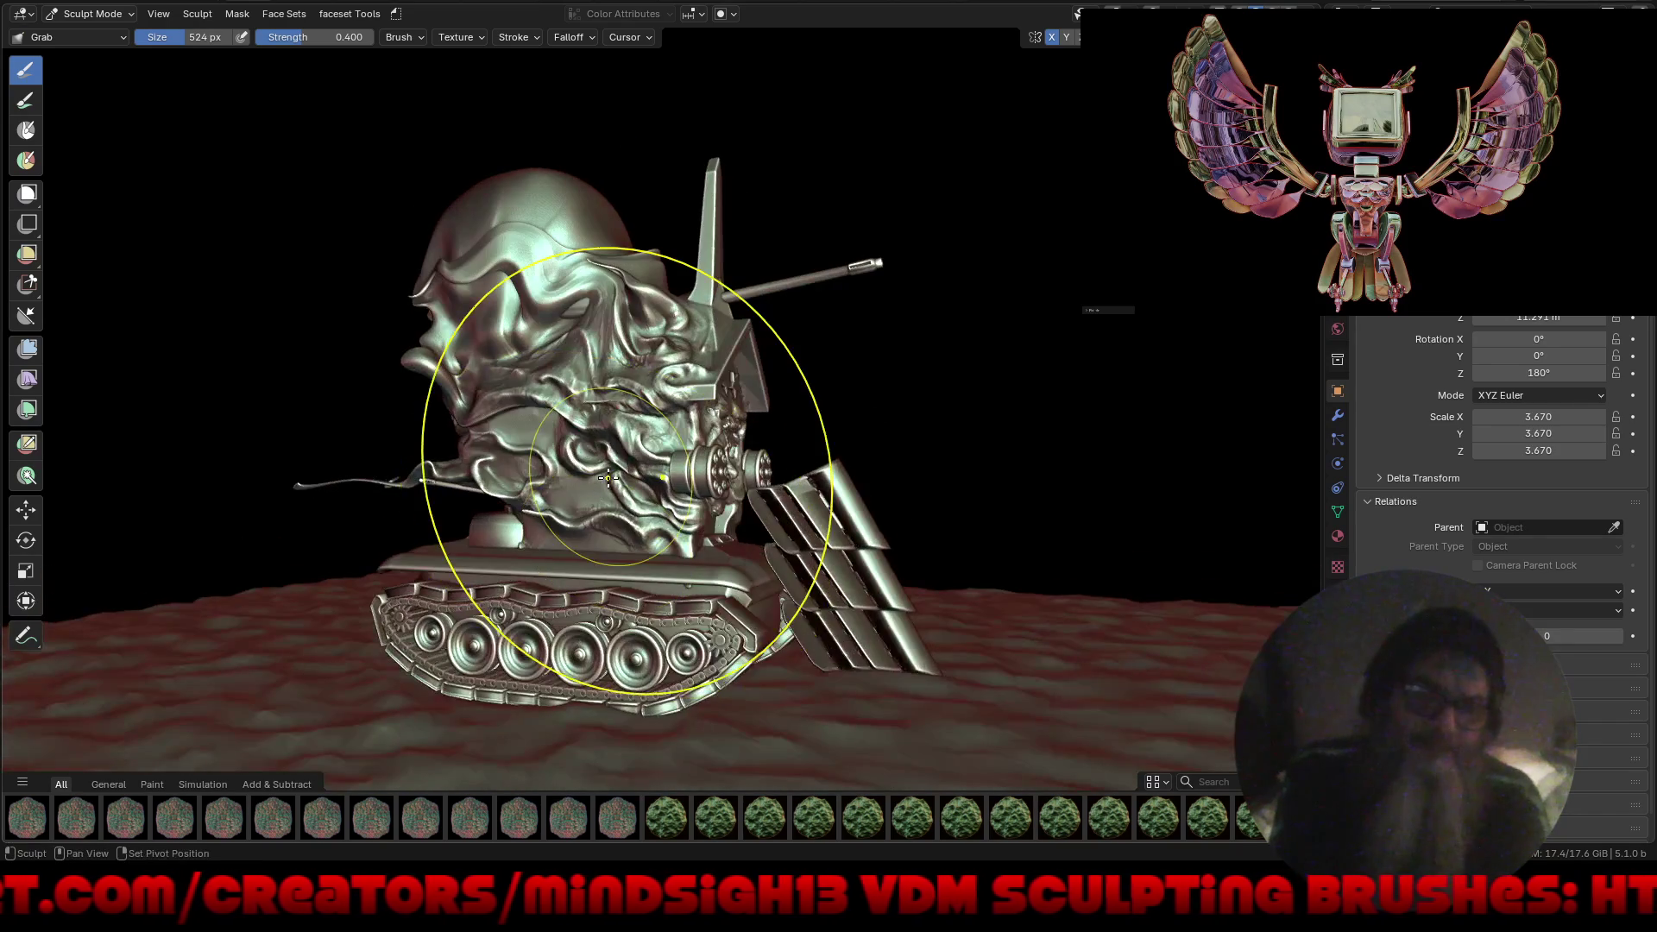
mouse_move(602, 501)
middle_down()
mouse_move(822, 535)
mouse_move(659, 480)
middle_up()
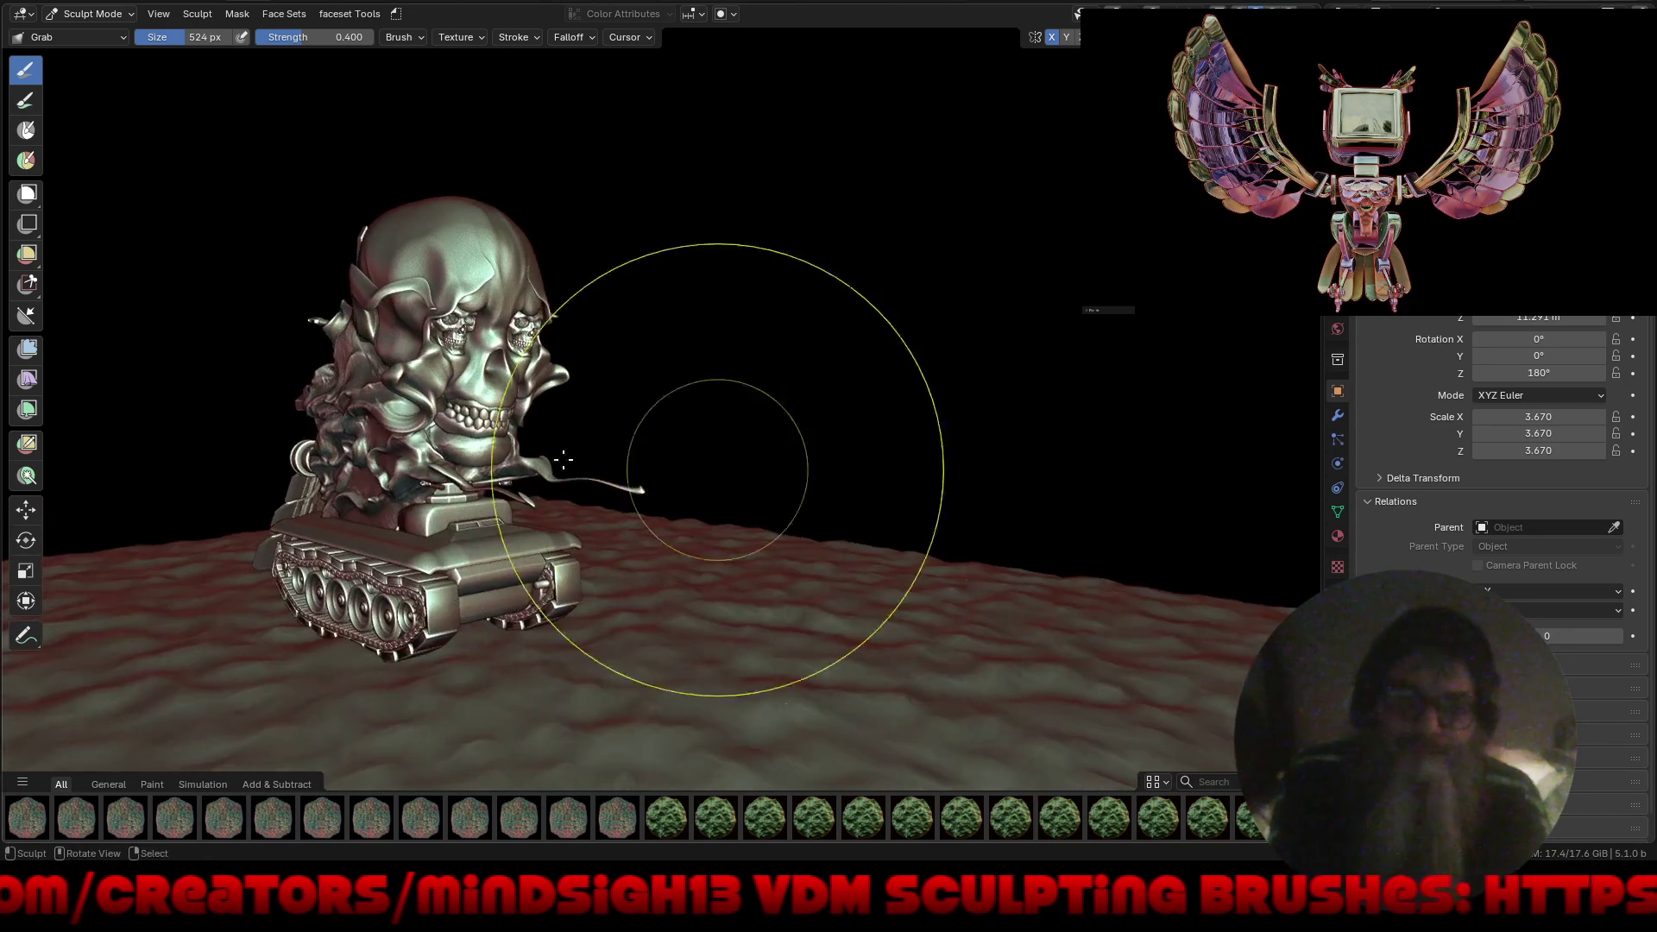
scroll(657, 471, up, 5)
key(ctrl+Tab)
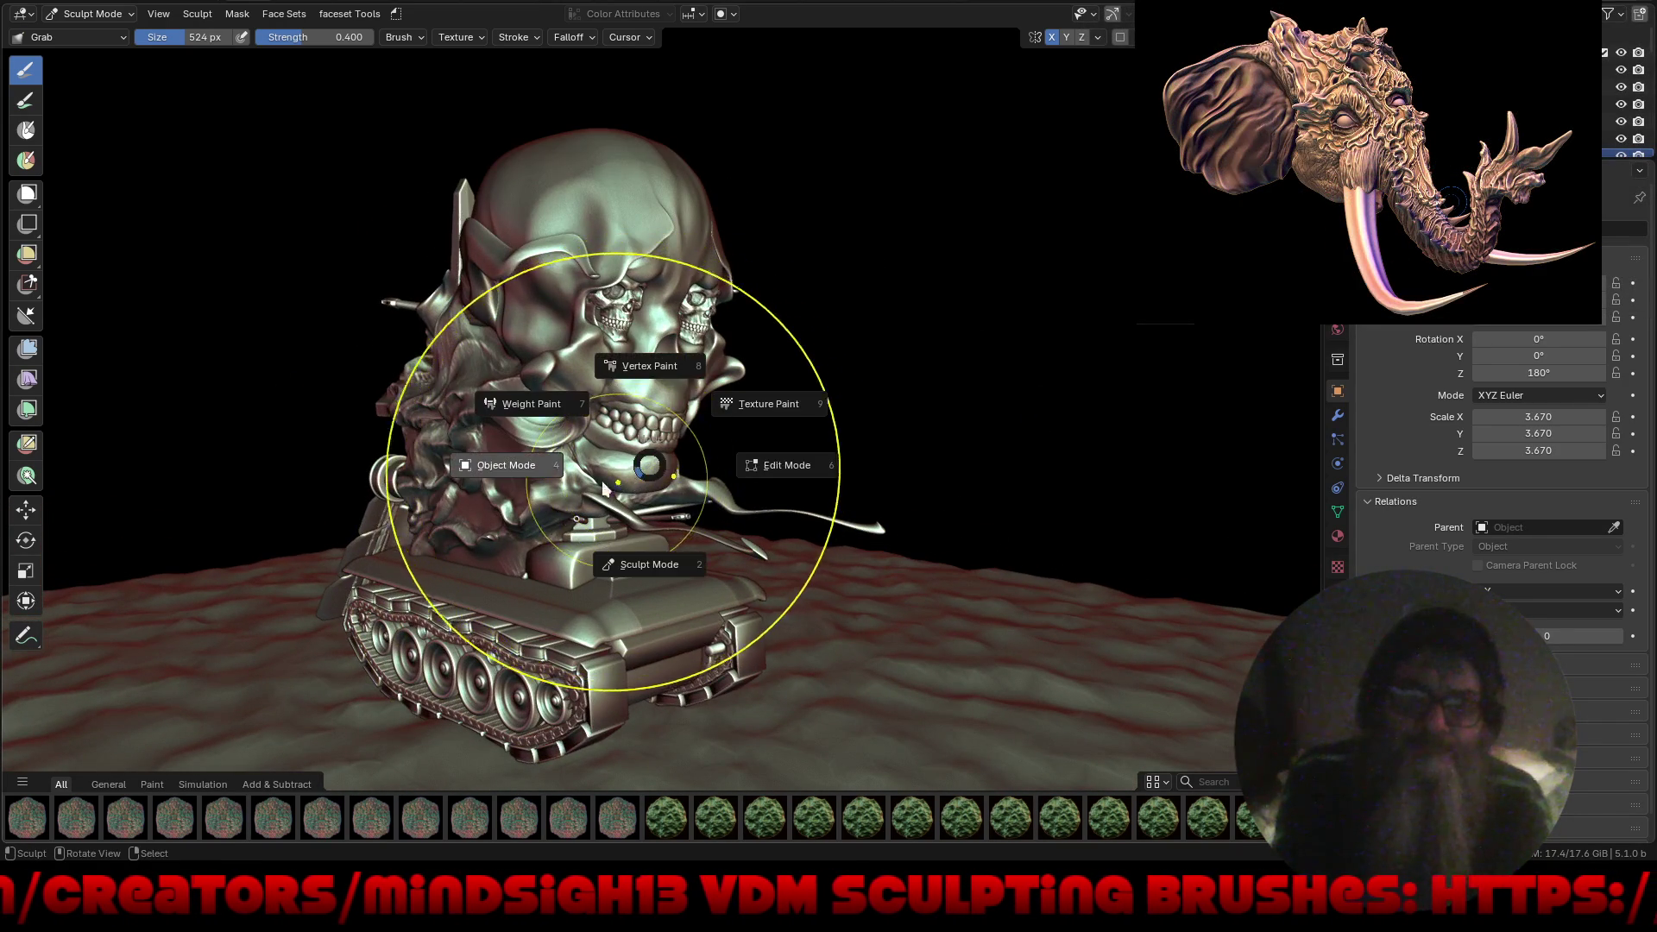
Switch to Object Mode, orbit to a three-quarter view, and select the turret's cannon barrel.
click(519, 474)
mouse_move(759, 572)
middle_down()
mouse_move(675, 562)
mouse_move(745, 452)
mouse_move(696, 552)
mouse_move(708, 530)
middle_up()
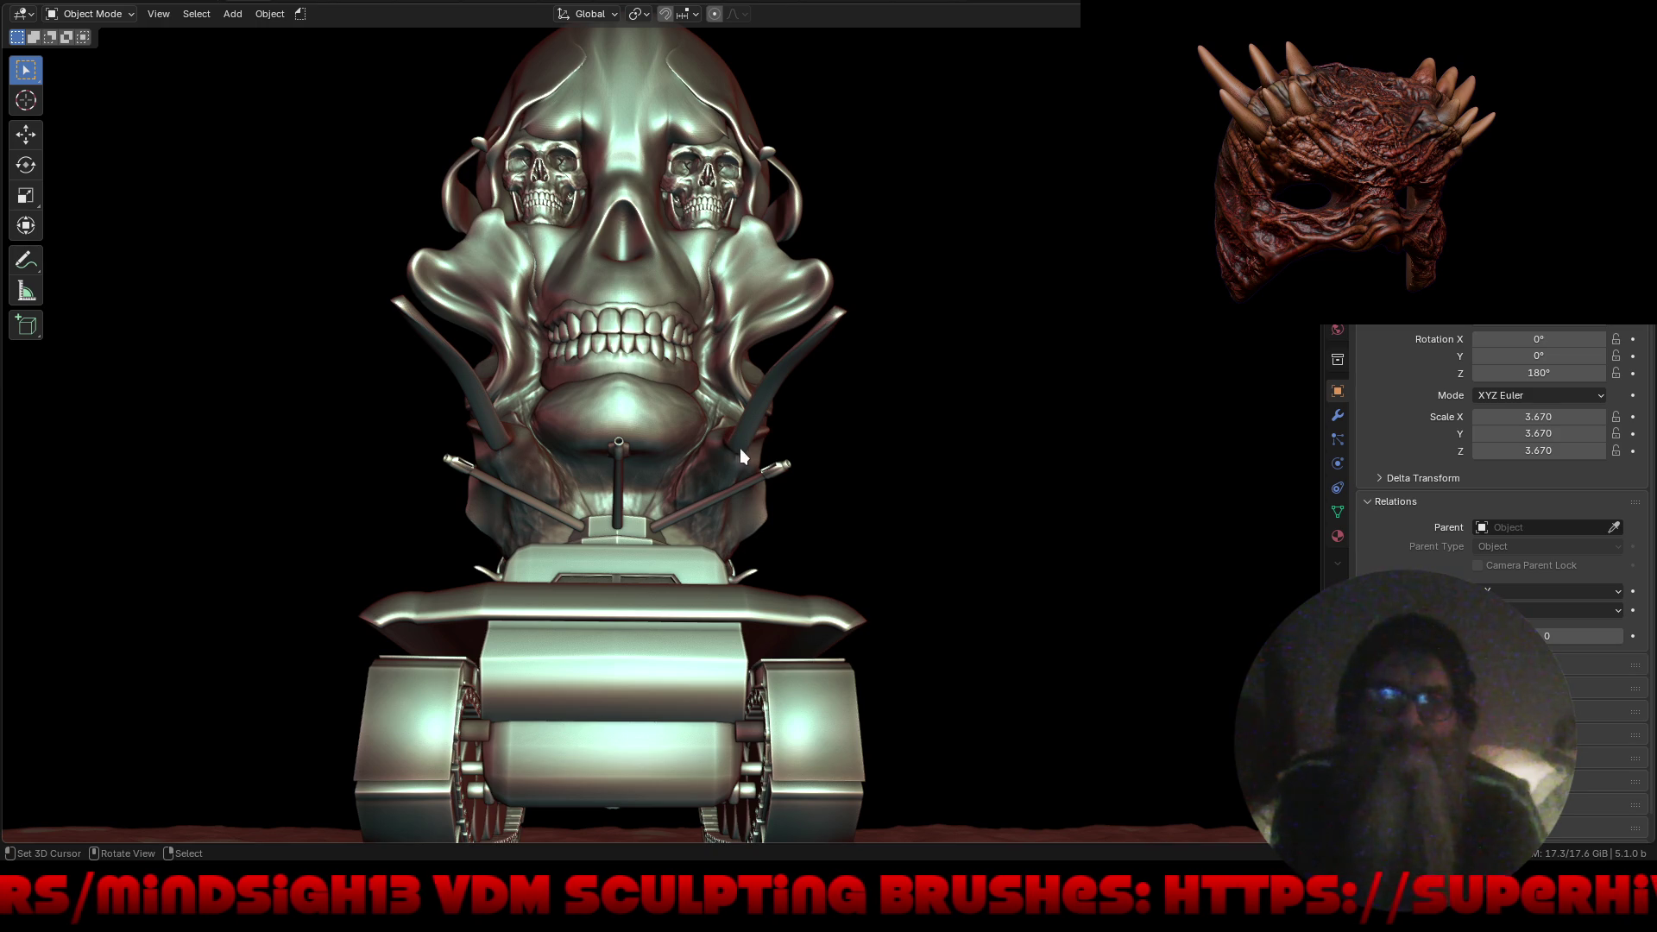
mouse_move(990, 434)
middle_down()
mouse_move(681, 490)
mouse_move(821, 483)
mouse_move(856, 474)
mouse_move(658, 494)
mouse_move(694, 618)
mouse_move(1011, 568)
mouse_move(714, 612)
mouse_move(722, 596)
middle_up()
shift+click(857, 314)
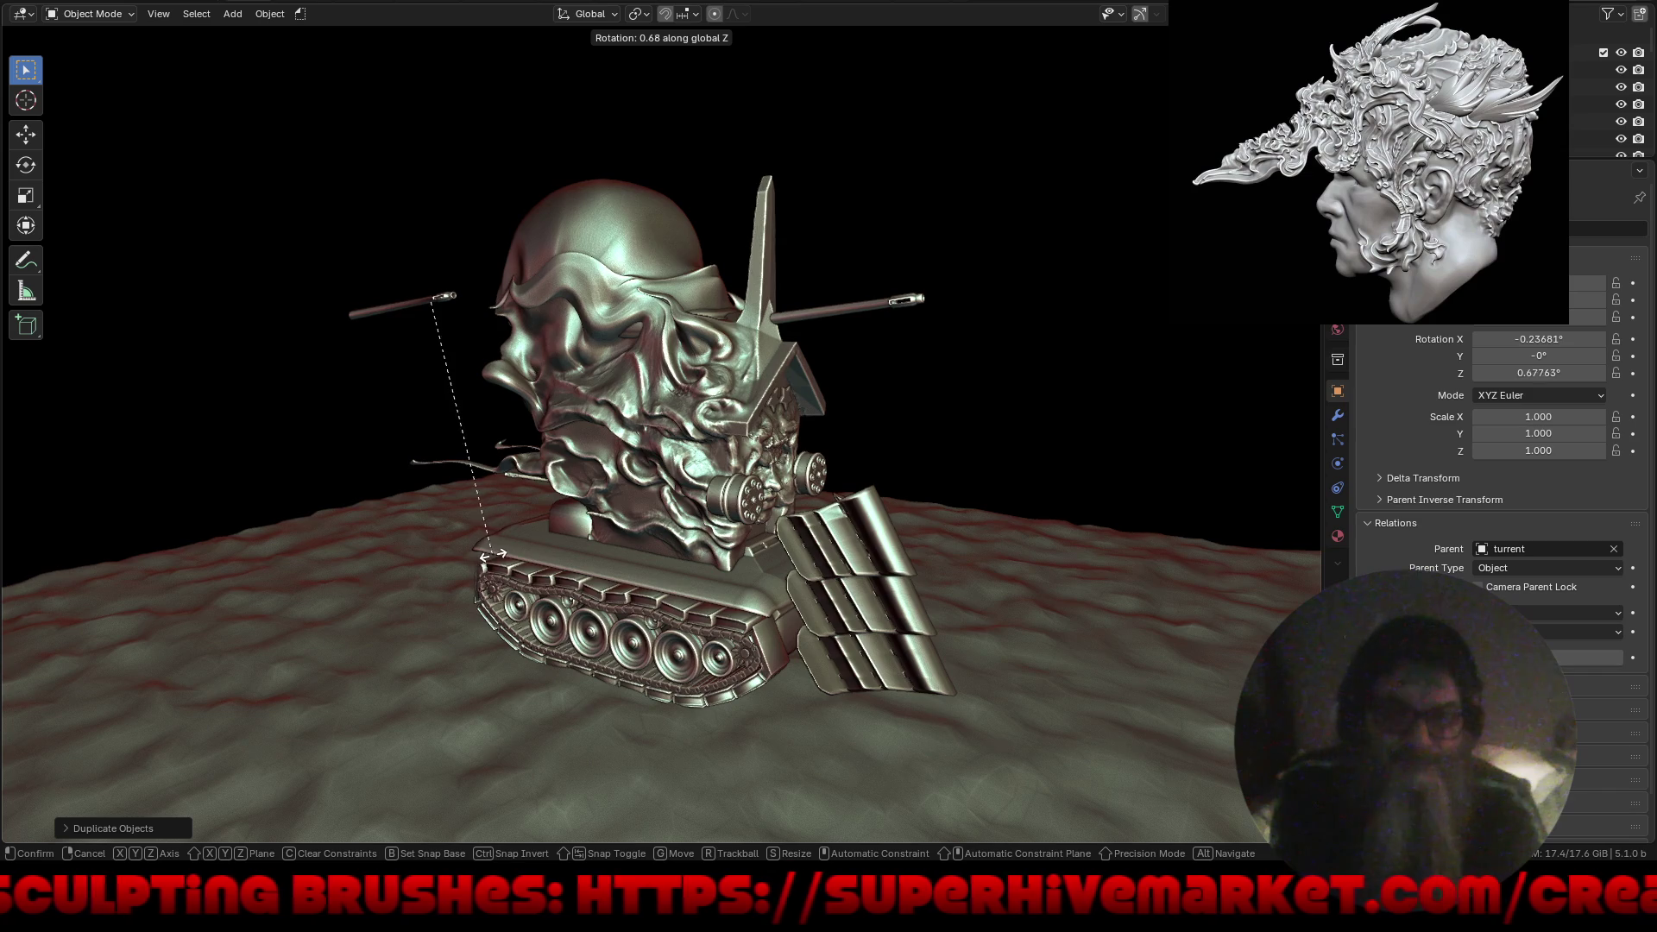
Turn the duplicated barrel 180° around Z and tilt it.
text(180)
key(Return)
mouse_move(391, 556)
middle_down()
mouse_move(586, 555)
mouse_move(628, 504)
mouse_move(665, 582)
middle_up()
scroll(571, 423, up, 5)
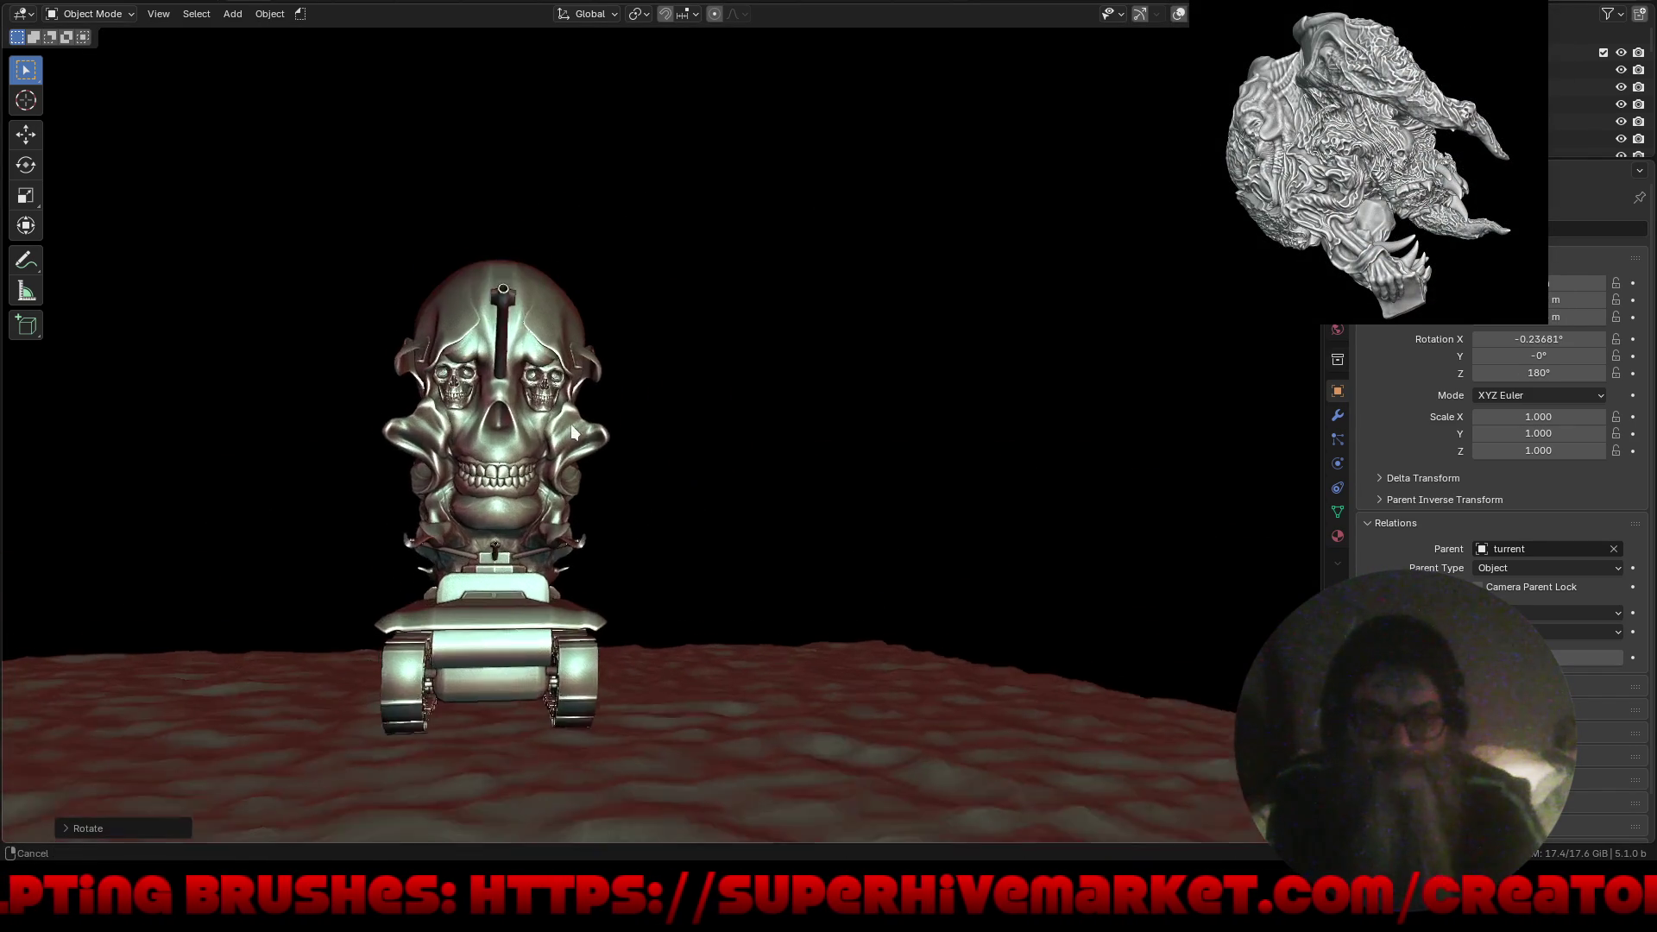
mouse_move(554, 362)
middle_down()
mouse_move(542, 504)
mouse_move(466, 458)
mouse_move(689, 599)
mouse_move(549, 647)
middle_up()
scroll(454, 492, up, 4)
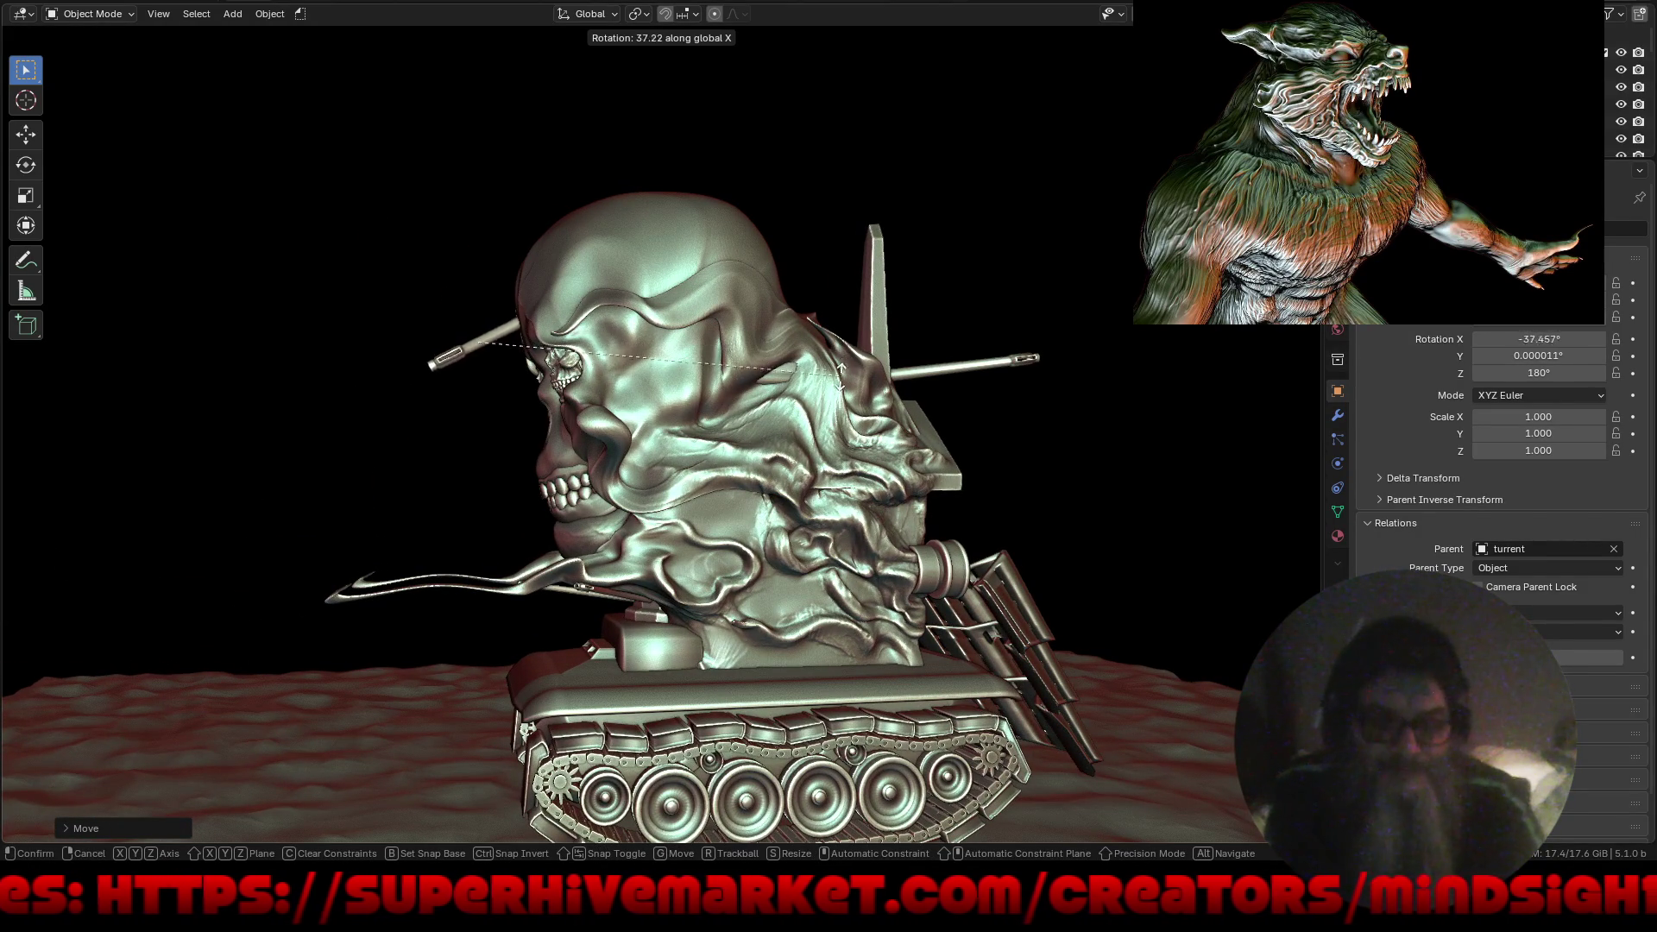
click(807, 469)
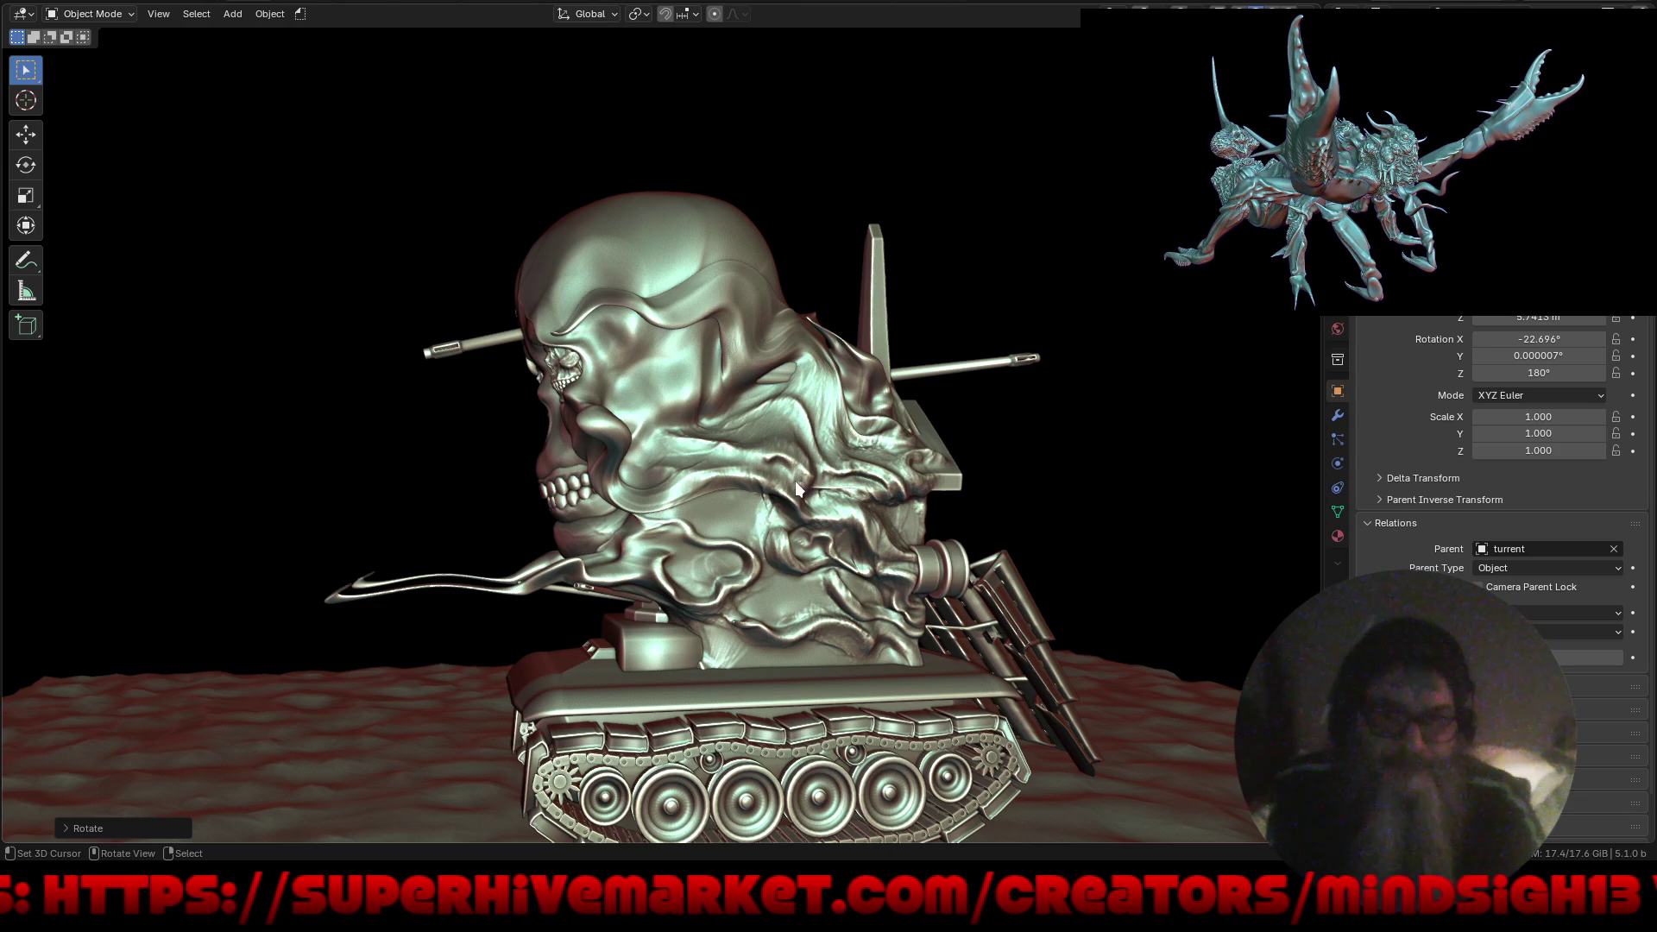
Move the duplicate barrel along Y and lower it about 13 m beside the hull.
key(g)
key(y)
key(y)
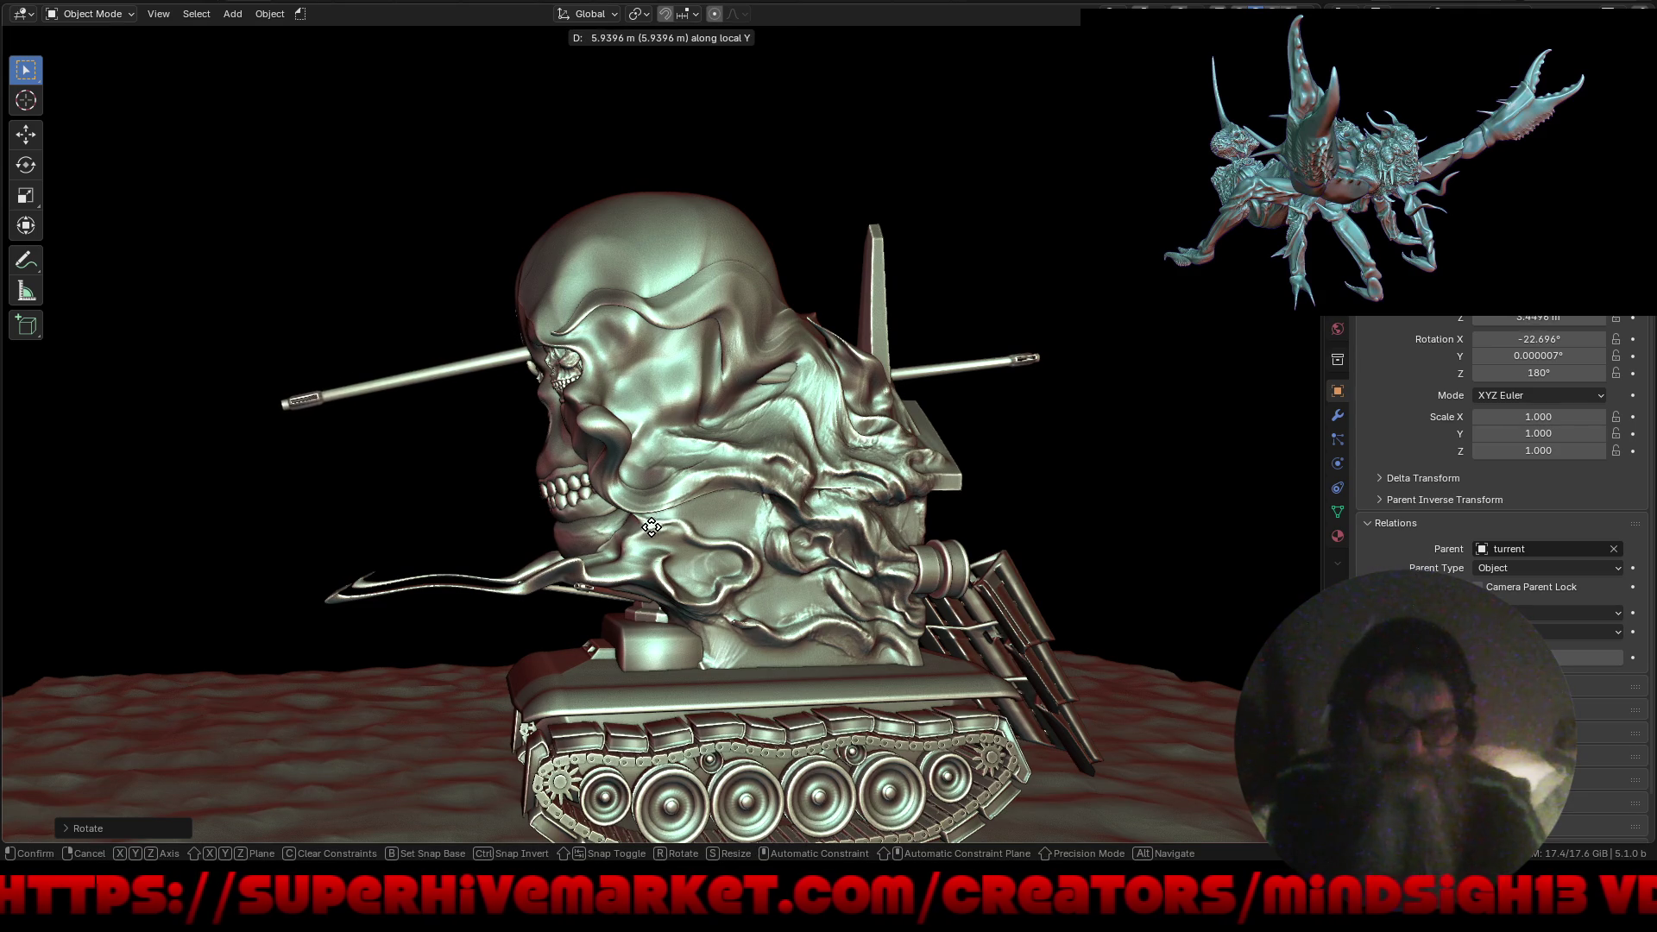
click(668, 519)
mouse_move(691, 553)
middle_down()
mouse_move(826, 587)
mouse_move(628, 580)
mouse_move(685, 518)
mouse_move(647, 599)
mouse_move(800, 609)
mouse_move(753, 615)
mouse_move(728, 562)
middle_up()
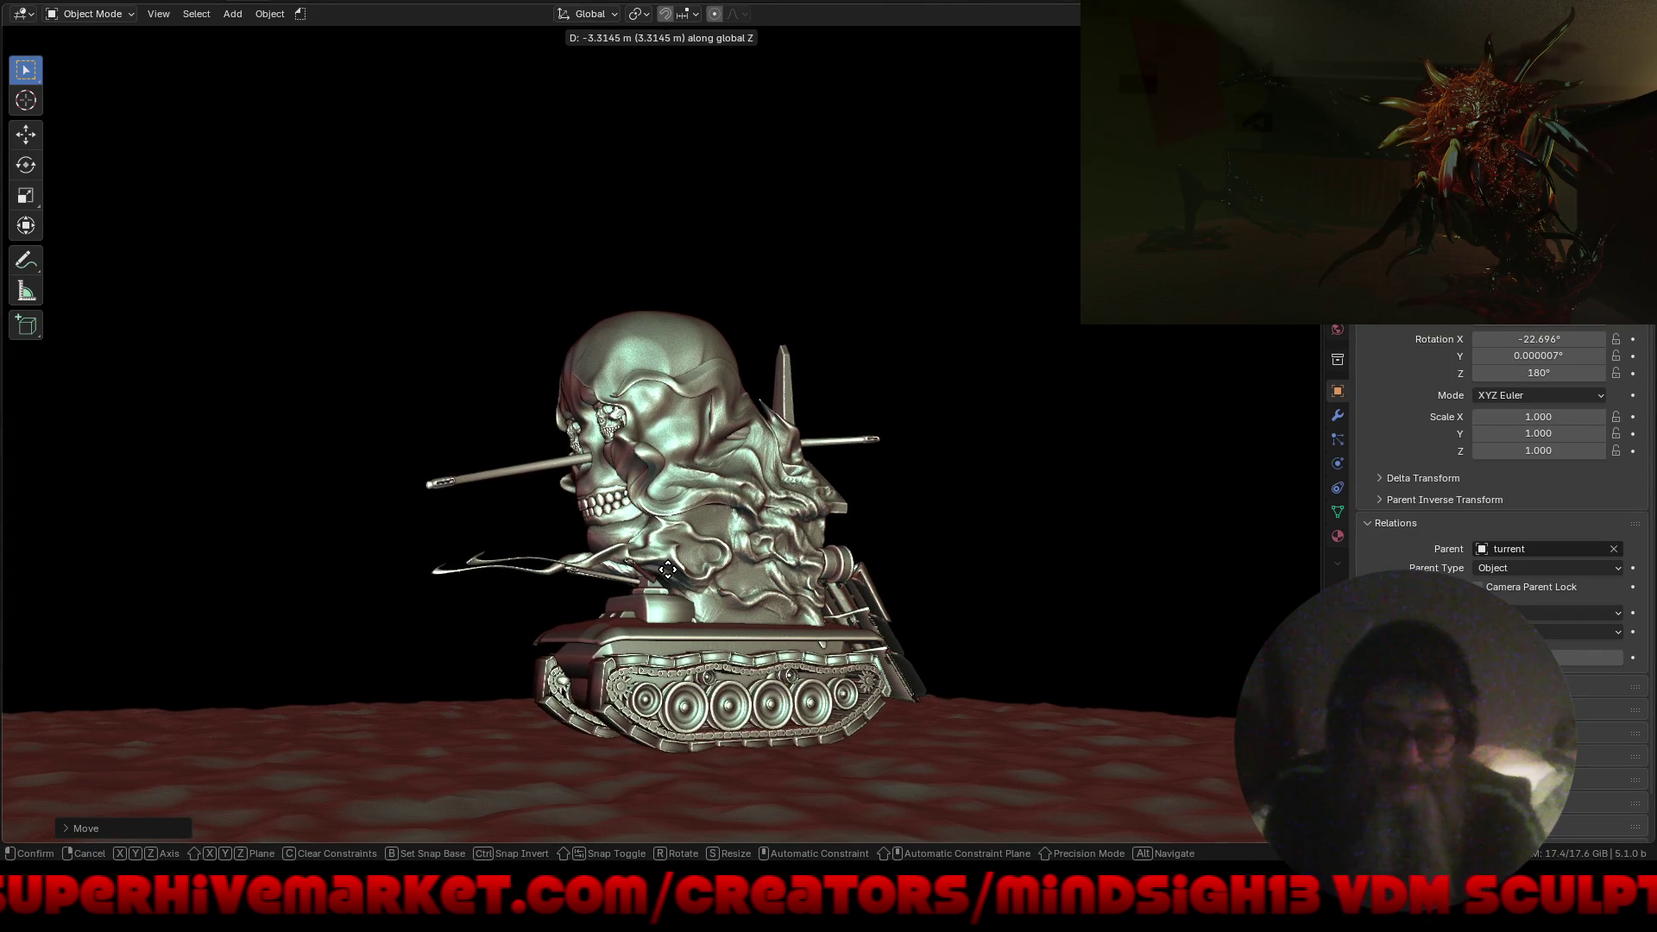
click(670, 721)
Tilt the duplicate barrel to -24.589° on X and move it into the skull's nose cavity.
key(x)
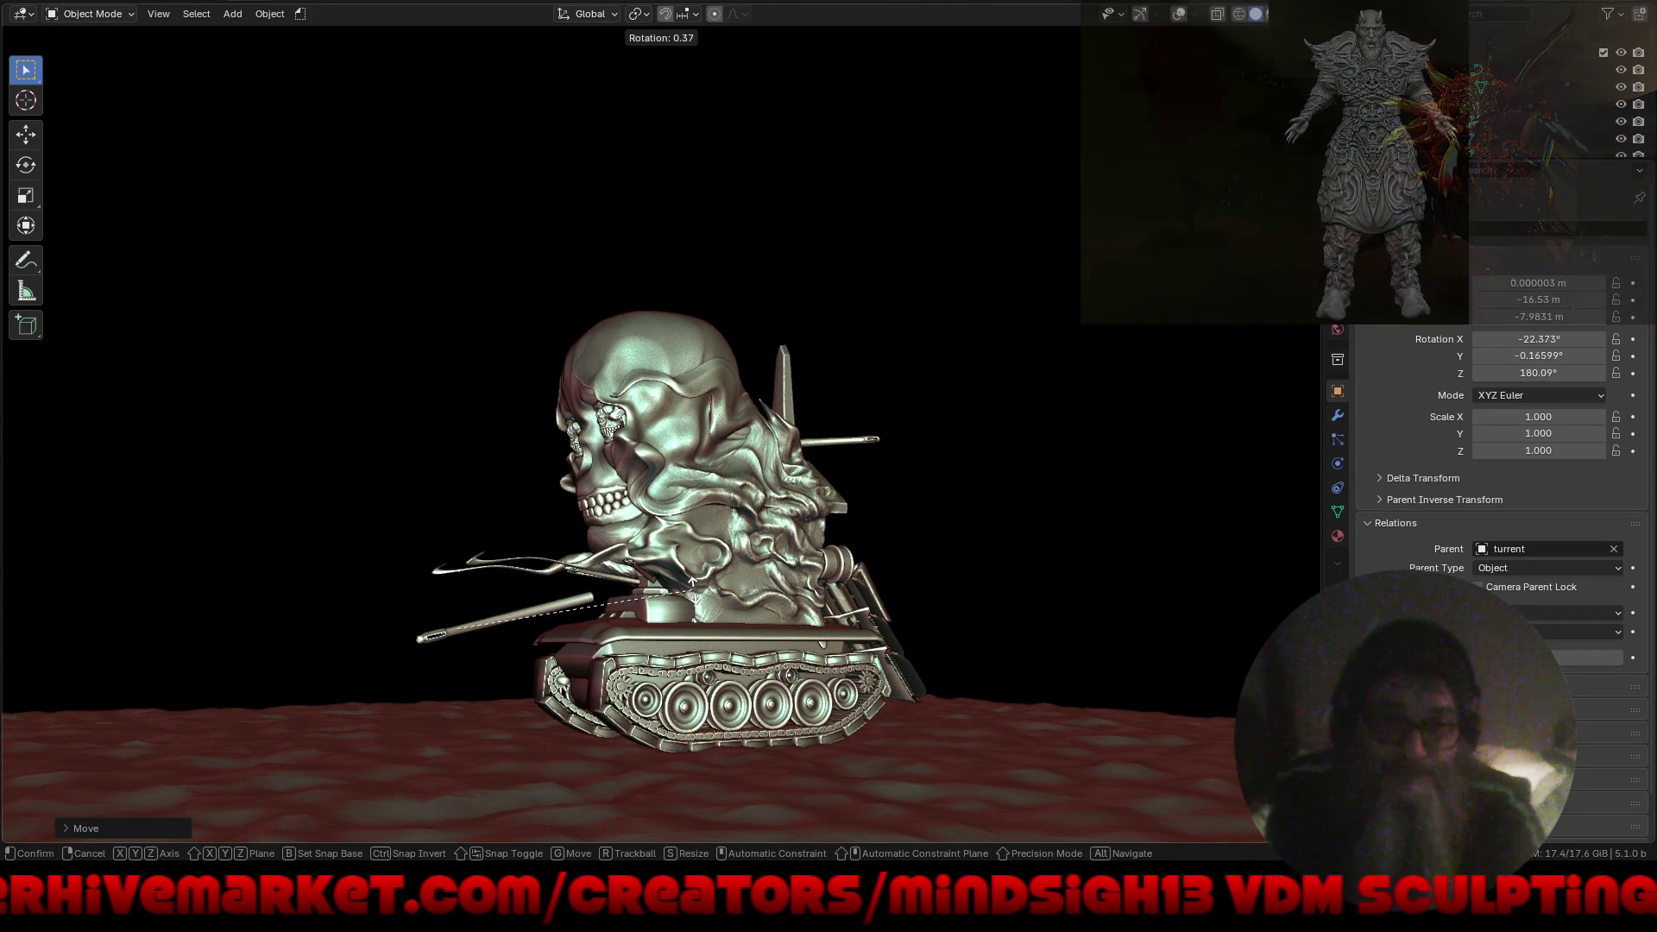
mouse_move(655, 664)
middle_down()
mouse_move(711, 660)
mouse_move(629, 644)
mouse_move(707, 559)
mouse_move(759, 596)
middle_up()
scroll(777, 612, up, 5)
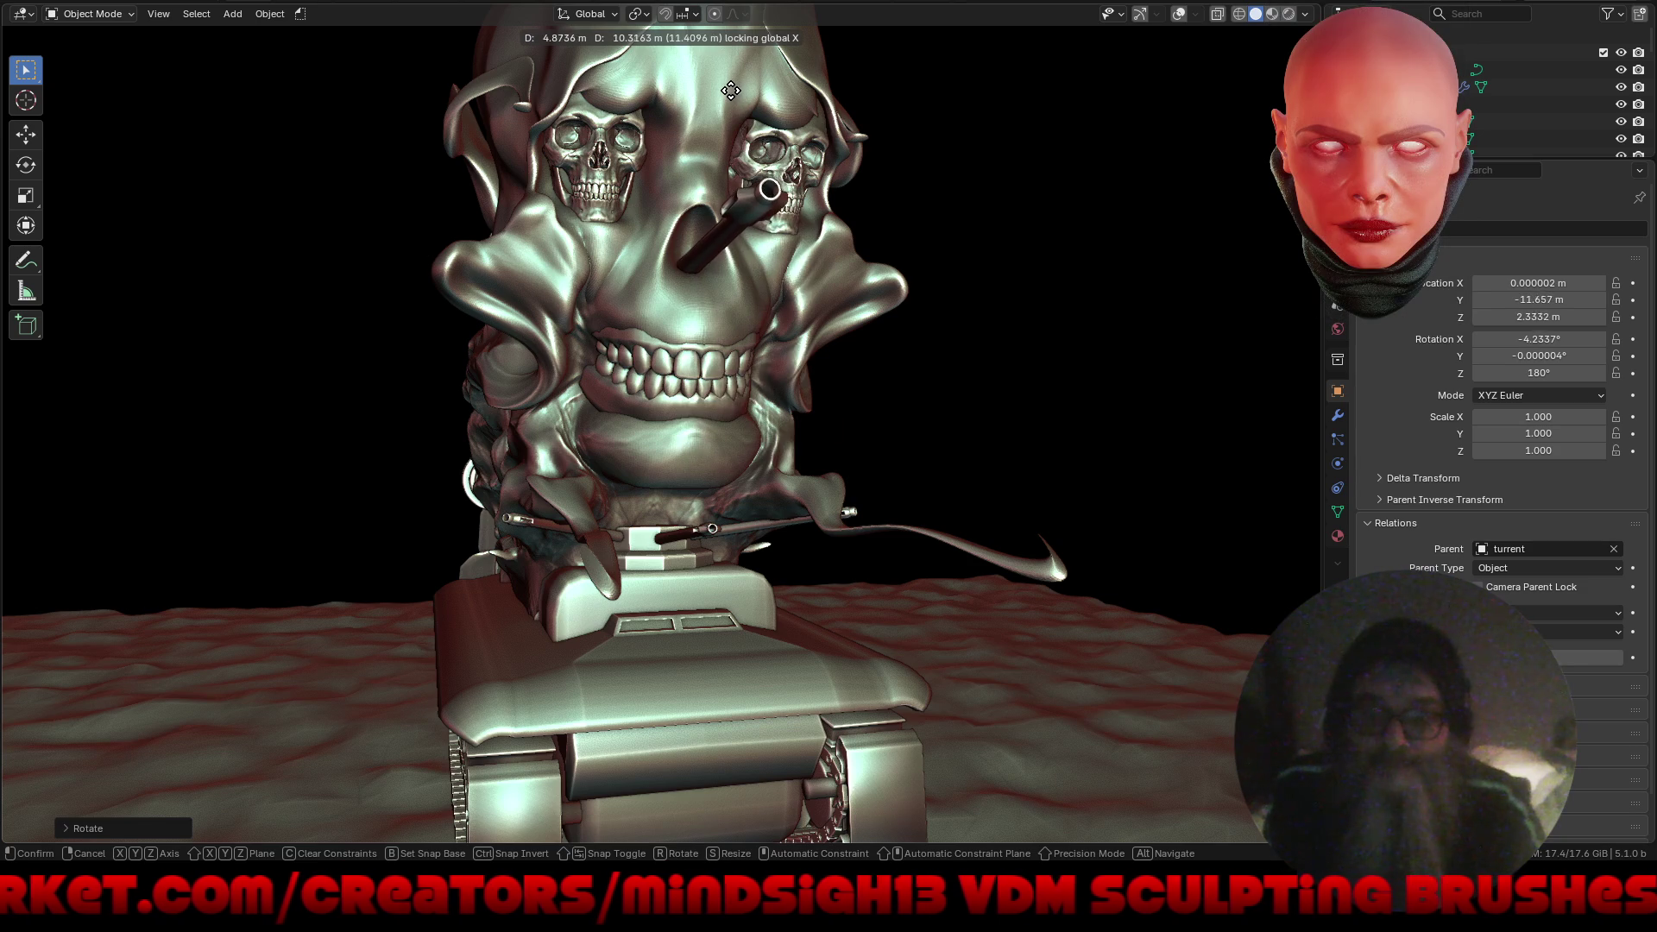
mouse_move(878, 506)
middle_down()
mouse_move(945, 461)
mouse_move(1012, 368)
mouse_move(882, 336)
mouse_move(997, 421)
mouse_move(843, 578)
mouse_move(796, 572)
mouse_move(818, 537)
middle_up()
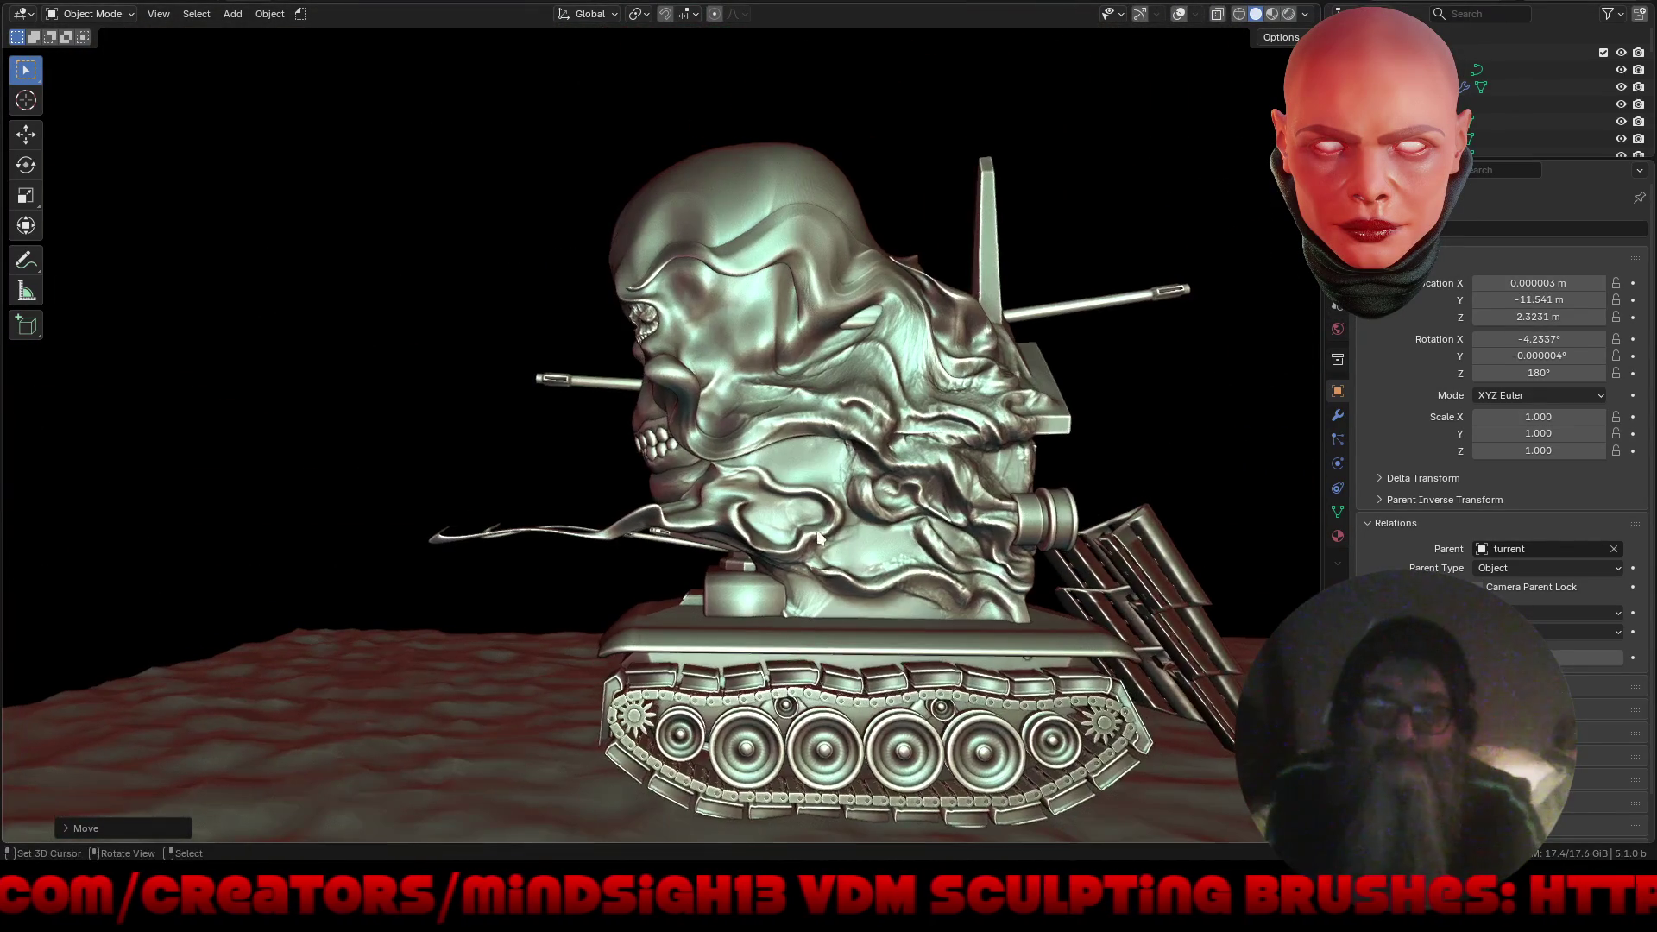
key(r)
key(x)
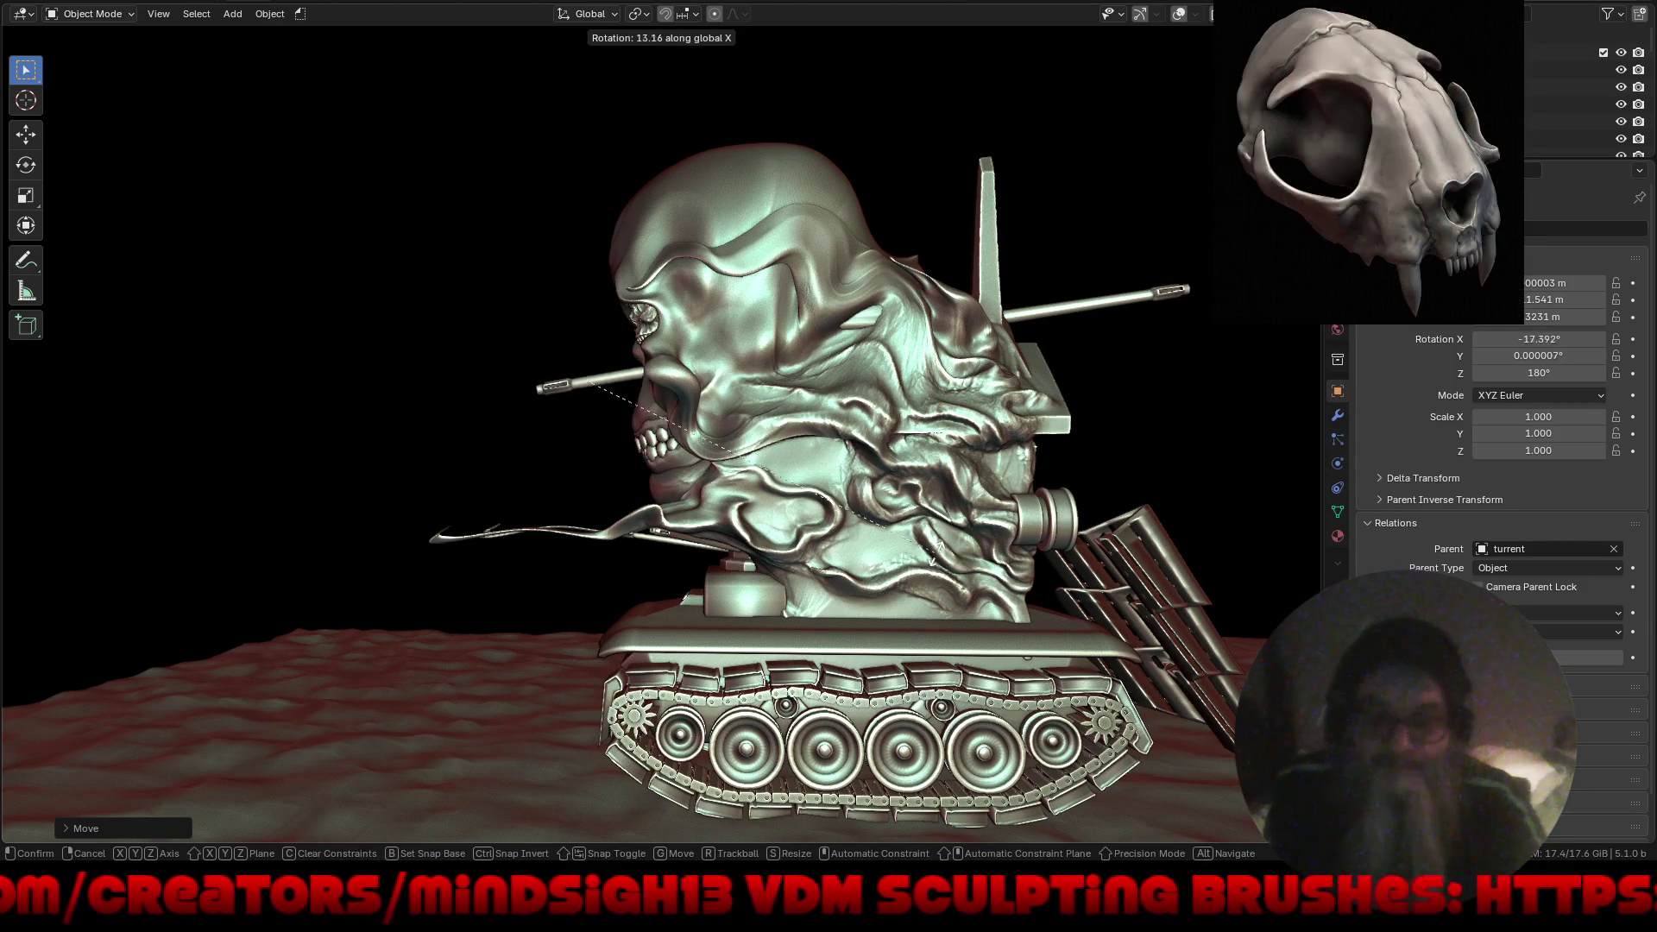
click(966, 505)
key(g)
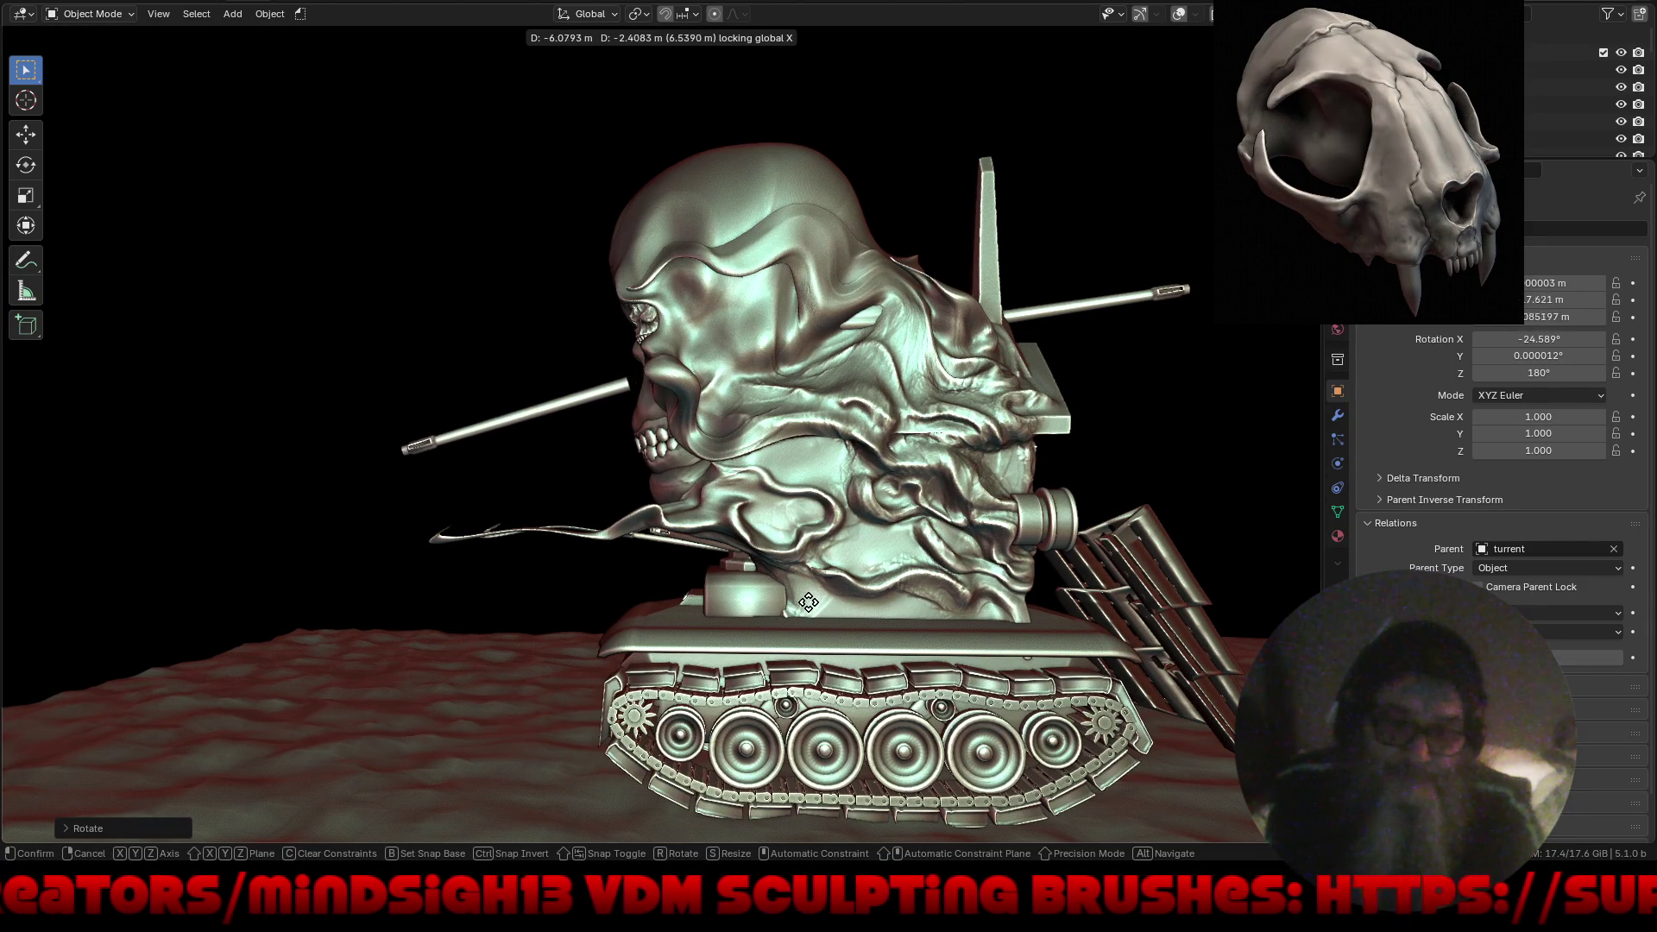
click(858, 593)
Enlarge the face barrel to 2.571 times its size.
mouse_move(857, 593)
middle_down()
mouse_move(815, 594)
mouse_move(843, 589)
mouse_move(824, 567)
mouse_move(862, 545)
mouse_move(862, 635)
mouse_move(805, 518)
middle_up()
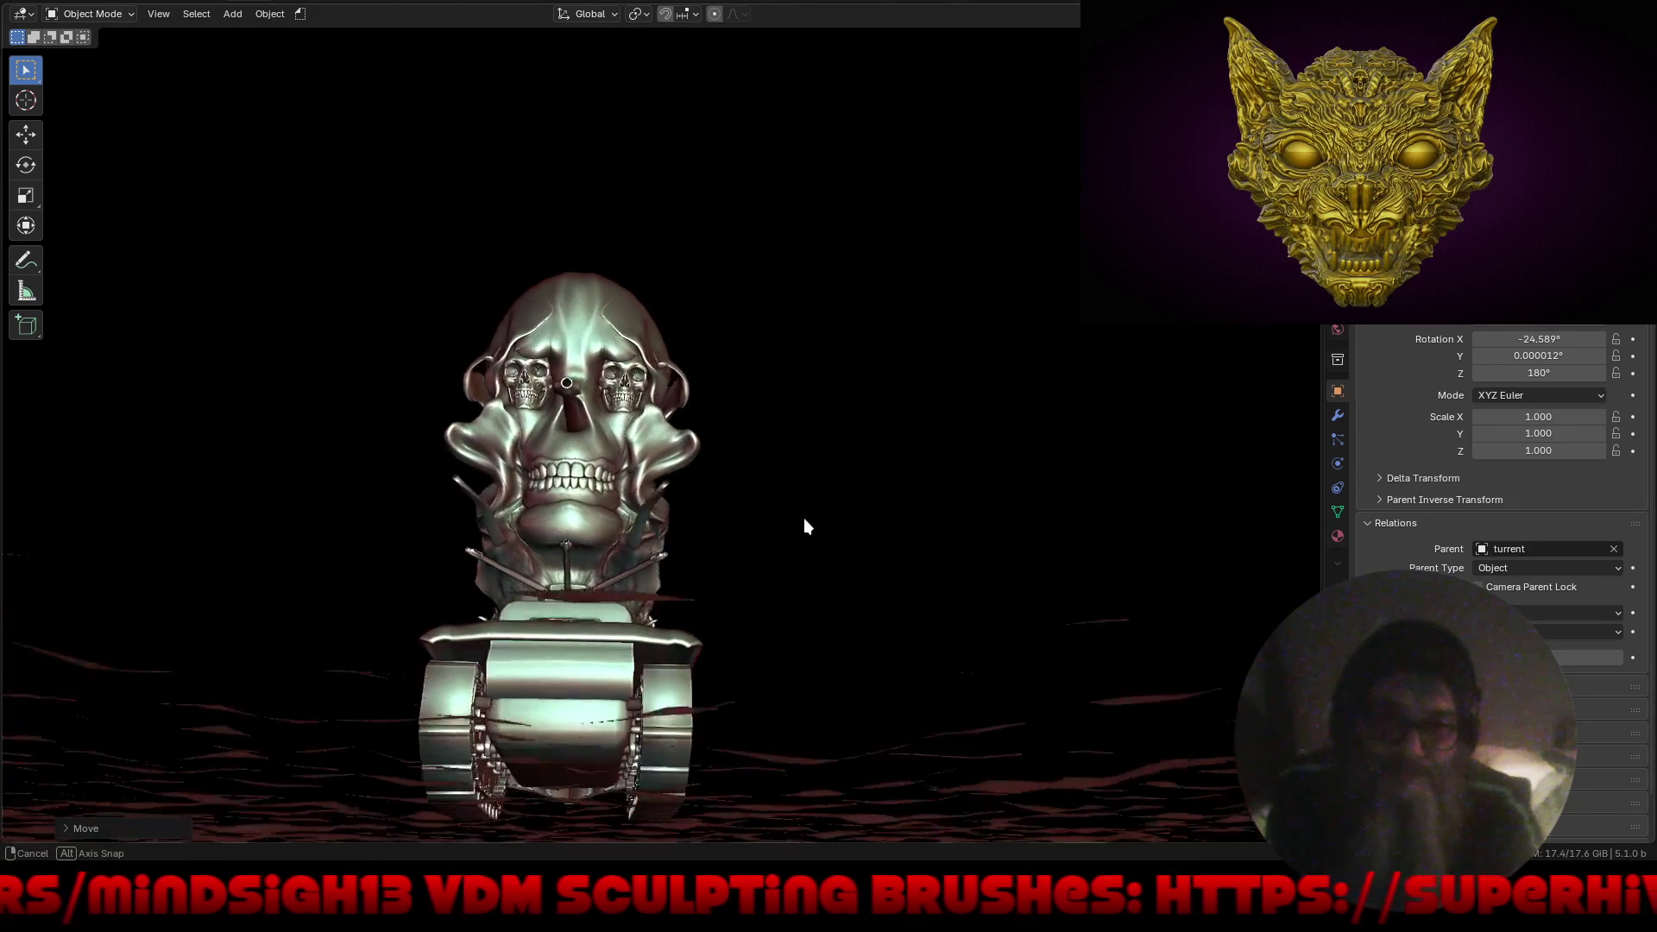
scroll(593, 511, up, 4)
mouse_move(593, 511)
middle_down()
mouse_move(681, 528)
mouse_move(753, 502)
mouse_move(734, 544)
middle_up()
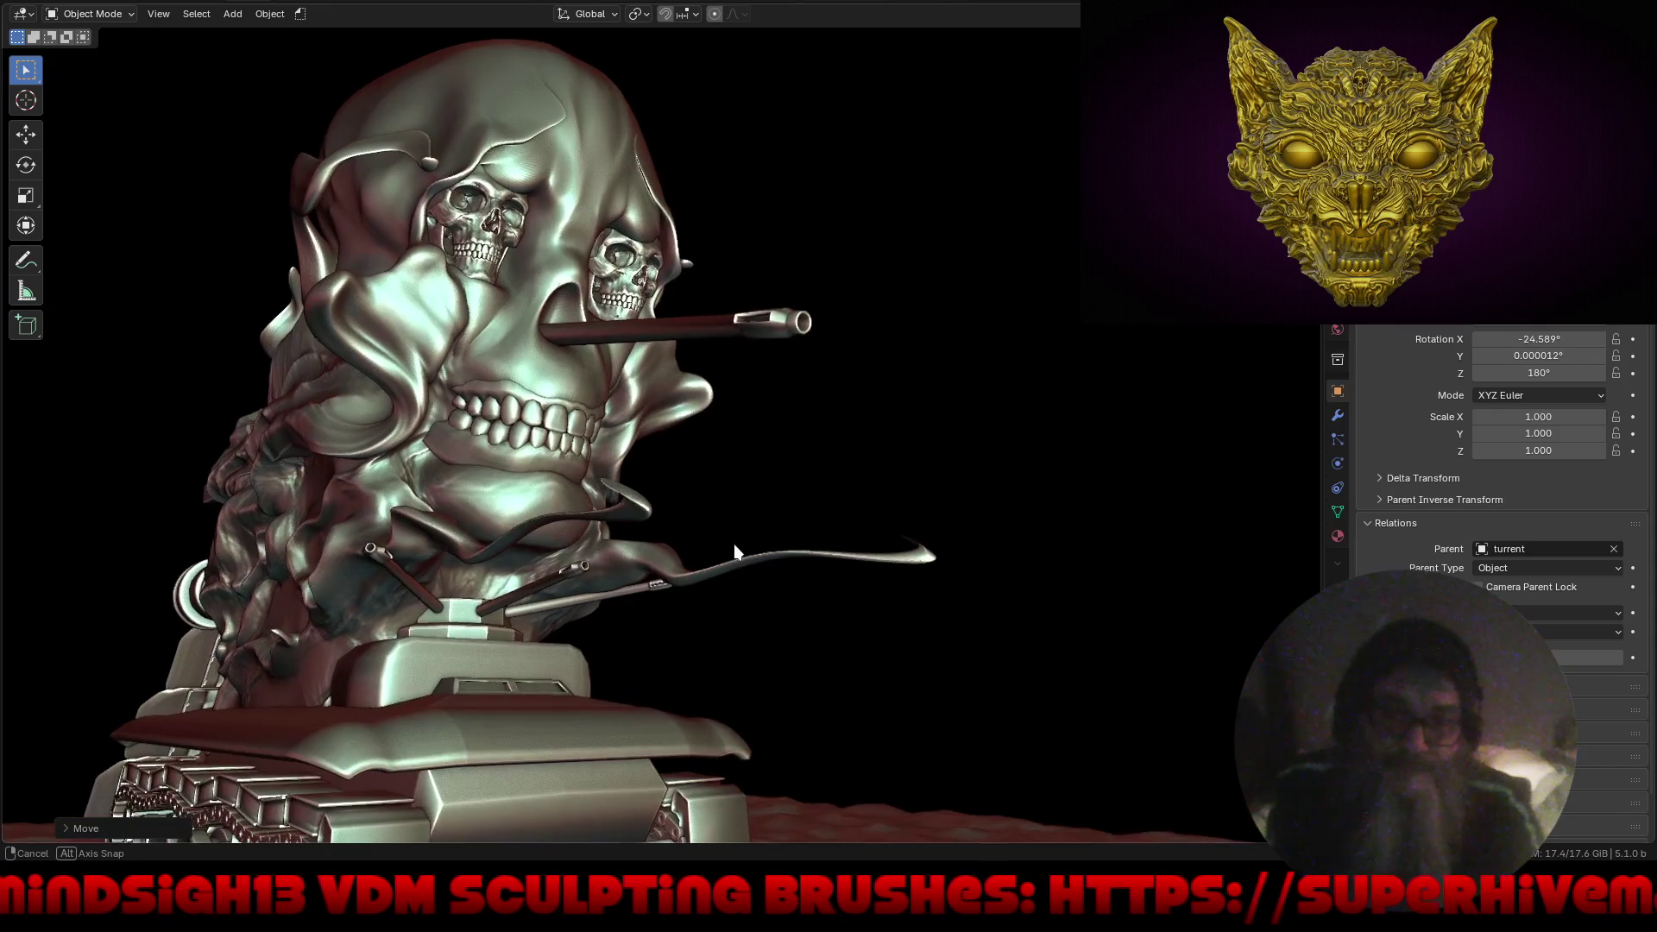
scroll(687, 599, down, 3)
mouse_move(687, 599)
middle_down()
mouse_move(741, 623)
mouse_move(763, 618)
mouse_move(687, 608)
mouse_move(831, 609)
mouse_move(685, 606)
mouse_move(717, 603)
middle_up()
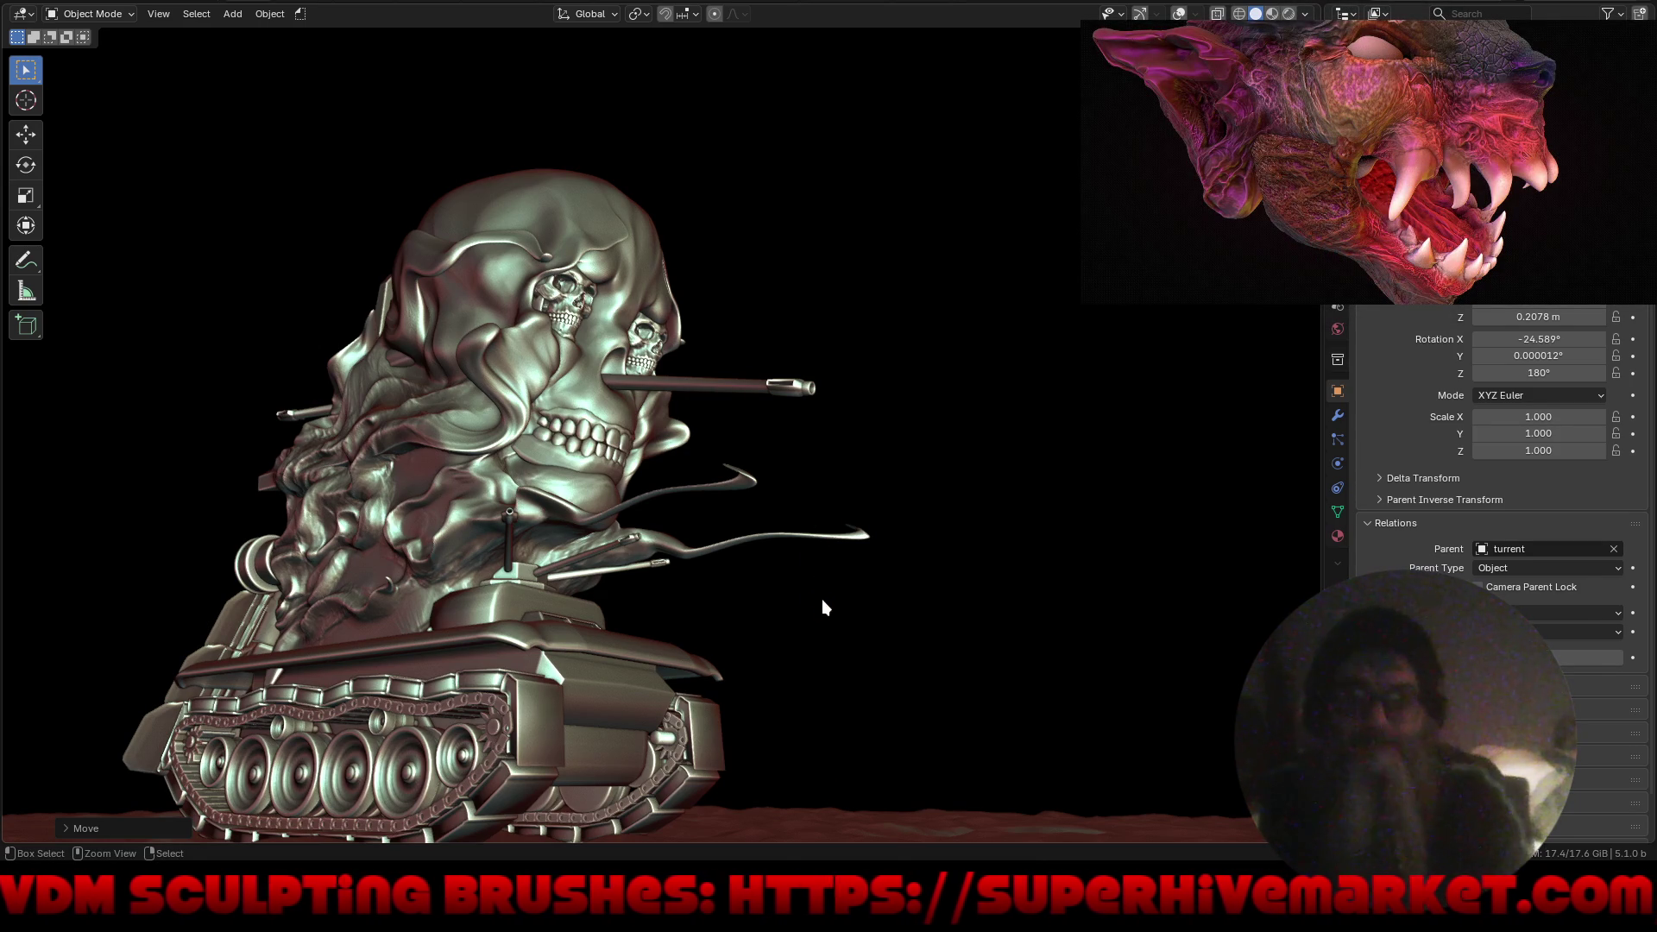
mouse_move(822, 602)
middle_down()
mouse_move(879, 651)
mouse_move(670, 651)
mouse_move(548, 628)
mouse_move(669, 652)
mouse_move(894, 592)
mouse_move(800, 623)
mouse_move(756, 615)
middle_up()
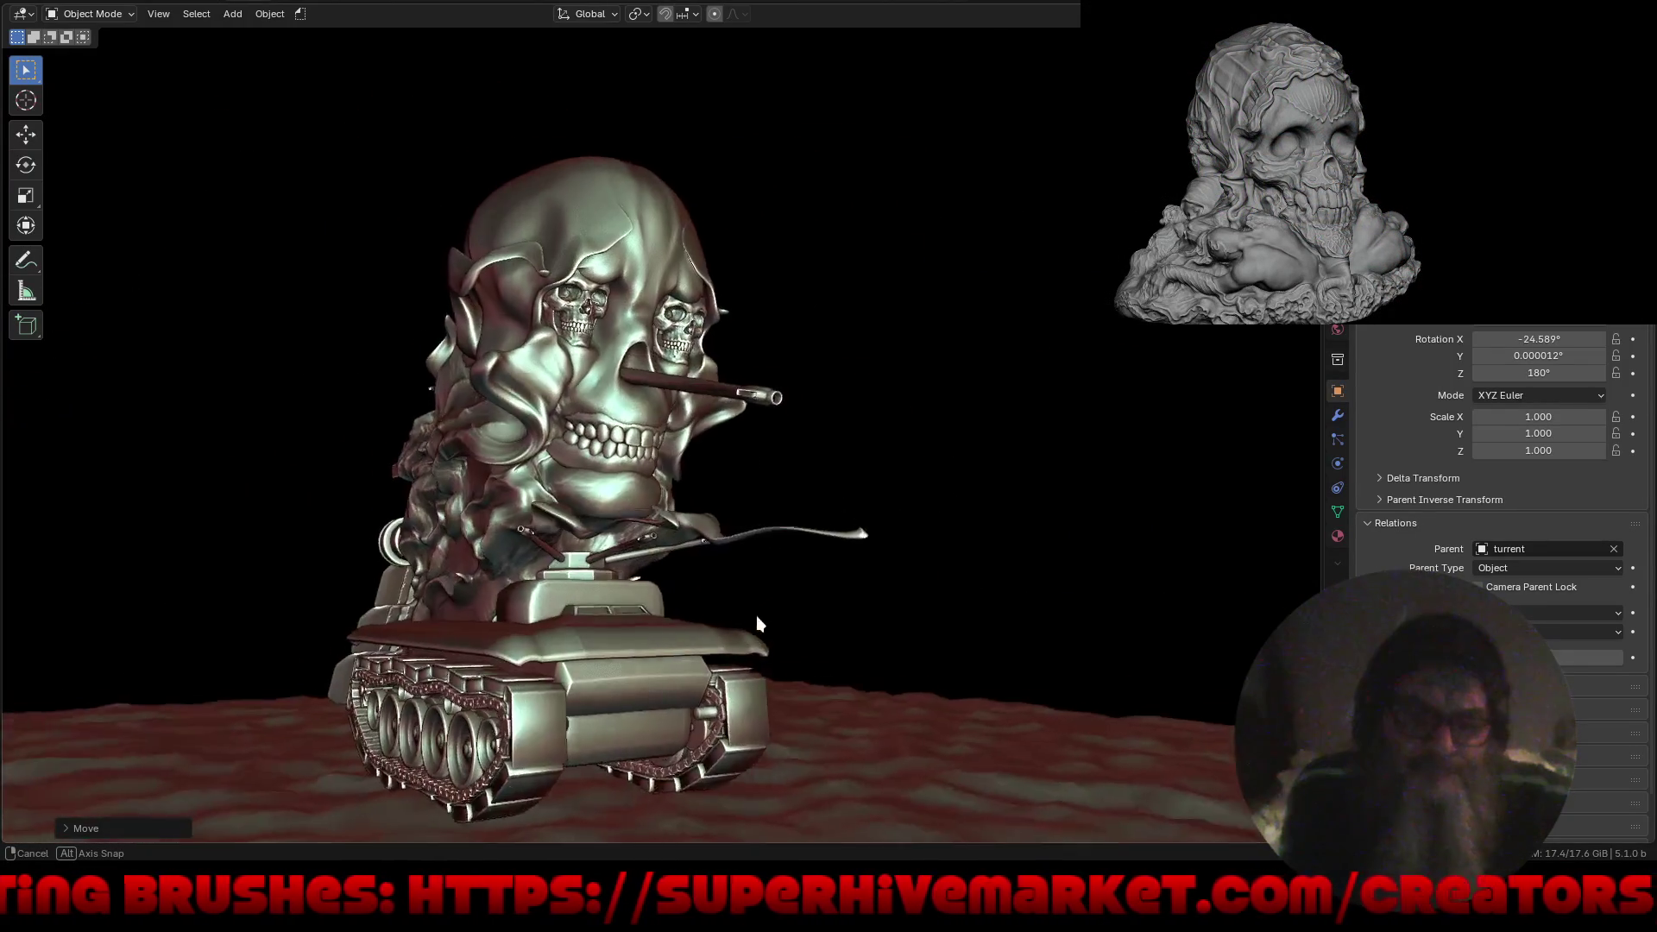
scroll(651, 468, up, 4)
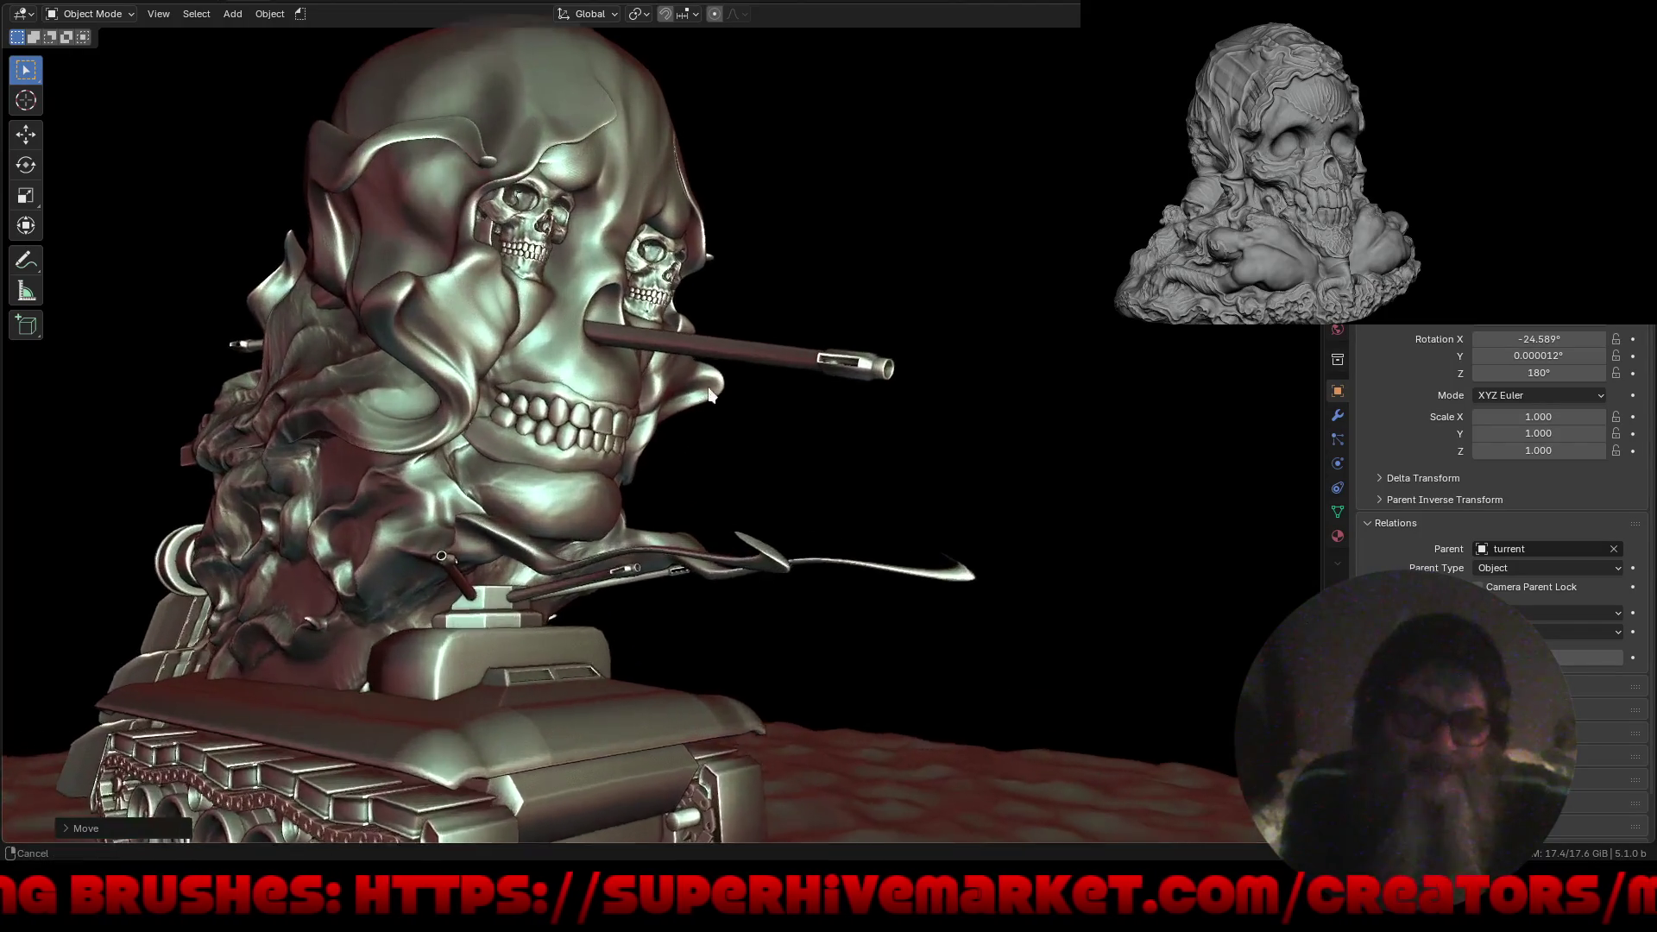
key(s)
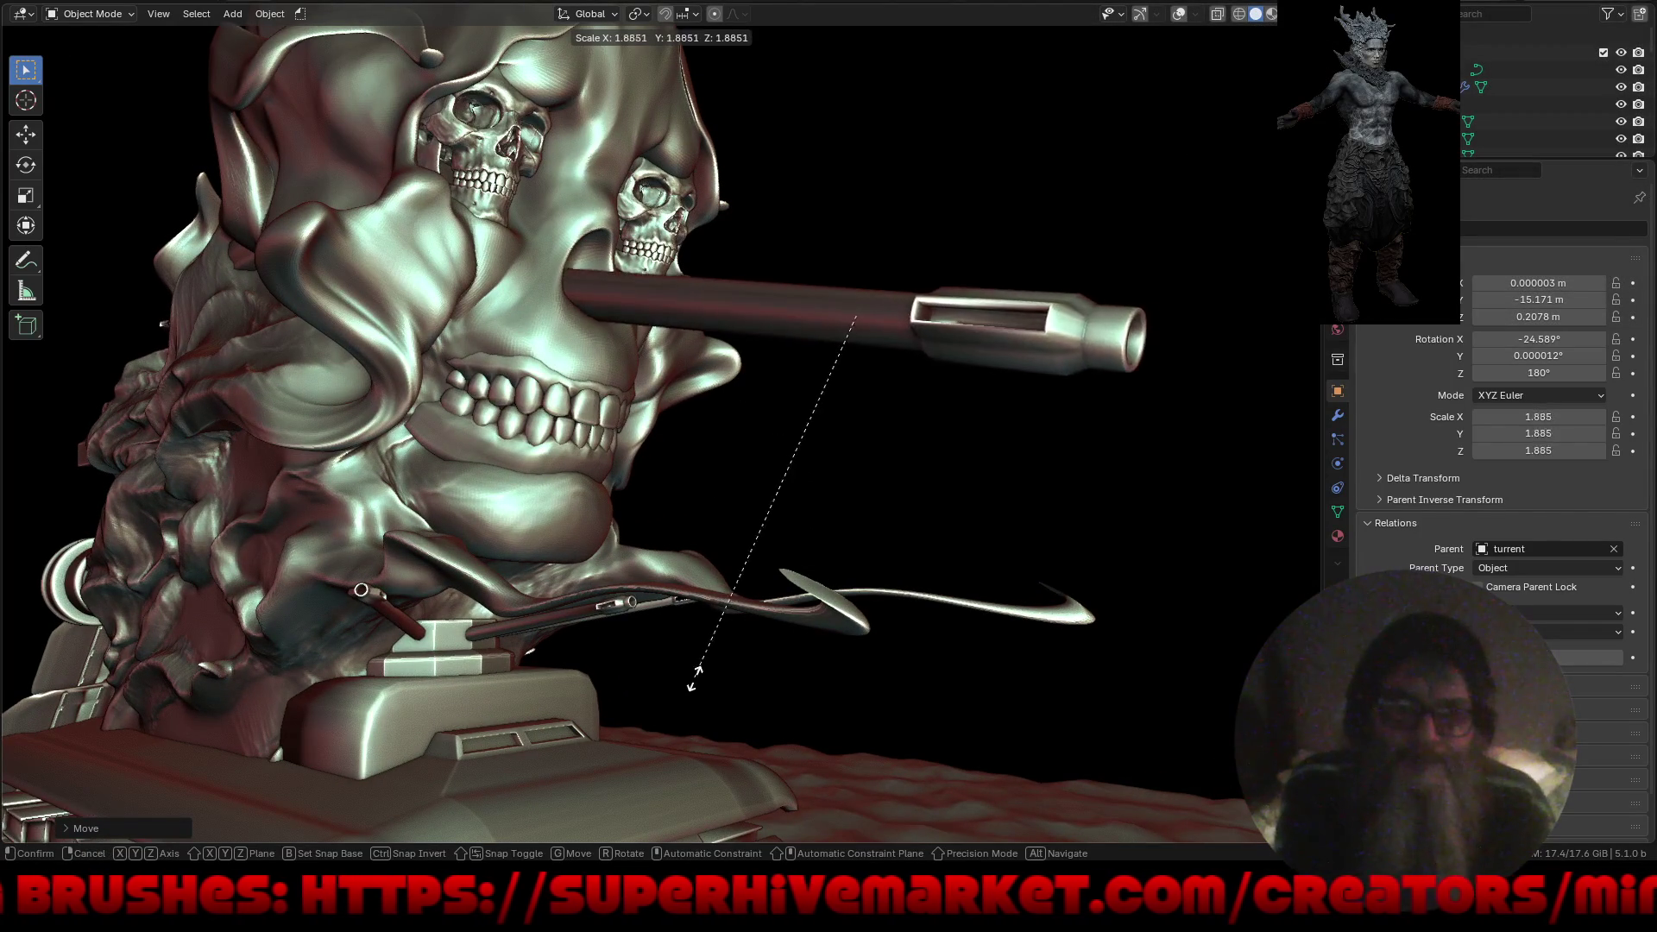
click(589, 786)
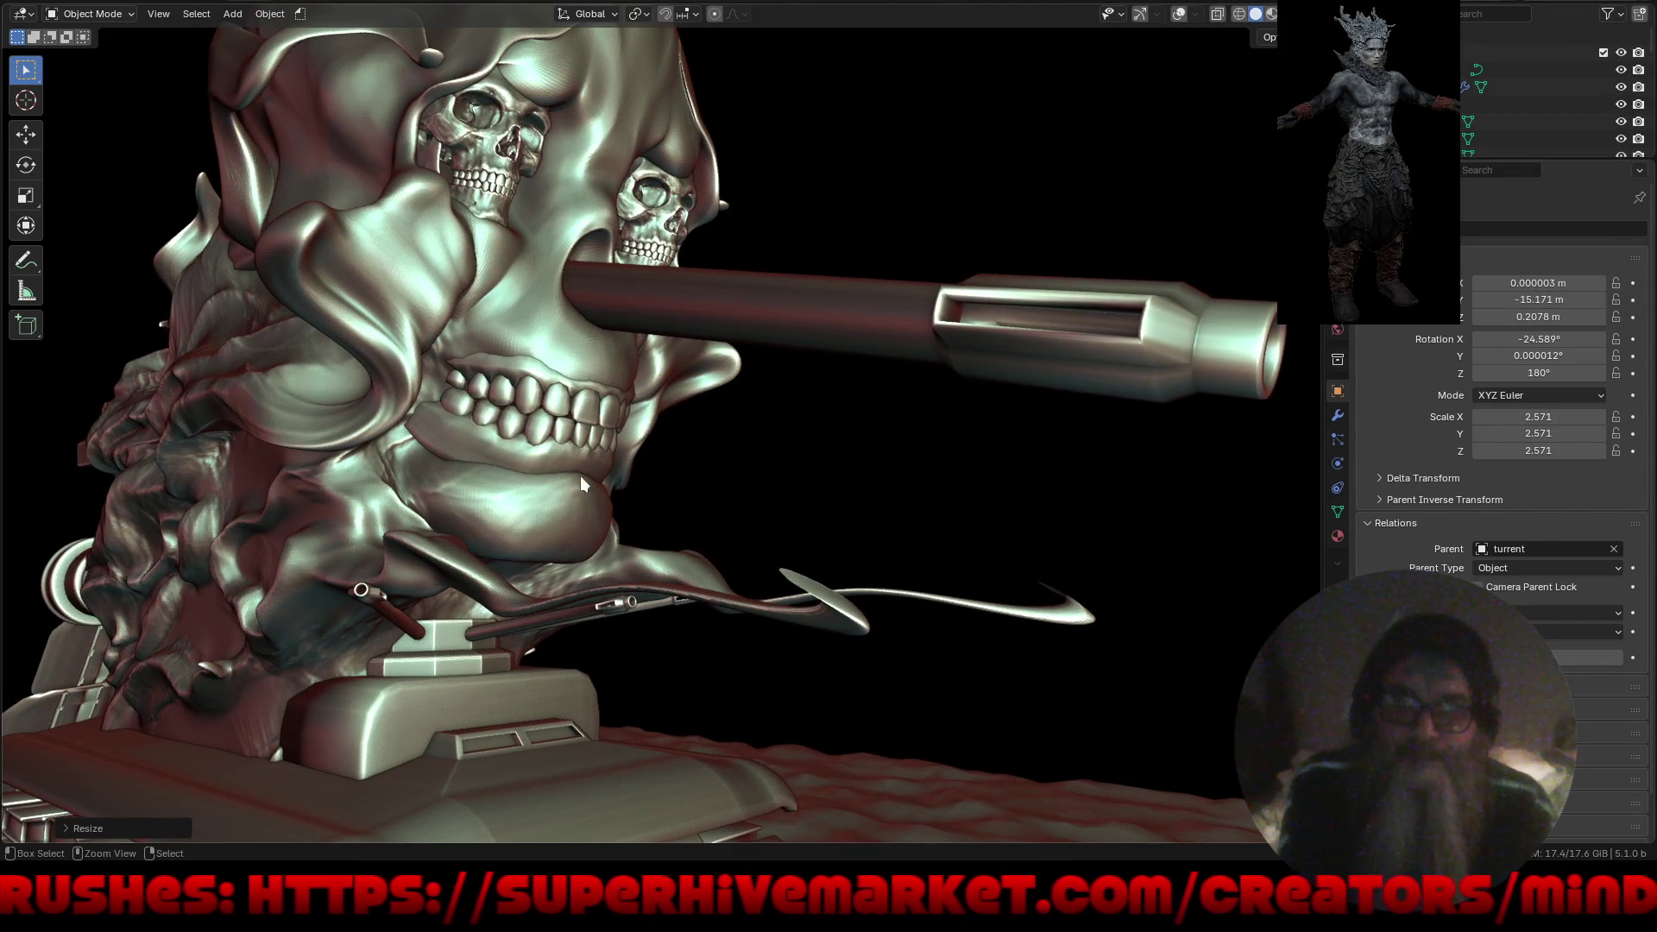
scroll(561, 708, down, 5)
mouse_move(542, 707)
middle_down()
mouse_move(723, 711)
mouse_move(499, 687)
mouse_move(298, 717)
mouse_move(464, 646)
middle_up()
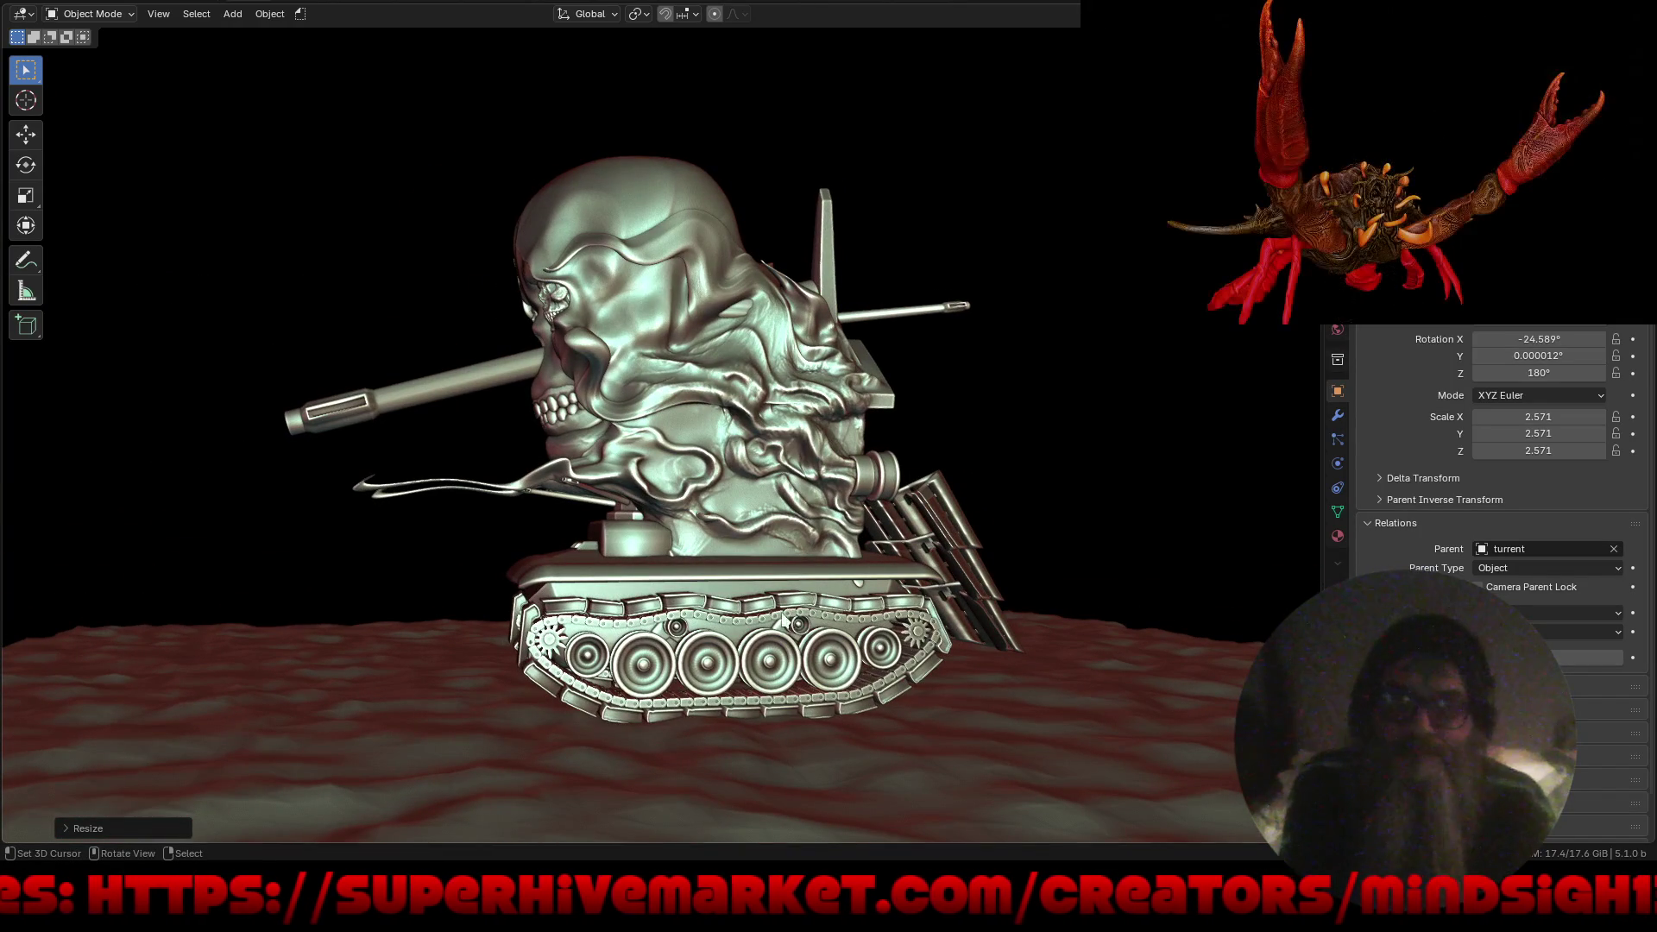
Delete one barrel, then enlarge the top barrel to 2.53 and extend it forward along Y.
key(Delete)
mouse_move(996, 359)
middle_down()
mouse_move(1002, 324)
mouse_move(647, 343)
mouse_move(684, 376)
mouse_move(681, 409)
middle_up()
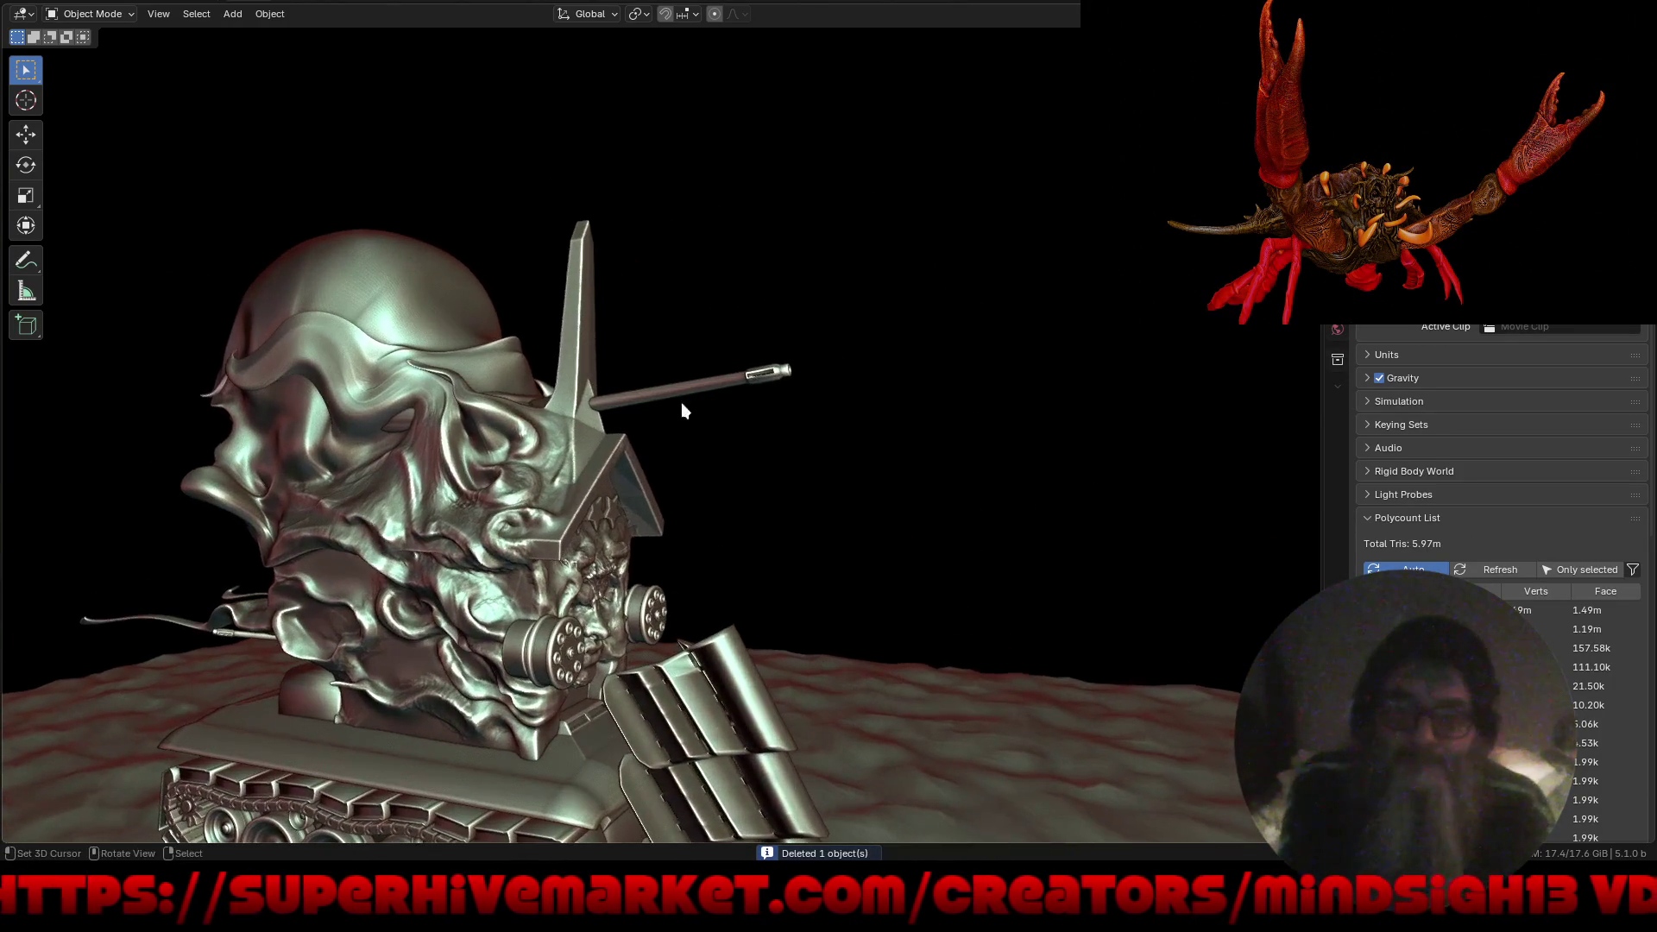
click(689, 391)
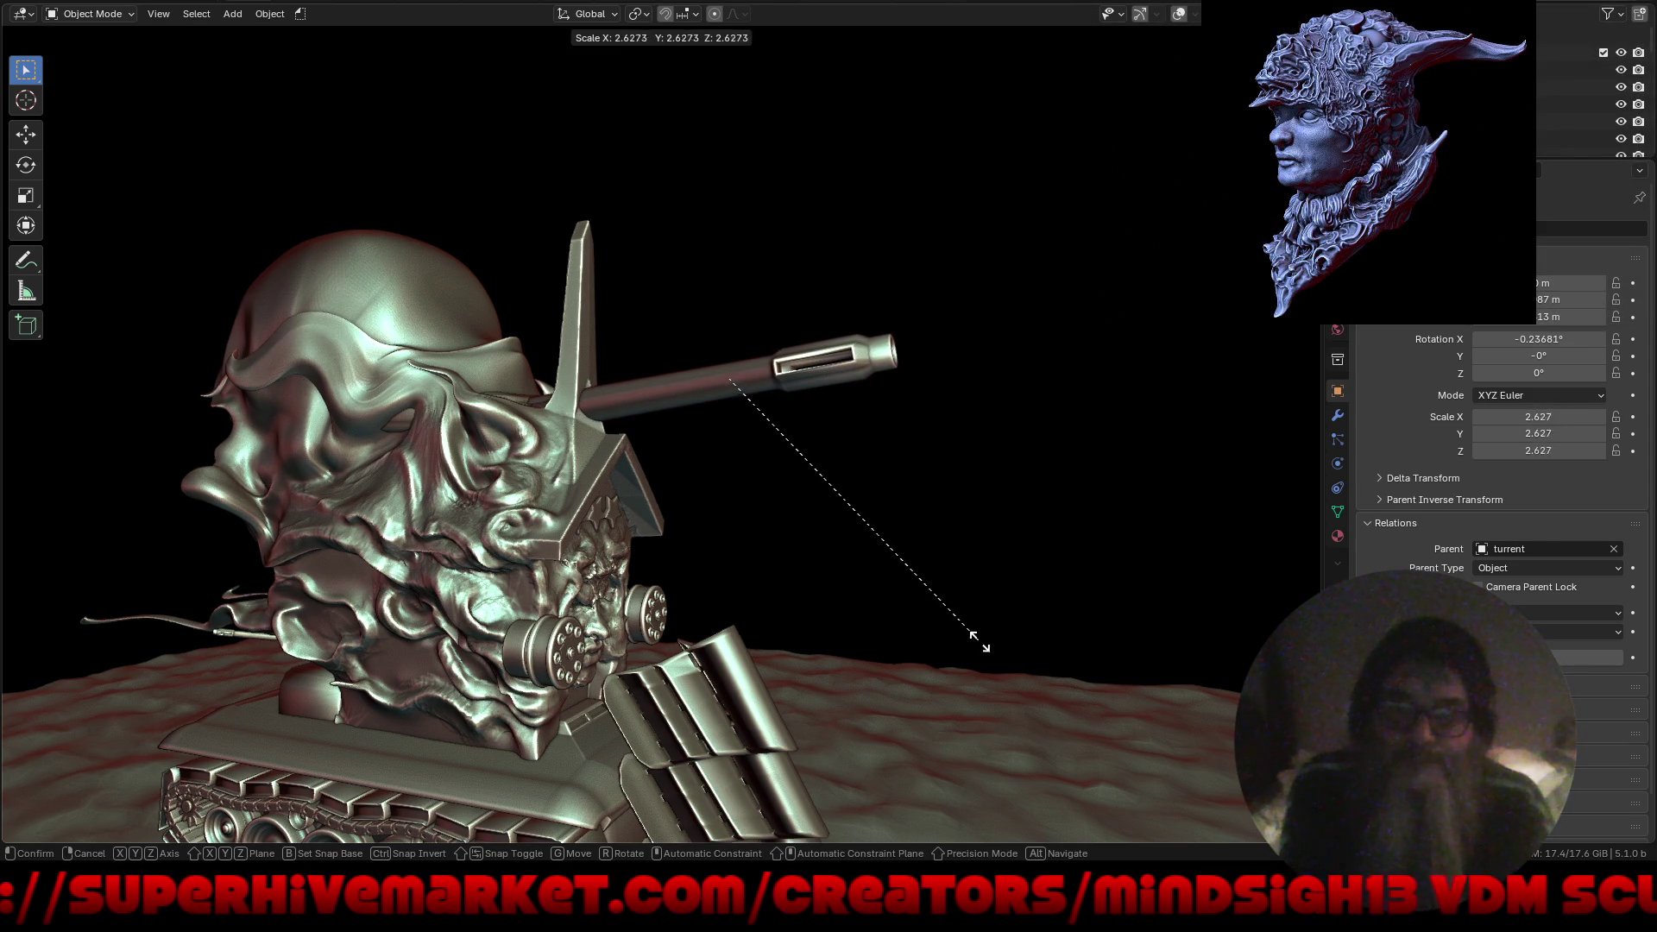
click(965, 635)
key(g)
key(y)
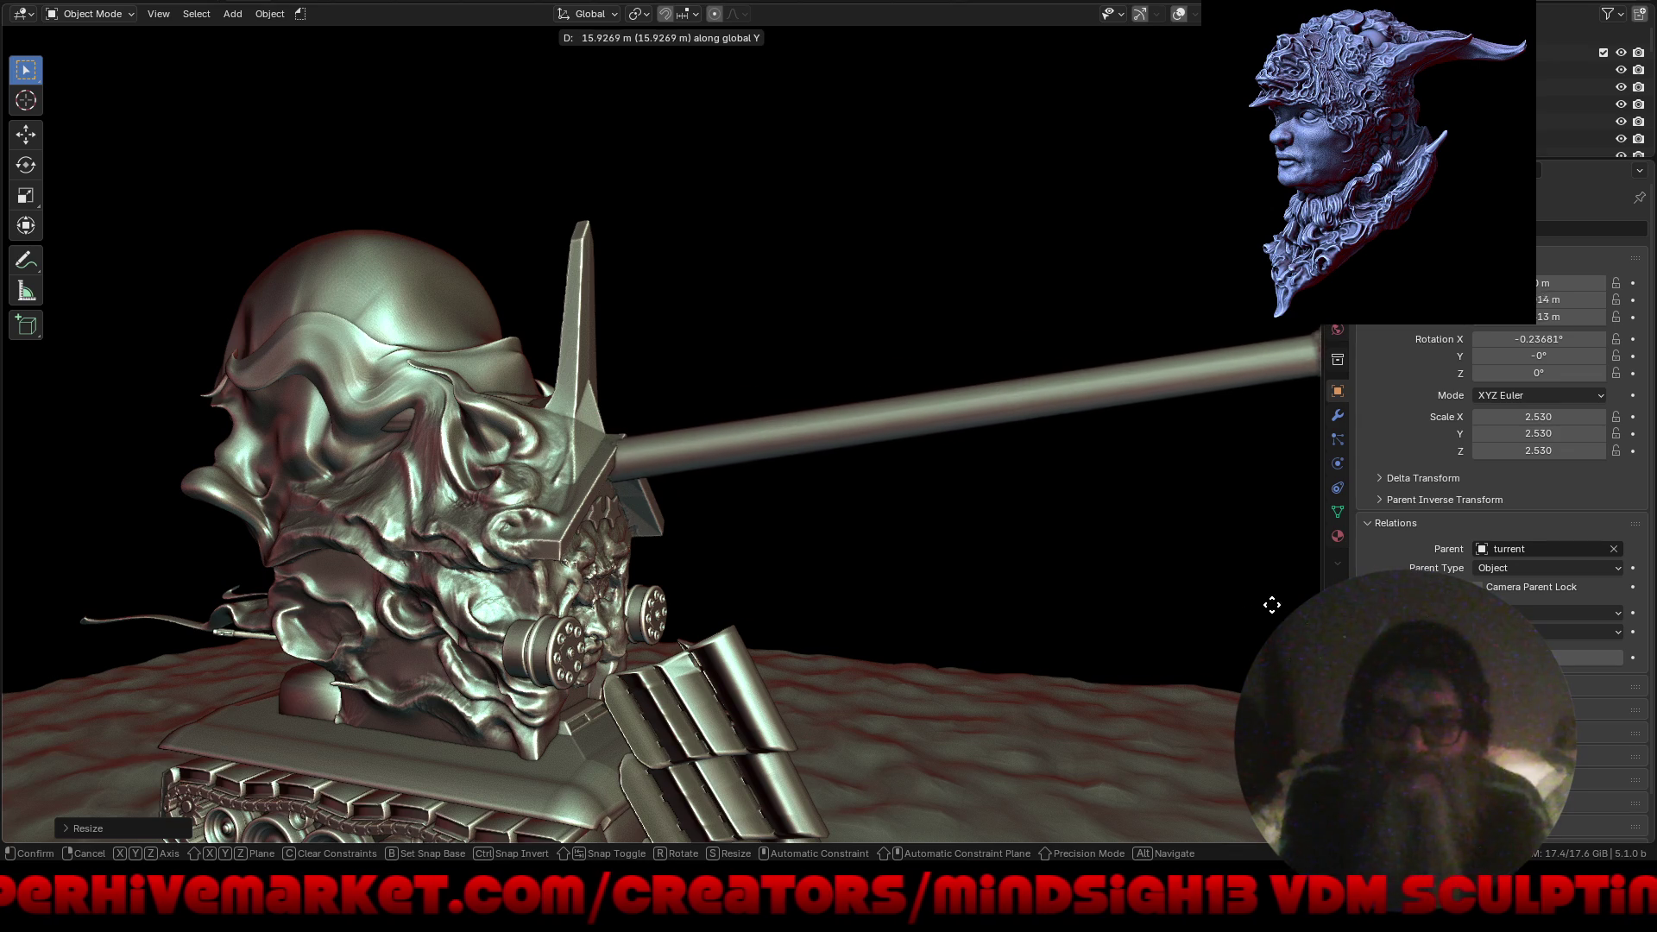
click(1049, 635)
Nudge the top barrel slightly down along Z so it runs nearly level.
mouse_move(1045, 634)
middle_down()
mouse_move(930, 629)
mouse_move(893, 592)
mouse_move(900, 514)
middle_up()
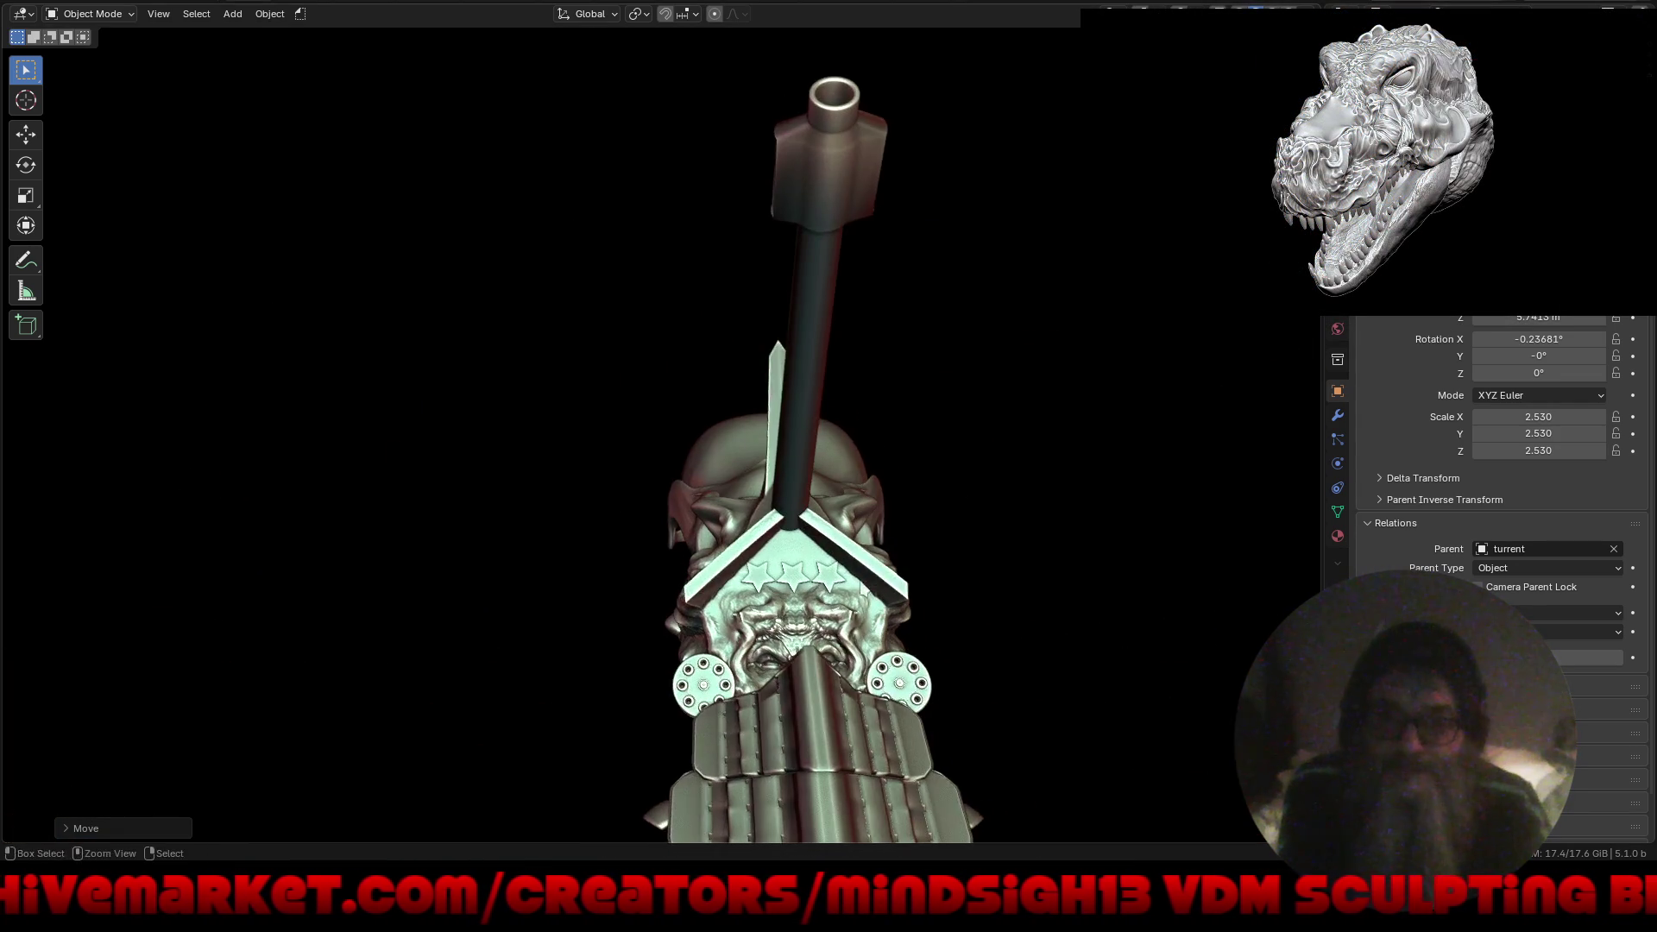
scroll(901, 500, up, 2)
key(g)
key(z)
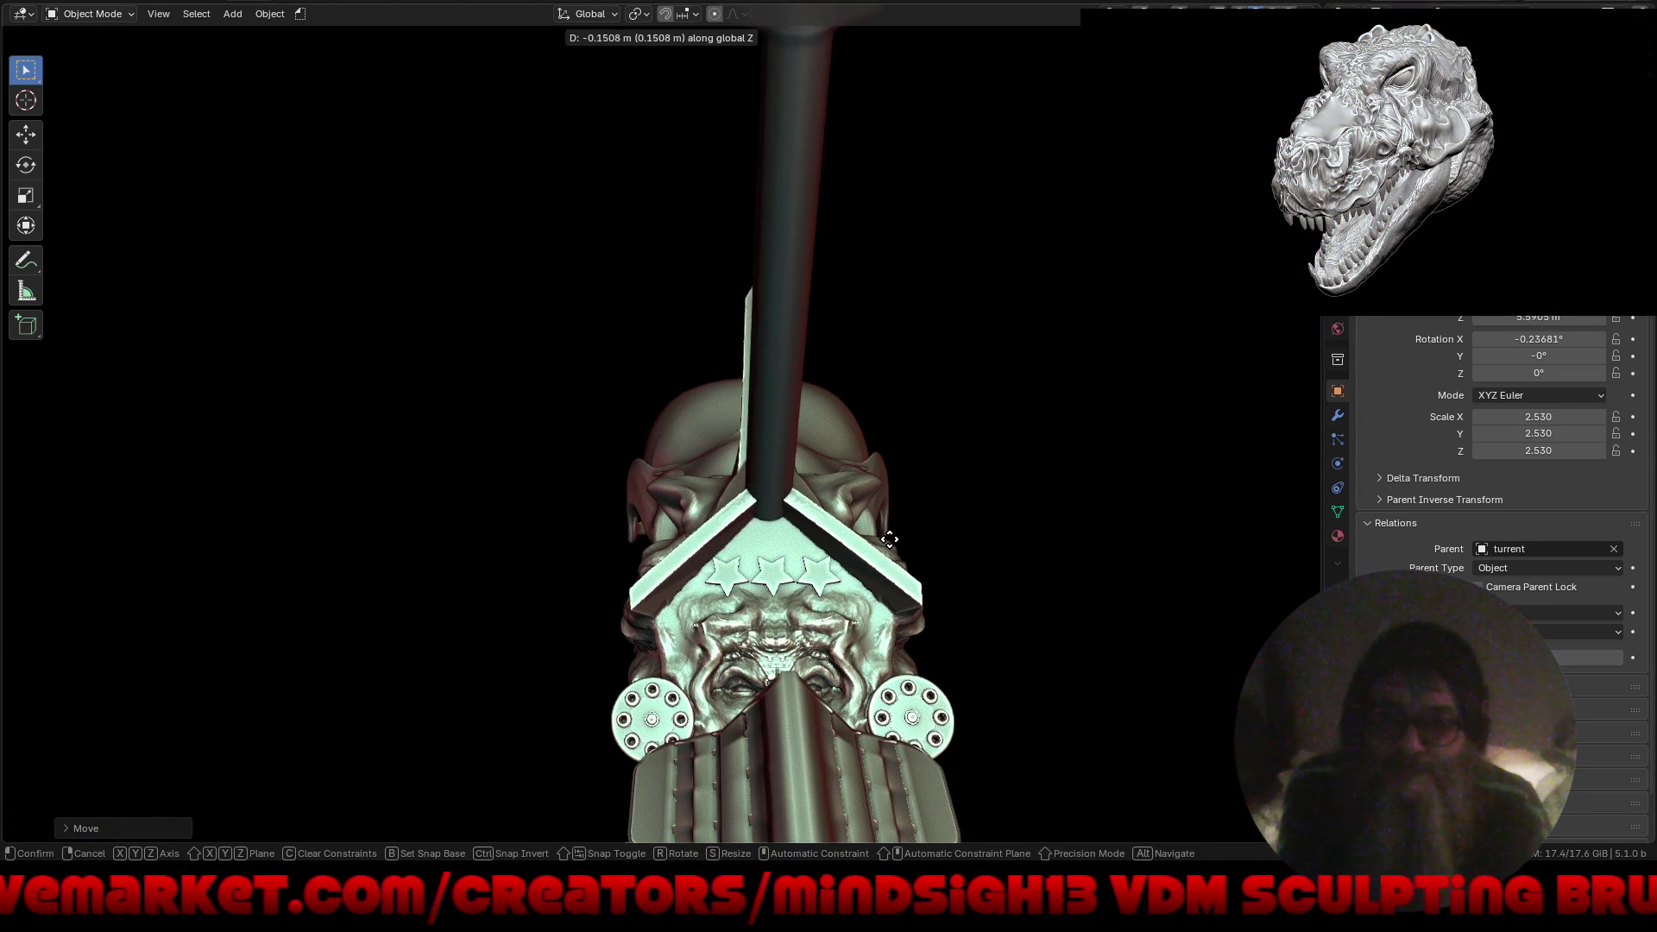
click(888, 585)
Select the round turret piece and move it along Y.
mouse_move(888, 585)
middle_down()
mouse_move(946, 620)
mouse_move(982, 597)
mouse_move(722, 620)
middle_up()
scroll(759, 639, down, 3)
mouse_move(806, 660)
middle_down()
mouse_move(898, 661)
mouse_move(718, 686)
mouse_move(810, 774)
mouse_move(822, 762)
mouse_move(799, 728)
mouse_move(585, 439)
mouse_move(599, 364)
mouse_move(528, 373)
middle_up()
click(528, 379)
key(g)
key(y)
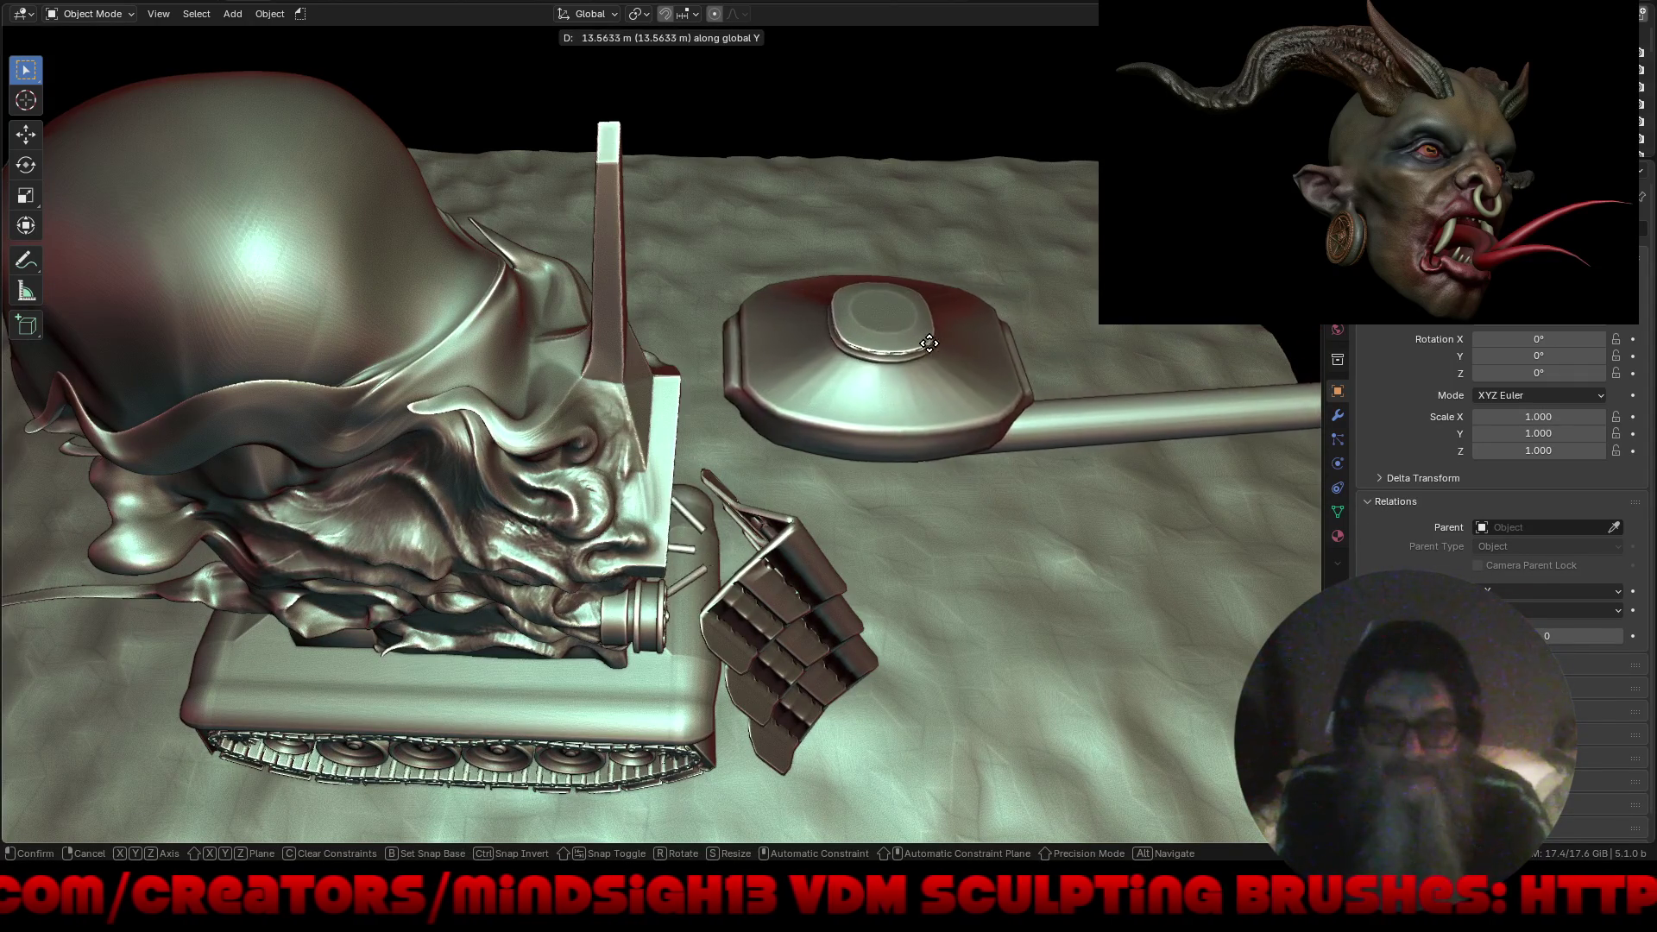
Place the turret piece at its new Y position and view the tank from a low side angle.
click(780, 353)
mouse_move(801, 546)
middle_down()
mouse_move(735, 489)
mouse_move(745, 478)
mouse_move(554, 410)
middle_up()
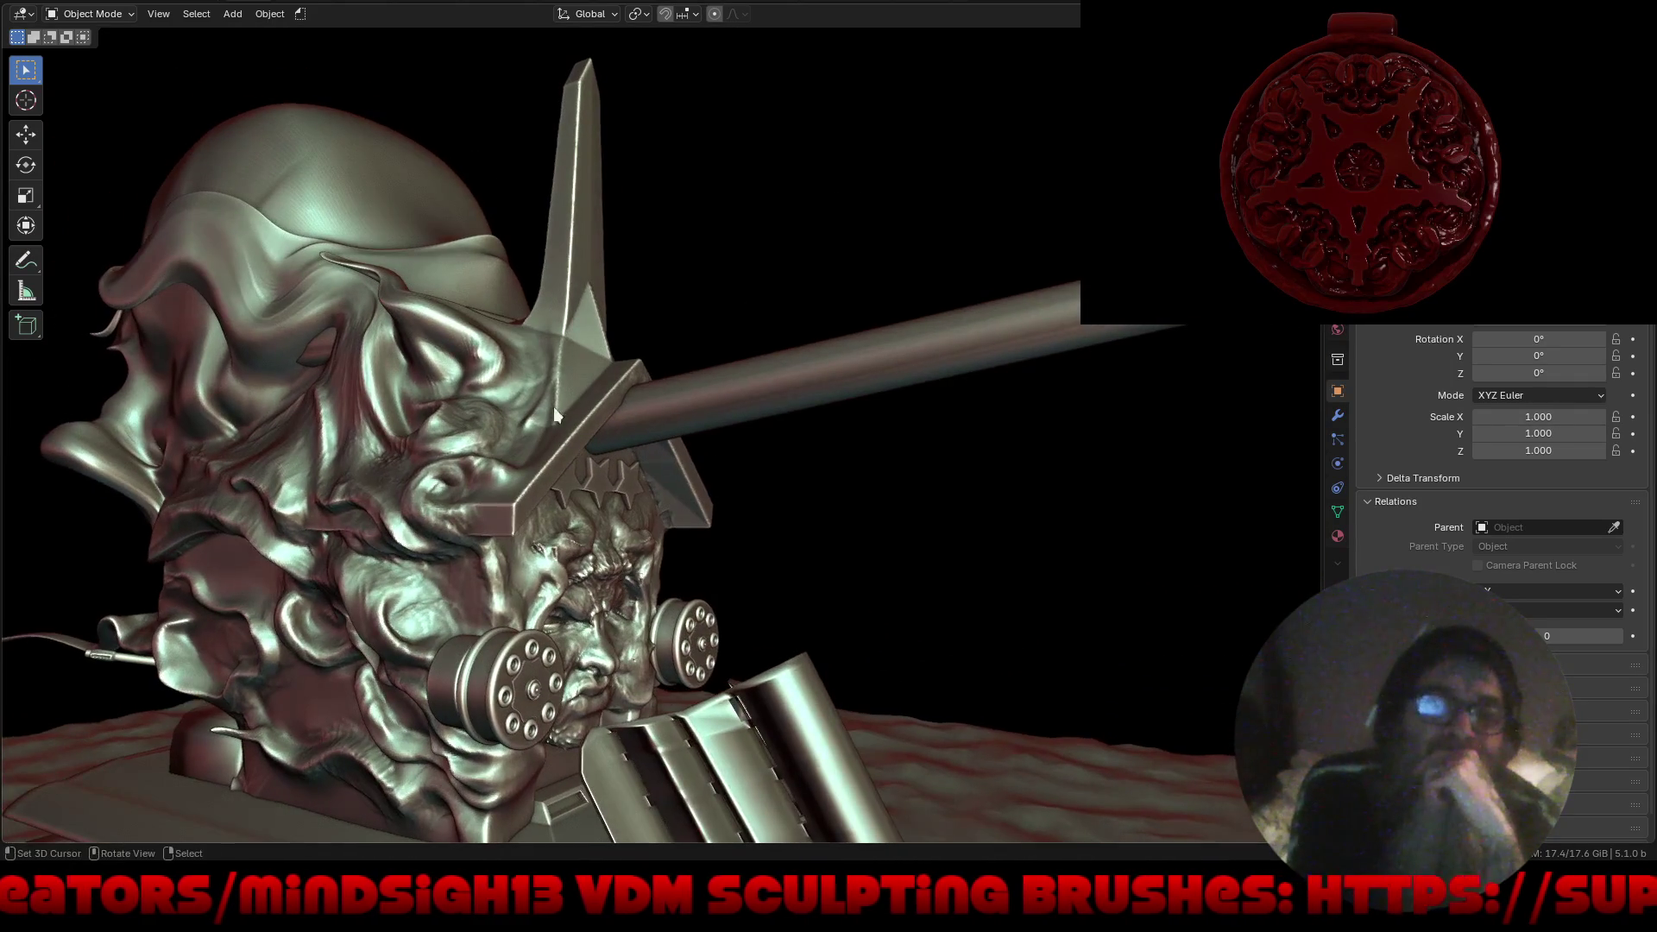
scroll(525, 403, down, 5)
mouse_move(525, 551)
middle_down()
mouse_move(563, 611)
mouse_move(642, 591)
mouse_move(685, 632)
mouse_move(492, 609)
mouse_move(808, 665)
mouse_move(691, 577)
mouse_move(717, 587)
middle_up()
key(s)
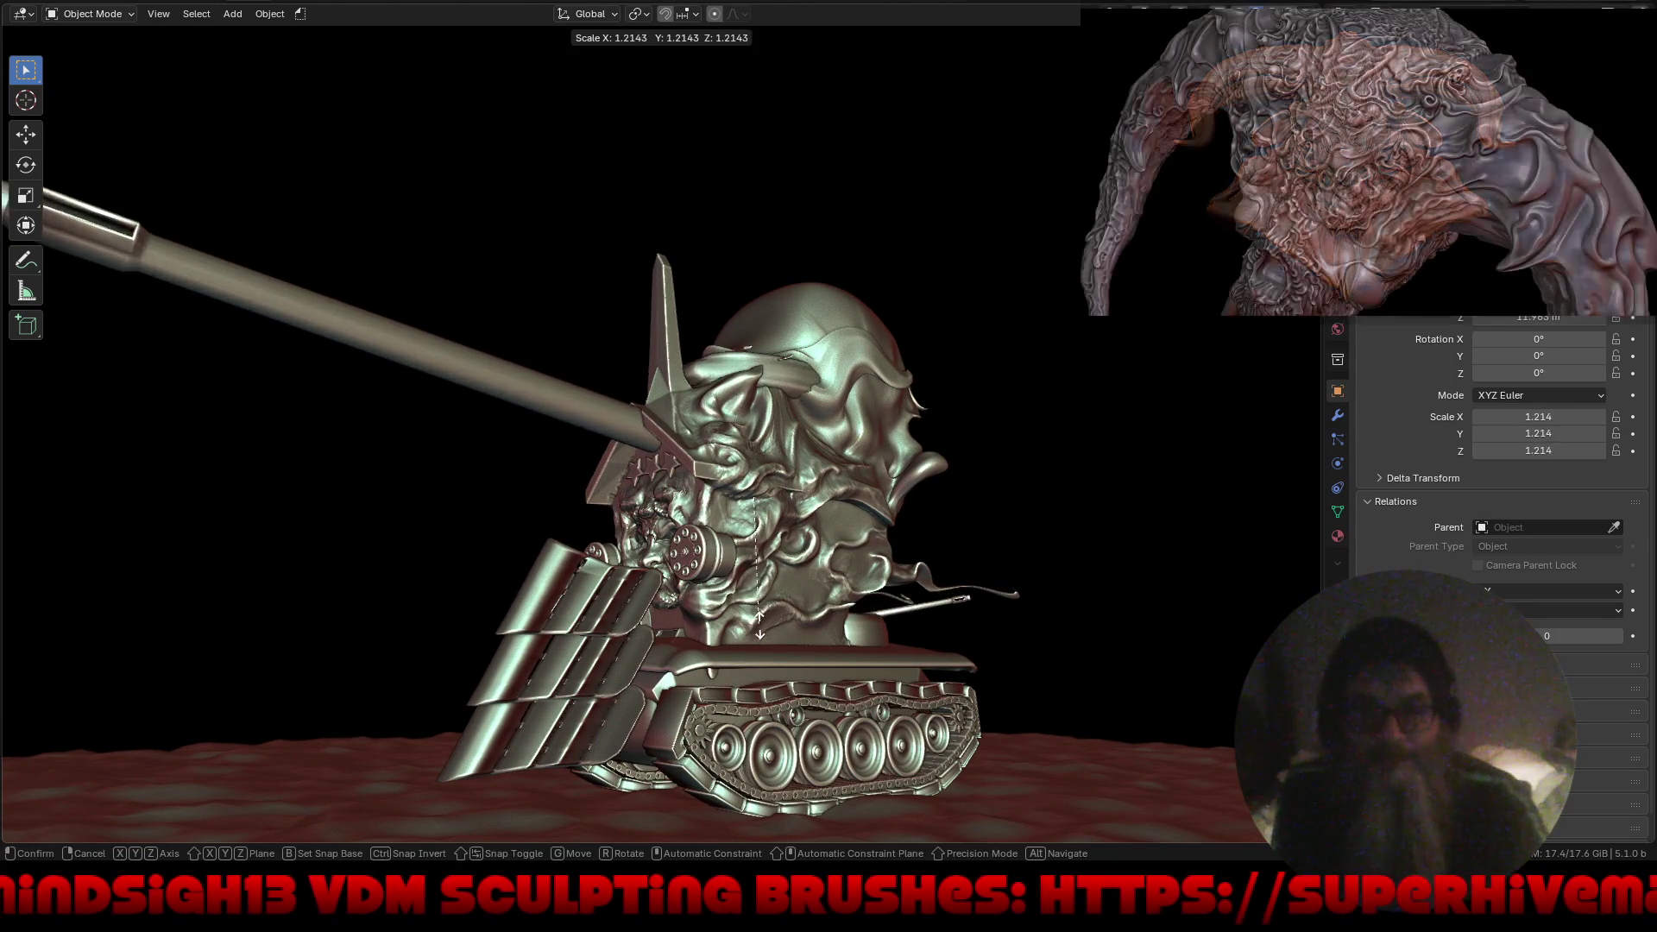
key(Escape)
Parent the cannon barrel to 'turrent' and scale it down.
key(ctrl+p)
click(553, 392)
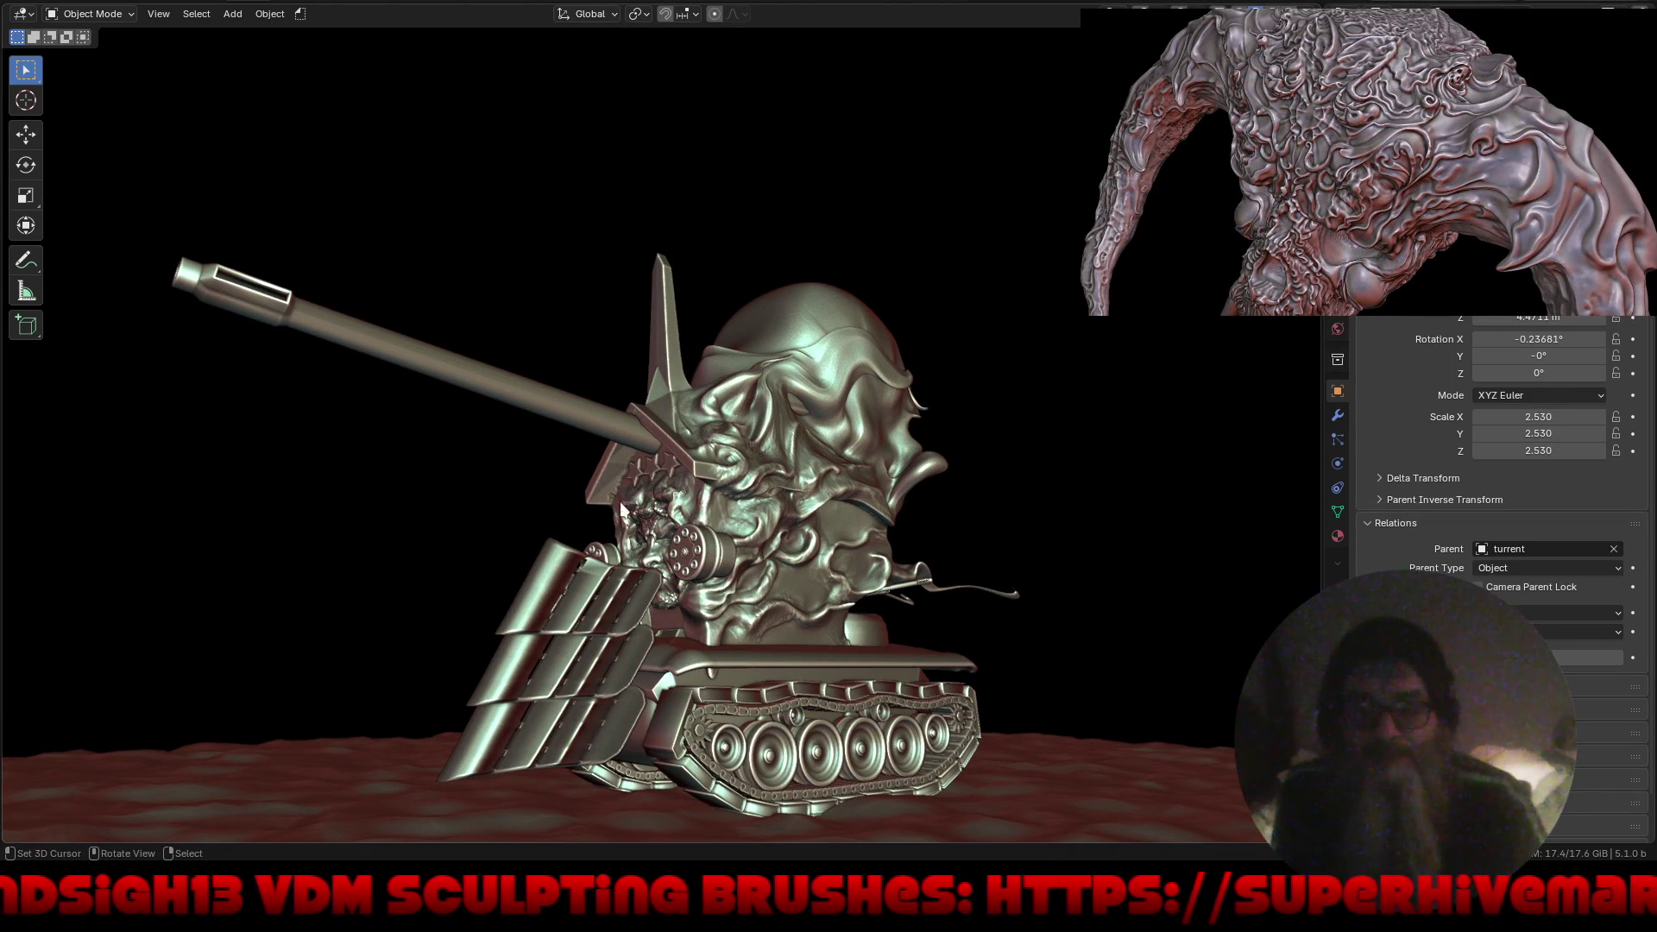
key(s)
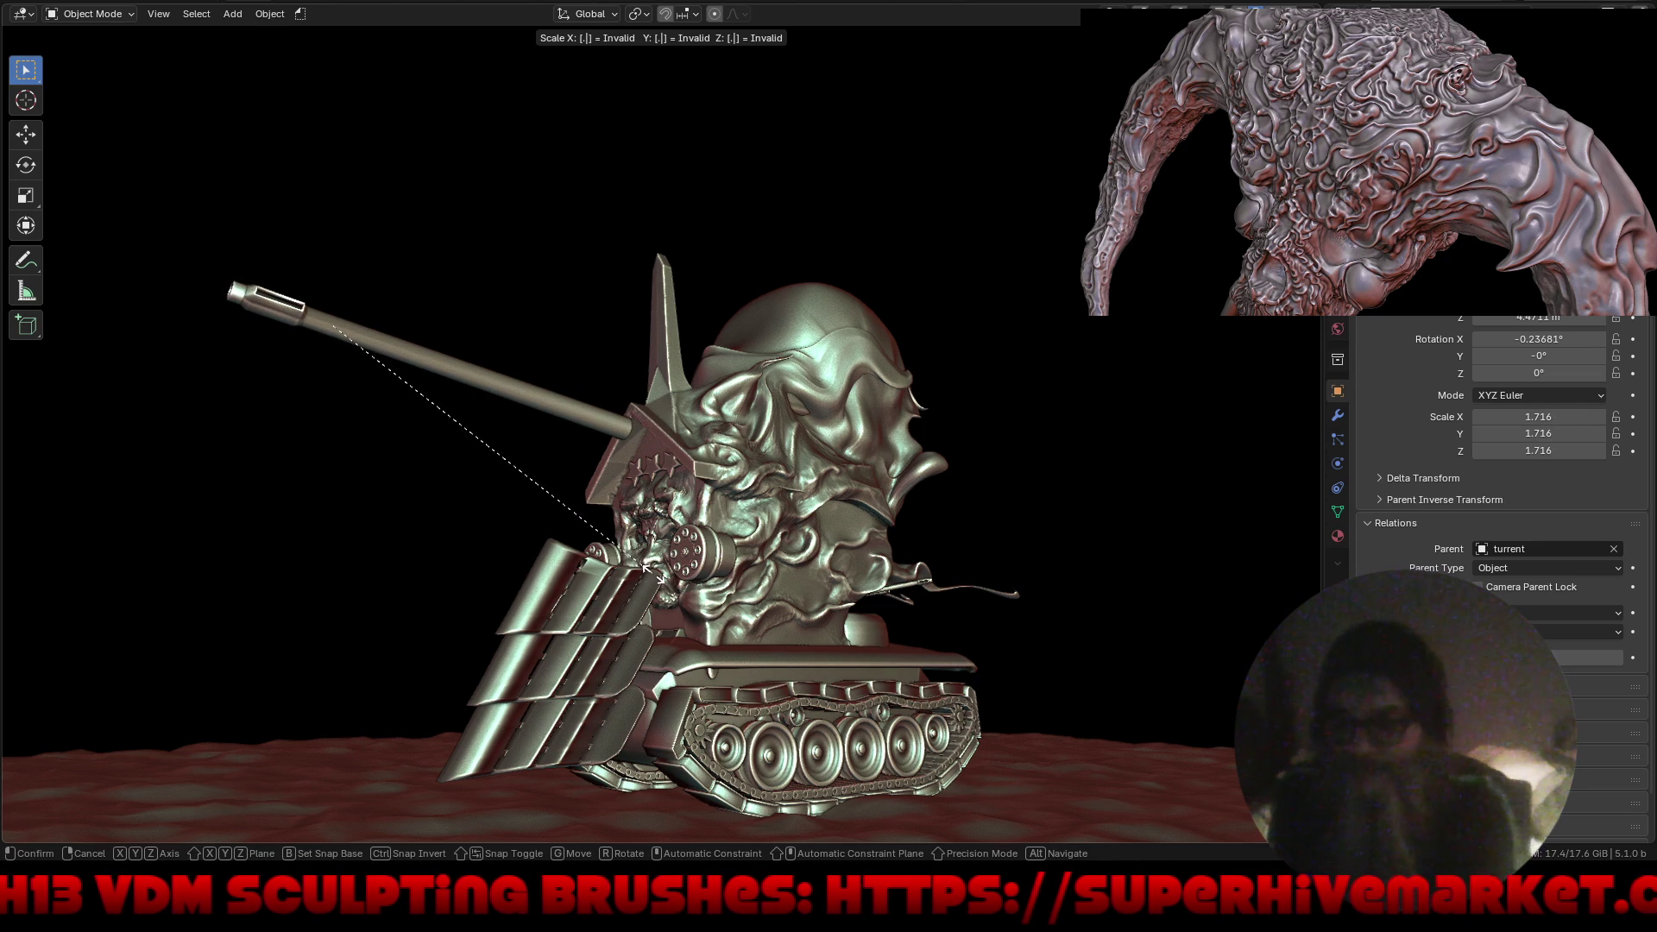
click(656, 583)
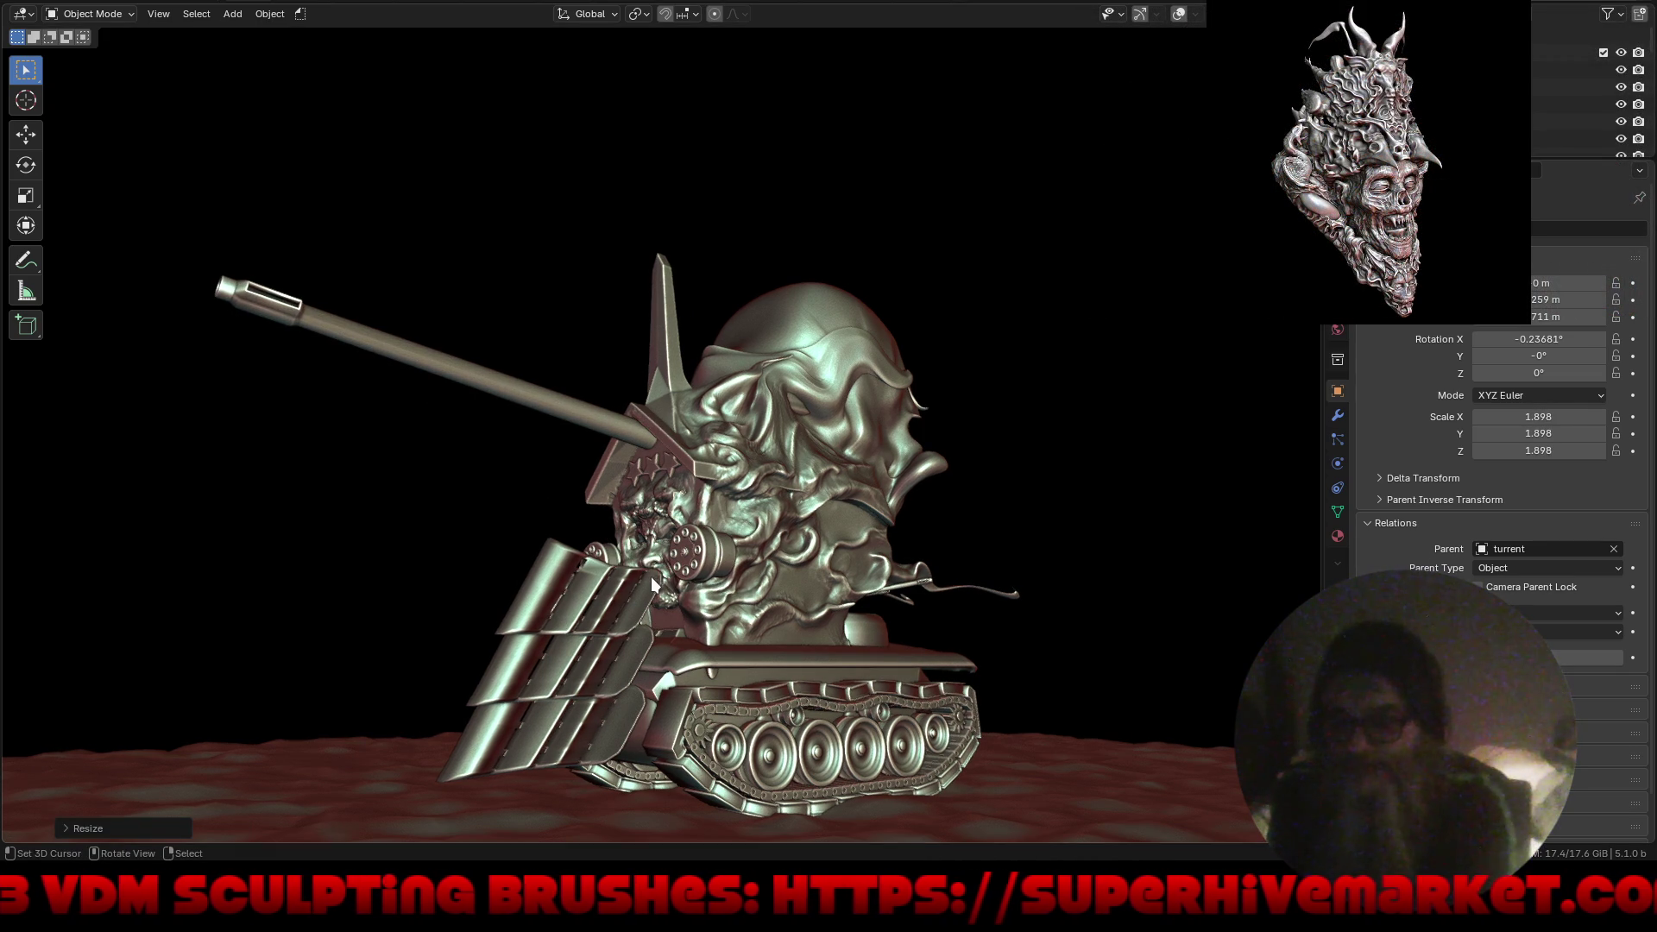
Shift the barrel back along Y and lower it into the turret.
mouse_move(629, 576)
middle_down()
mouse_move(618, 670)
mouse_move(531, 568)
mouse_move(558, 539)
mouse_move(575, 613)
middle_up()
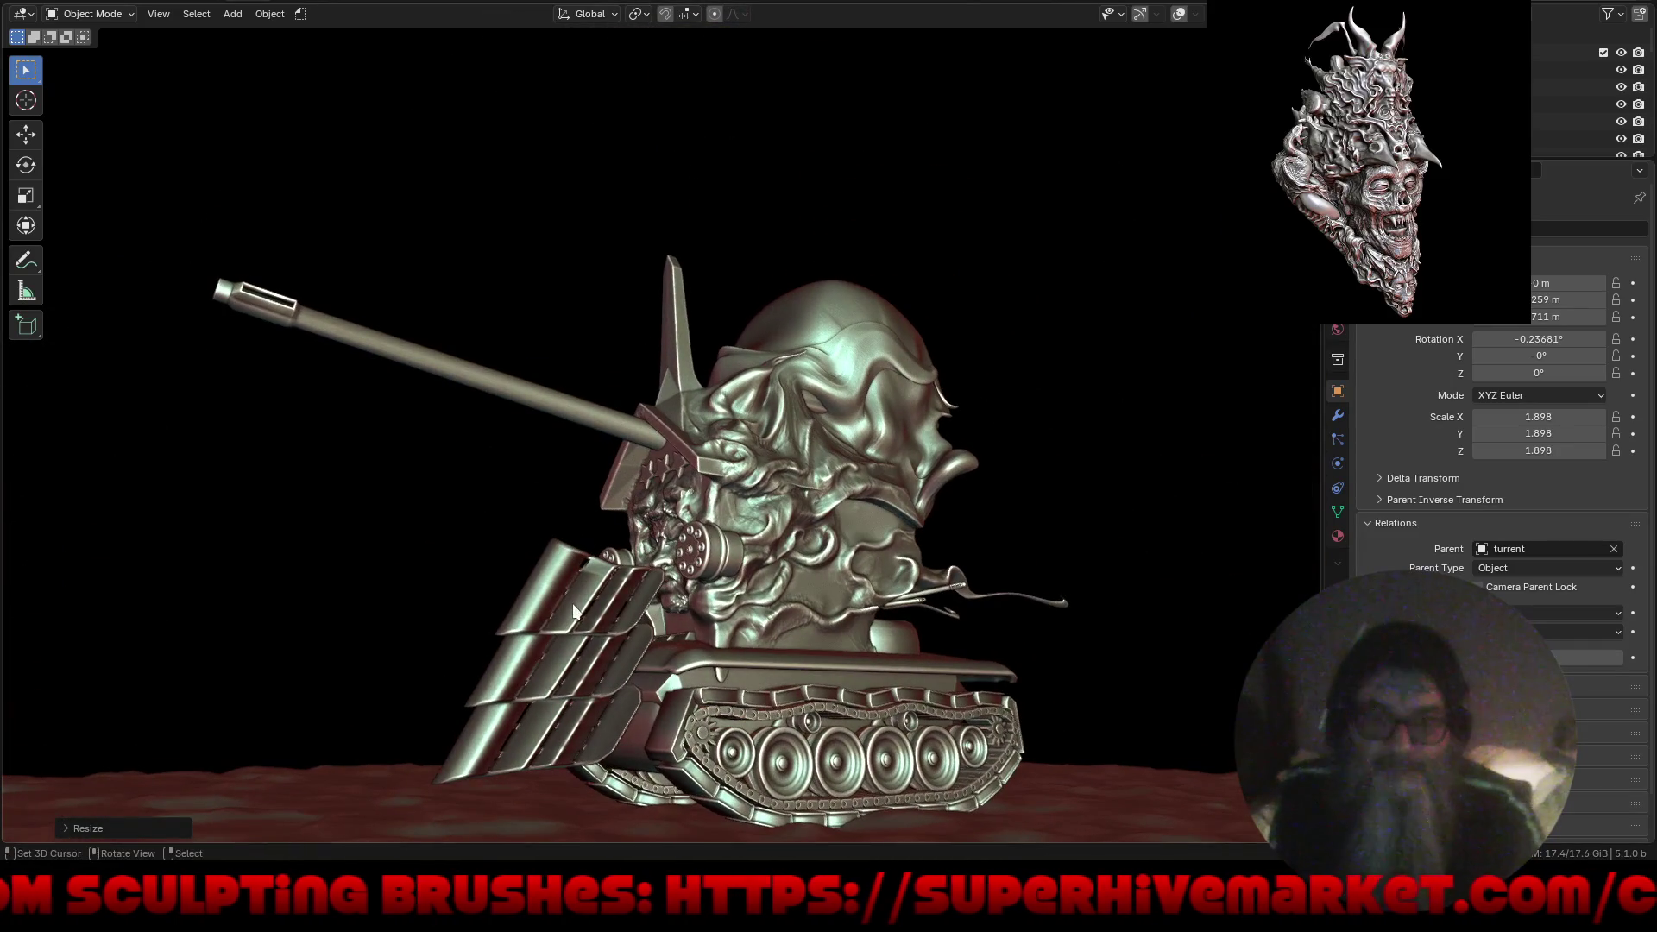
key(g)
key(y)
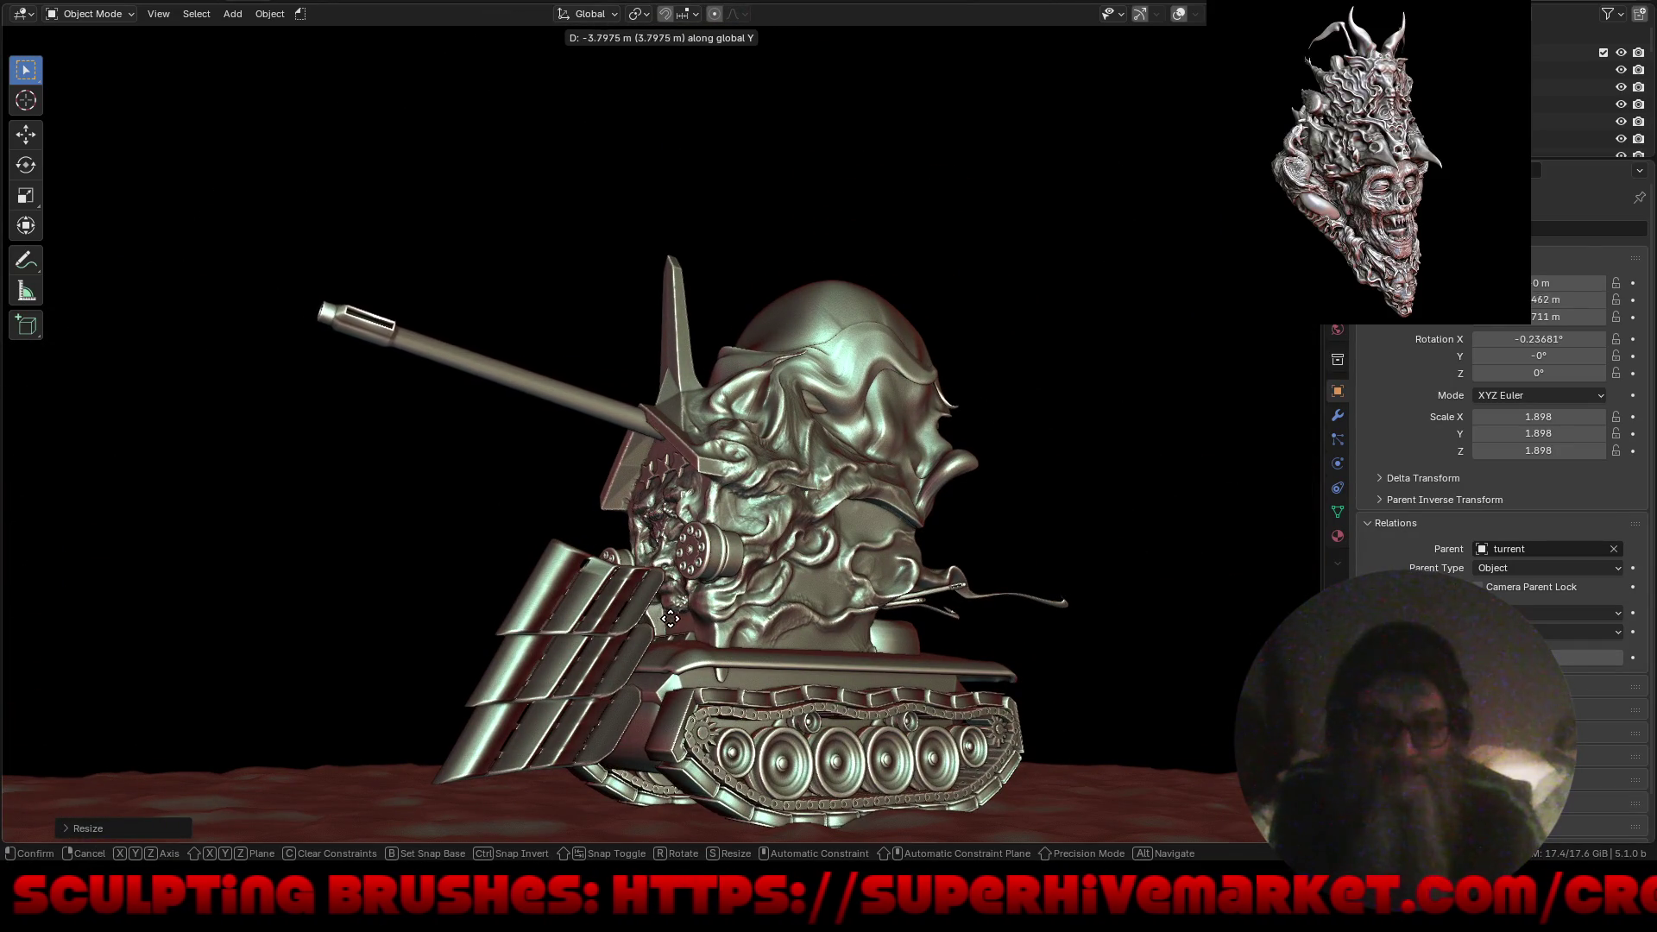
click(682, 625)
key(g)
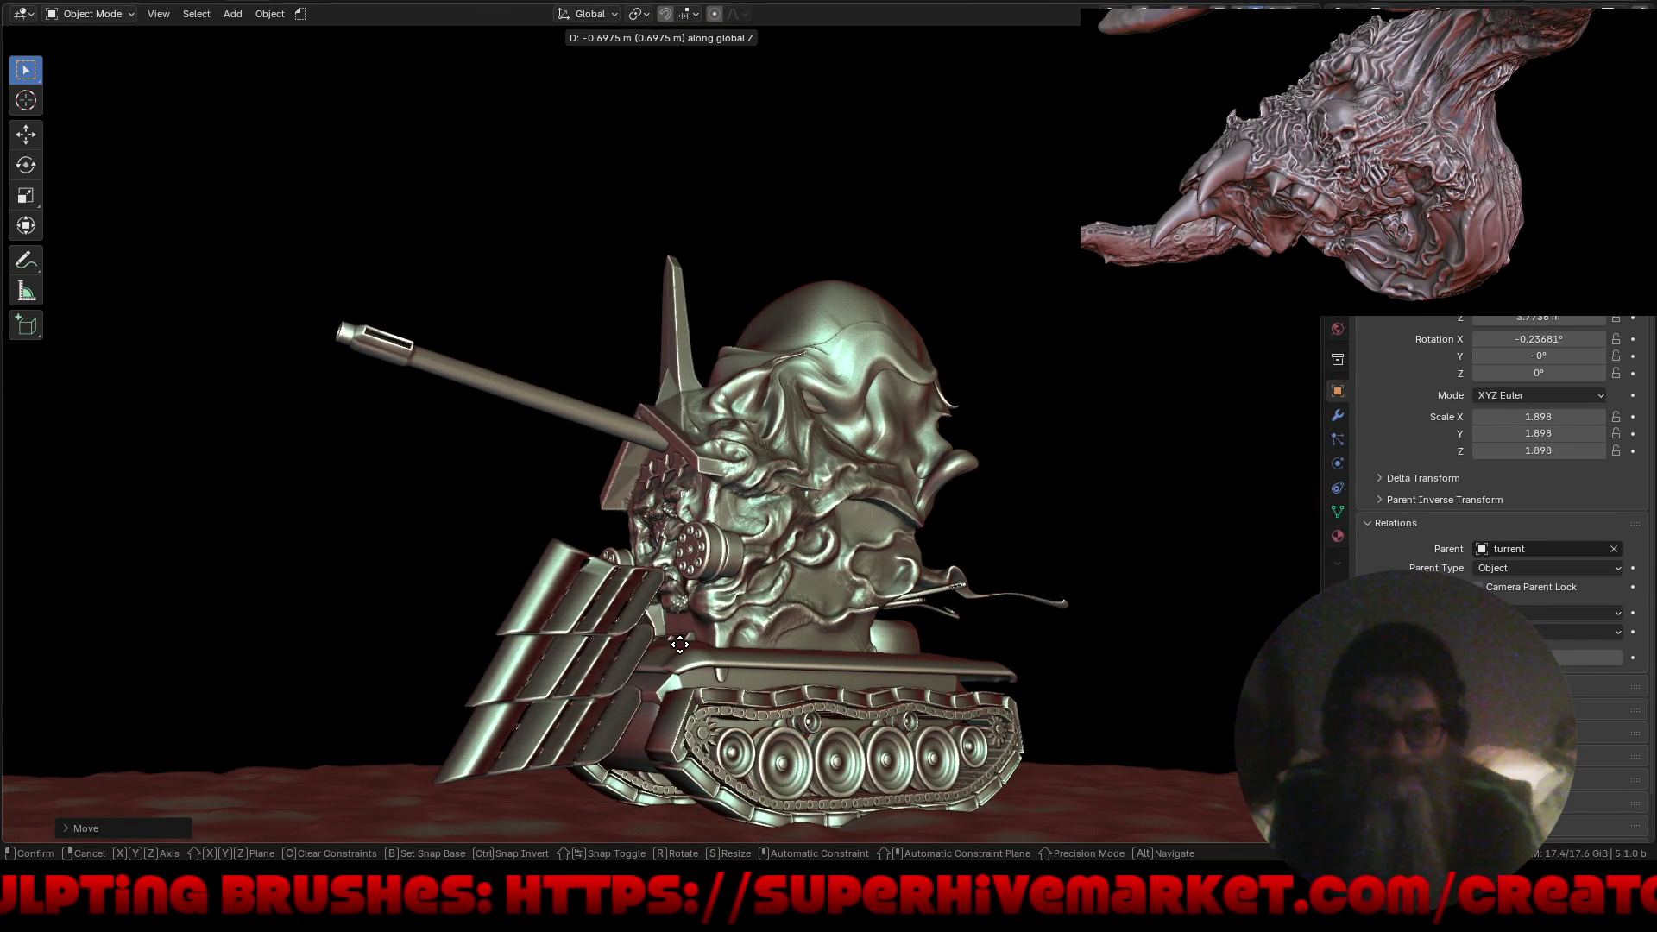
click(682, 649)
mouse_move(682, 649)
middle_down()
mouse_move(623, 646)
mouse_move(860, 650)
mouse_move(831, 653)
mouse_move(925, 607)
mouse_move(874, 616)
mouse_move(838, 649)
mouse_move(969, 661)
mouse_move(913, 640)
mouse_move(944, 654)
mouse_move(925, 599)
mouse_move(881, 629)
mouse_move(936, 636)
mouse_move(982, 615)
mouse_move(894, 599)
mouse_move(886, 512)
mouse_move(851, 452)
middle_up()
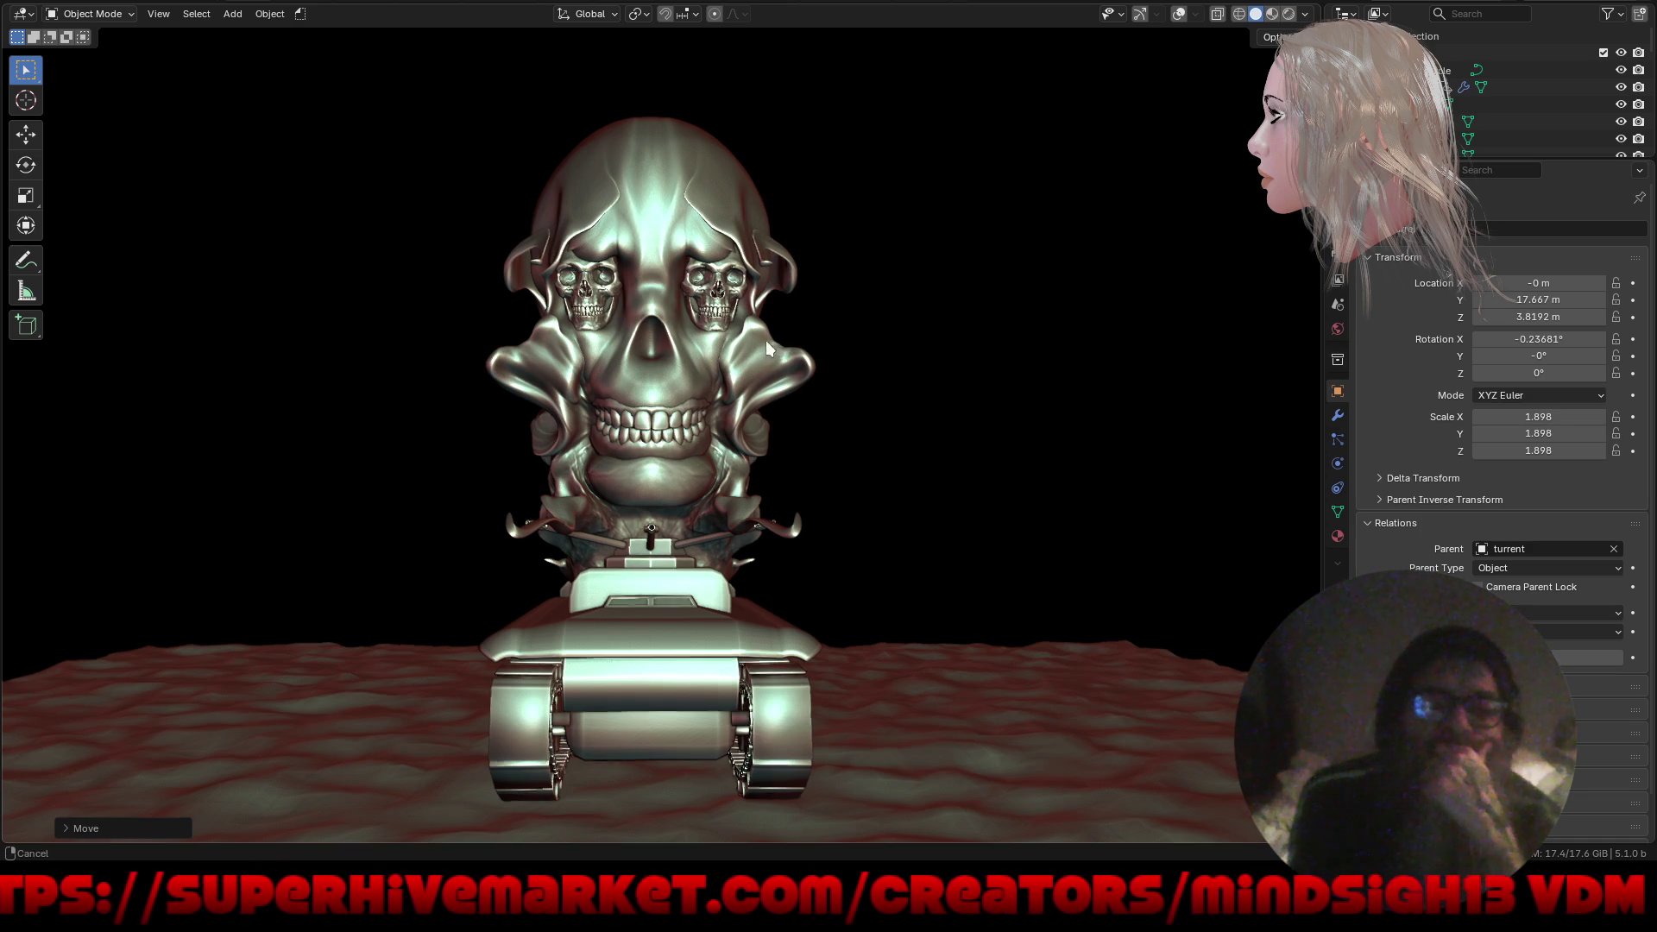
Select the skull turret, enter Sculpt Mode and Grab the cheek above the teeth.
scroll(786, 285, up, 5)
click(754, 382)
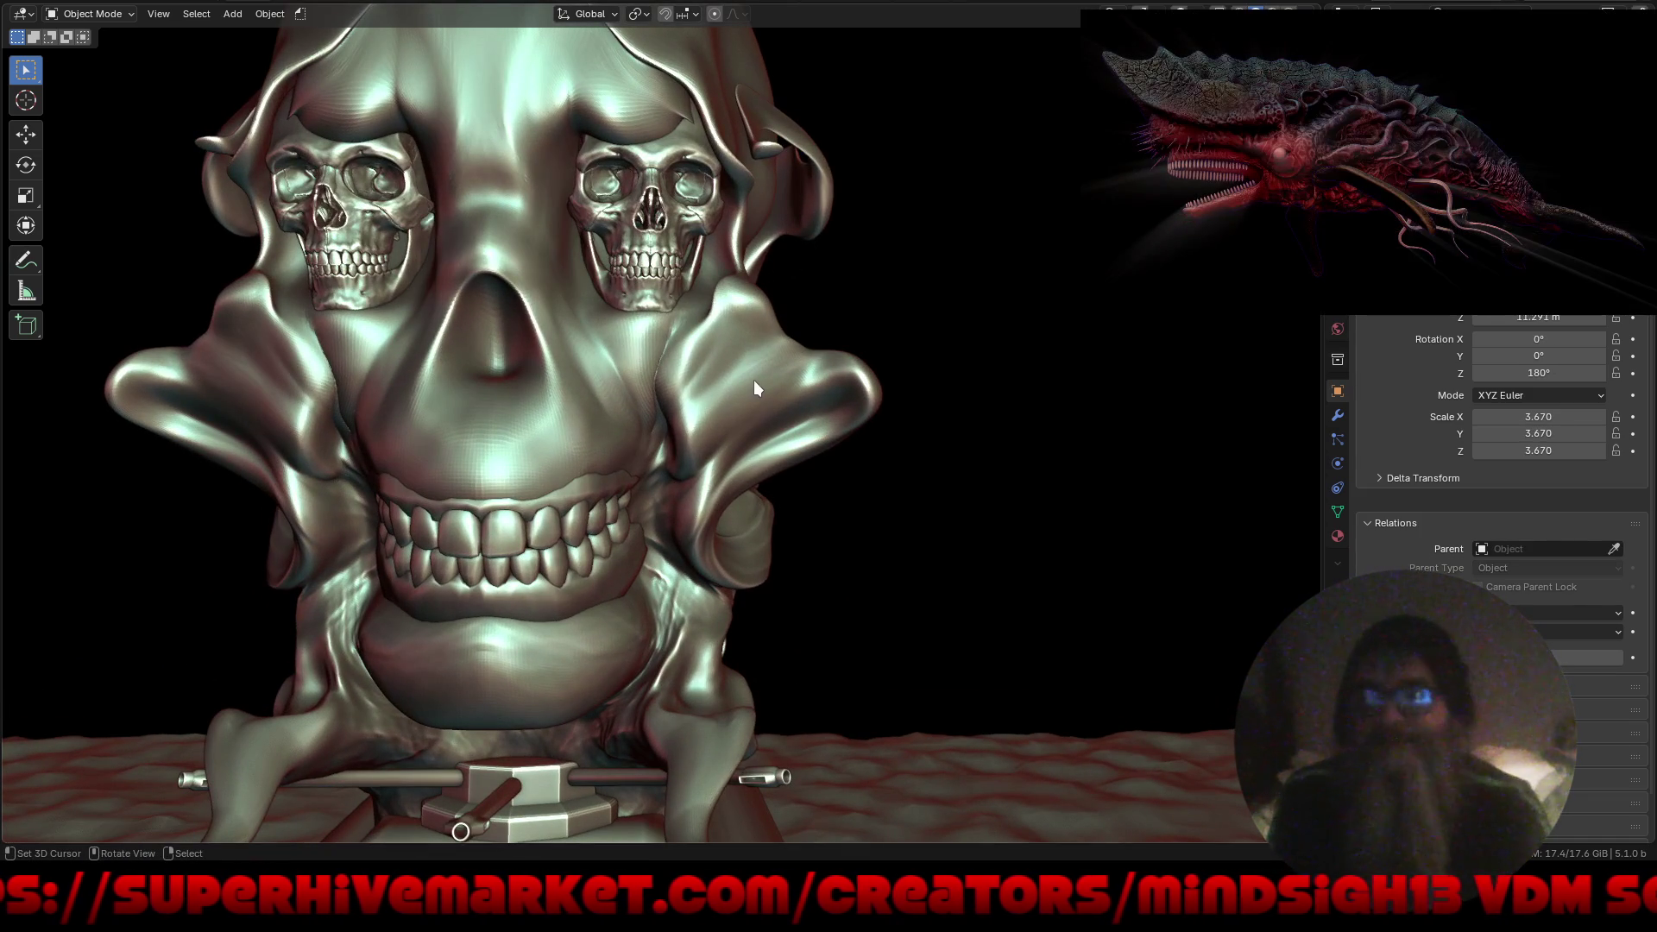
key(ctrl+Tab)
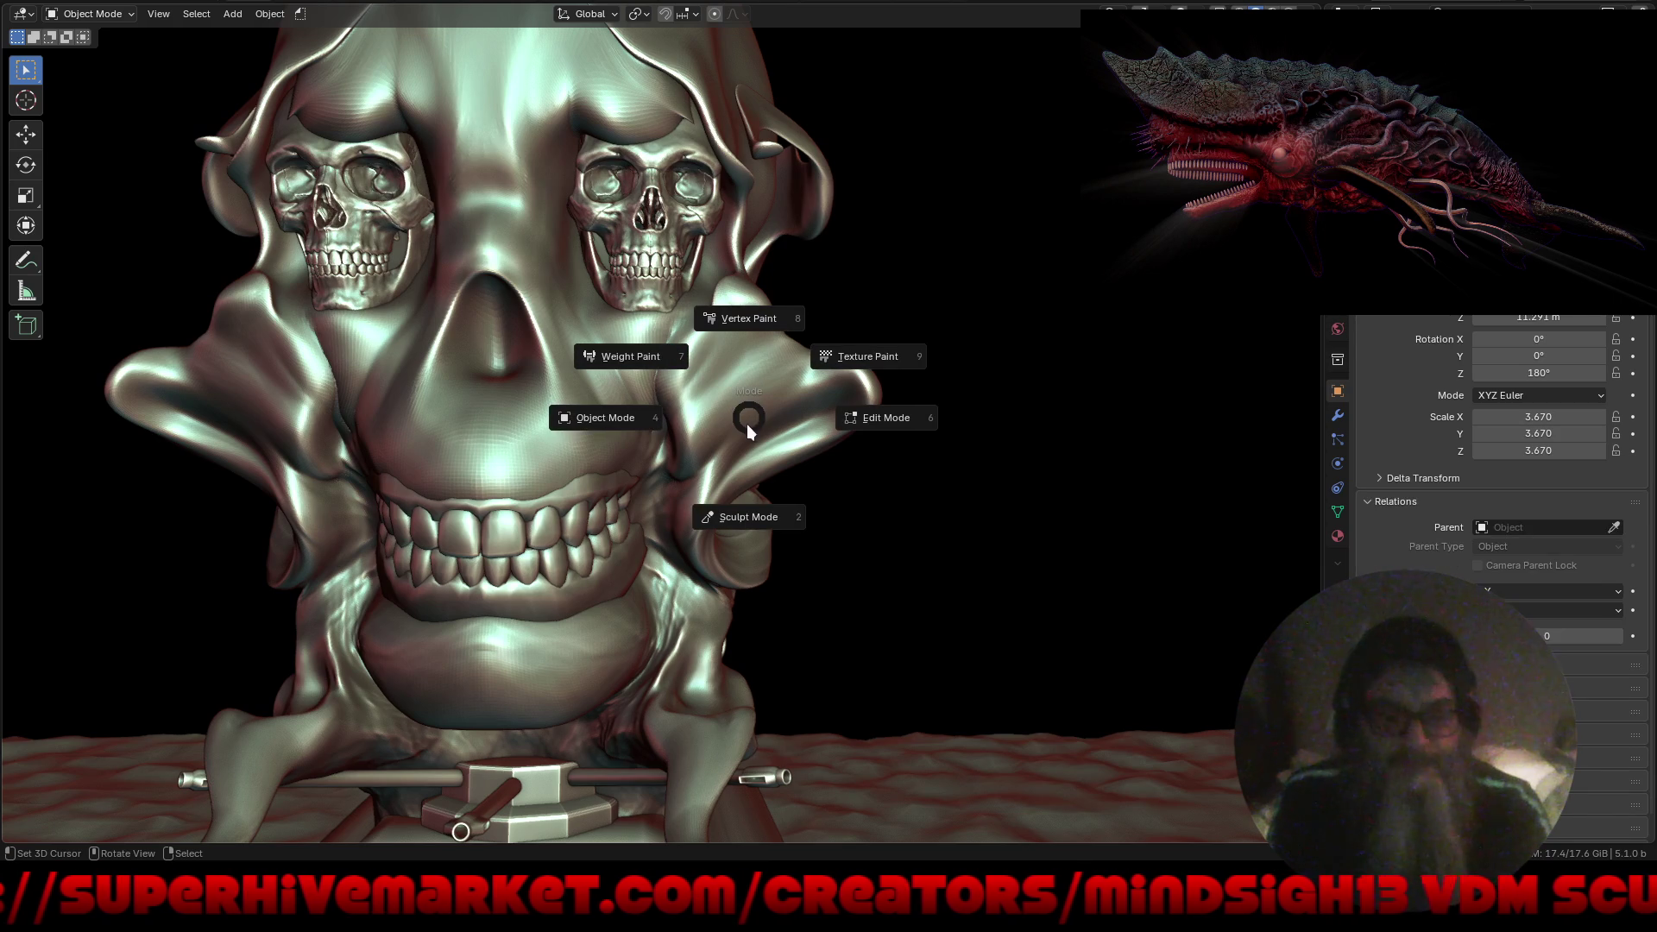
click(753, 517)
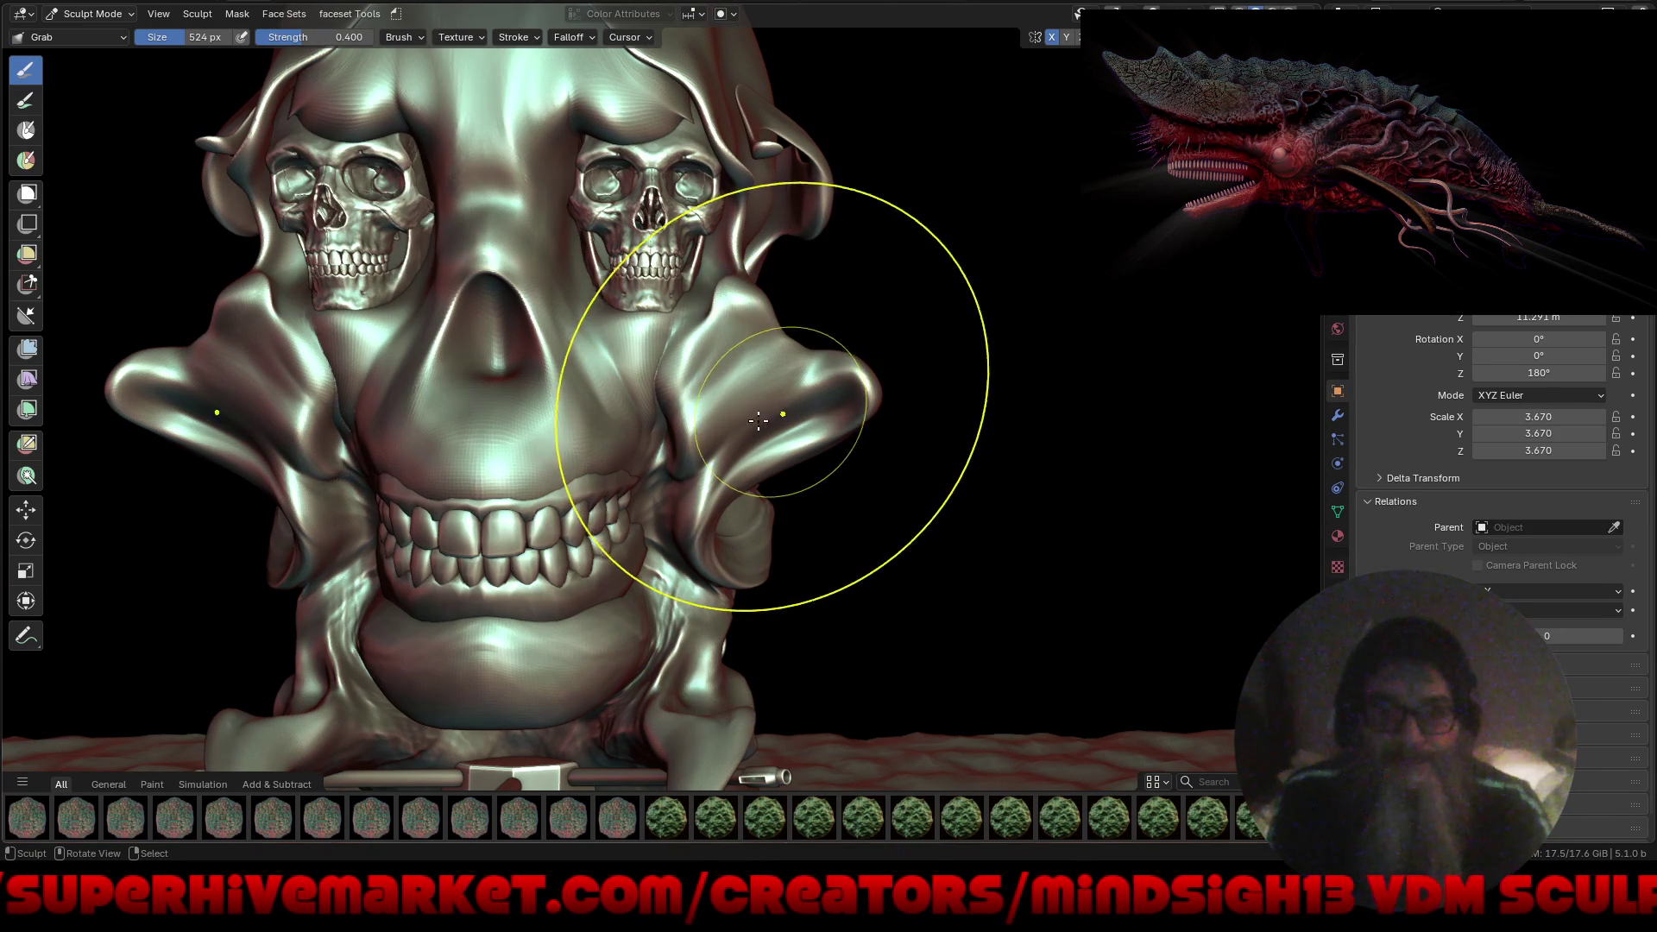
middle_drag(804, 398, 695, 527)
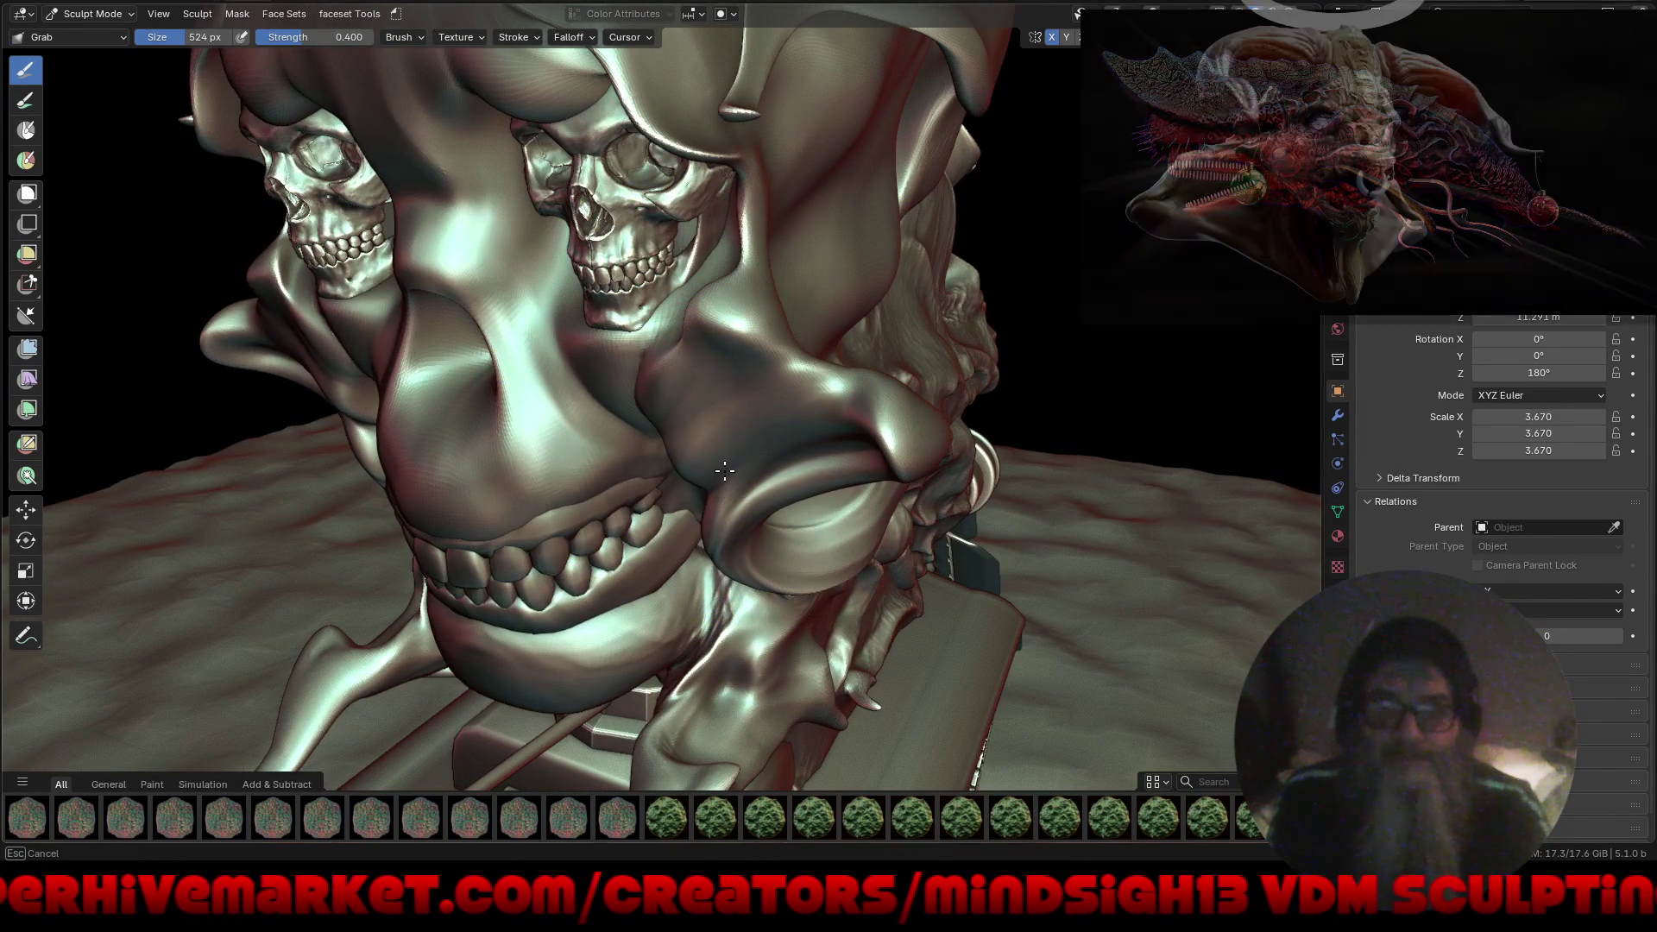
scroll(656, 449, up, 5)
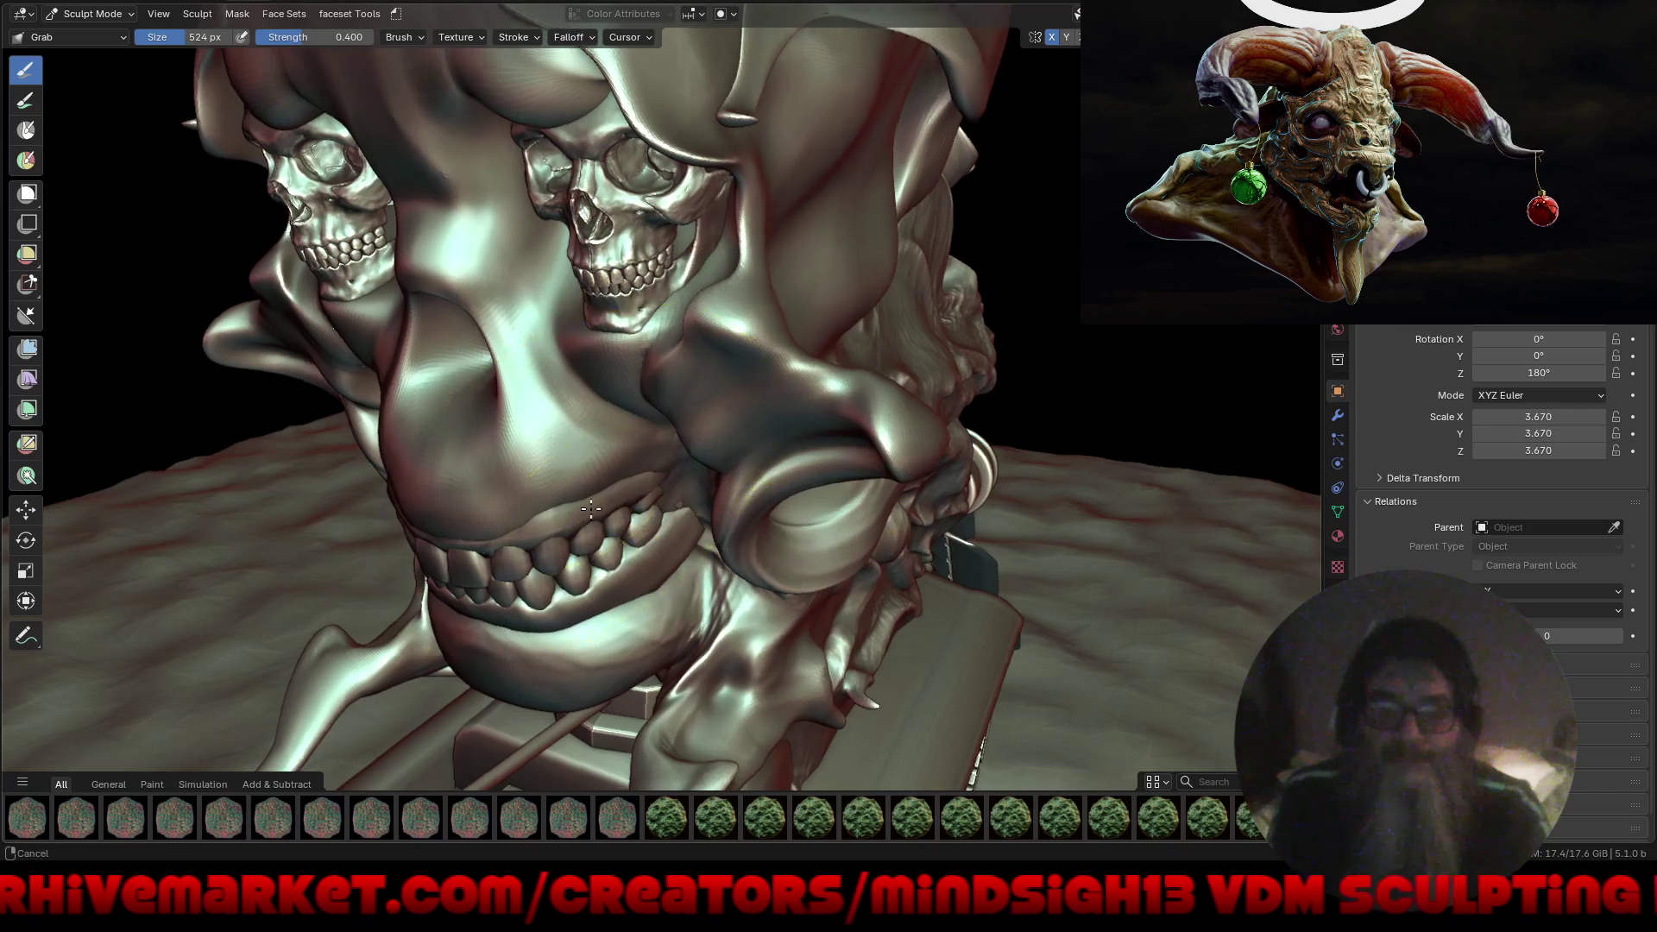
middle_drag(574, 480, 602, 494)
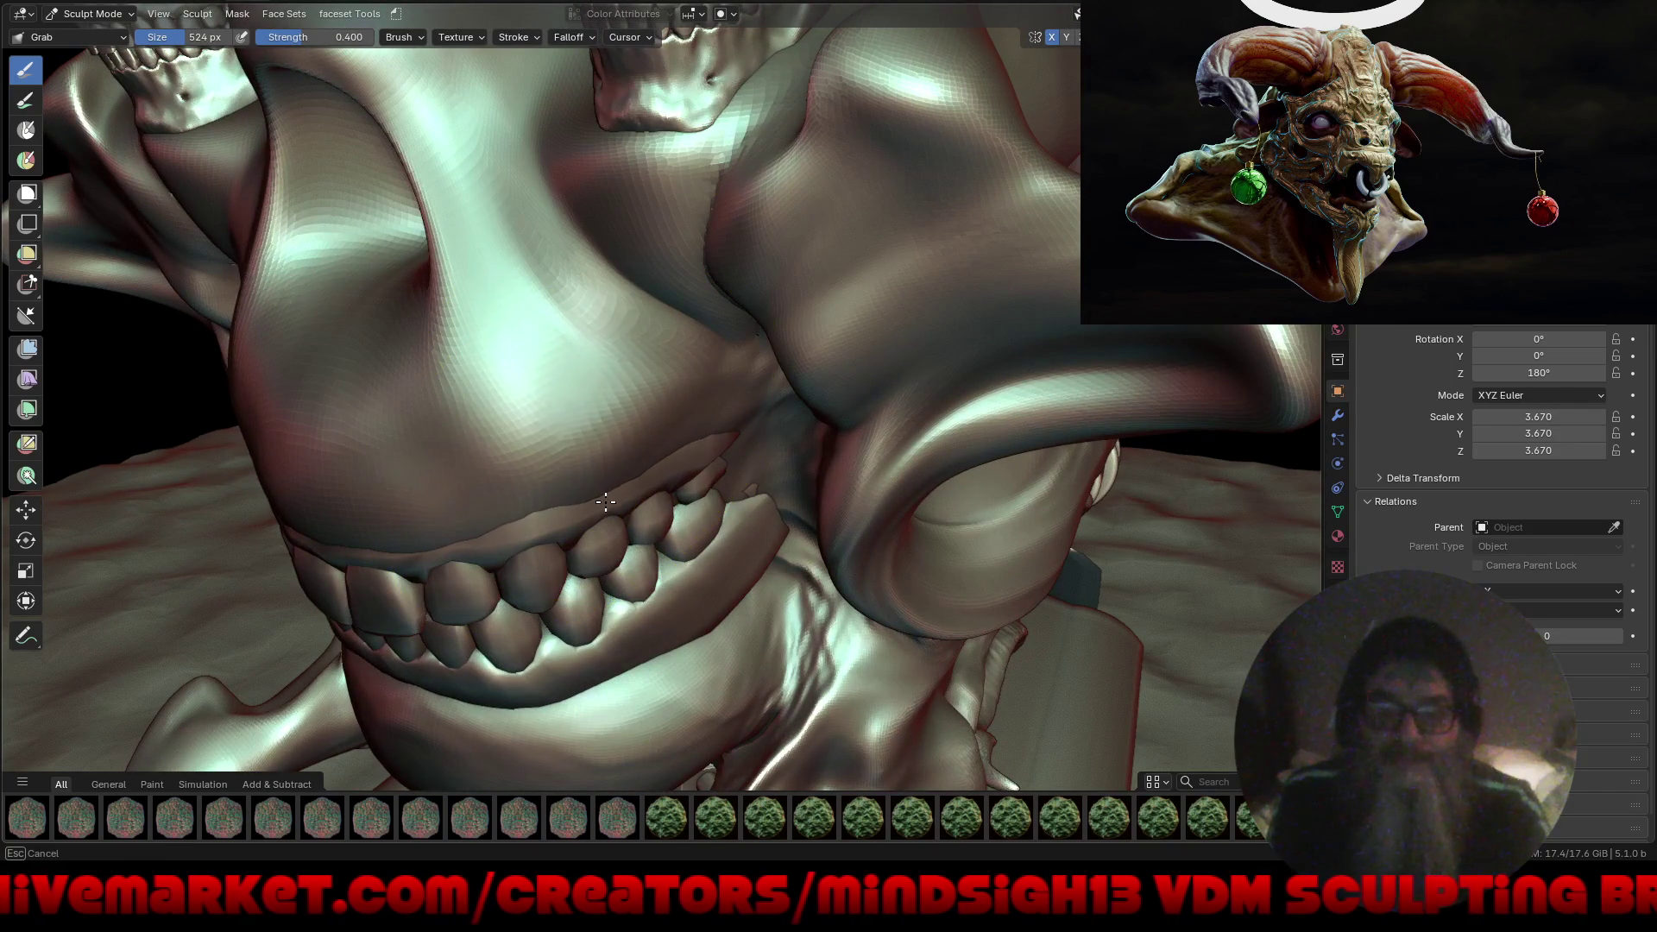
drag(555, 404, 553, 403)
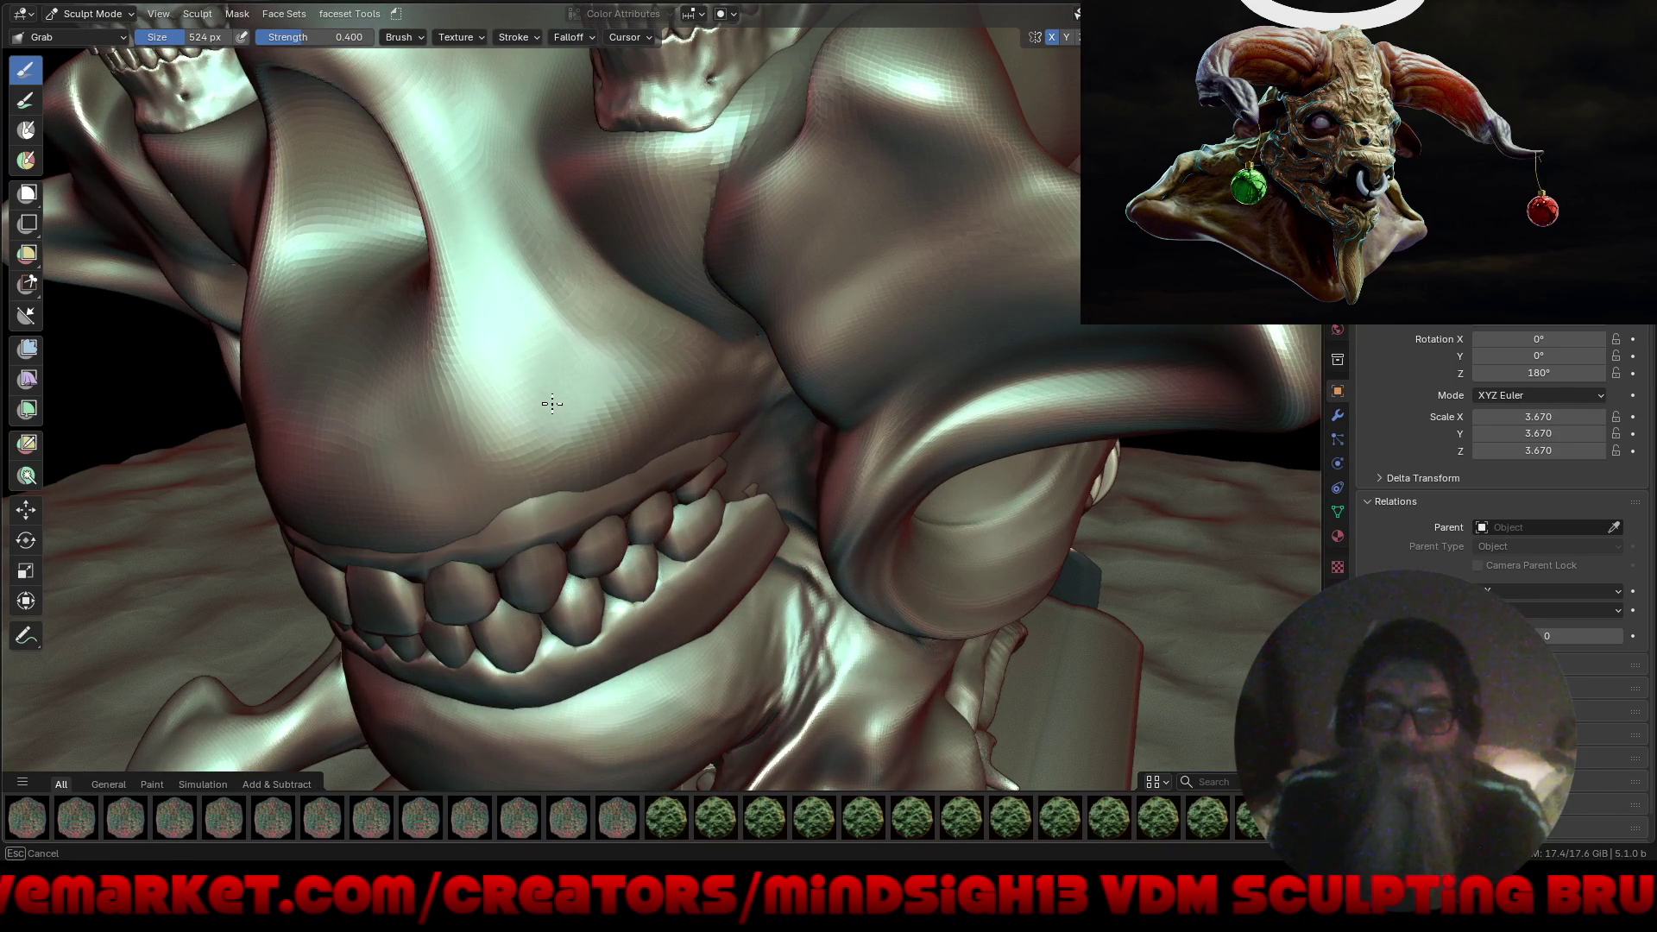
Grab the cheek ridge up and to the right with the 524 px brush.
drag(547, 525, 546, 525)
scroll(546, 525, down, 3)
mouse_move(537, 388)
middle_down()
mouse_move(769, 528)
mouse_move(746, 399)
mouse_move(774, 472)
middle_up()
scroll(769, 528, up, 5)
scroll(746, 398, up, 3)
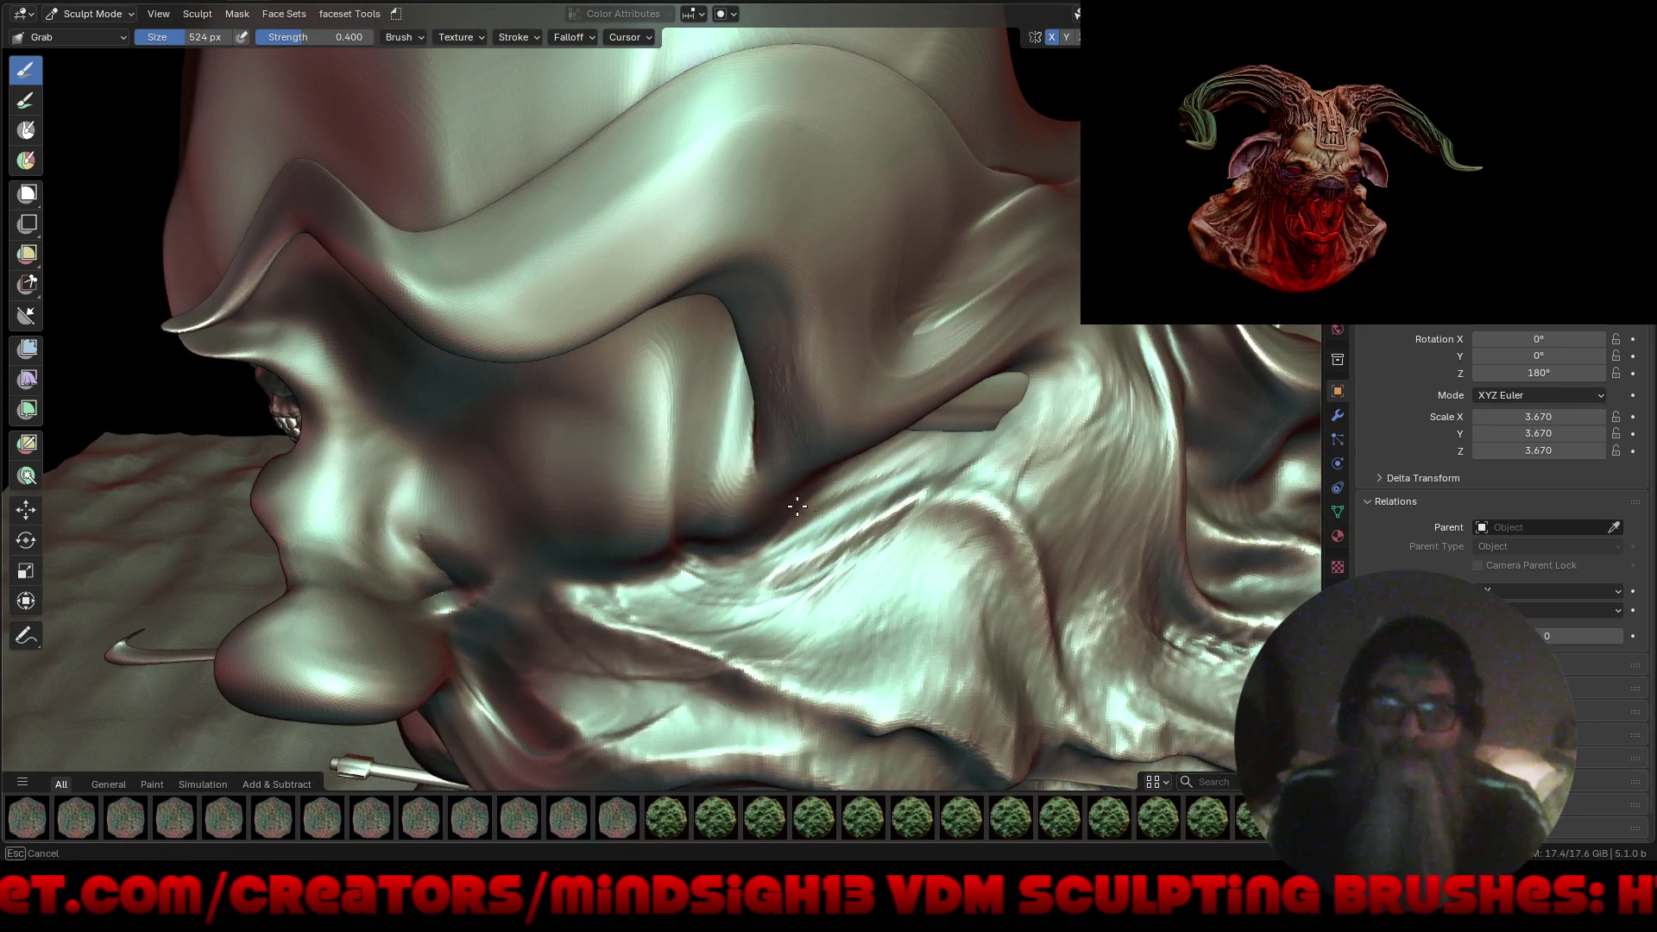
mouse_move(872, 509)
middle_down()
mouse_move(899, 400)
mouse_move(947, 441)
middle_up()
mouse_move(962, 462)
mouse_down()
mouse_move(1018, 340)
mouse_move(1041, 338)
mouse_move(1079, 281)
mouse_up()
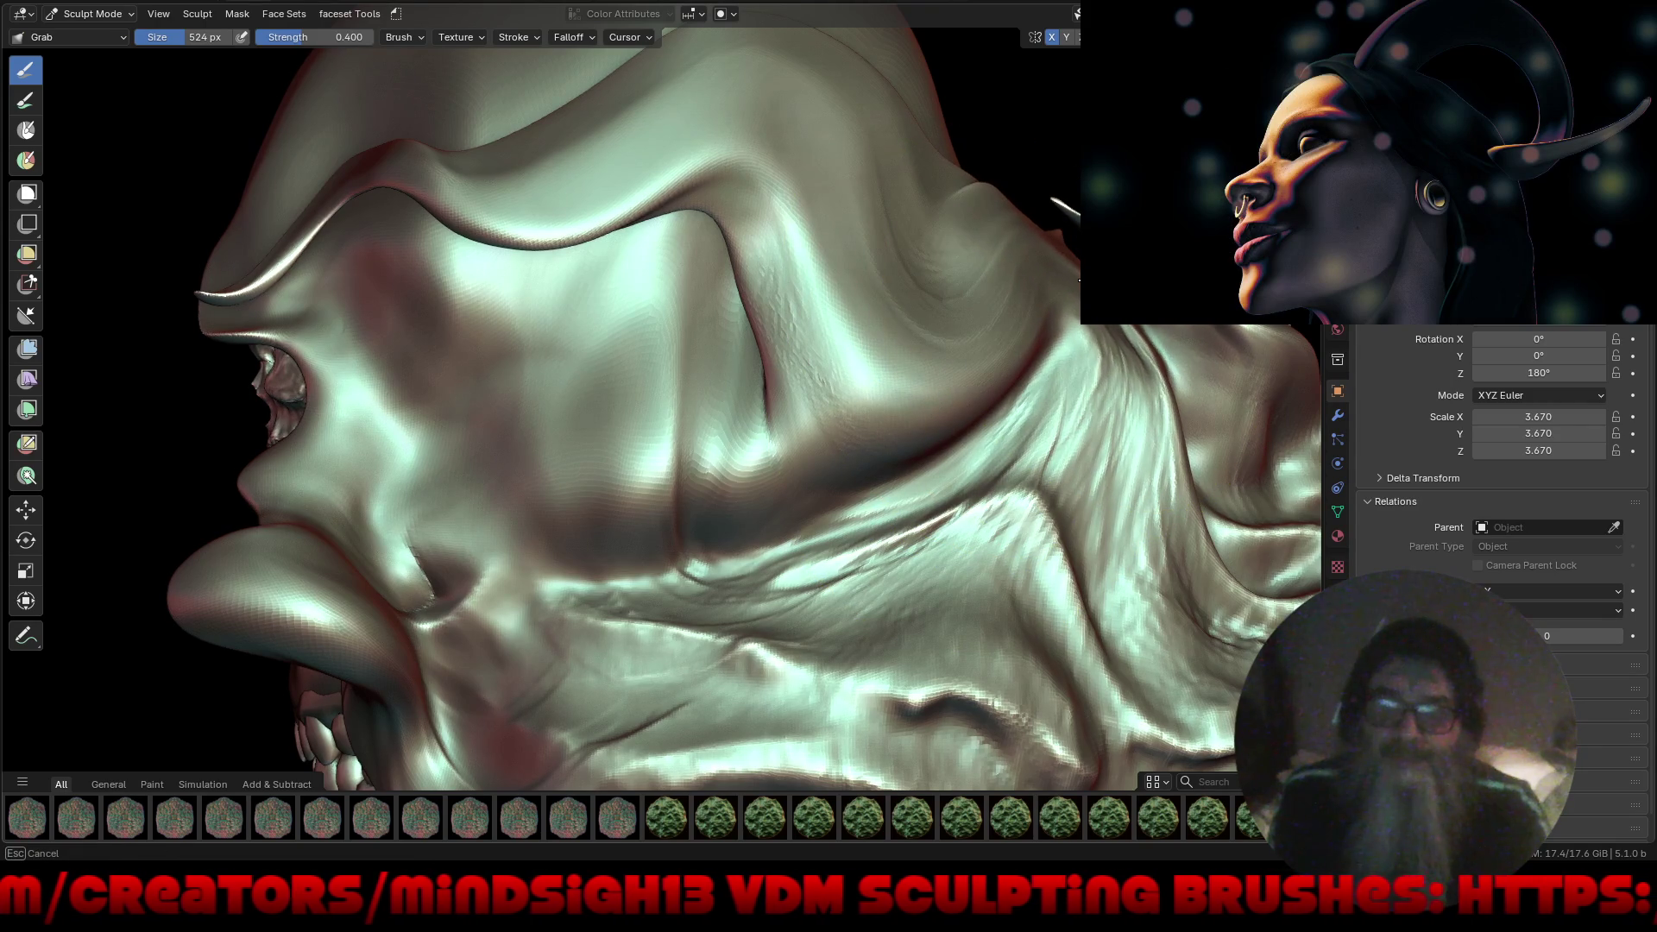
mouse_move(1051, 337)
middle_down()
mouse_move(874, 426)
mouse_move(925, 374)
mouse_move(861, 392)
middle_up()
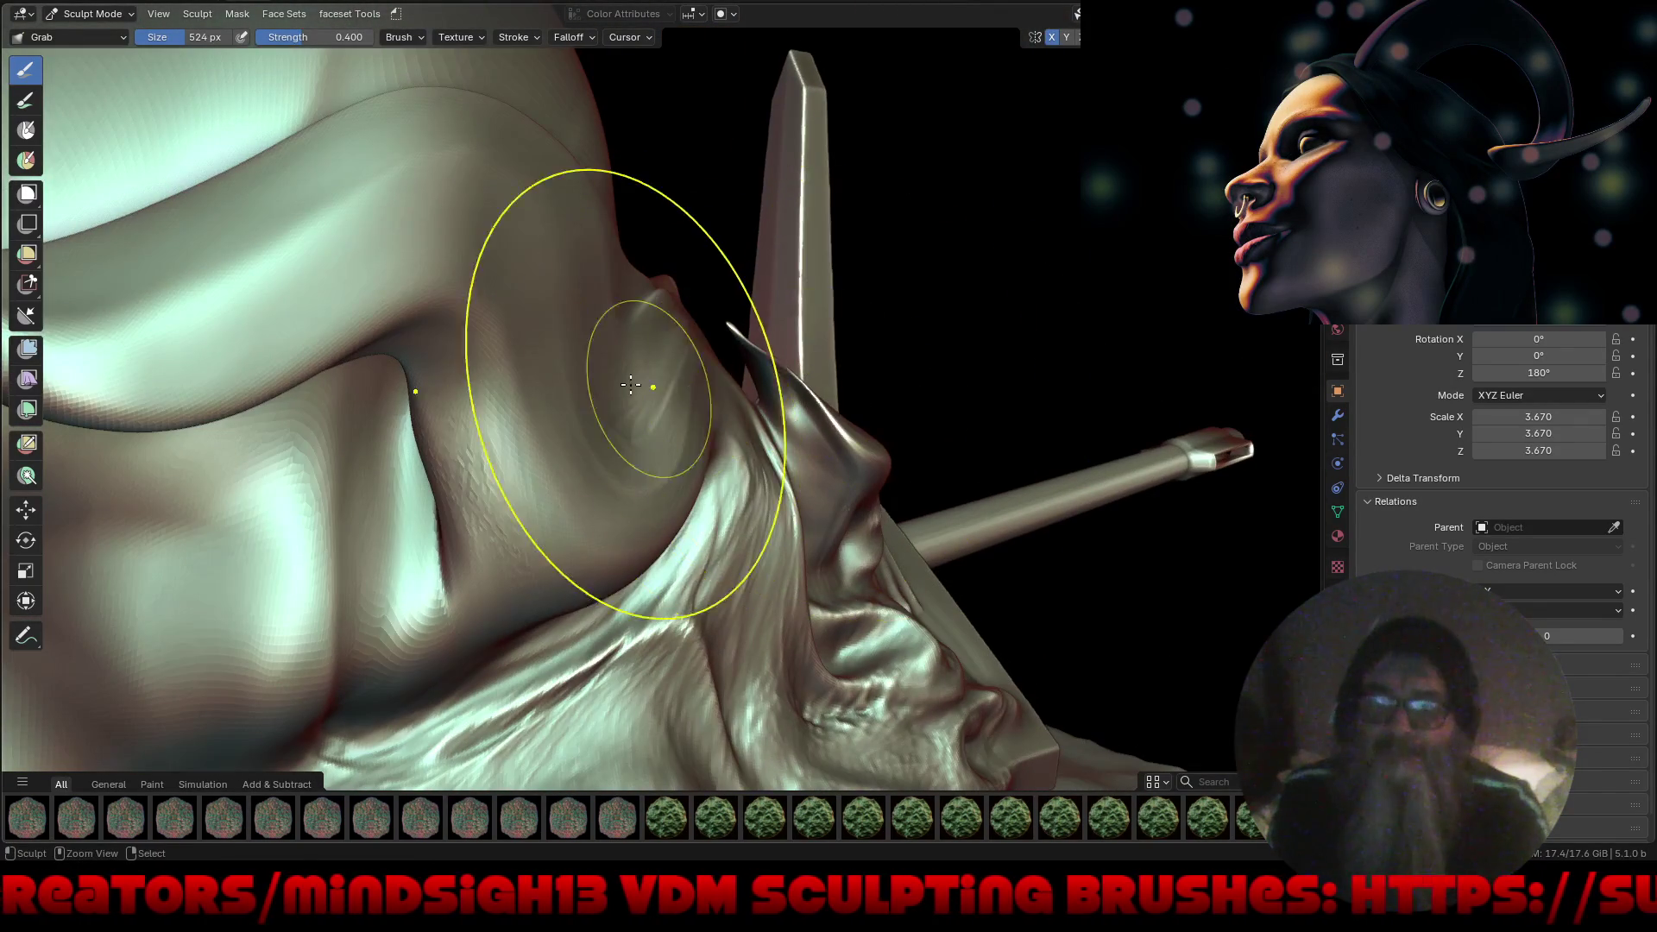
mouse_move(656, 398)
ctrl+middle_down()
mouse_move(759, 436)
mouse_move(808, 428)
mouse_move(801, 363)
mouse_move(964, 315)
mouse_move(939, 355)
mouse_move(740, 414)
mouse_move(580, 567)
mouse_move(629, 573)
mouse_move(677, 518)
mouse_move(547, 536)
mouse_move(529, 637)
ctrl+middle_up()
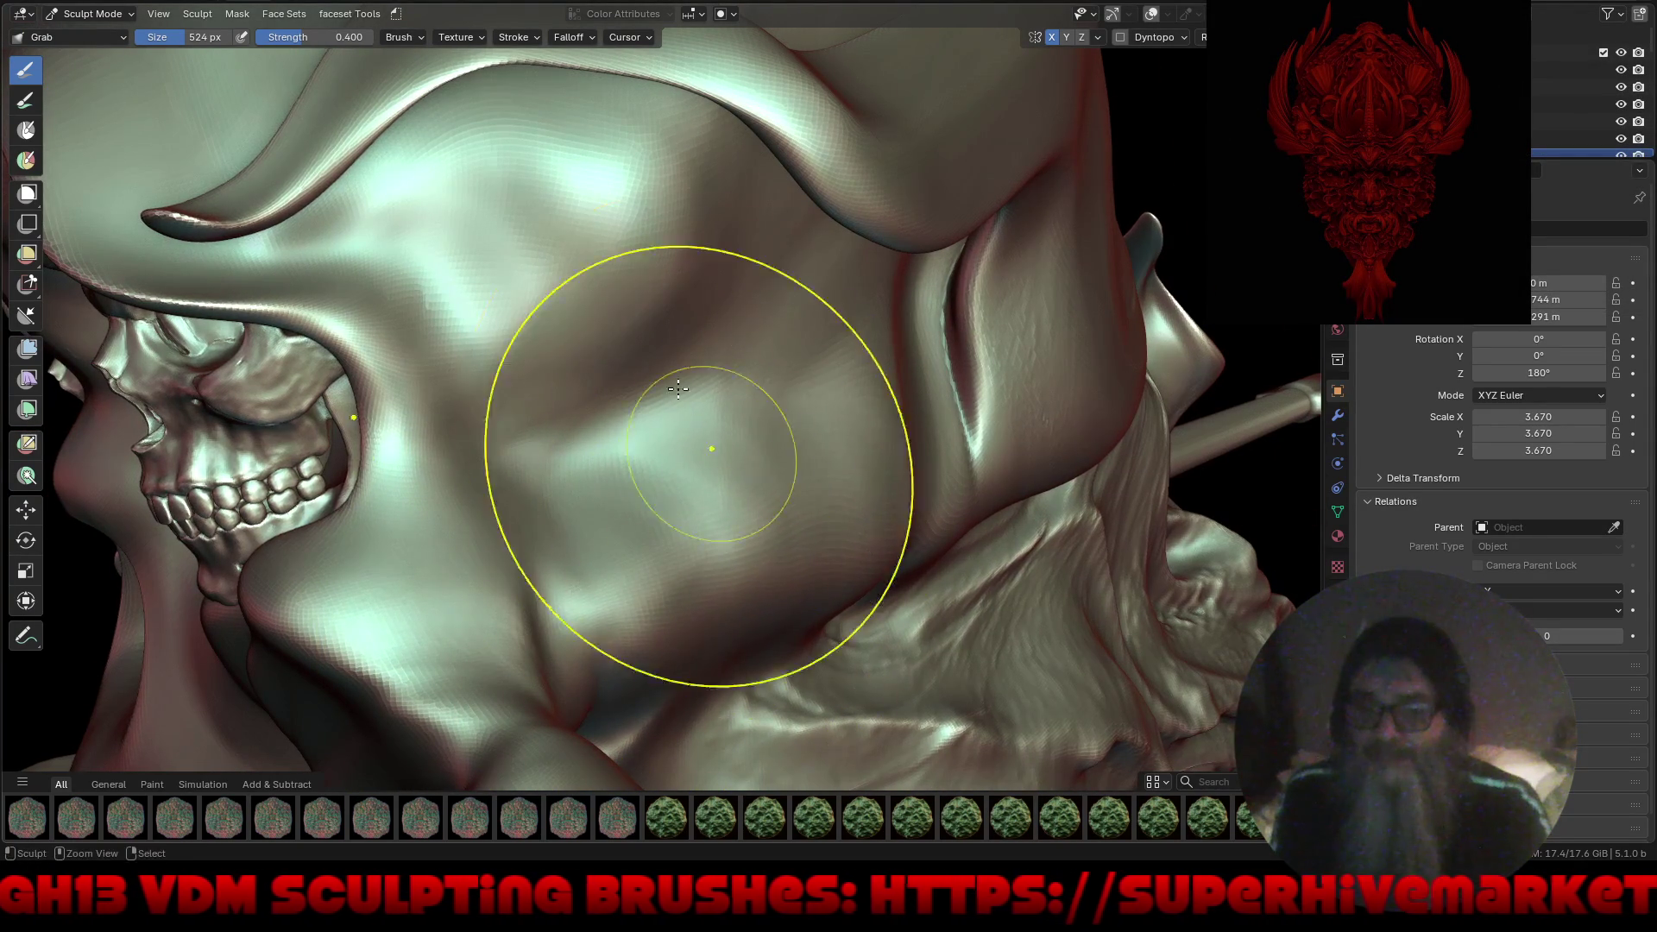
Use the Grab brush to pull the skull dome's top upward and its back outward.
scroll(678, 389, down, 5)
mouse_move(679, 389)
middle_down()
mouse_move(826, 461)
mouse_move(708, 435)
middle_up()
scroll(726, 518, down, 4)
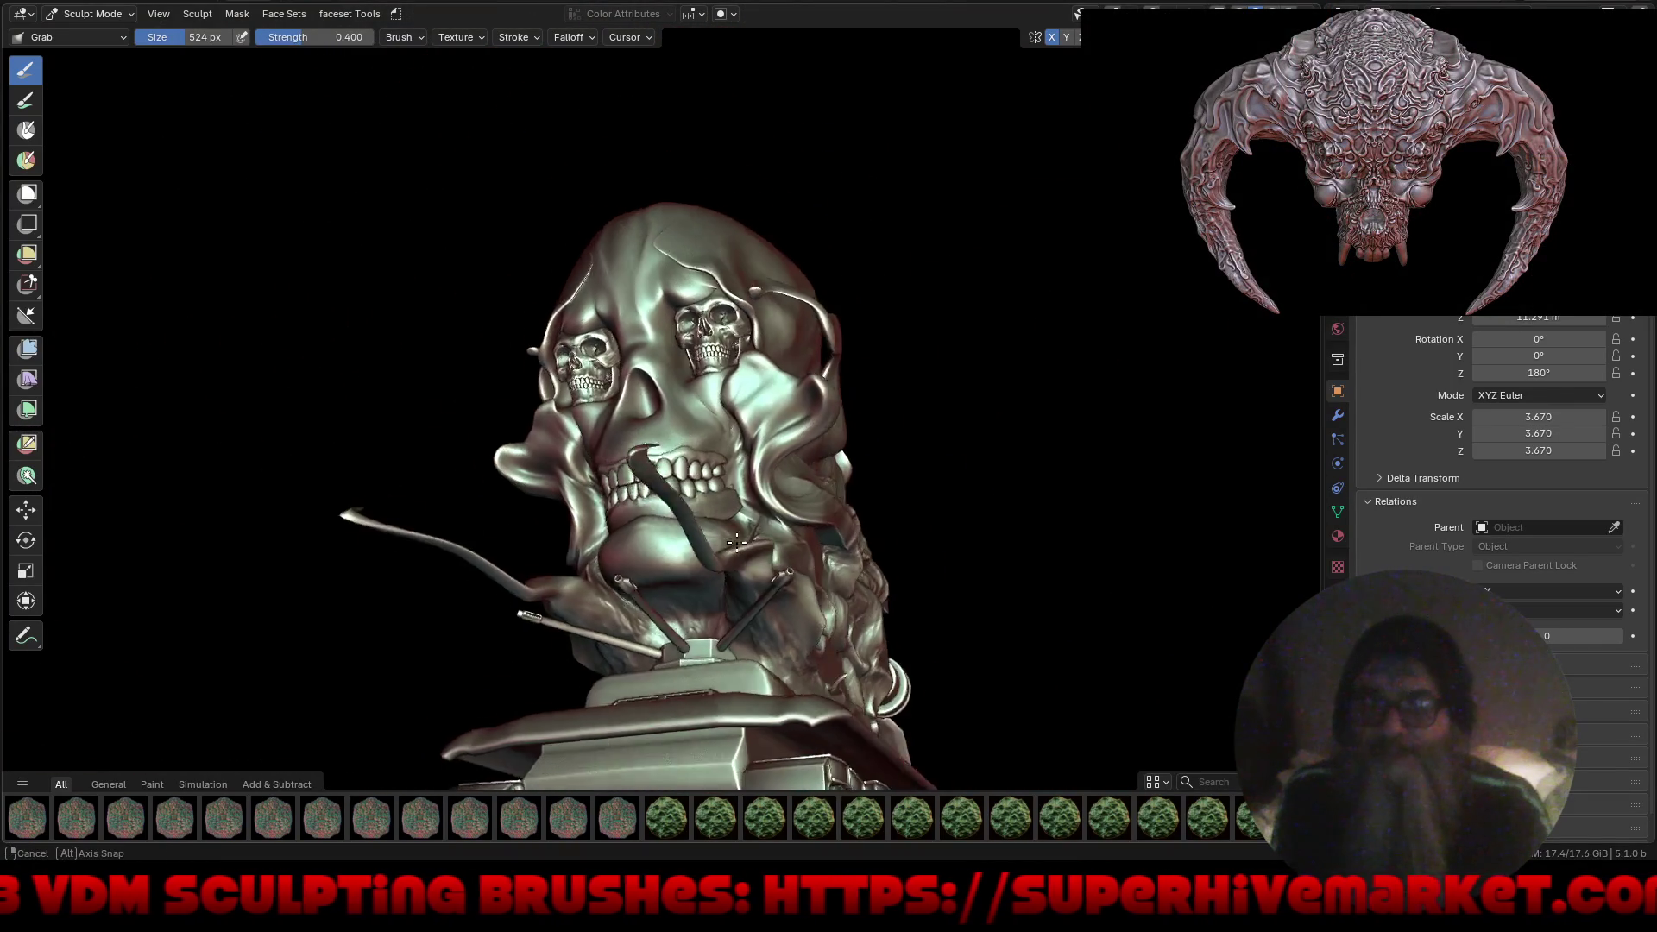
scroll(733, 516, up, 3)
mouse_move(733, 516)
middle_down()
mouse_move(965, 517)
mouse_move(733, 328)
mouse_move(747, 536)
mouse_move(826, 539)
mouse_move(621, 302)
middle_up()
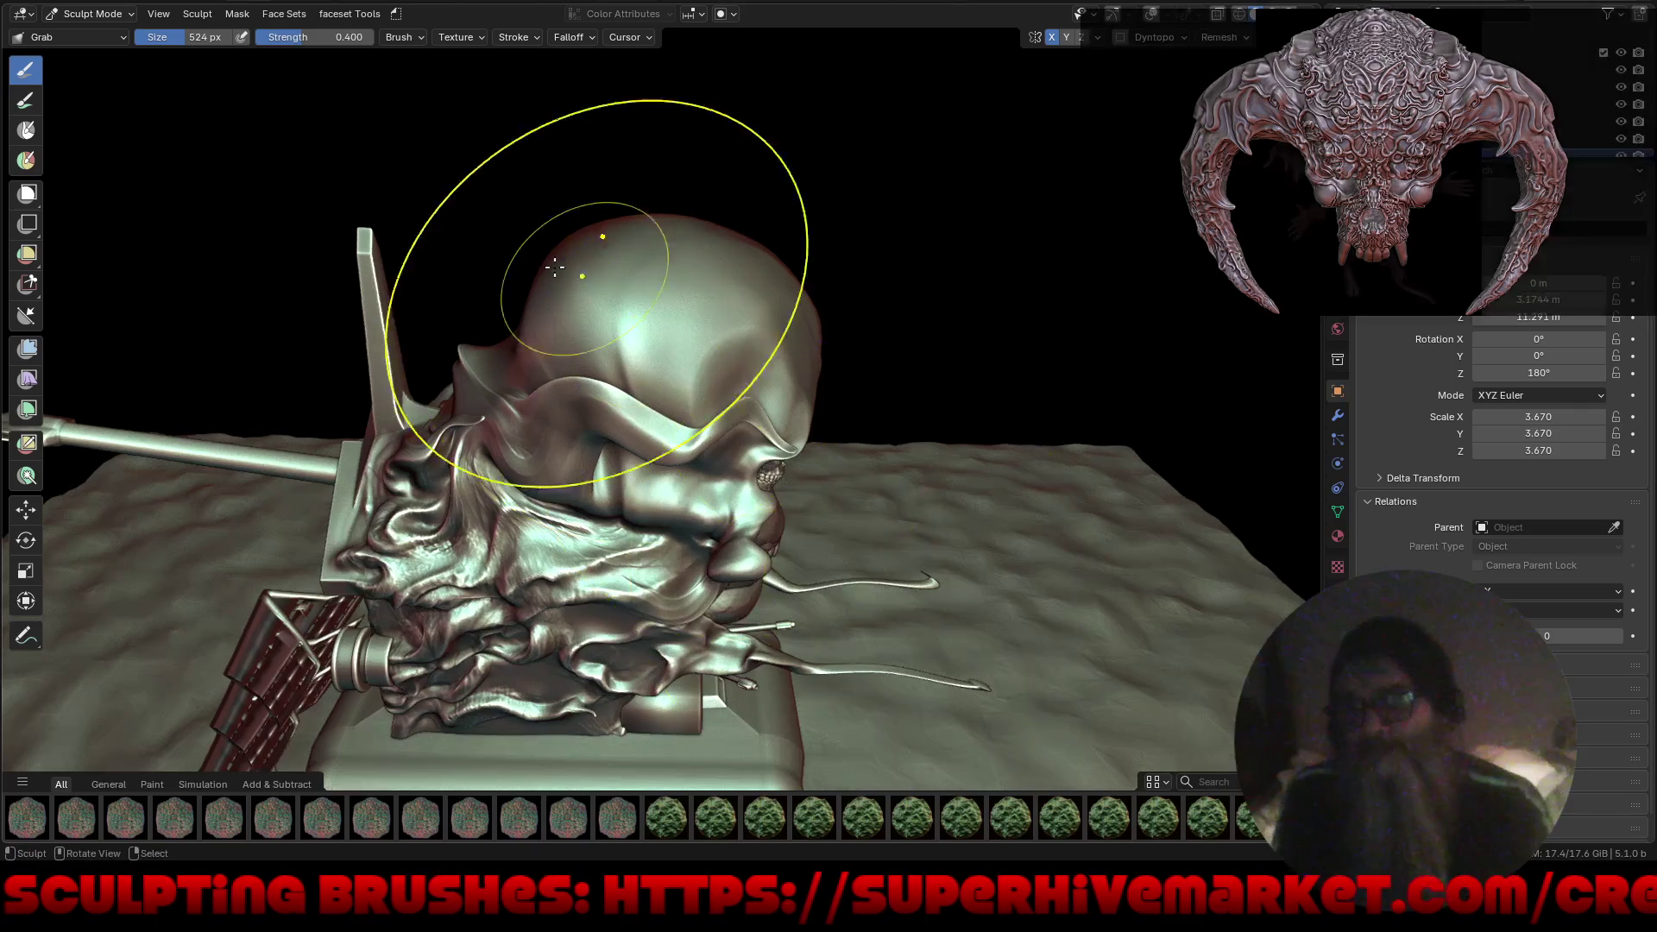
drag(552, 278, 531, 290)
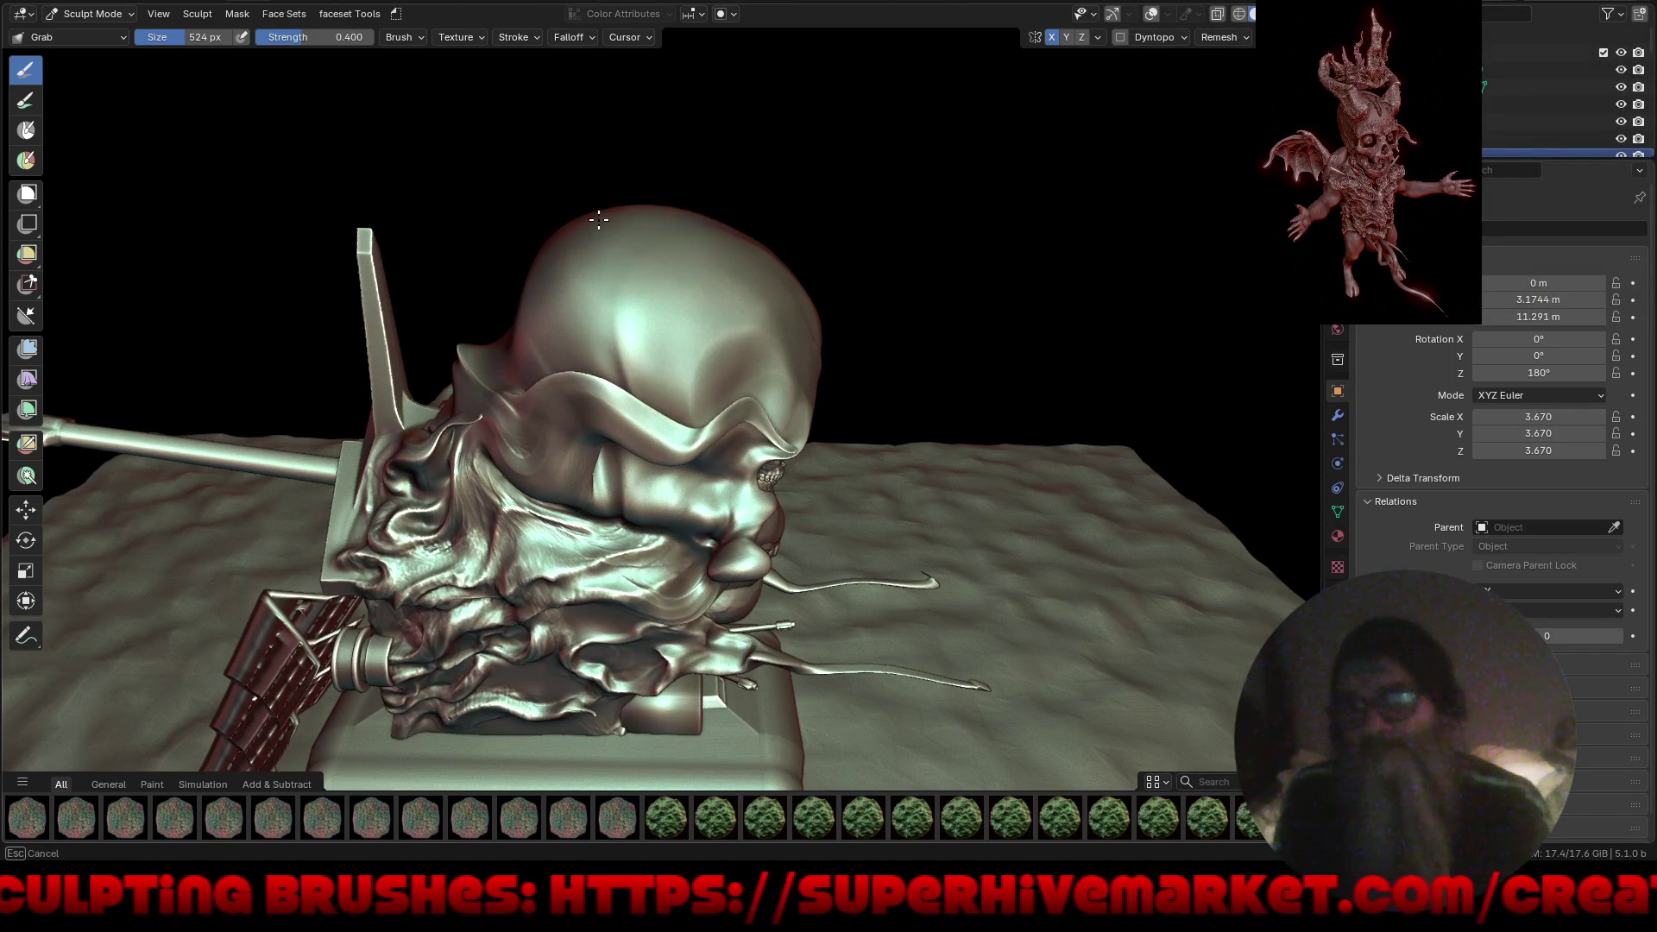
drag(599, 216, 600, 221)
mouse_move(588, 358)
middle_down()
mouse_move(621, 337)
mouse_move(521, 311)
mouse_move(561, 293)
middle_up()
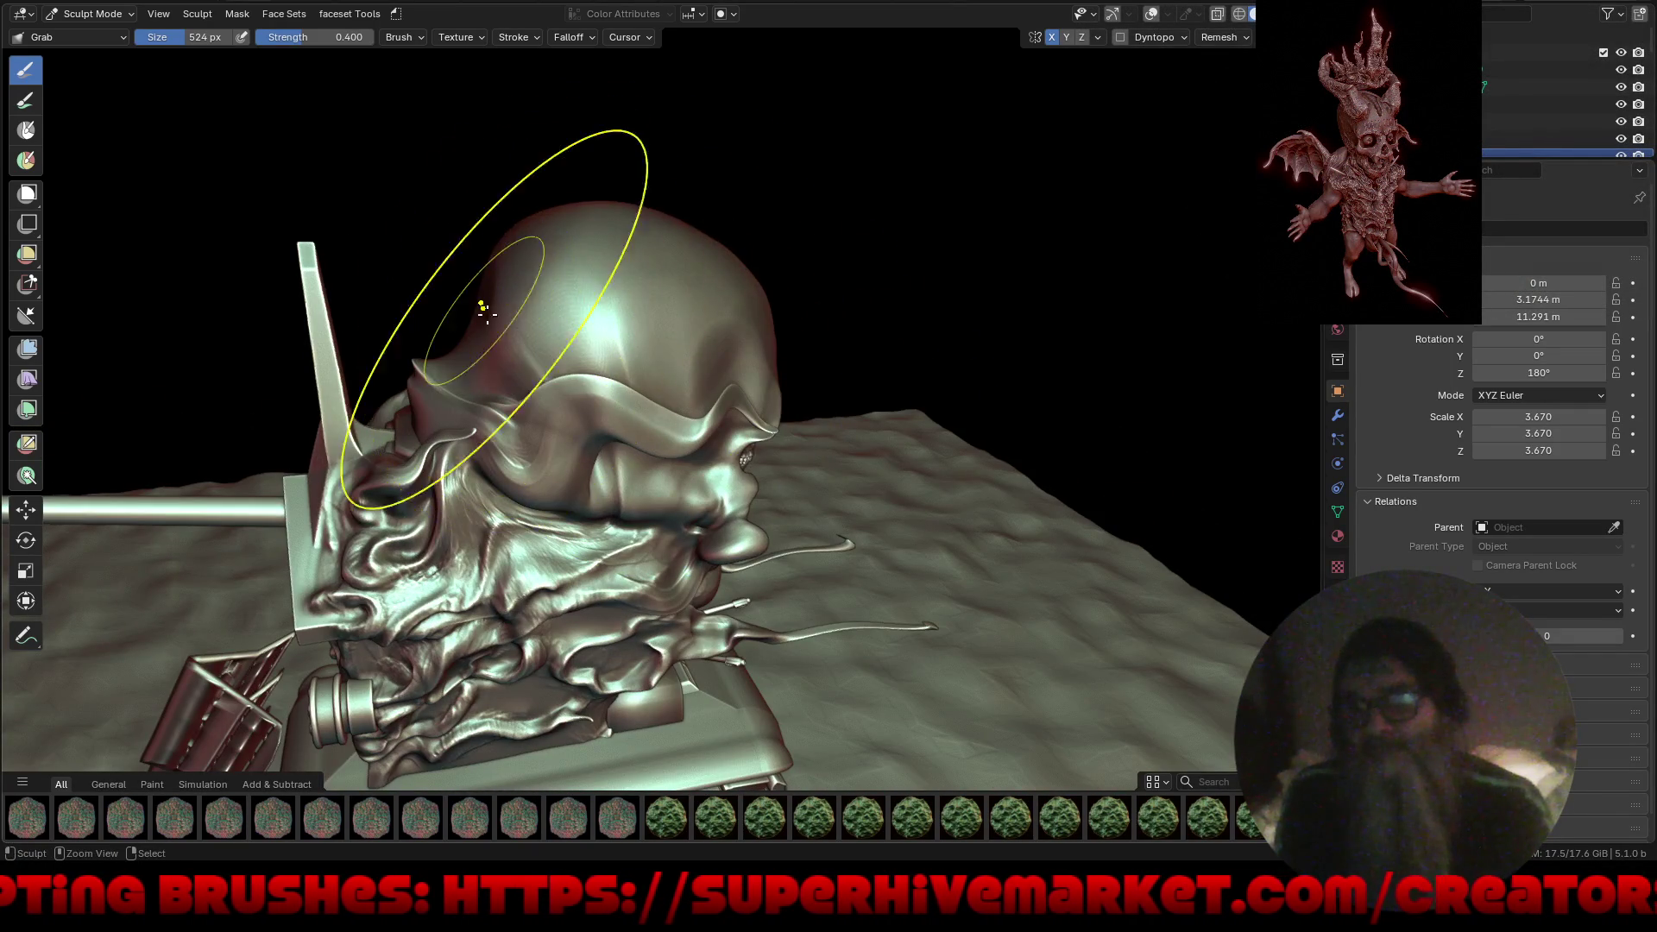
drag(464, 319, 477, 264)
From a front-side view, switch to the Inflate/Deflate brush at 174 px, strength 0.500.
scroll(481, 277, up, 6)
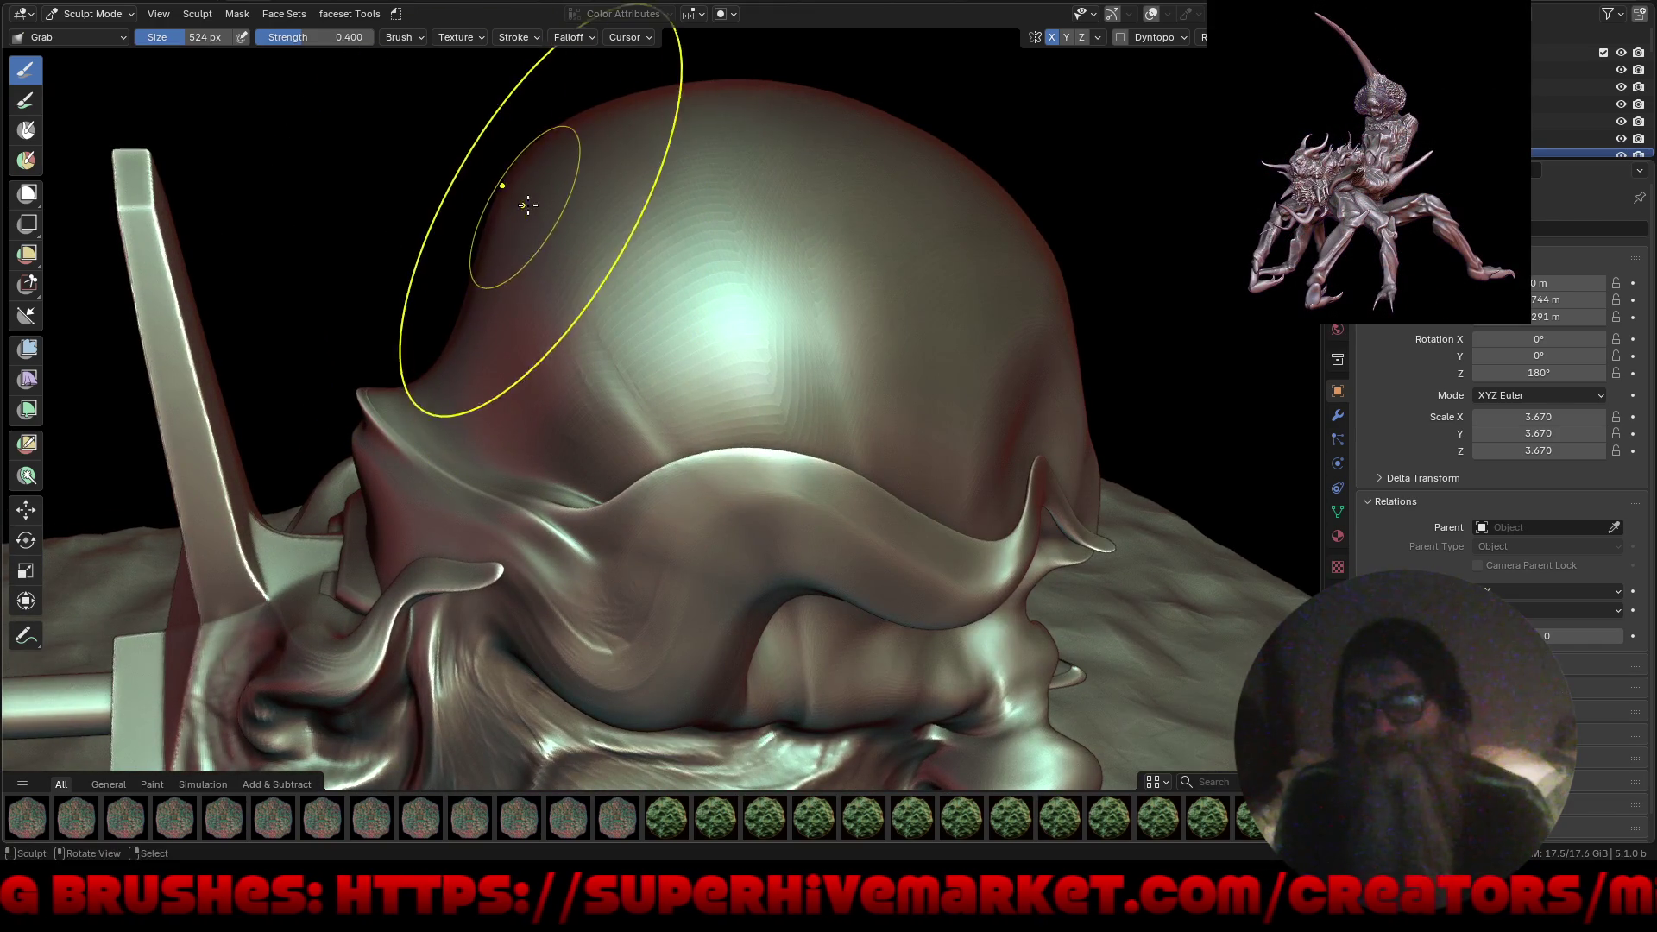
scroll(588, 334, down, 8)
mouse_move(588, 334)
middle_down()
mouse_move(863, 432)
mouse_move(1016, 508)
middle_up()
key(i)
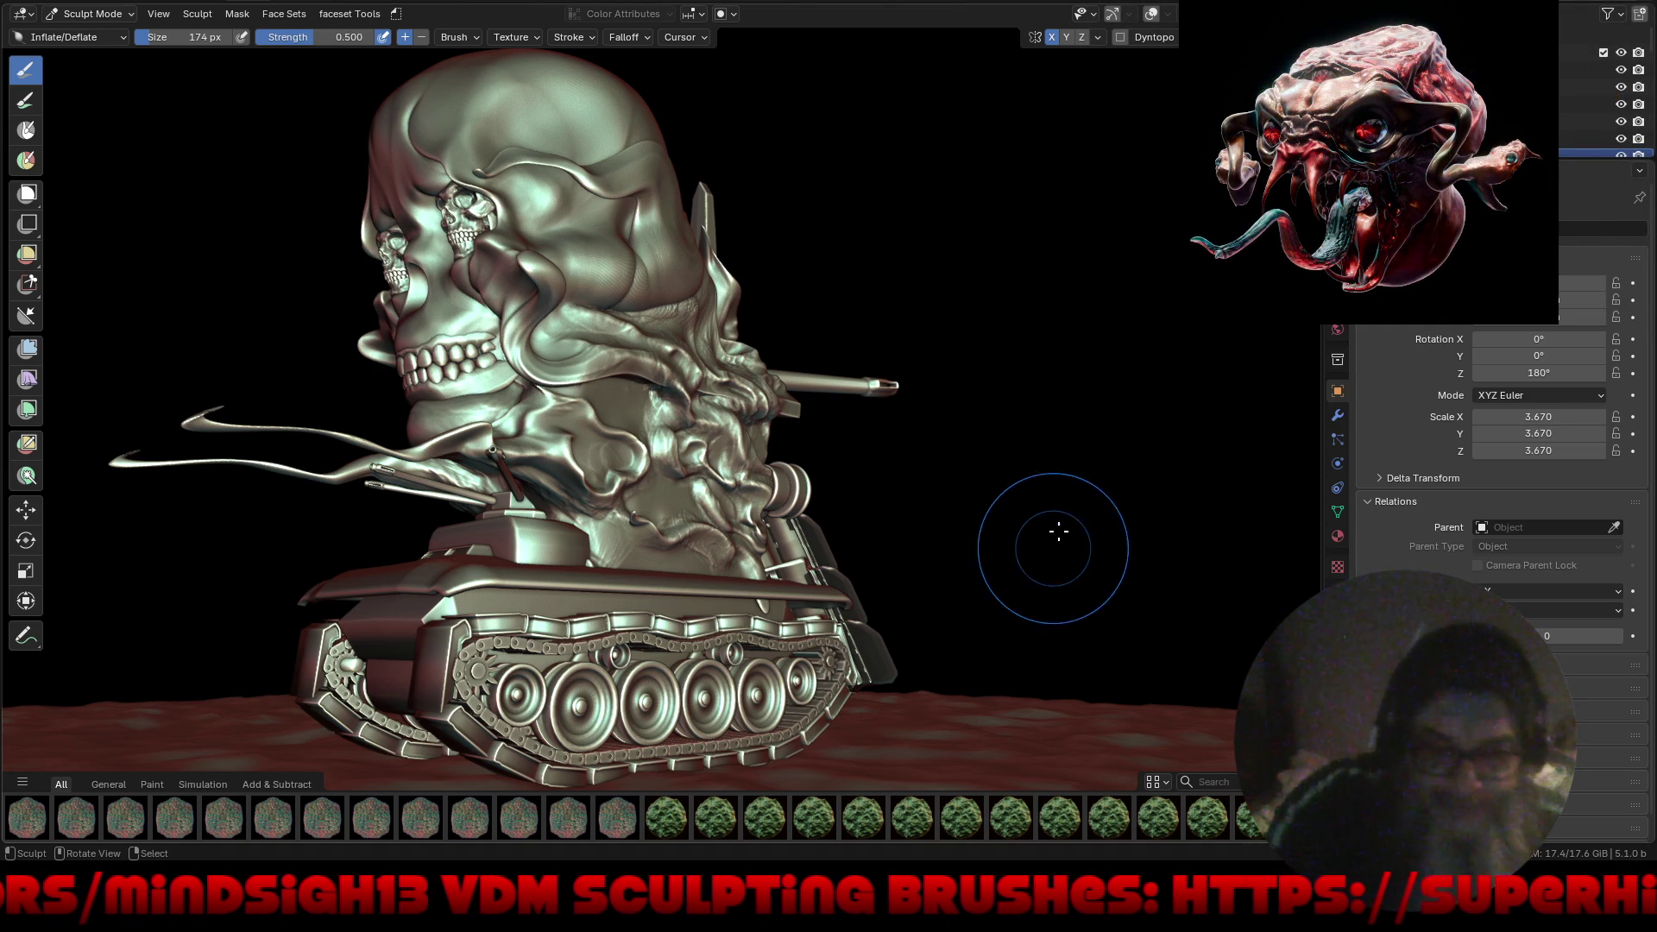
middle_drag(1065, 518, 899, 492)
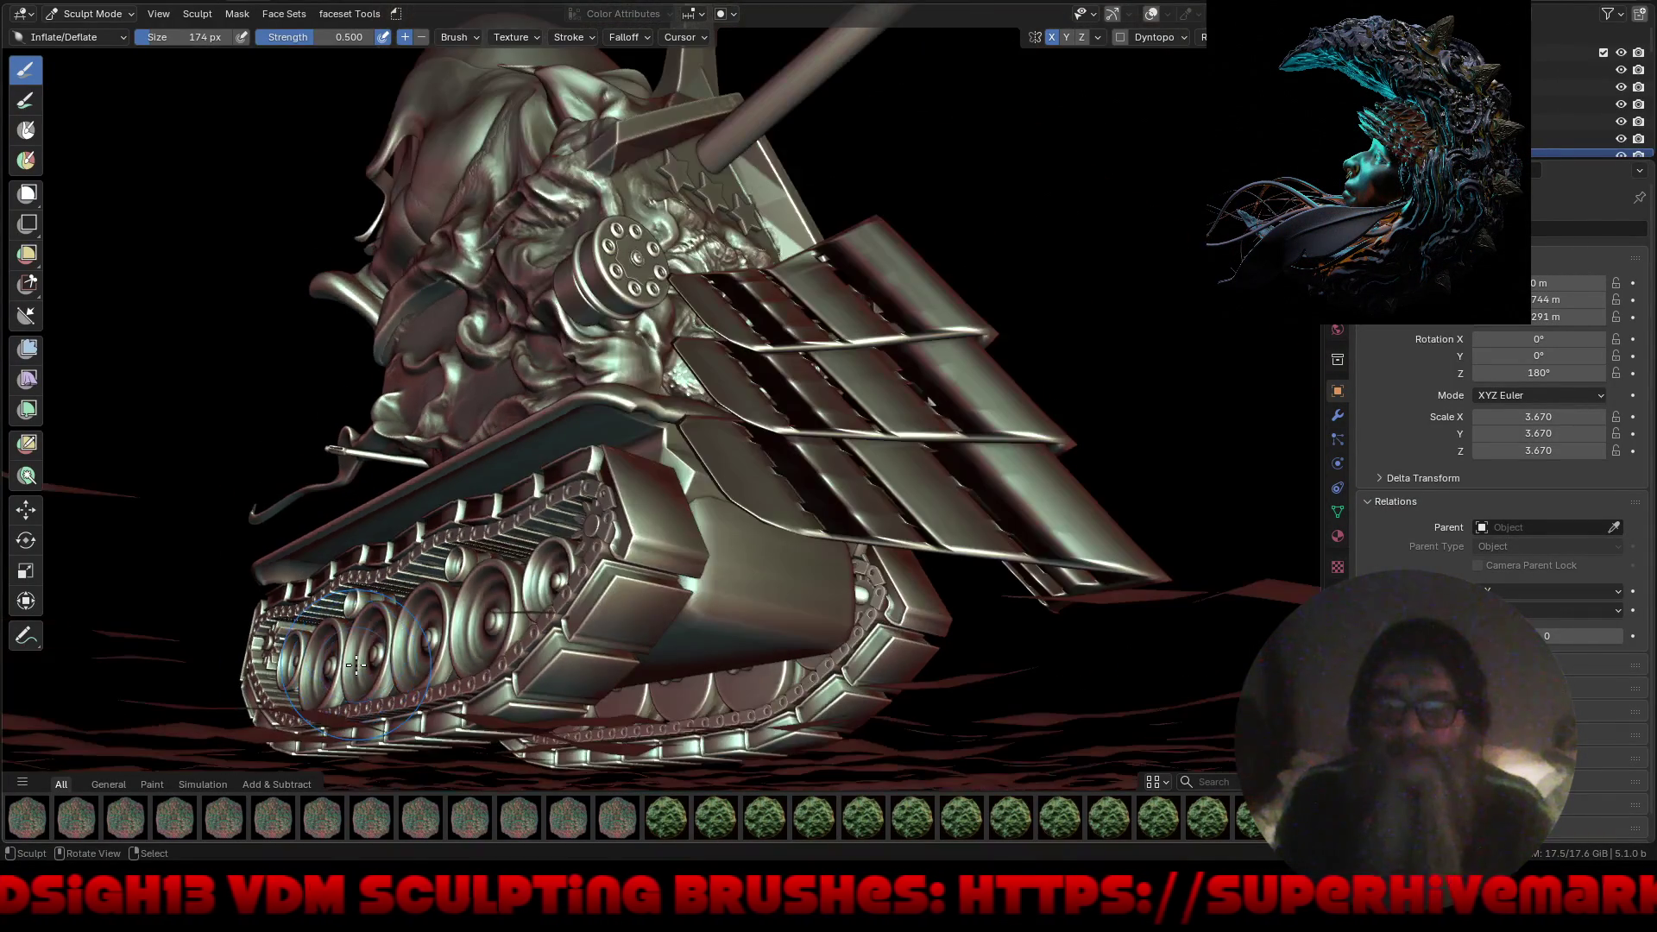
mouse_move(381, 616)
middle_down()
mouse_move(391, 562)
mouse_move(431, 616)
mouse_move(754, 599)
mouse_move(828, 573)
mouse_move(803, 566)
middle_up()
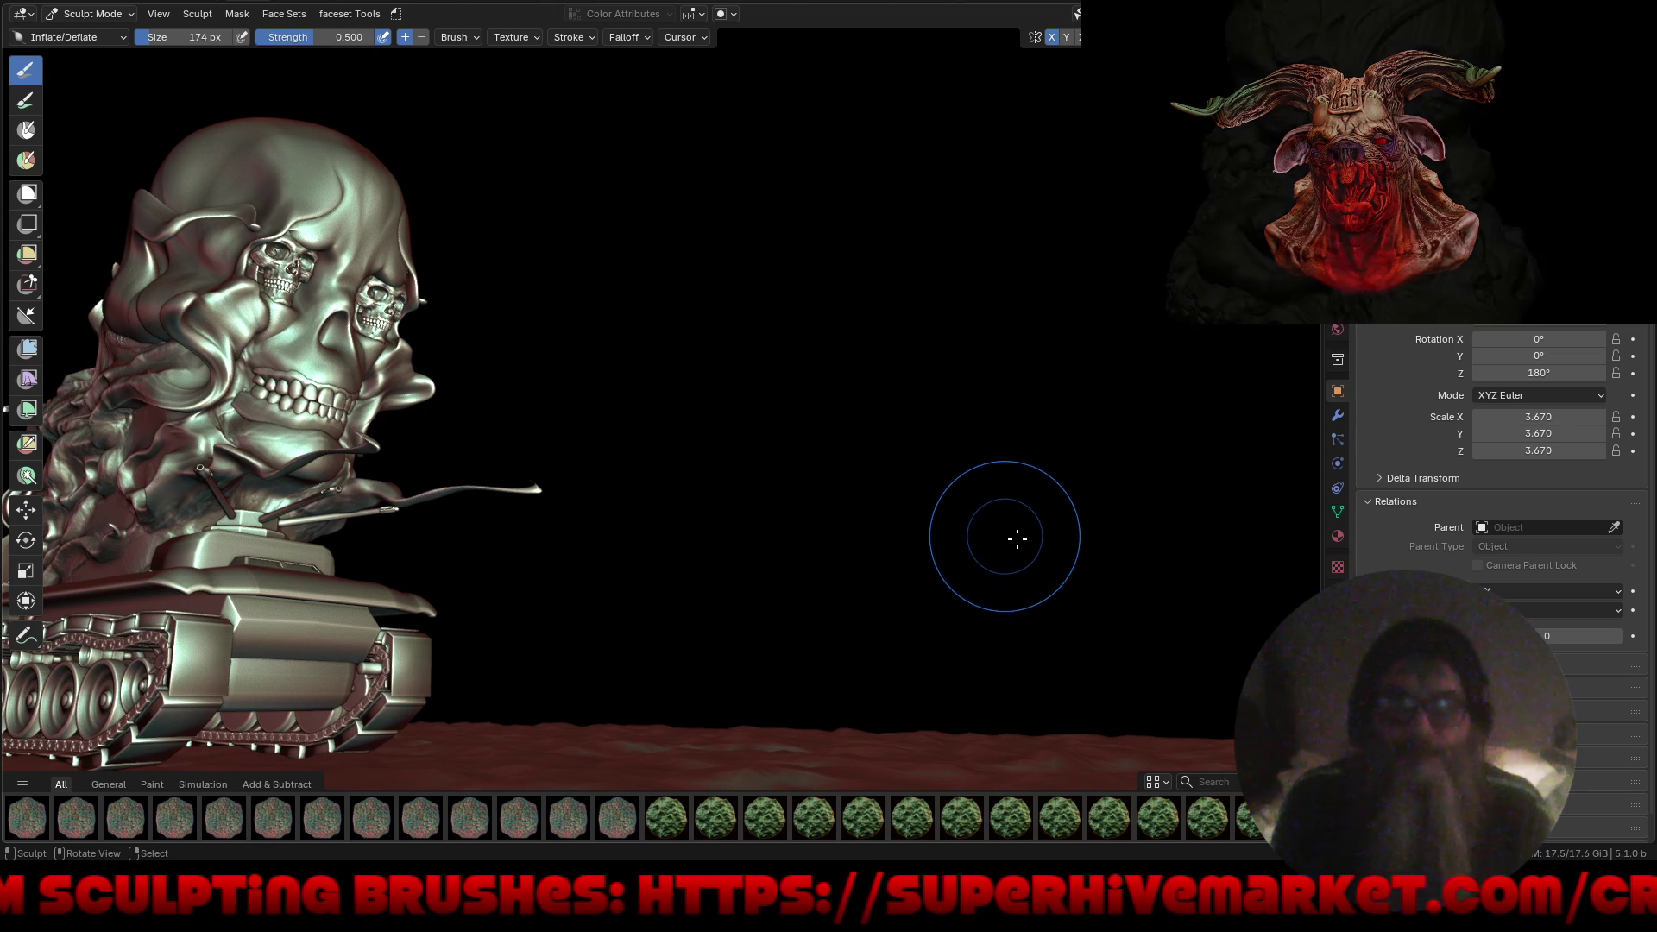
key(KP_0)
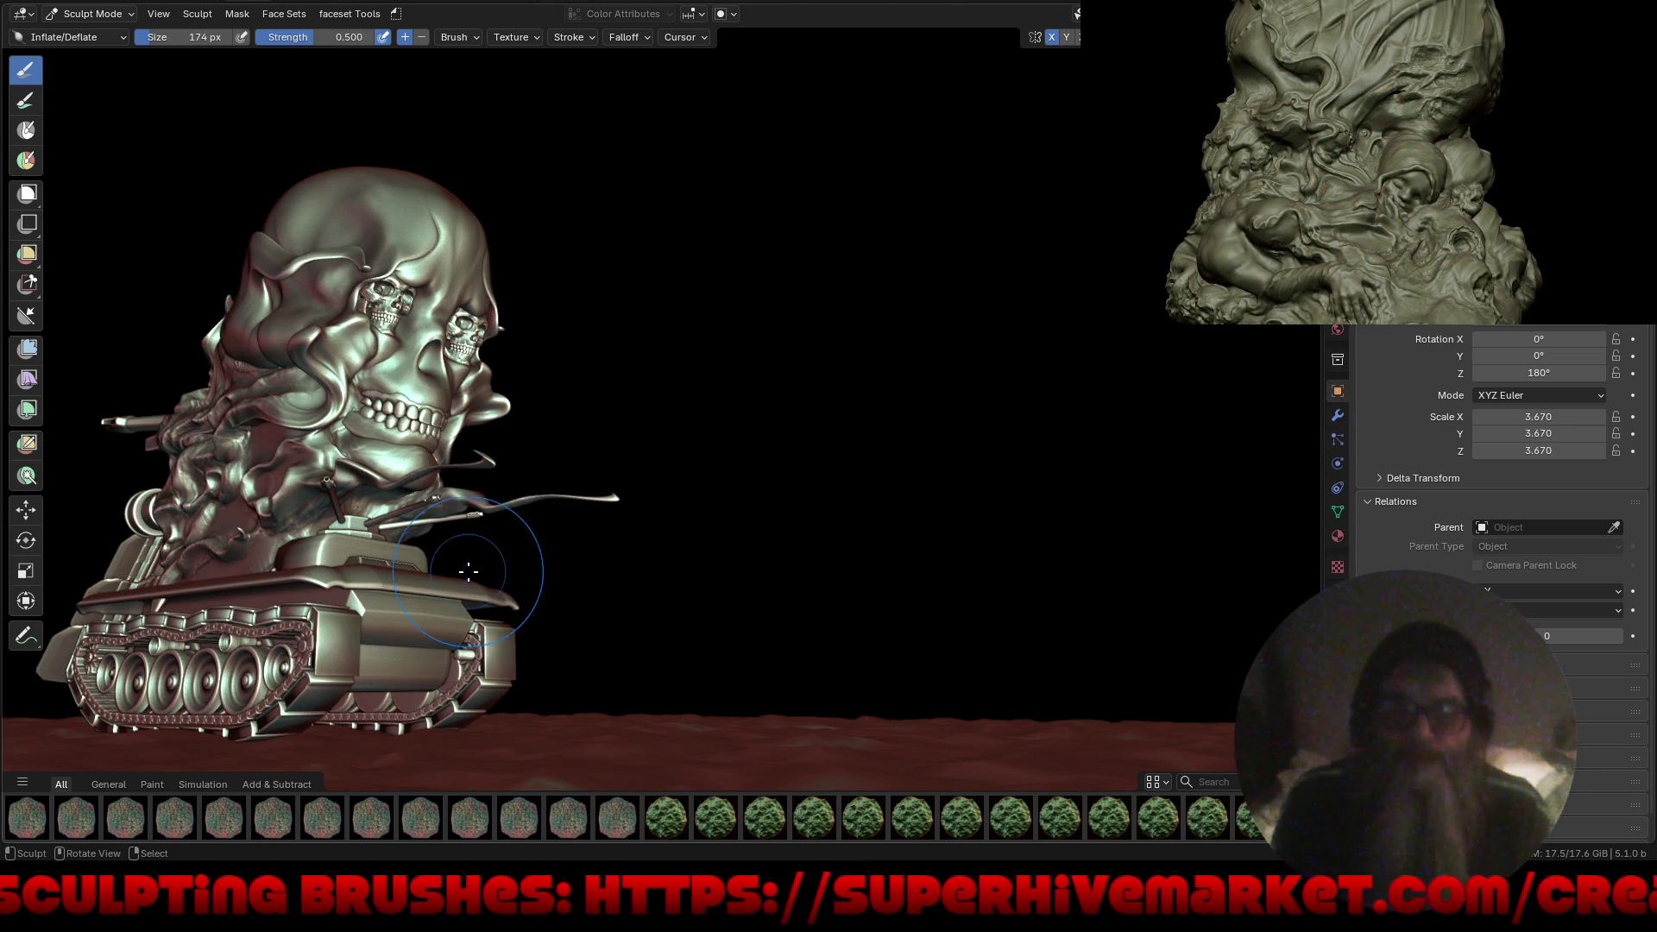
scroll(161, 523, up, 1)
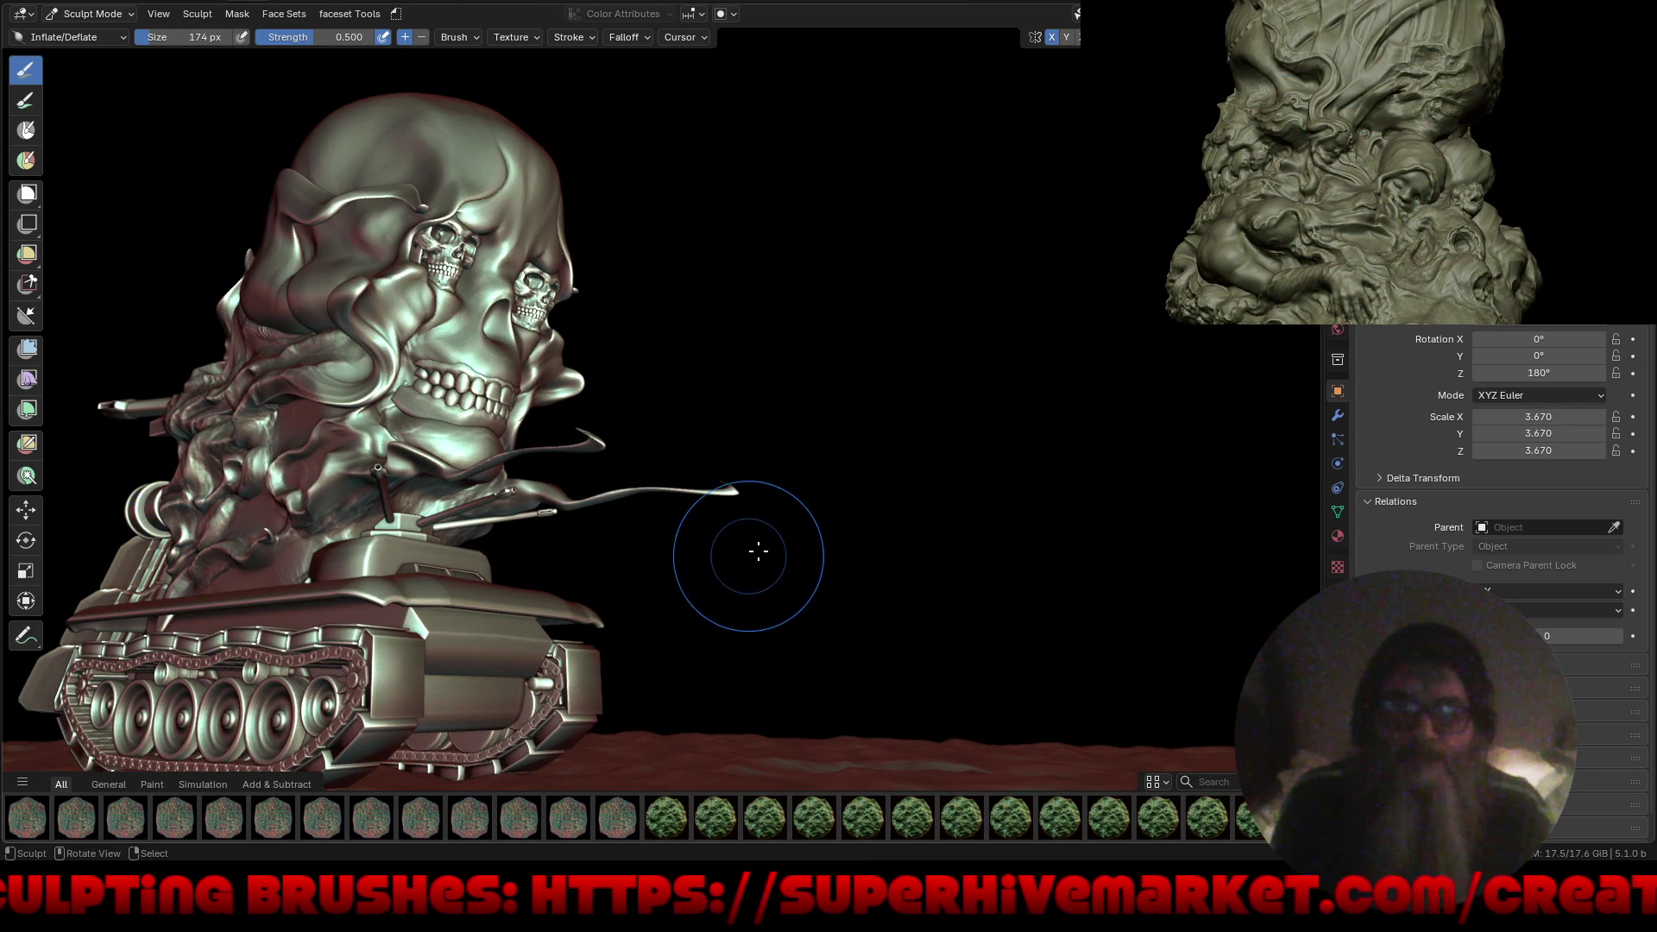
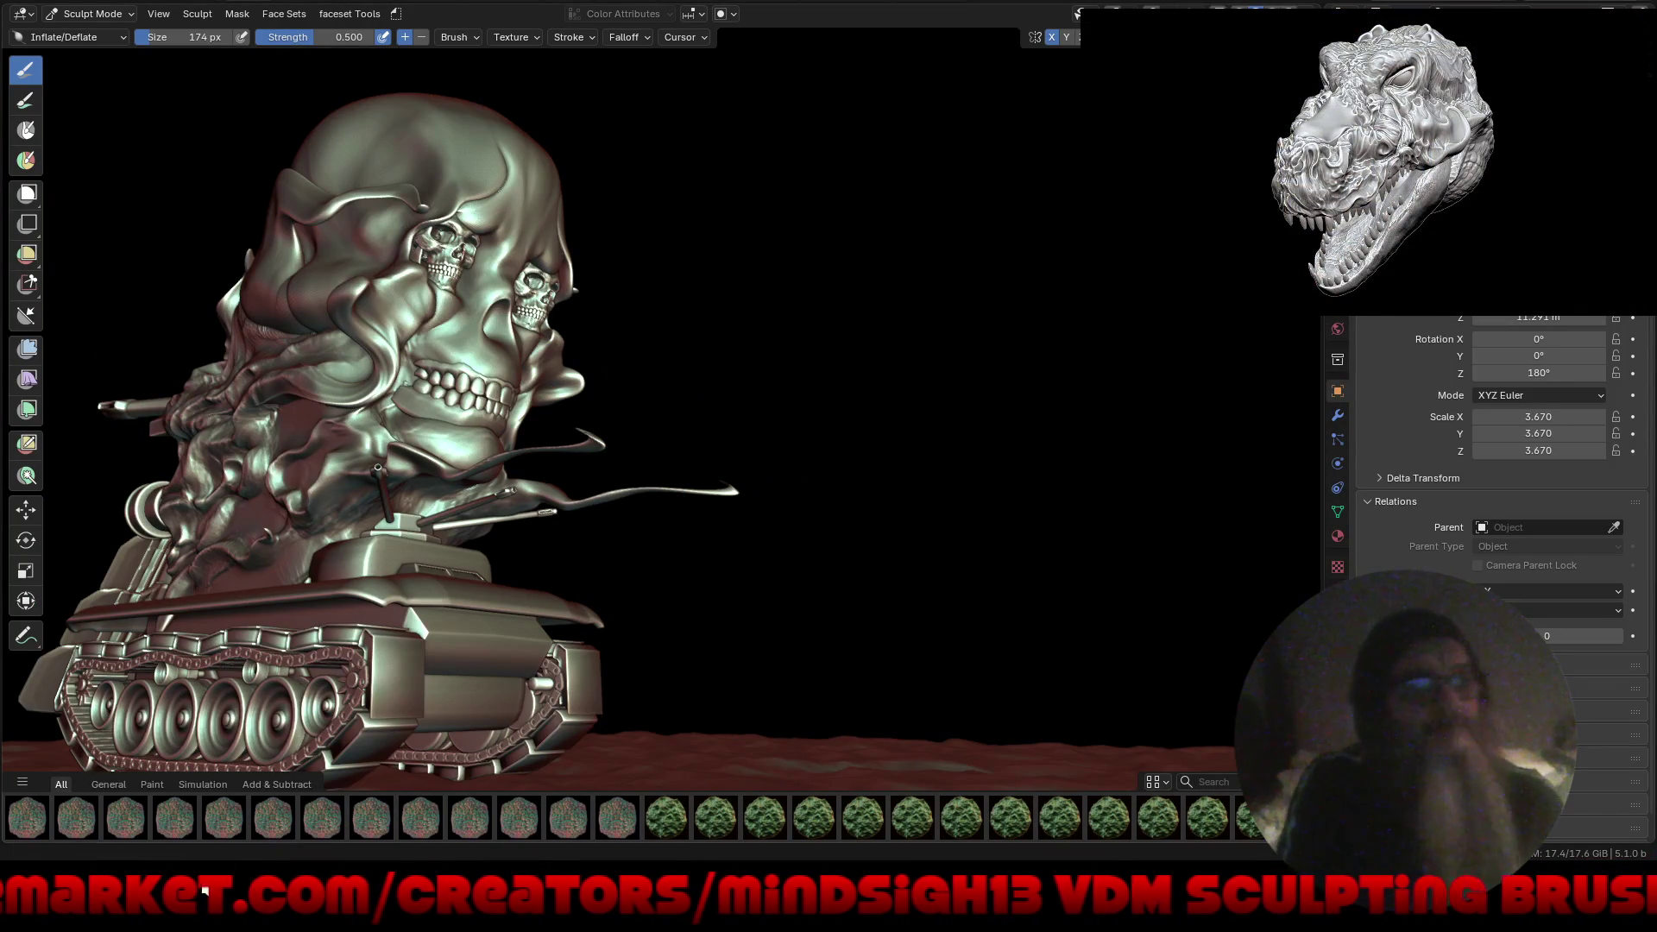
Orbit the view to face the skull-headed tank front-on.
mouse_move(851, 444)
middle_down()
mouse_move(769, 437)
mouse_move(642, 486)
mouse_move(557, 492)
mouse_move(614, 467)
mouse_move(545, 485)
mouse_move(569, 480)
middle_up()
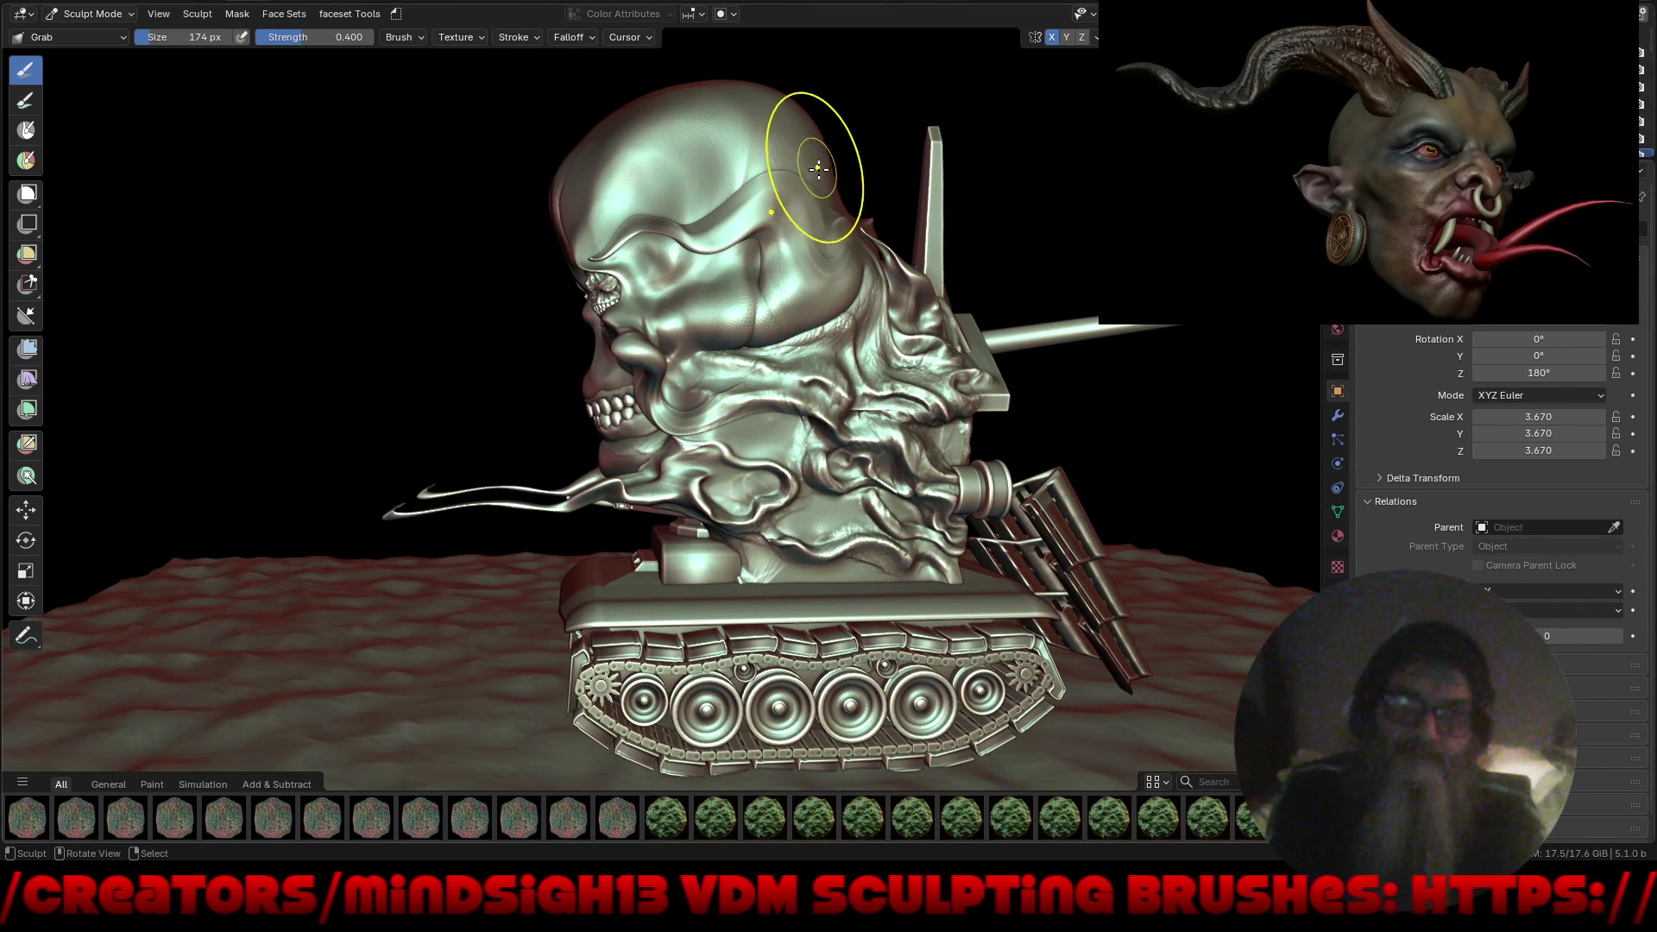
Enlarge the Grab brush to 478 px and pull the skull crown's top edge into shape.
key(f)
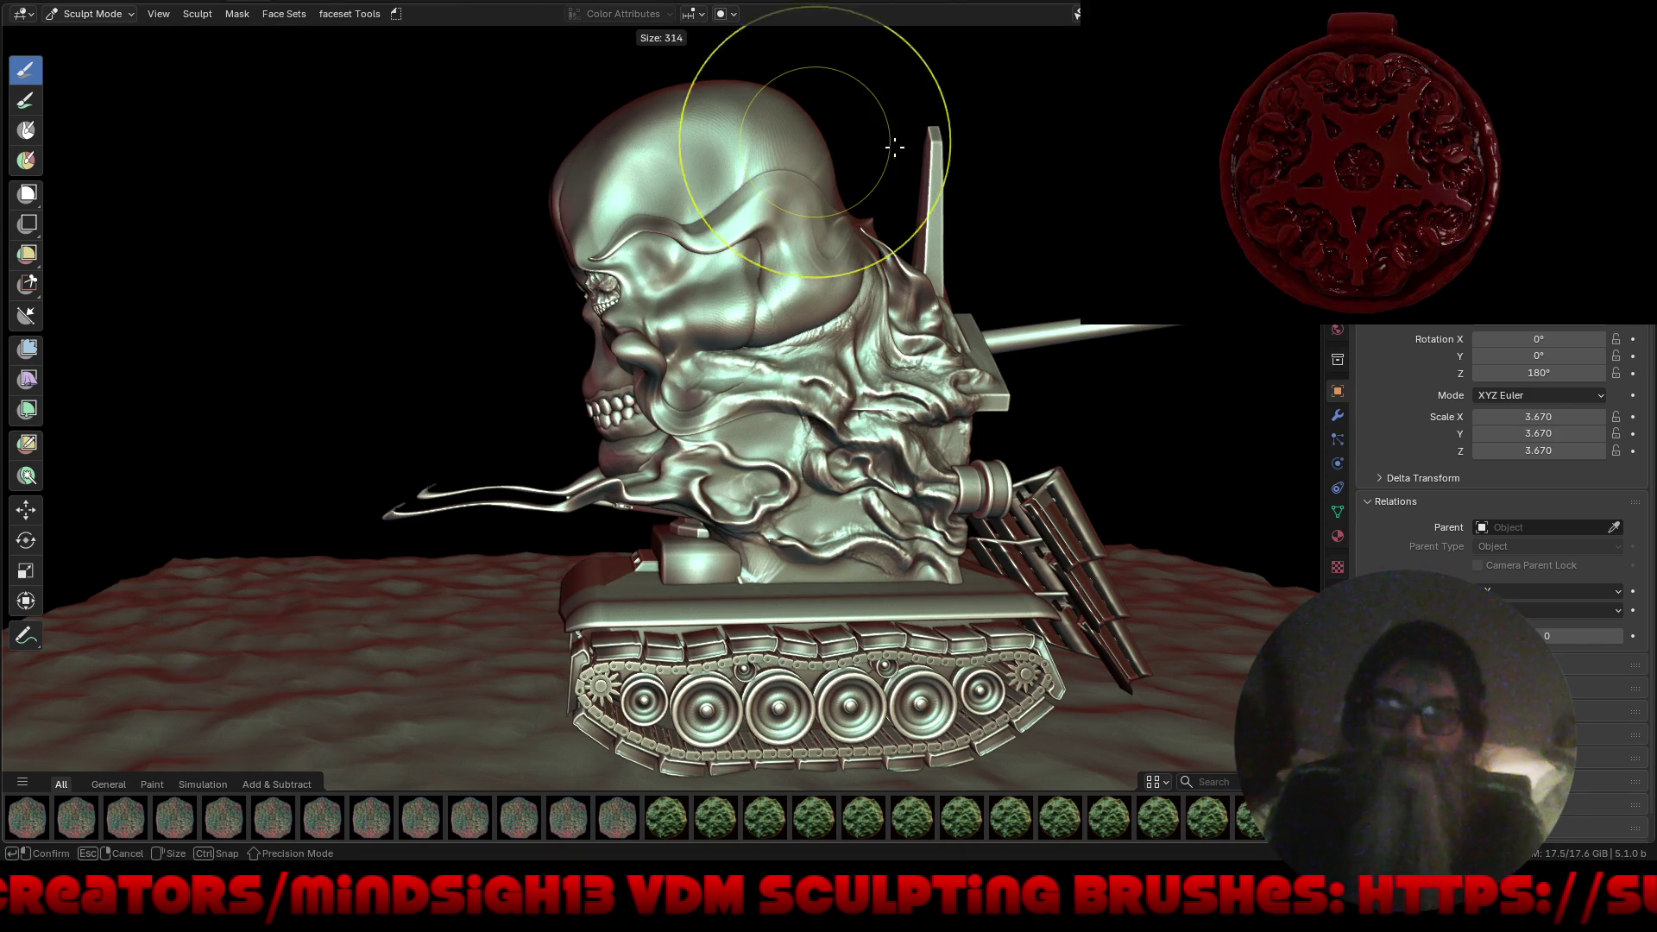
click(948, 158)
mouse_move(815, 134)
mouse_down()
mouse_move(834, 128)
mouse_move(726, 46)
mouse_move(825, 181)
mouse_up()
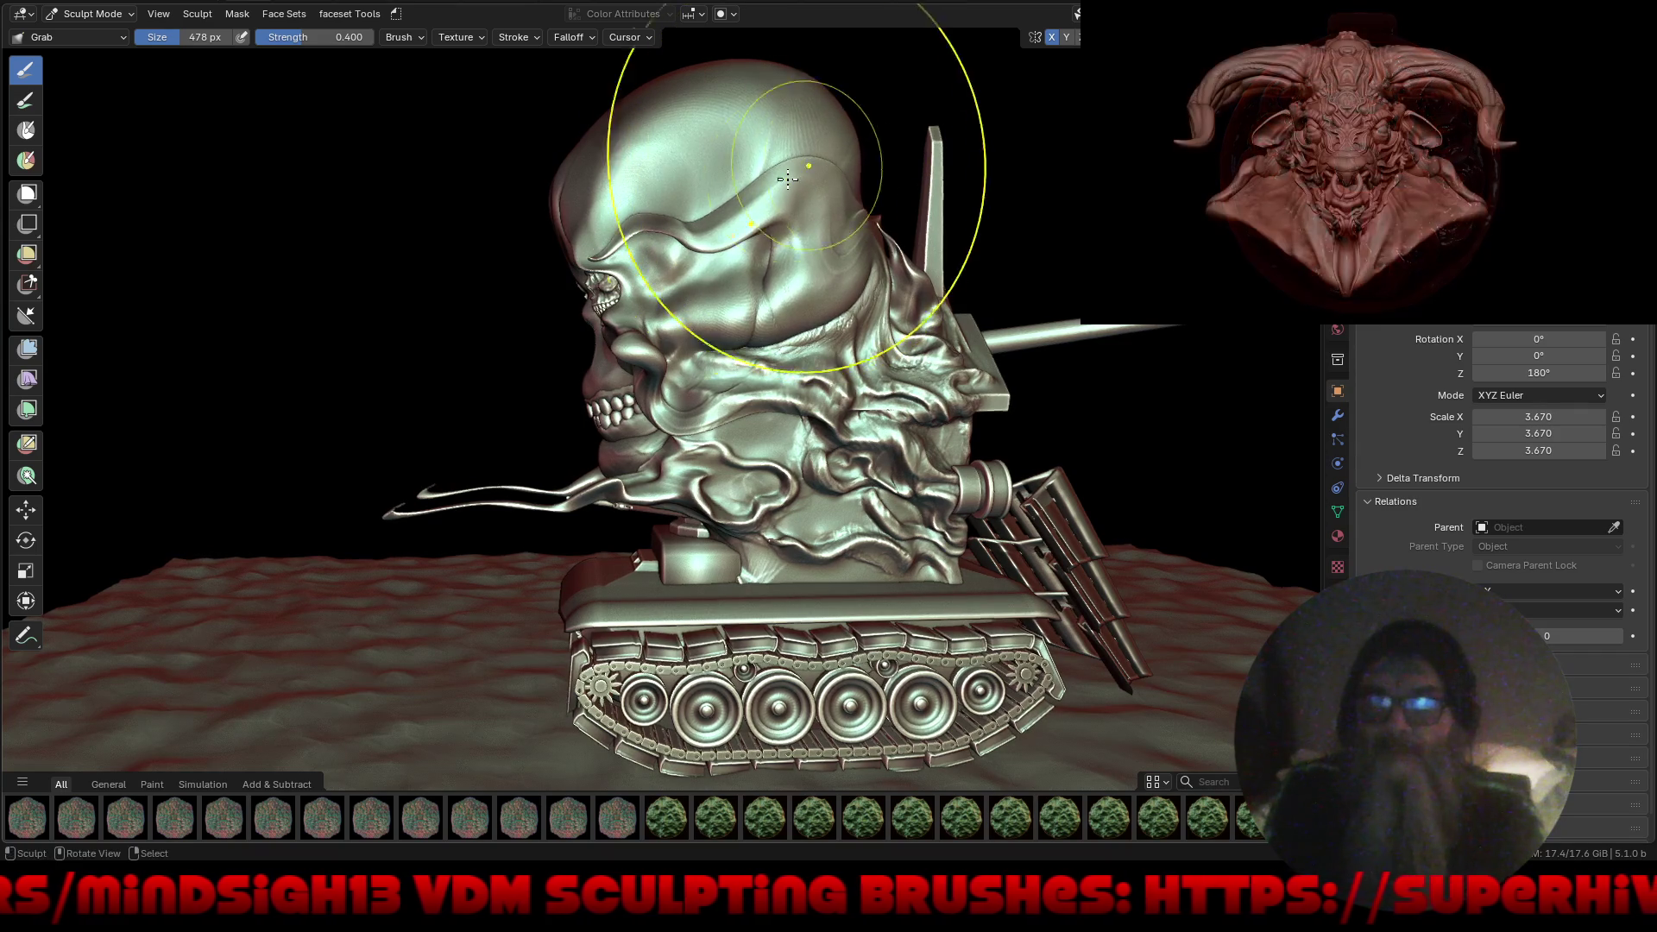
mouse_move(611, 267)
middle_down()
mouse_move(816, 233)
mouse_move(781, 190)
mouse_move(814, 314)
mouse_move(777, 259)
middle_up()
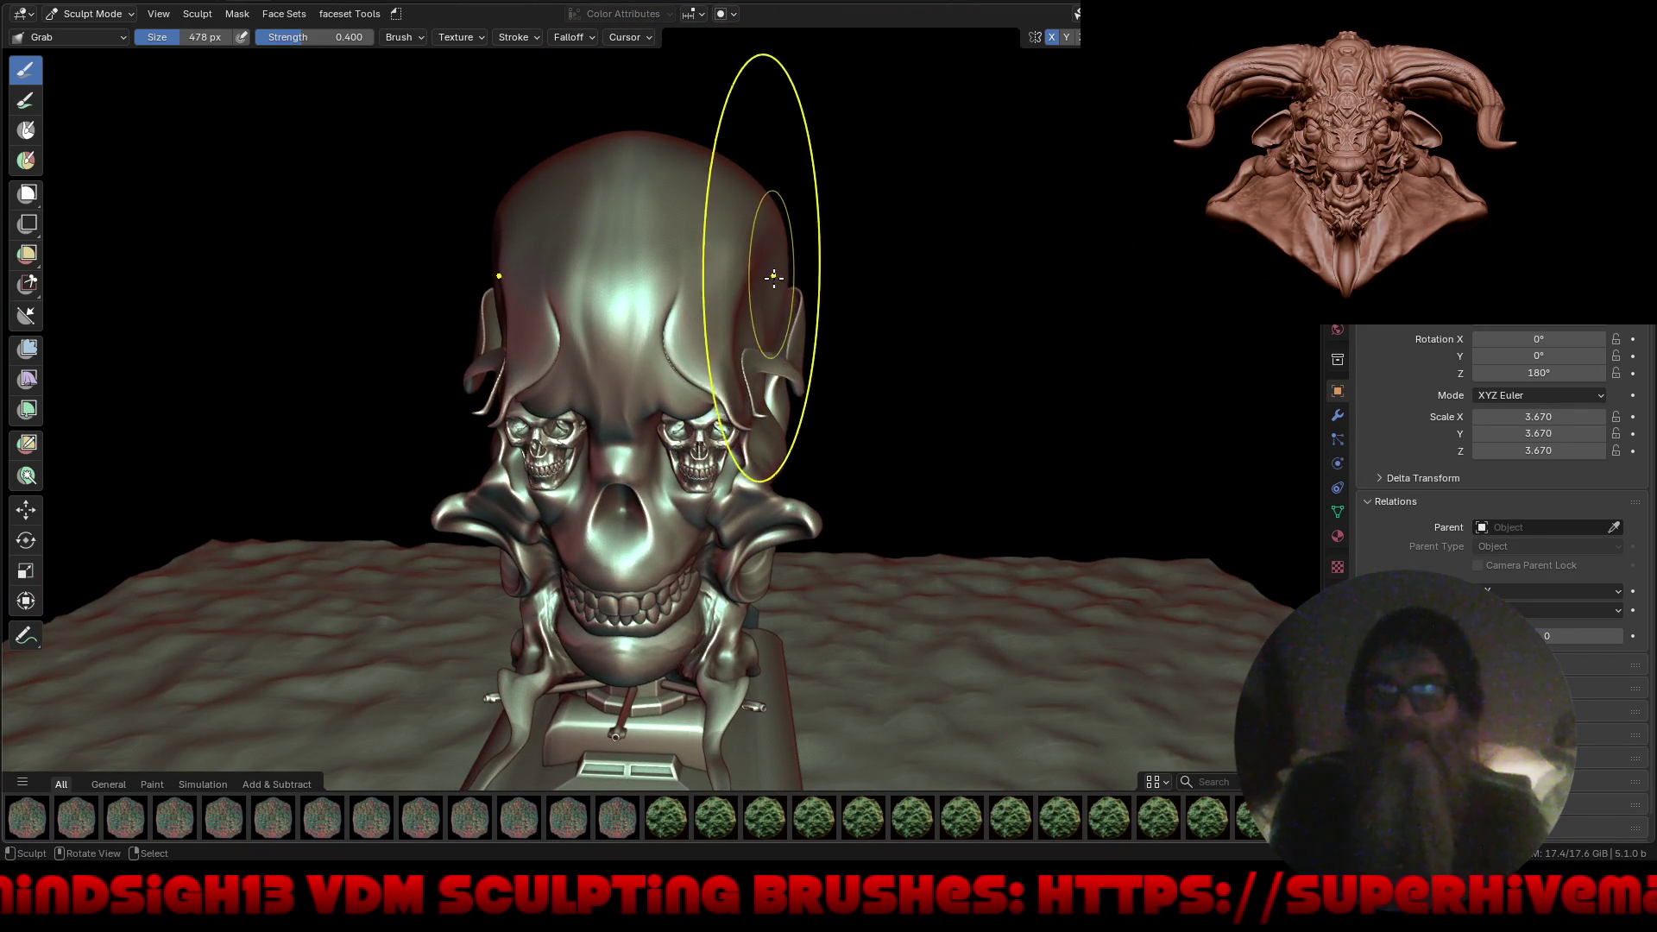
mouse_move(800, 278)
middle_down()
mouse_move(884, 340)
mouse_move(877, 396)
mouse_move(881, 369)
mouse_move(704, 406)
middle_up()
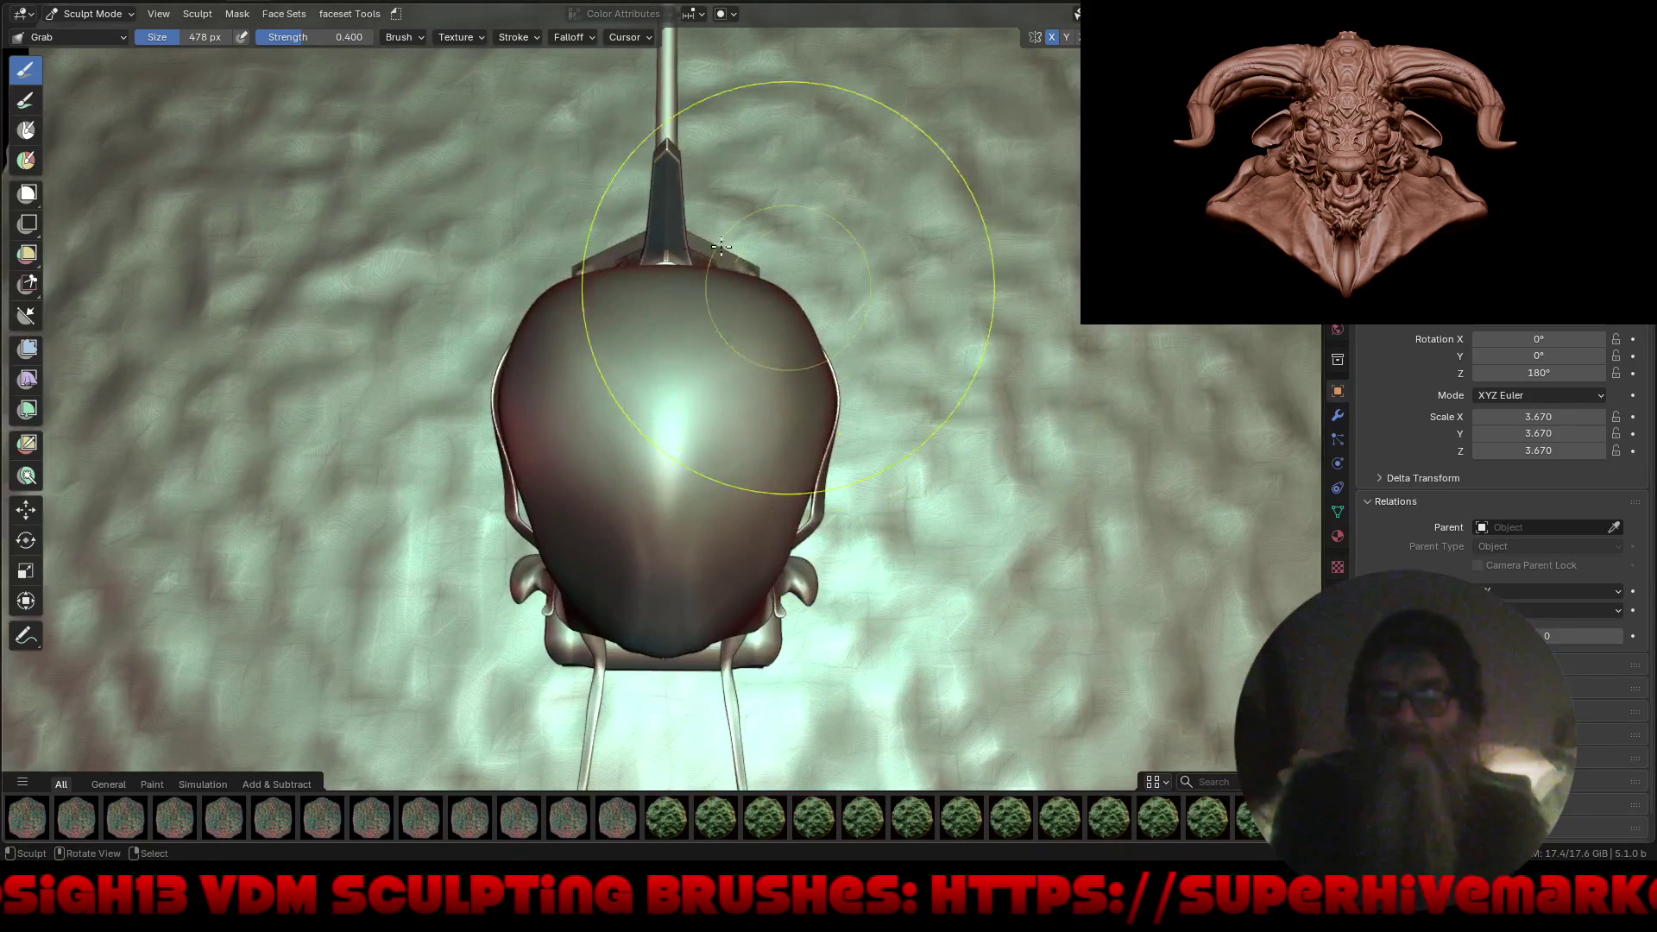
drag(665, 311, 656, 245)
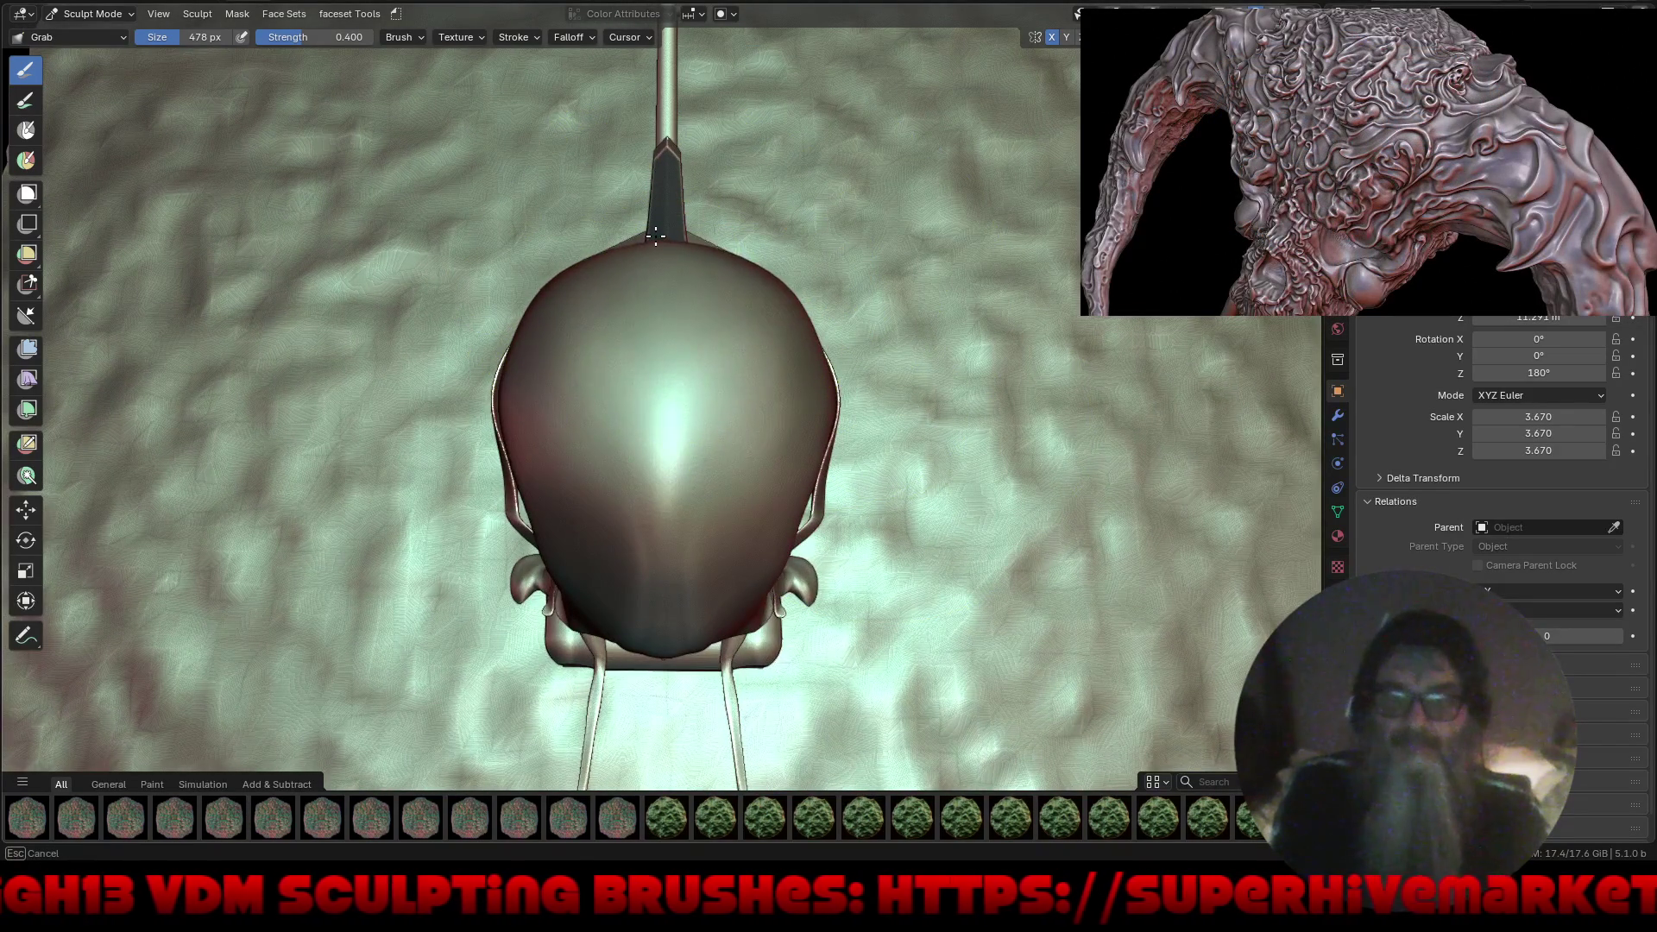
ctrl+middle_drag(775, 513, 717, 532)
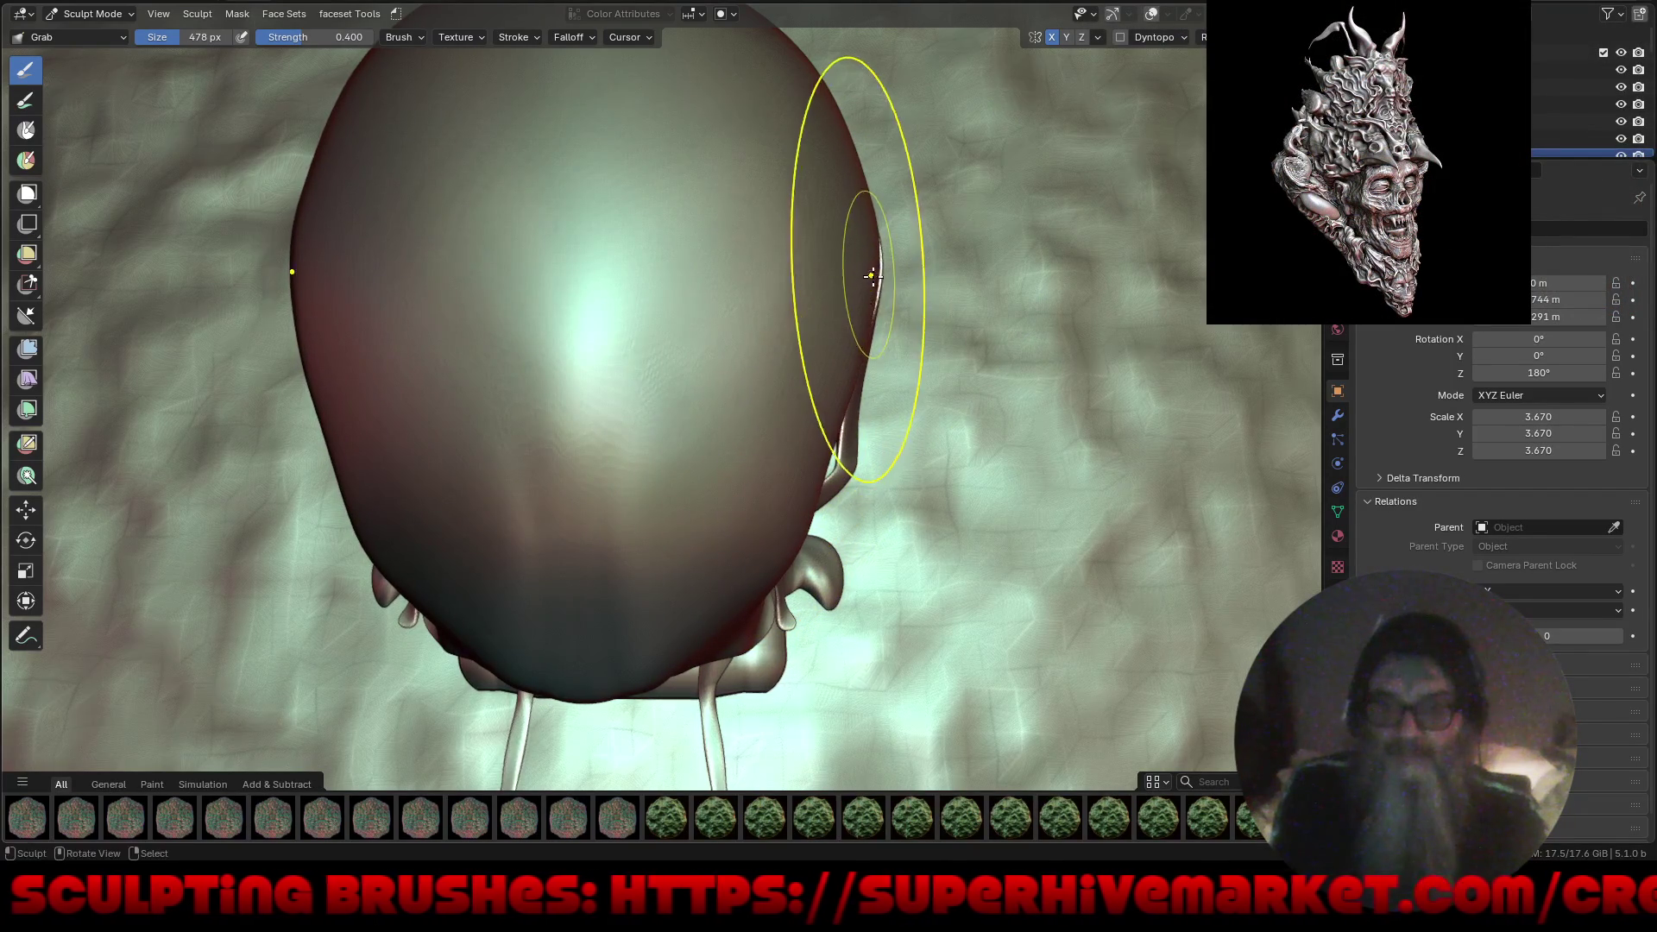
mouse_move(830, 343)
middle_down()
mouse_move(803, 388)
mouse_move(733, 346)
mouse_move(680, 368)
mouse_move(829, 354)
mouse_move(755, 338)
middle_up()
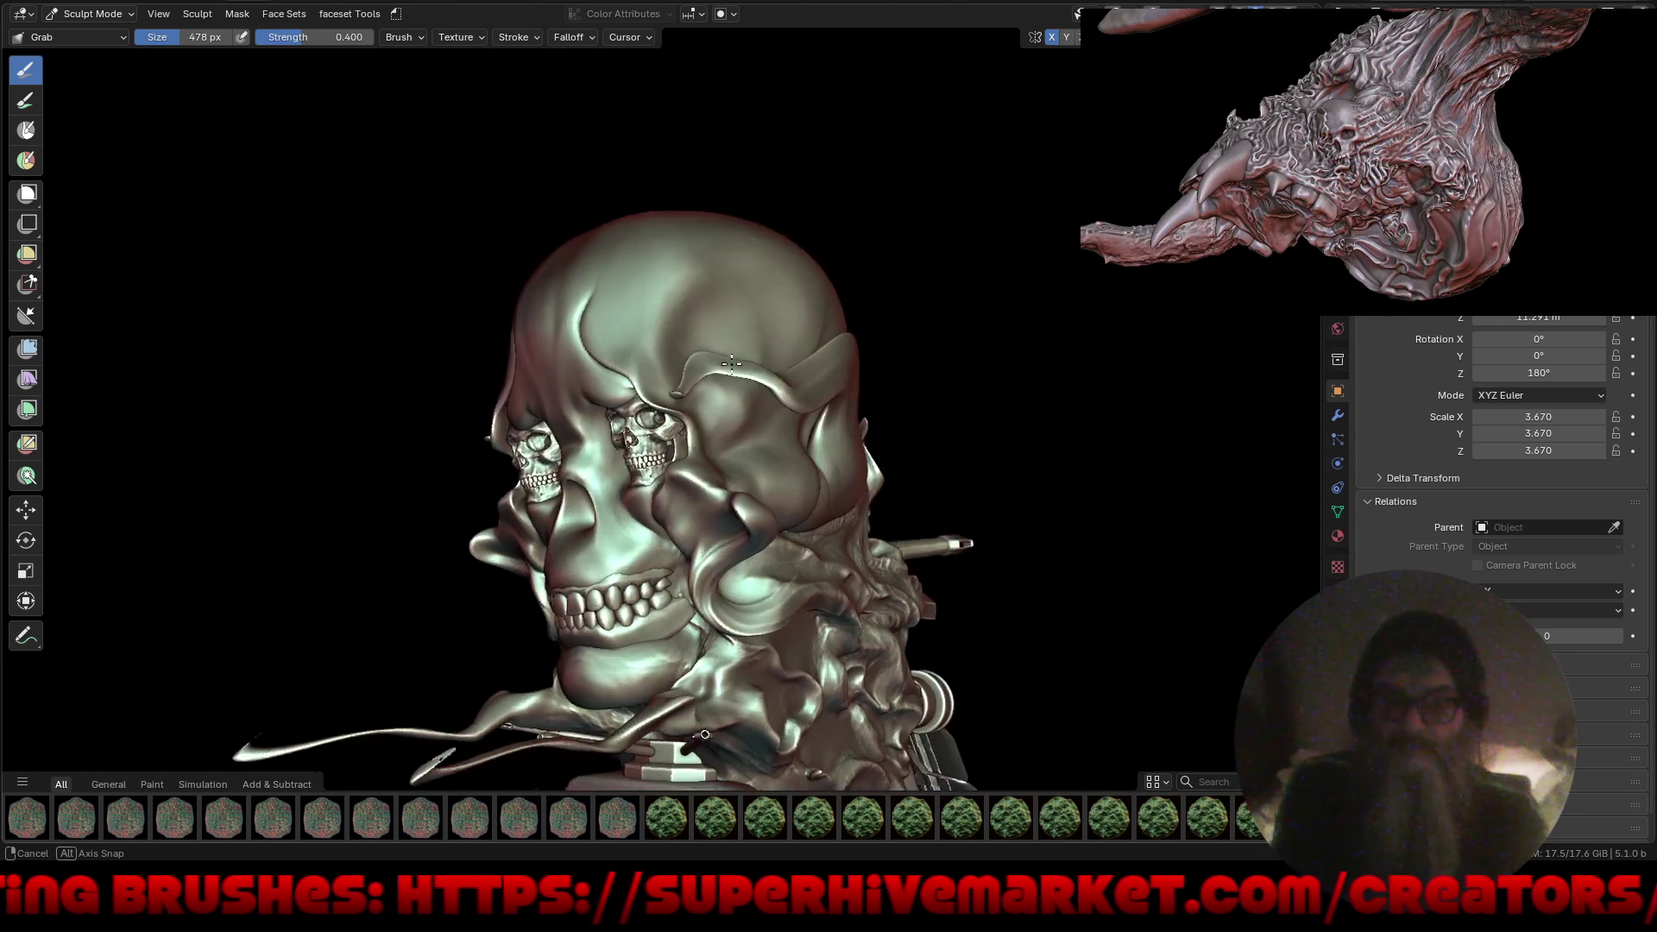
scroll(752, 521, up, 3)
mouse_move(751, 520)
middle_down()
mouse_move(857, 424)
mouse_move(850, 440)
middle_up()
scroll(851, 458, up, 3)
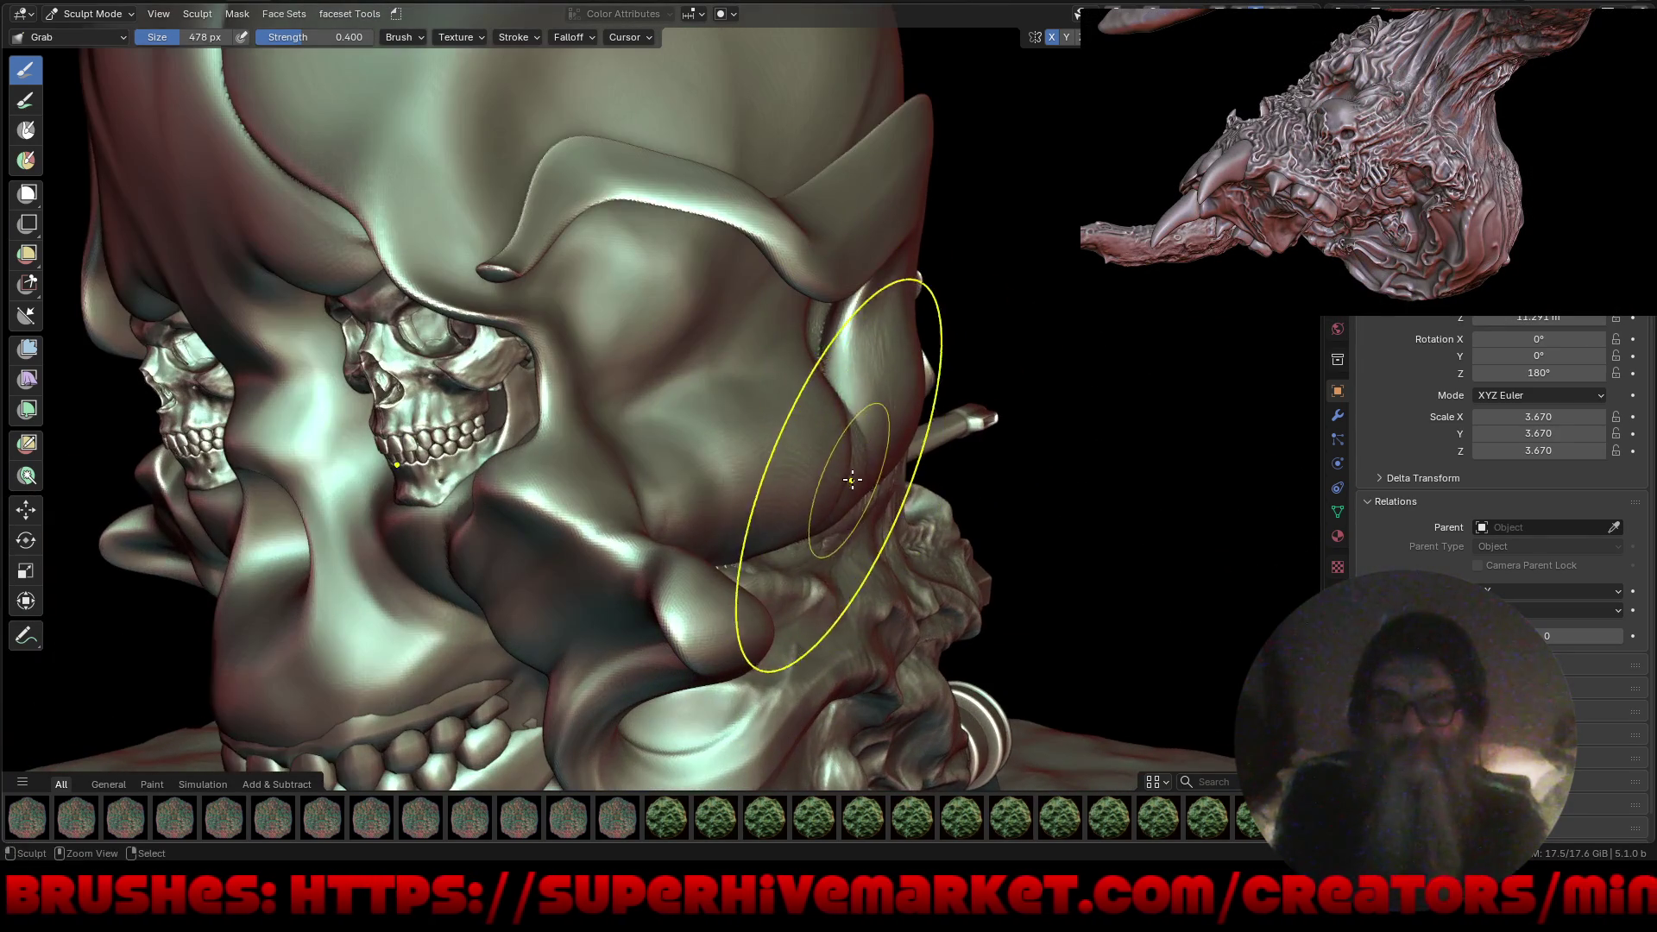
scroll(808, 468, down, 5)
mouse_move(812, 471)
middle_down()
mouse_move(862, 474)
mouse_move(829, 472)
mouse_move(832, 499)
mouse_move(769, 526)
mouse_move(693, 532)
mouse_move(696, 640)
mouse_move(692, 485)
mouse_move(618, 466)
mouse_move(745, 402)
mouse_move(716, 384)
middle_up()
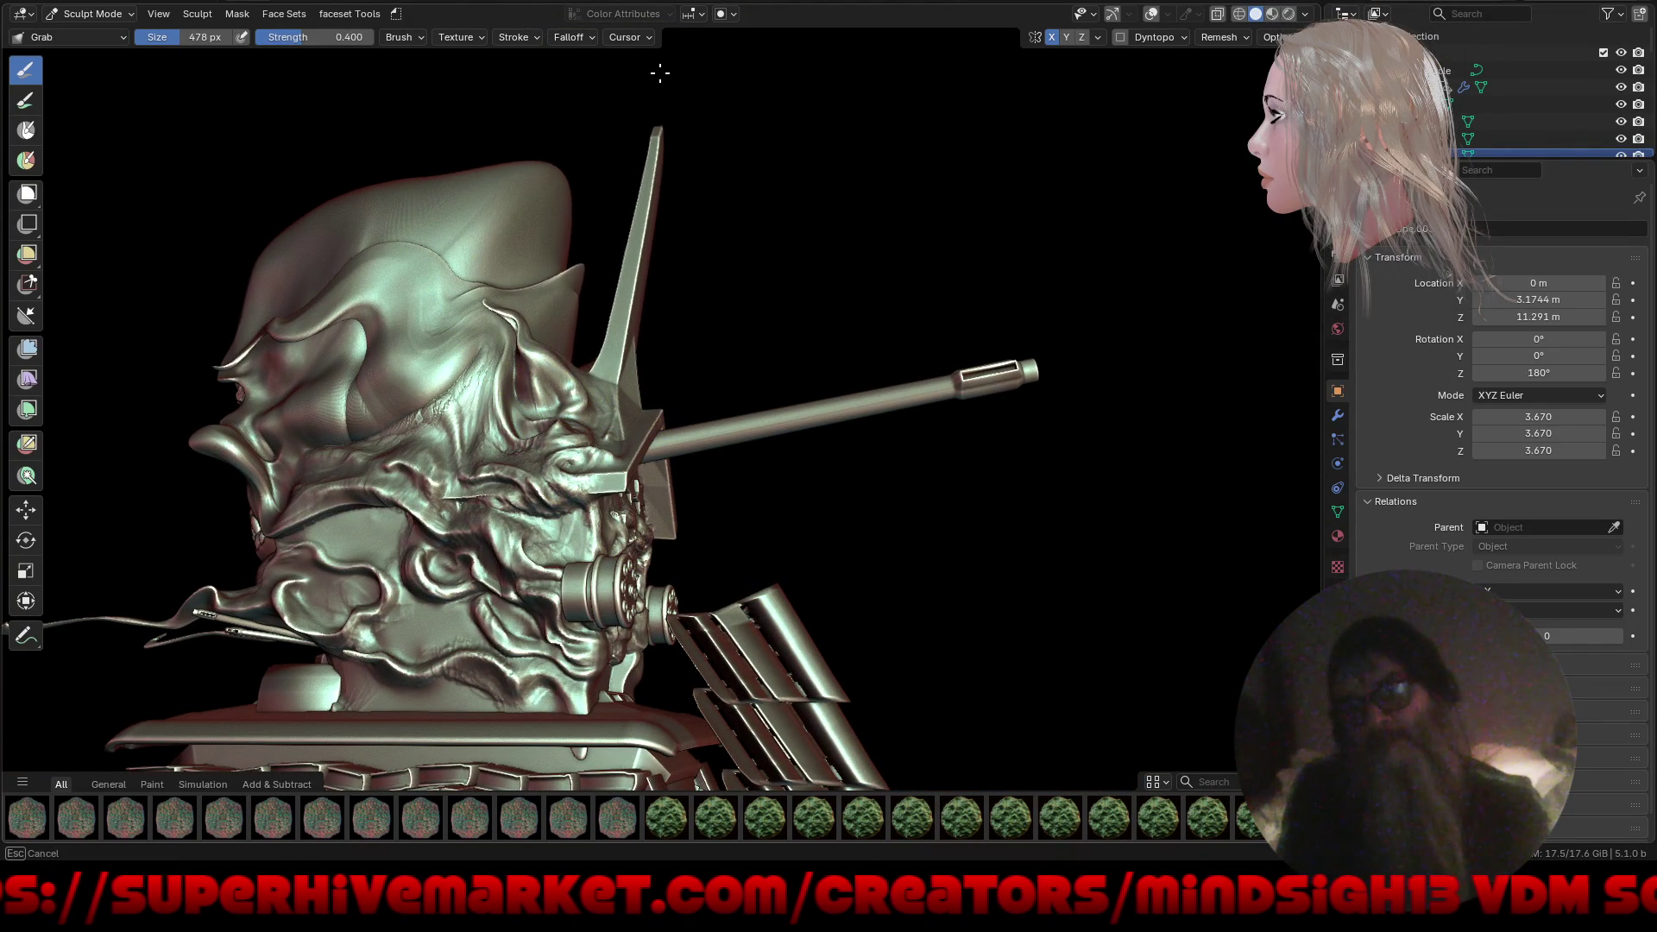
scroll(507, 481, down, 8)
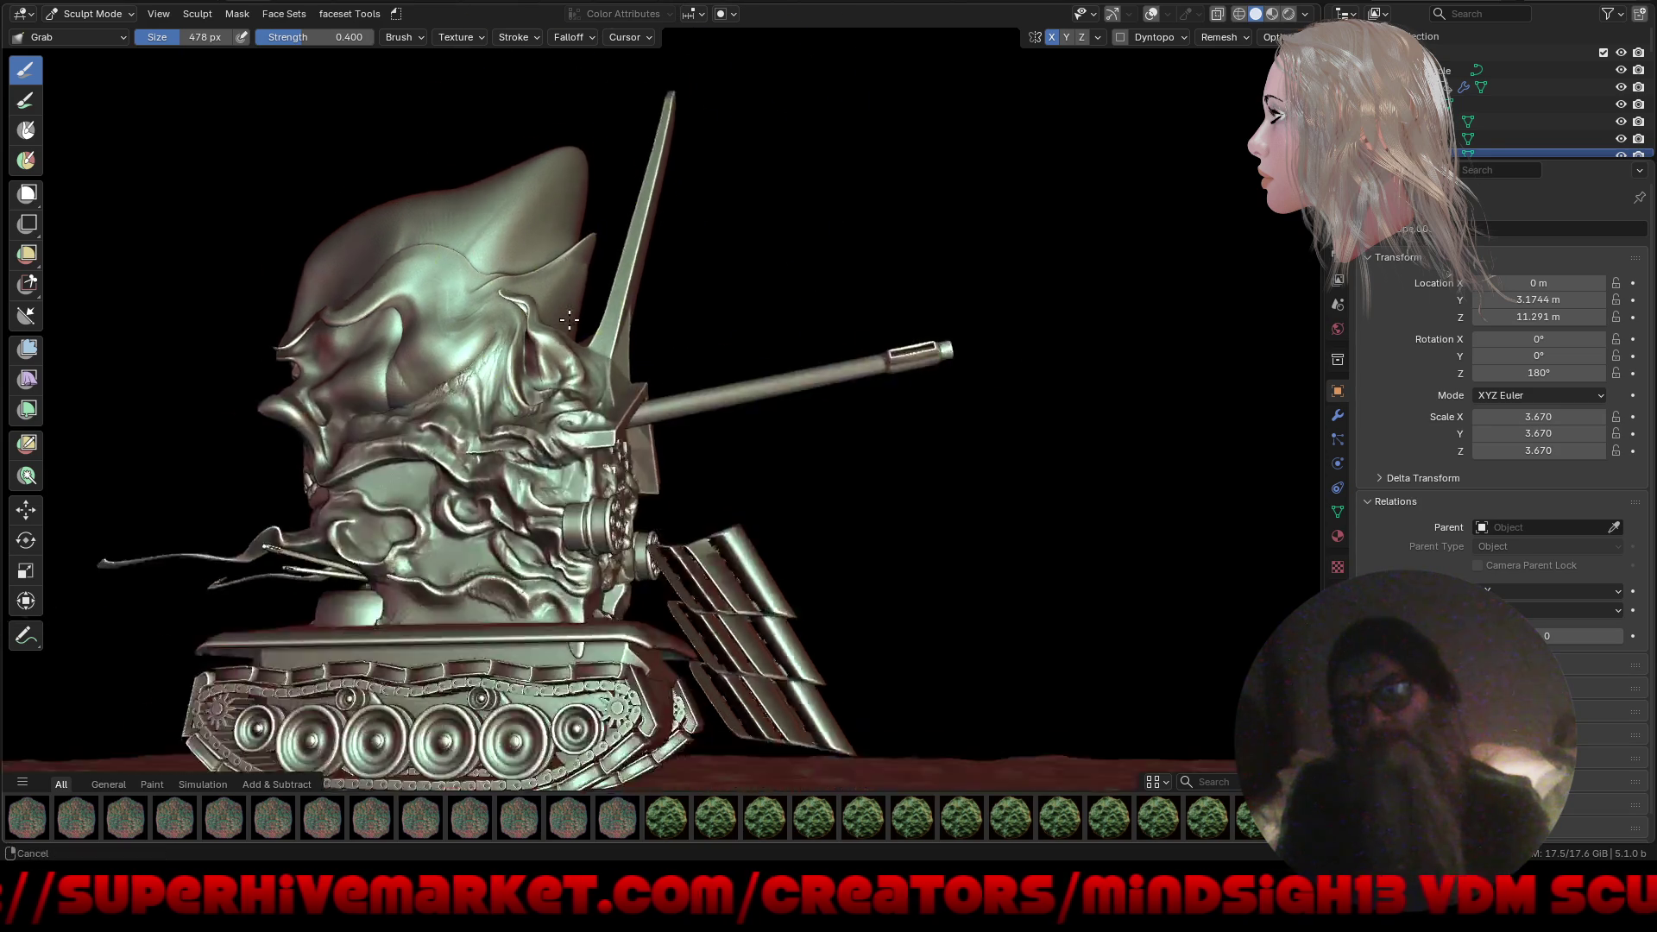
middle_drag(587, 483, 448, 478)
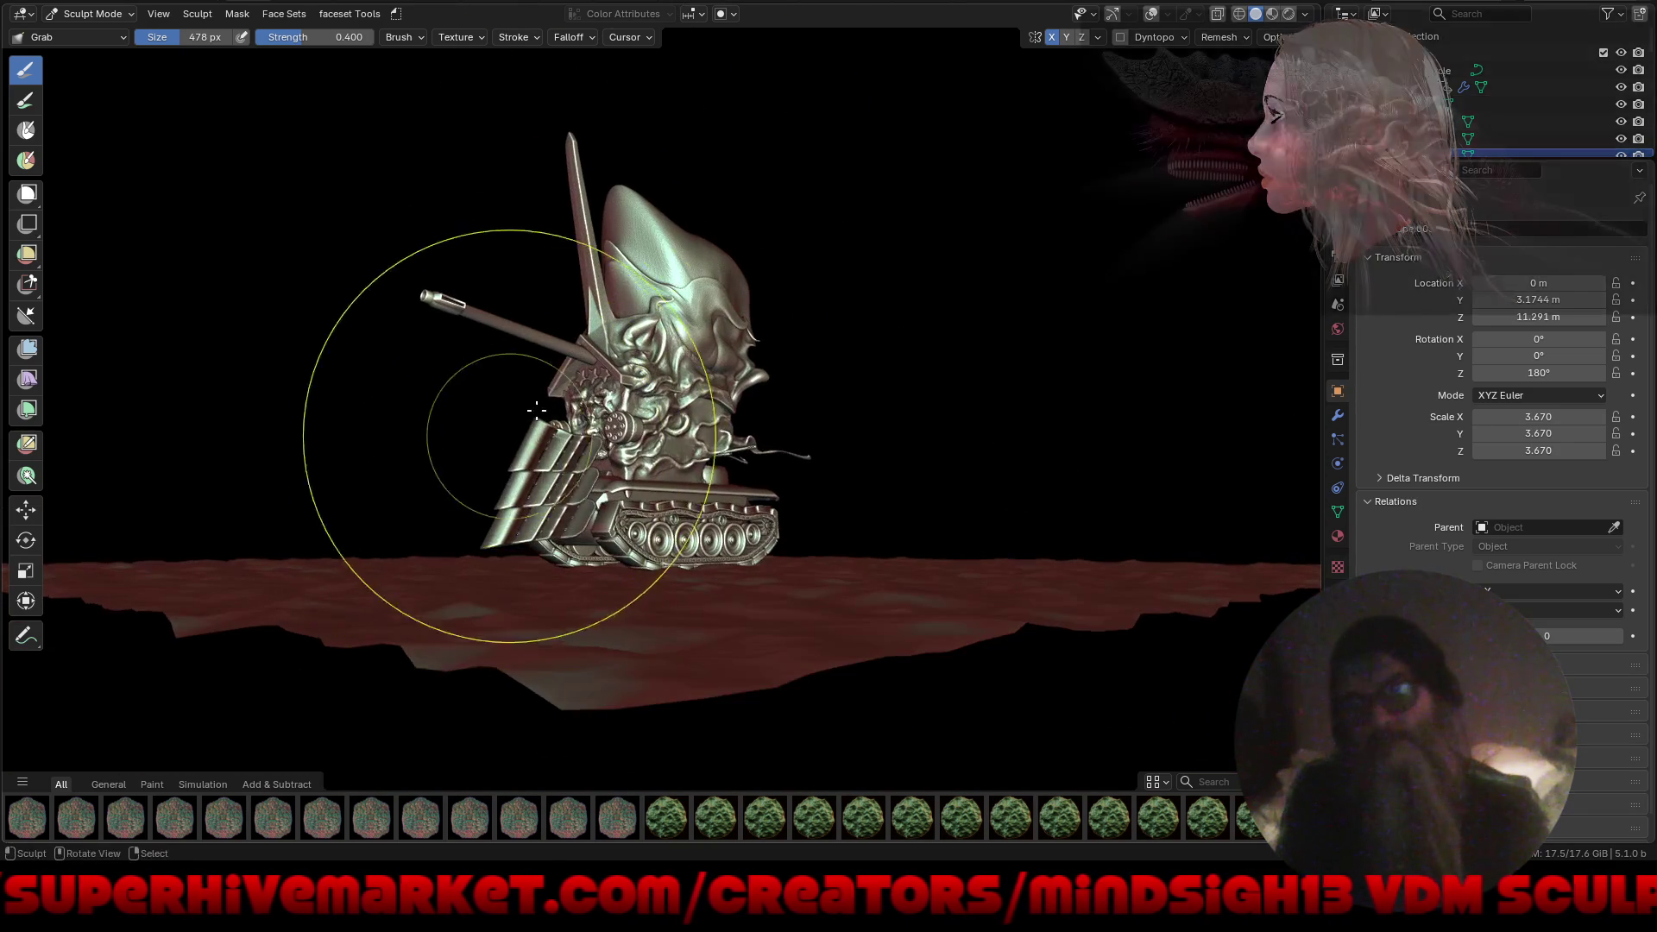
scroll(518, 458, up, 3)
mouse_move(632, 390)
middle_down()
mouse_move(555, 518)
mouse_move(844, 496)
mouse_move(812, 494)
middle_up()
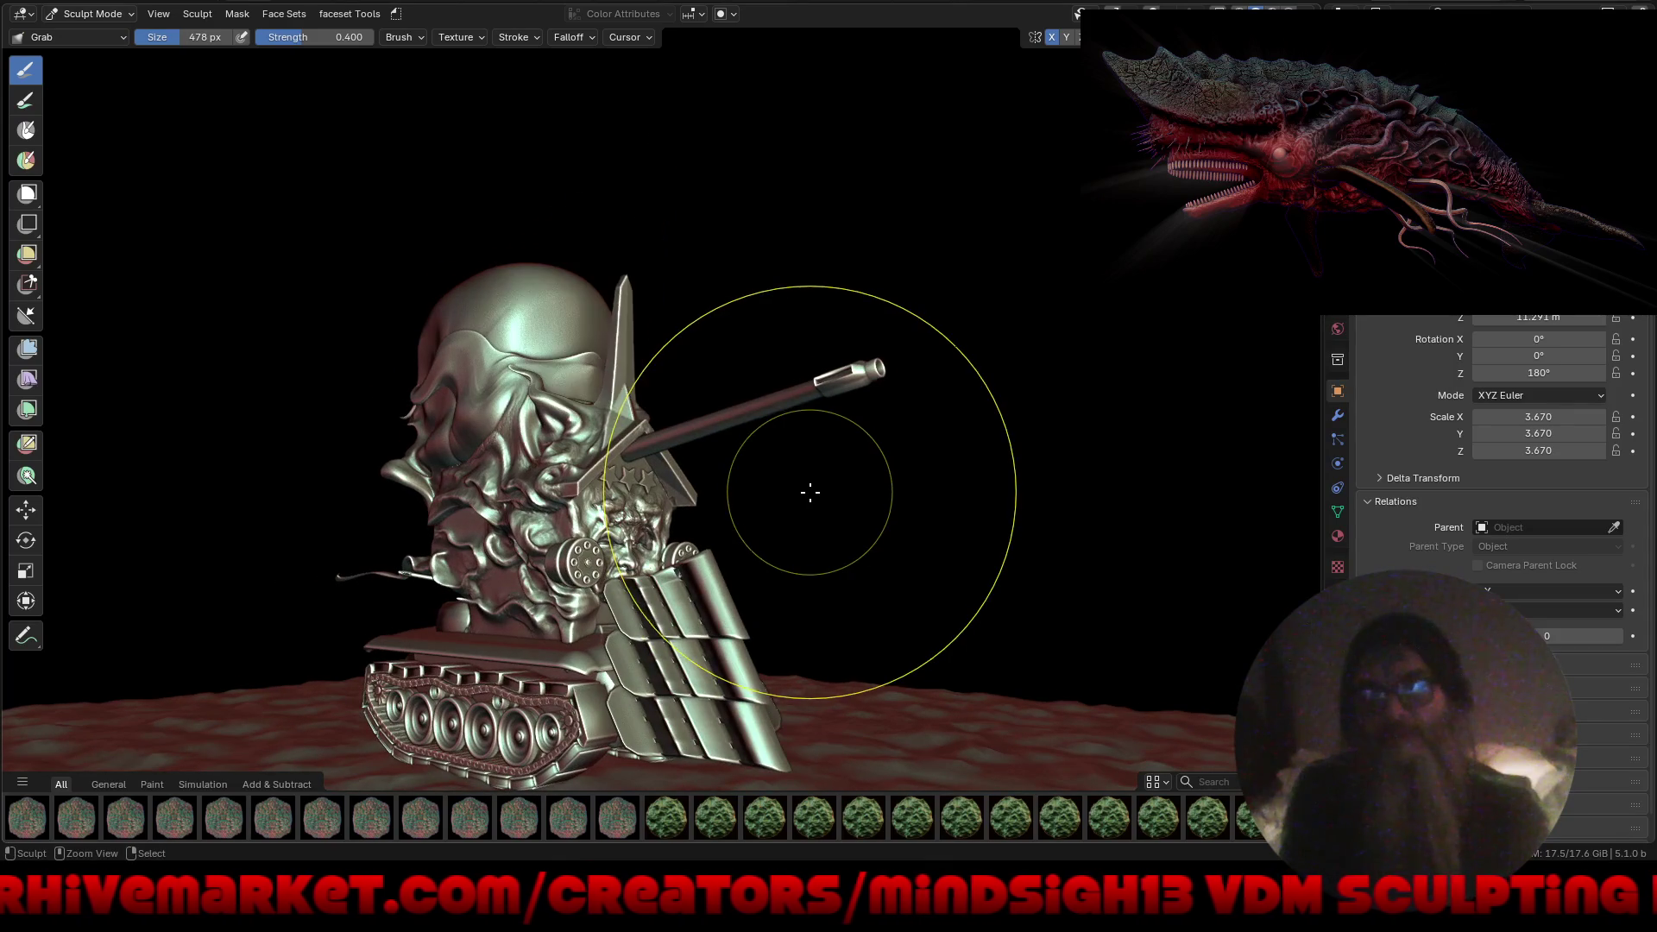
mouse_move(677, 392)
middle_down()
mouse_move(680, 363)
mouse_move(605, 345)
mouse_move(593, 283)
middle_up()
scroll(682, 367, up, 5)
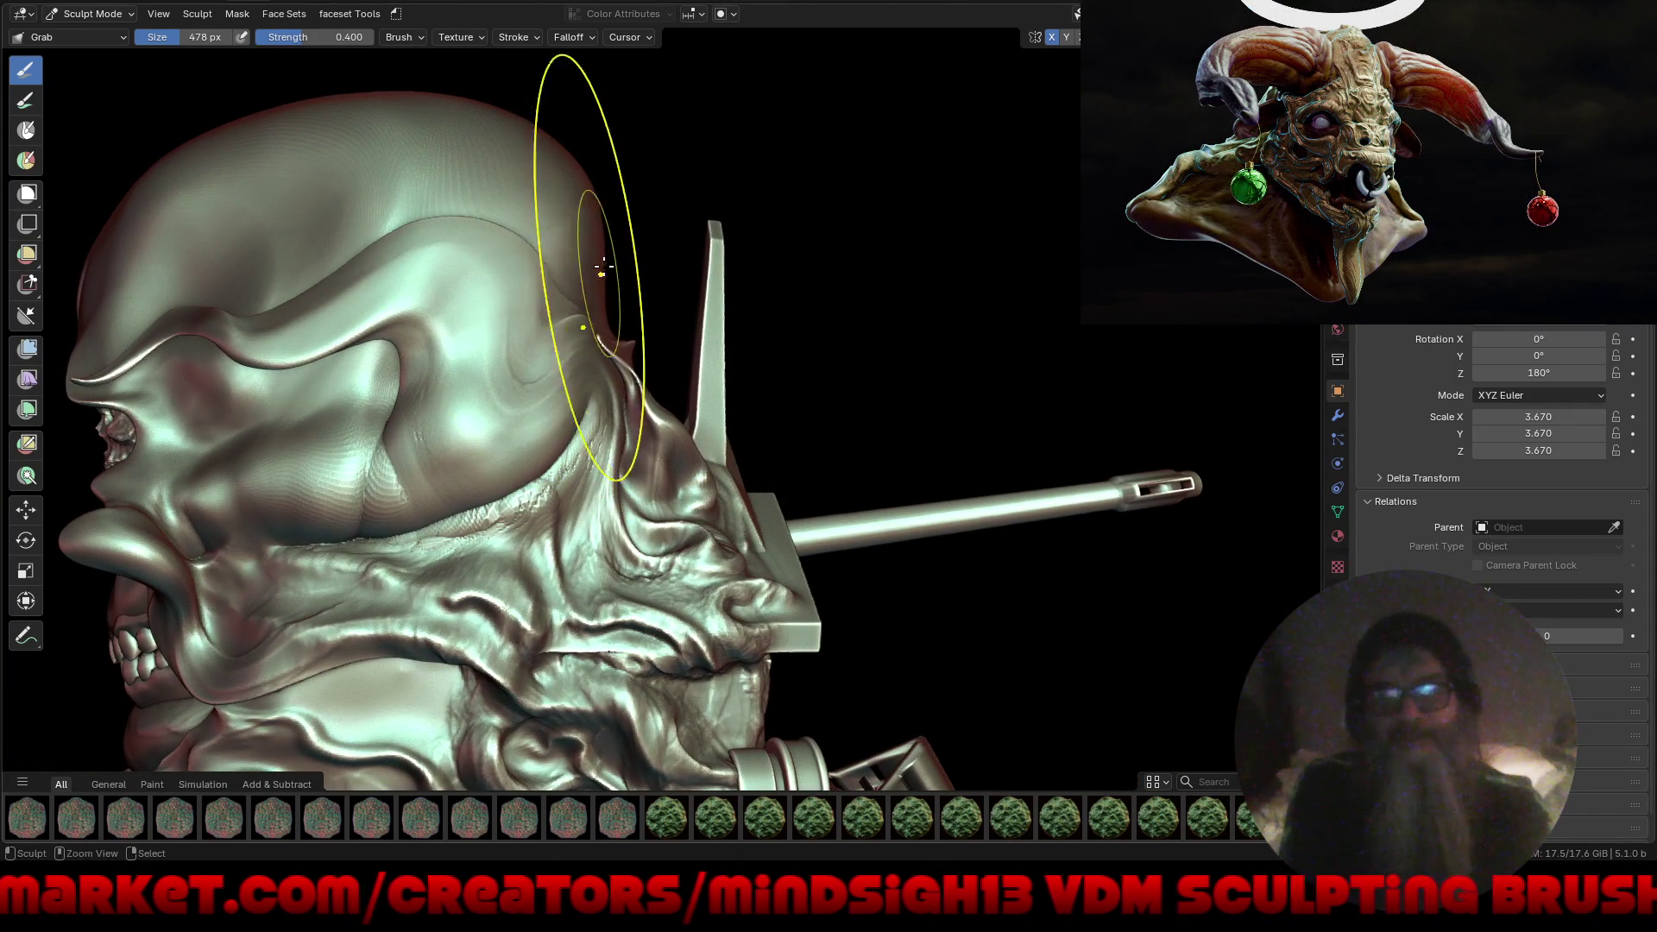
scroll(603, 266, up, 4)
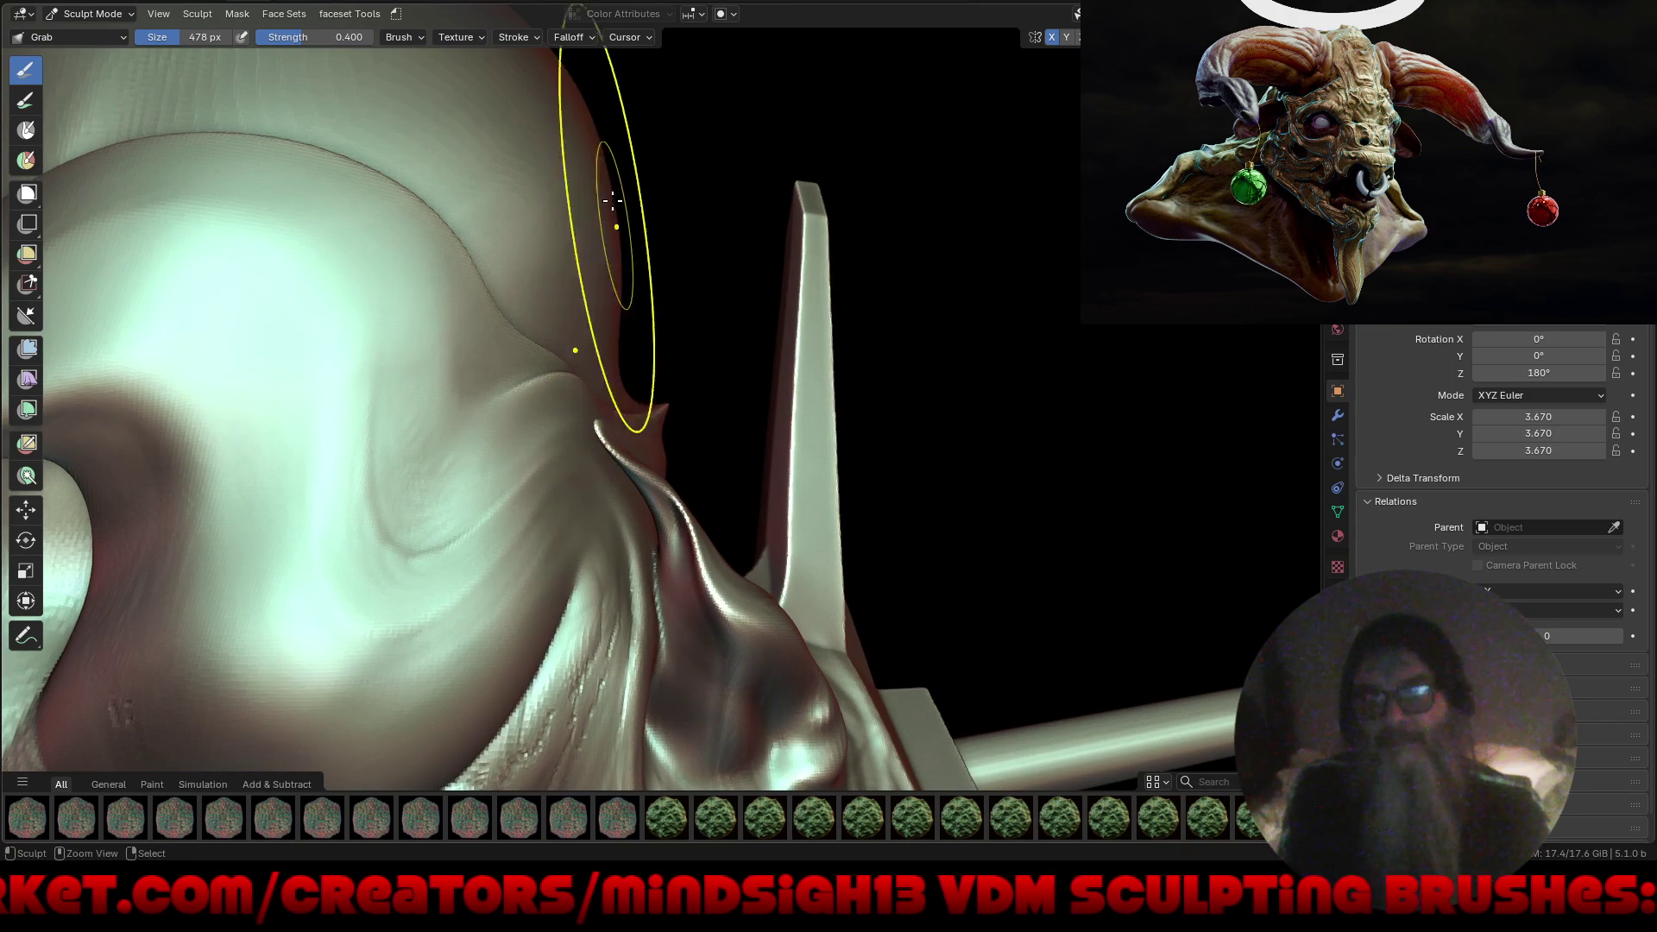
scroll(559, 208, down, 10)
mouse_move(558, 208)
middle_down()
mouse_move(569, 345)
mouse_move(621, 390)
middle_up()
scroll(622, 391, up, 5)
mouse_move(629, 326)
middle_down()
mouse_move(620, 469)
mouse_move(733, 414)
mouse_move(759, 378)
mouse_move(735, 435)
mouse_move(754, 458)
mouse_move(784, 448)
mouse_move(774, 341)
mouse_move(955, 425)
mouse_move(872, 409)
mouse_move(910, 448)
mouse_move(956, 457)
mouse_move(906, 451)
mouse_move(740, 518)
mouse_move(732, 378)
mouse_move(767, 396)
mouse_move(748, 486)
middle_up()
scroll(633, 489, down, 4)
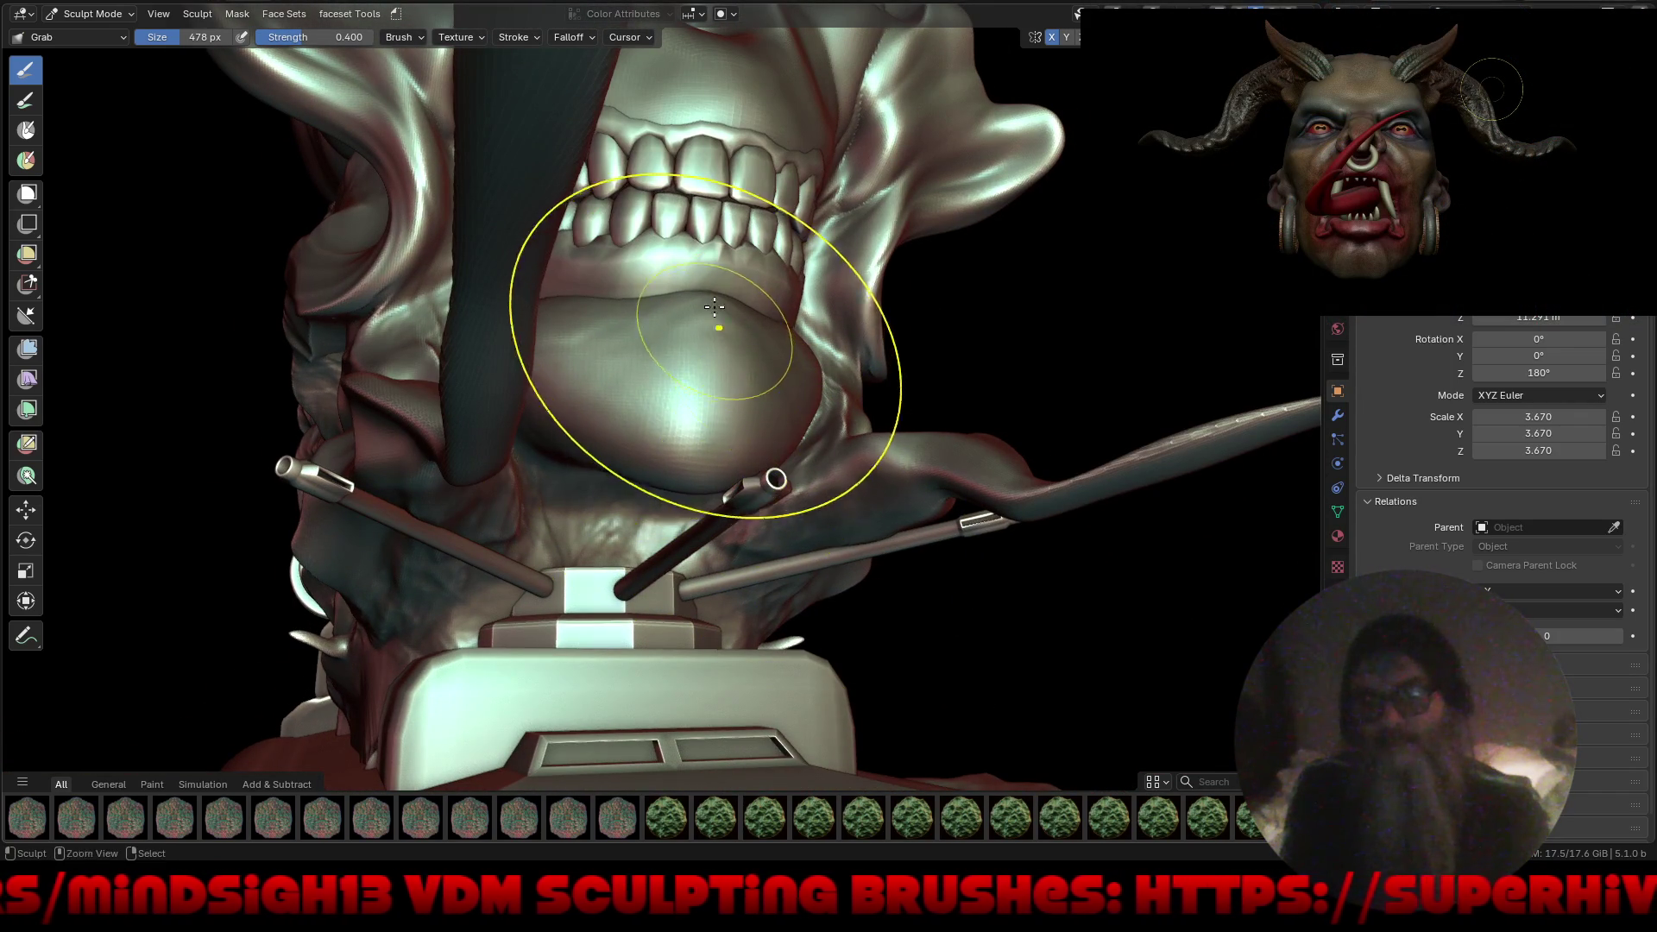
Pull the cheek and tongue edge up-left and nudge the cheek beside the jaw.
middle_drag(715, 306, 786, 288)
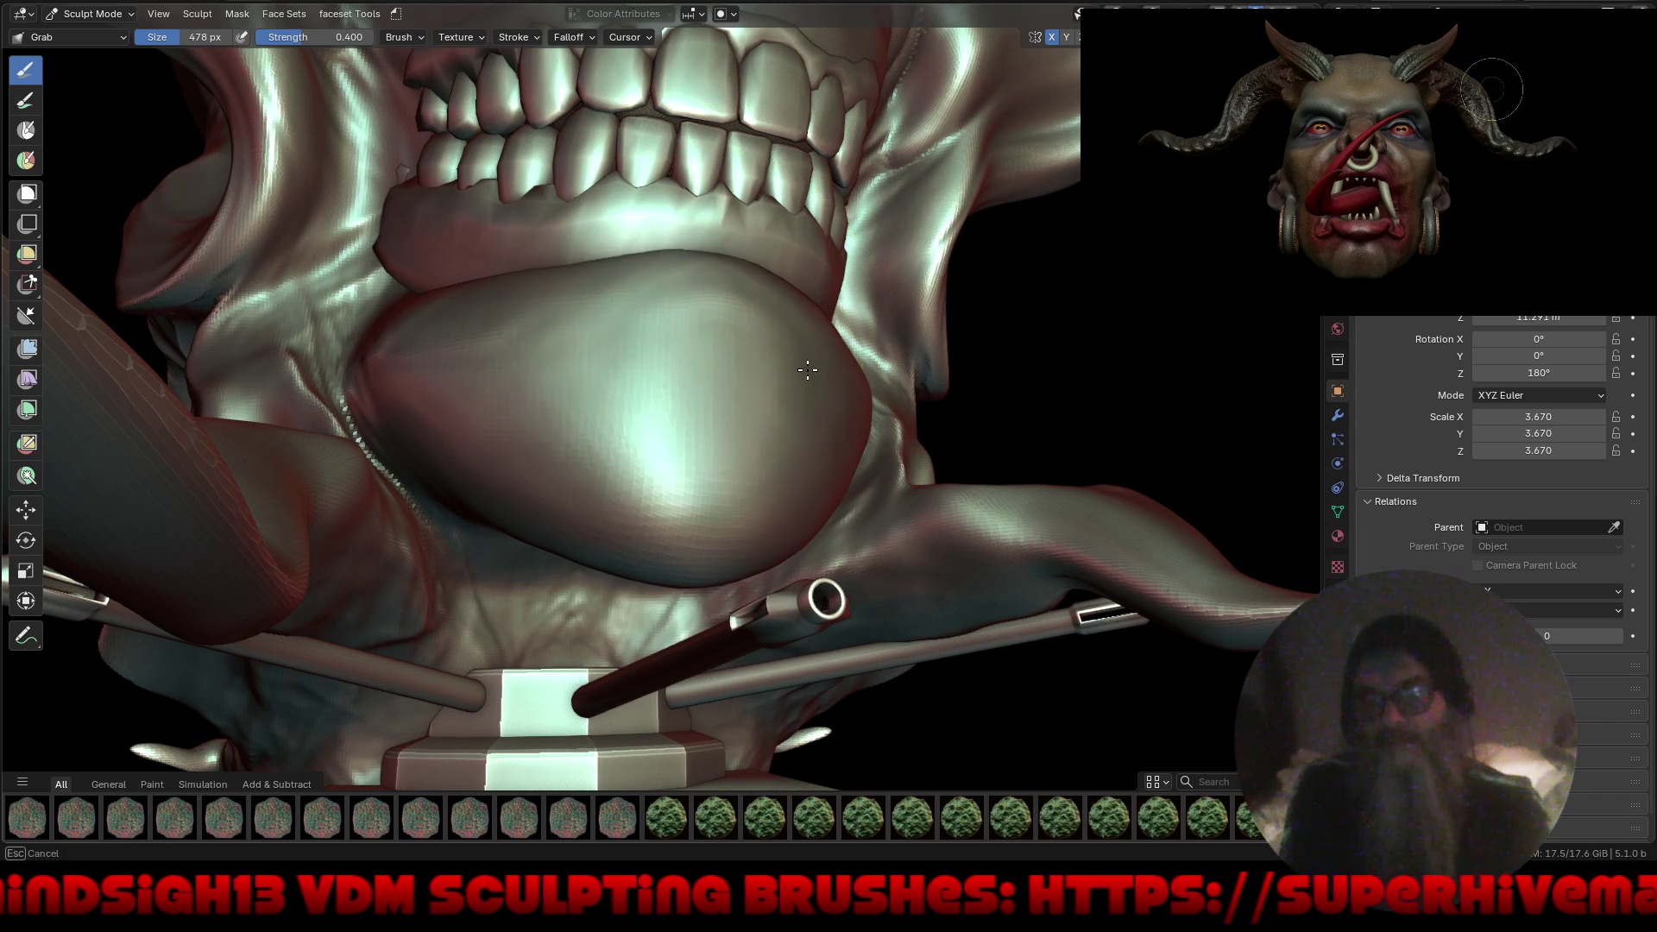
mouse_move(399, 289)
mouse_down()
mouse_move(315, 129)
mouse_move(259, 91)
mouse_up()
mouse_move(259, 90)
middle_down()
mouse_move(418, 271)
mouse_move(362, 423)
middle_up()
mouse_move(363, 422)
mouse_down()
mouse_move(425, 333)
mouse_move(350, 321)
mouse_up()
Reshape the lip above the teeth, then pull back to see the whole skull tank.
middle_drag(413, 335, 371, 311)
scroll(363, 304, up, 5)
drag(349, 300, 317, 174)
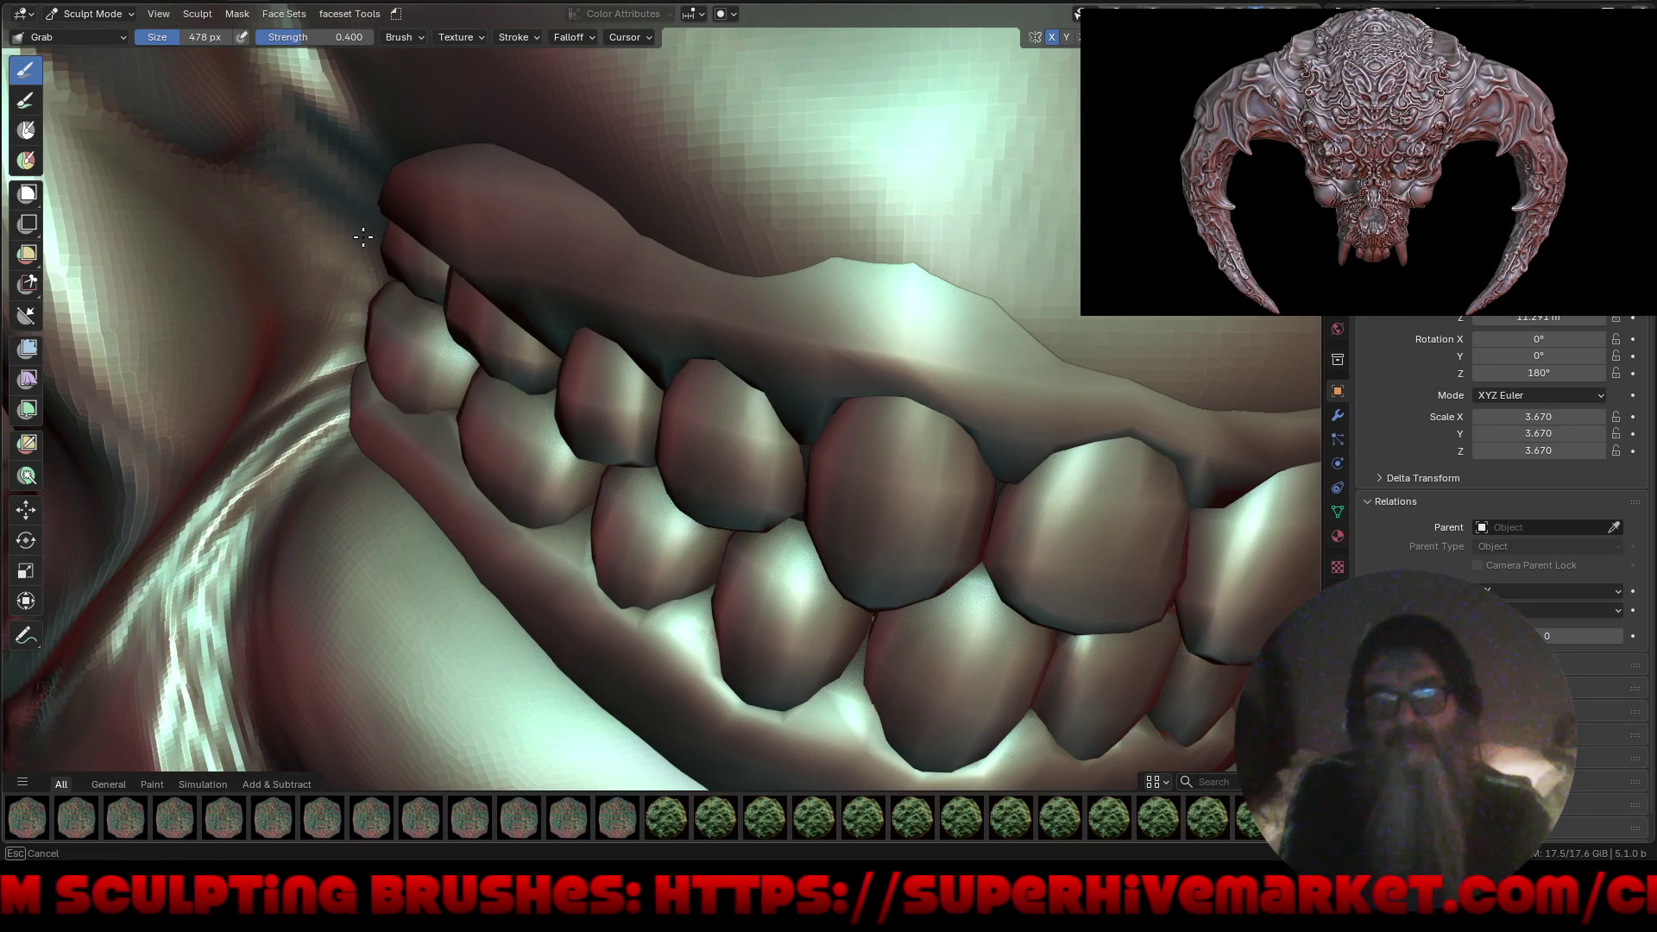
middle_drag(339, 280, 441, 138)
drag(441, 138, 409, 180)
scroll(636, 209, down, 10)
mouse_move(636, 210)
middle_down()
mouse_move(695, 437)
mouse_move(588, 526)
mouse_move(684, 594)
mouse_move(633, 505)
middle_up()
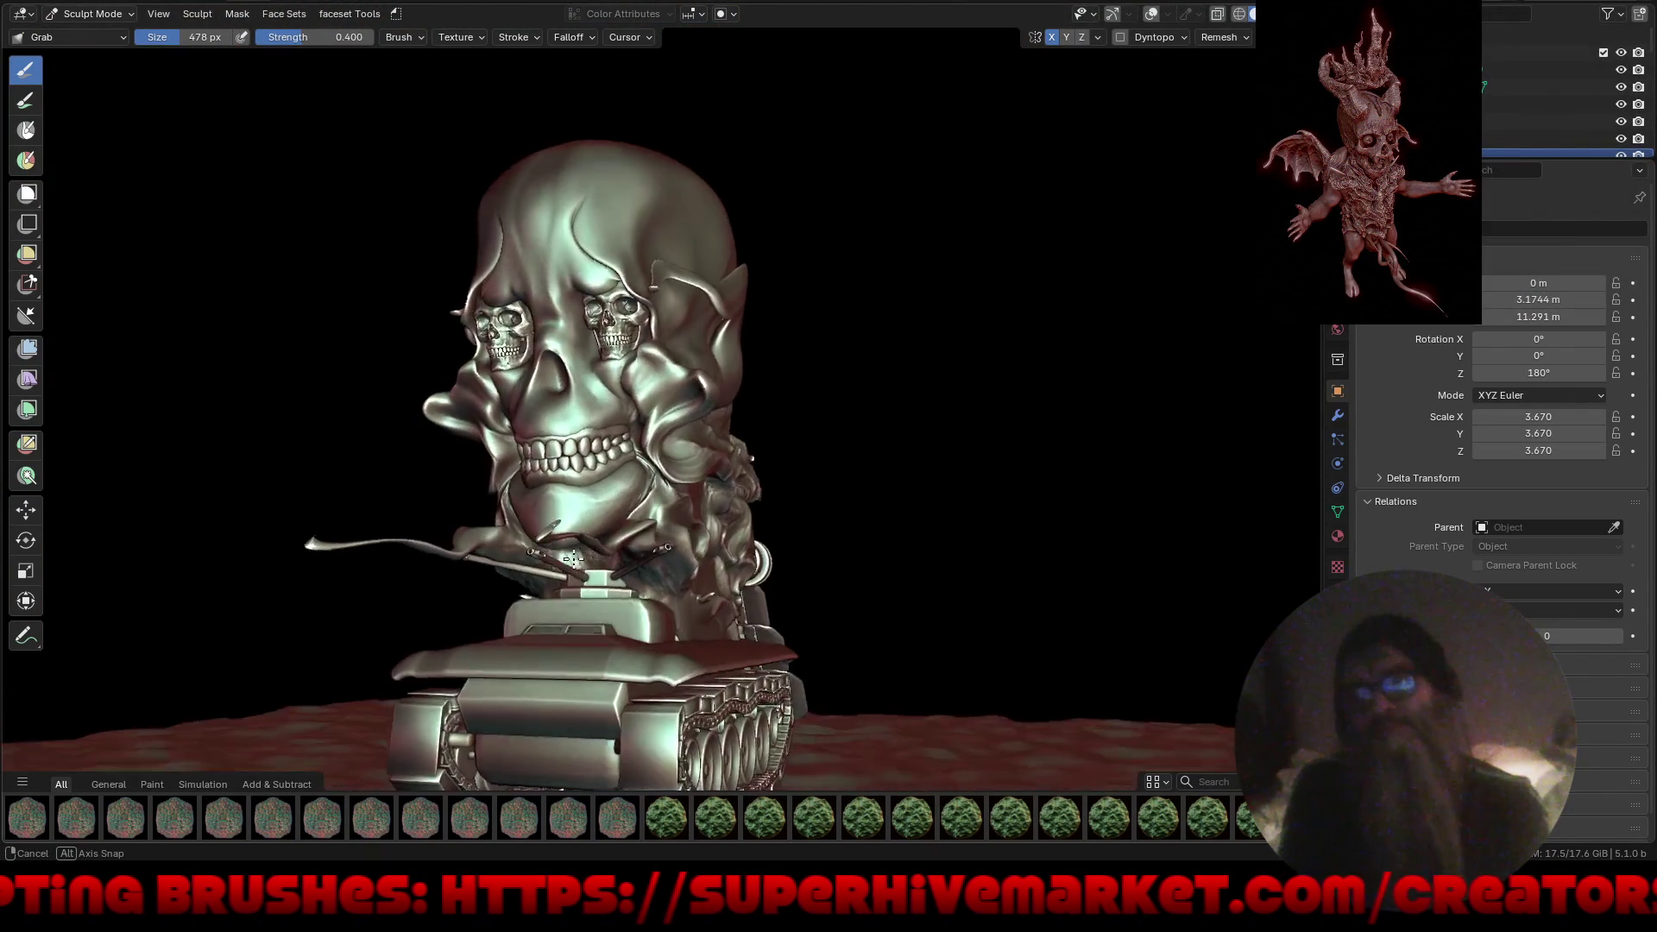
Reshape the top of the skull dome from an overhead angle.
mouse_move(645, 361)
ctrl+middle_down()
mouse_move(712, 268)
mouse_move(666, 298)
mouse_move(714, 338)
mouse_move(690, 372)
mouse_move(758, 411)
mouse_move(761, 359)
mouse_move(774, 498)
mouse_move(595, 470)
mouse_move(562, 432)
mouse_move(795, 289)
mouse_move(794, 372)
mouse_move(773, 371)
ctrl+middle_up()
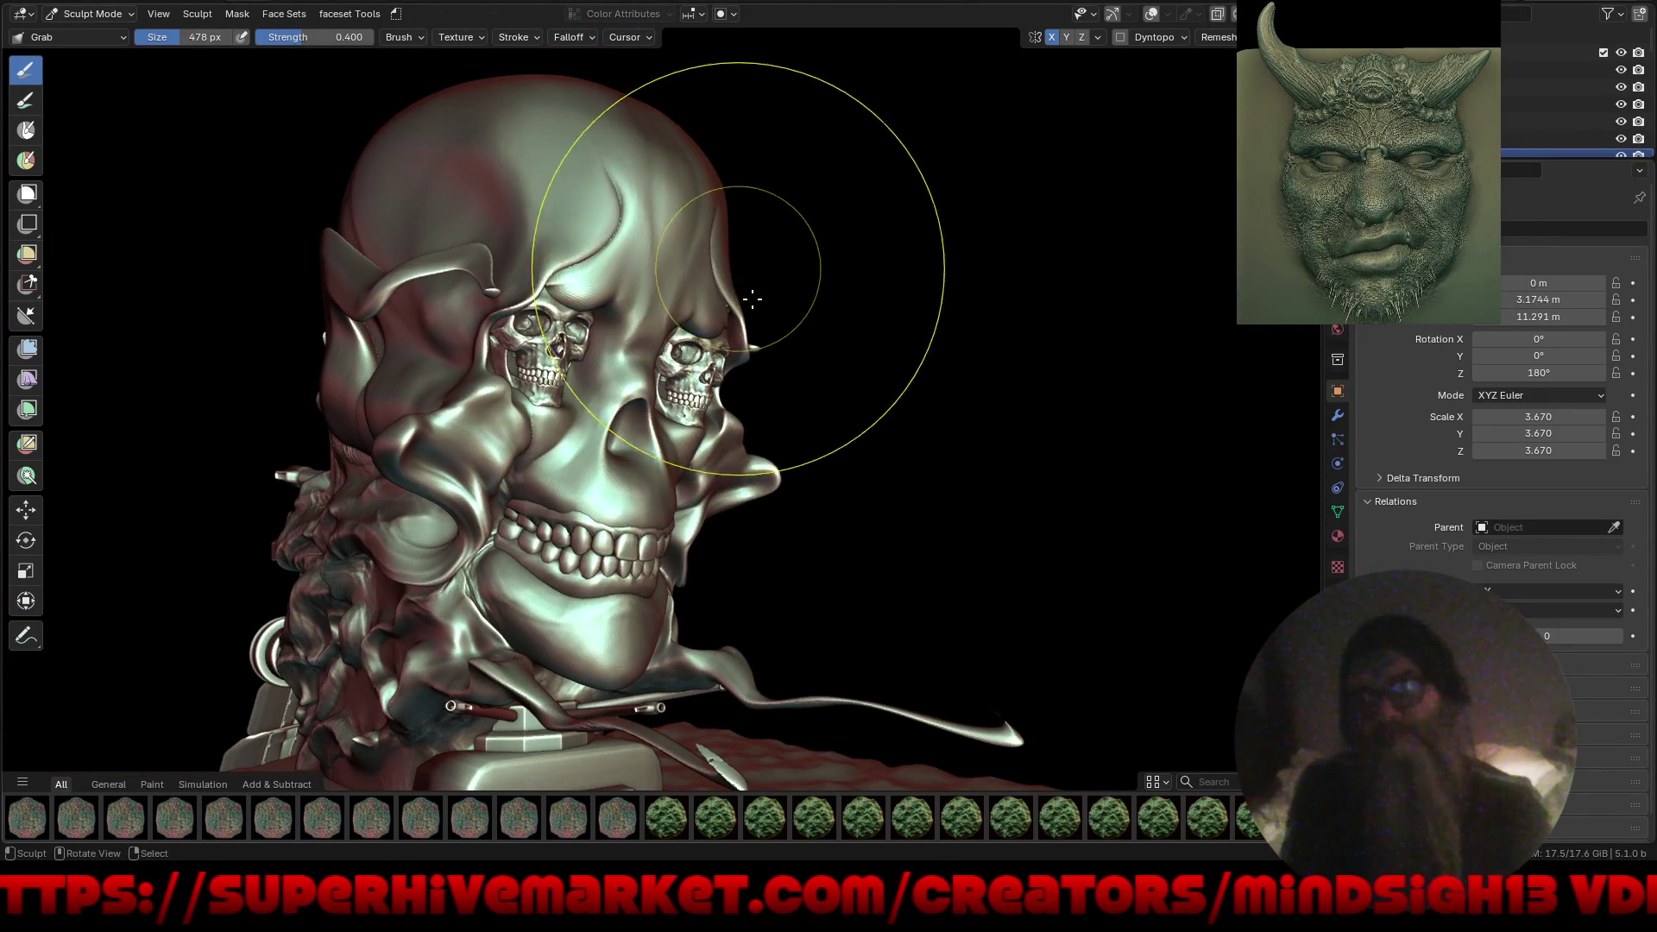
mouse_move(682, 399)
middle_down()
mouse_move(593, 371)
mouse_move(555, 281)
mouse_move(488, 334)
middle_up()
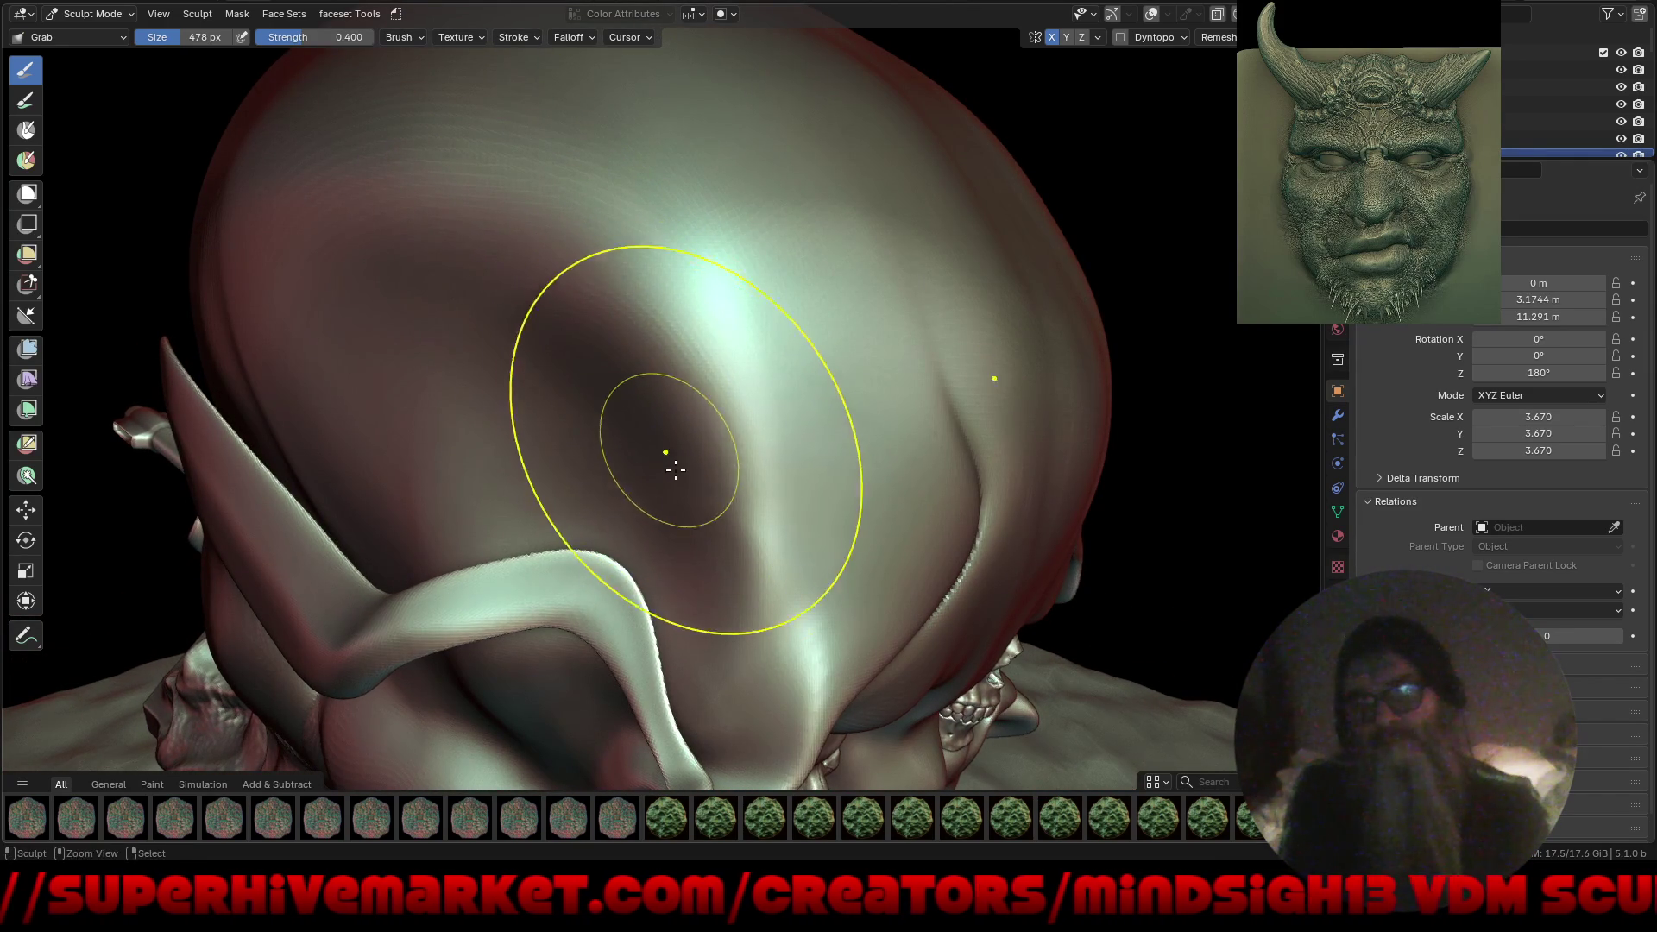
mouse_move(678, 574)
middle_down()
mouse_move(540, 388)
mouse_move(561, 265)
middle_up()
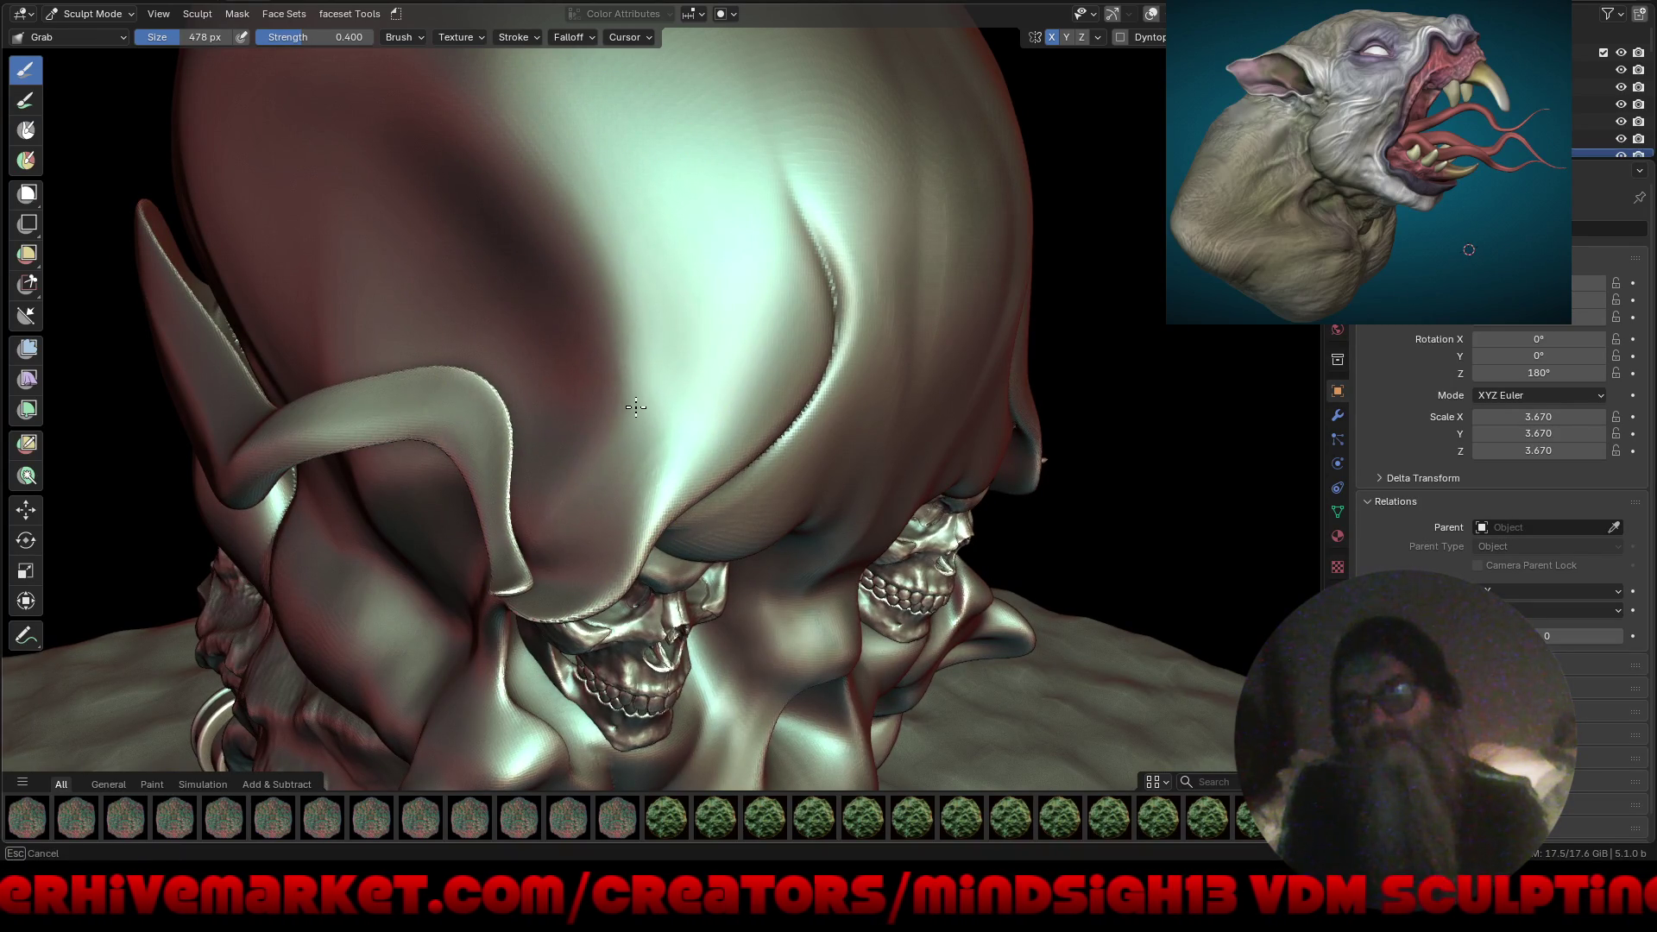
middle_drag(550, 231, 548, 230)
Round the back of the skull dome down into the rear folds.
mouse_move(423, 209)
ctrl+middle_down()
mouse_move(370, 221)
mouse_move(592, 270)
mouse_move(644, 355)
mouse_move(571, 429)
ctrl+middle_up()
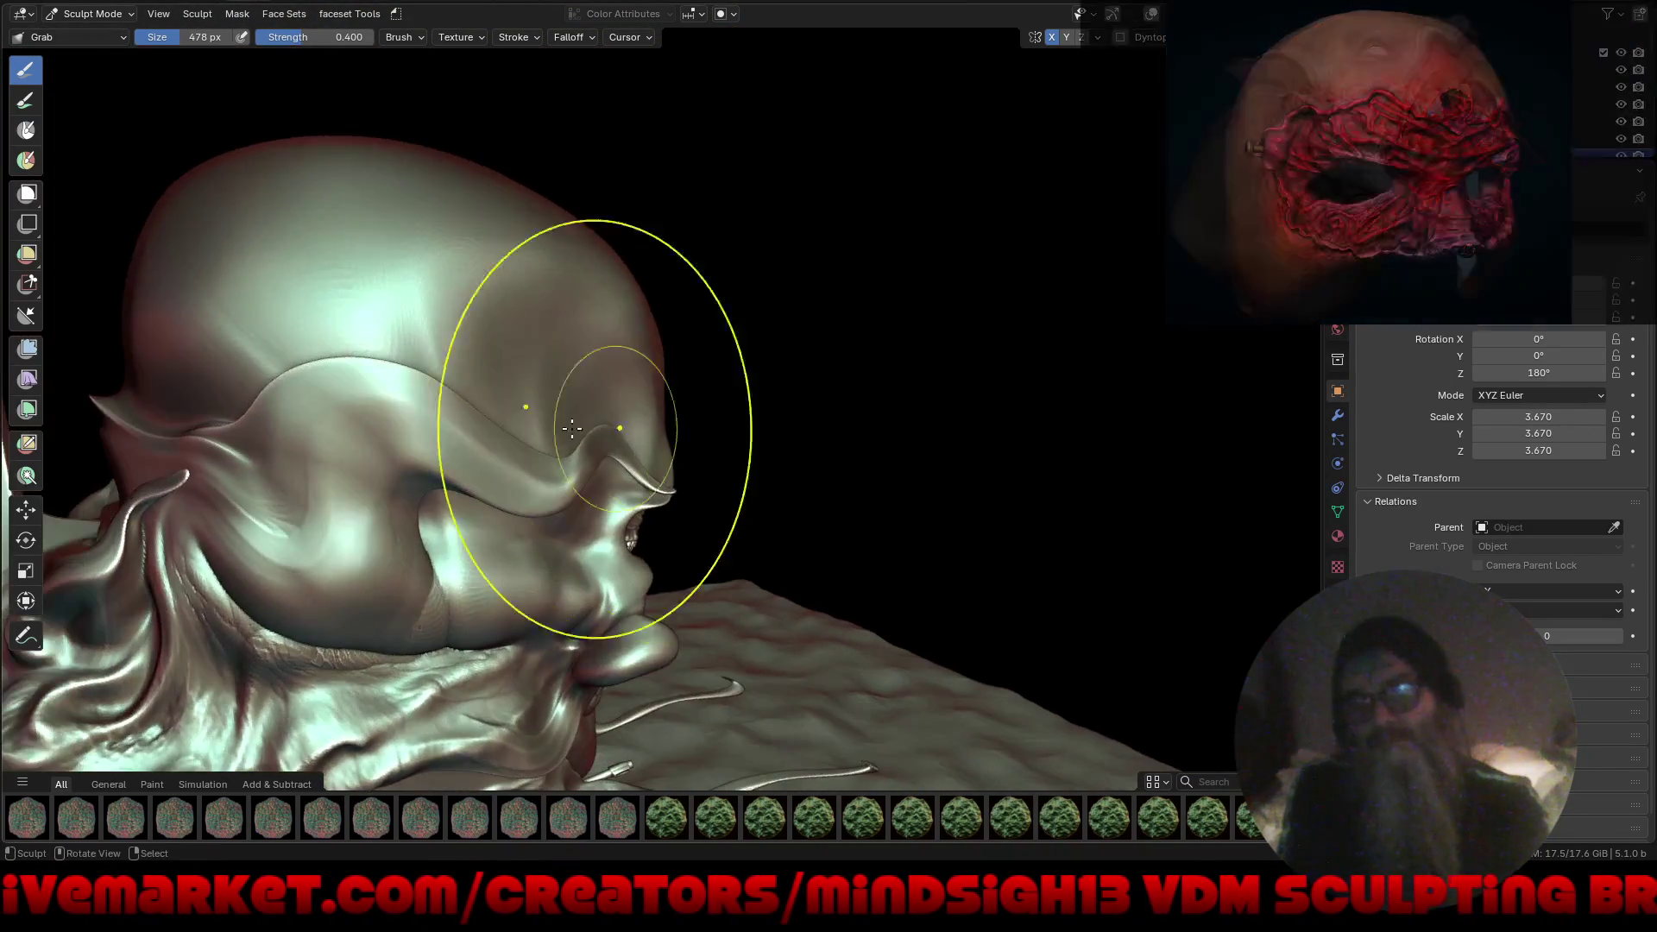
scroll(572, 429, up, 3)
mouse_move(581, 359)
middle_down()
mouse_move(579, 448)
mouse_move(547, 484)
mouse_move(588, 506)
middle_up()
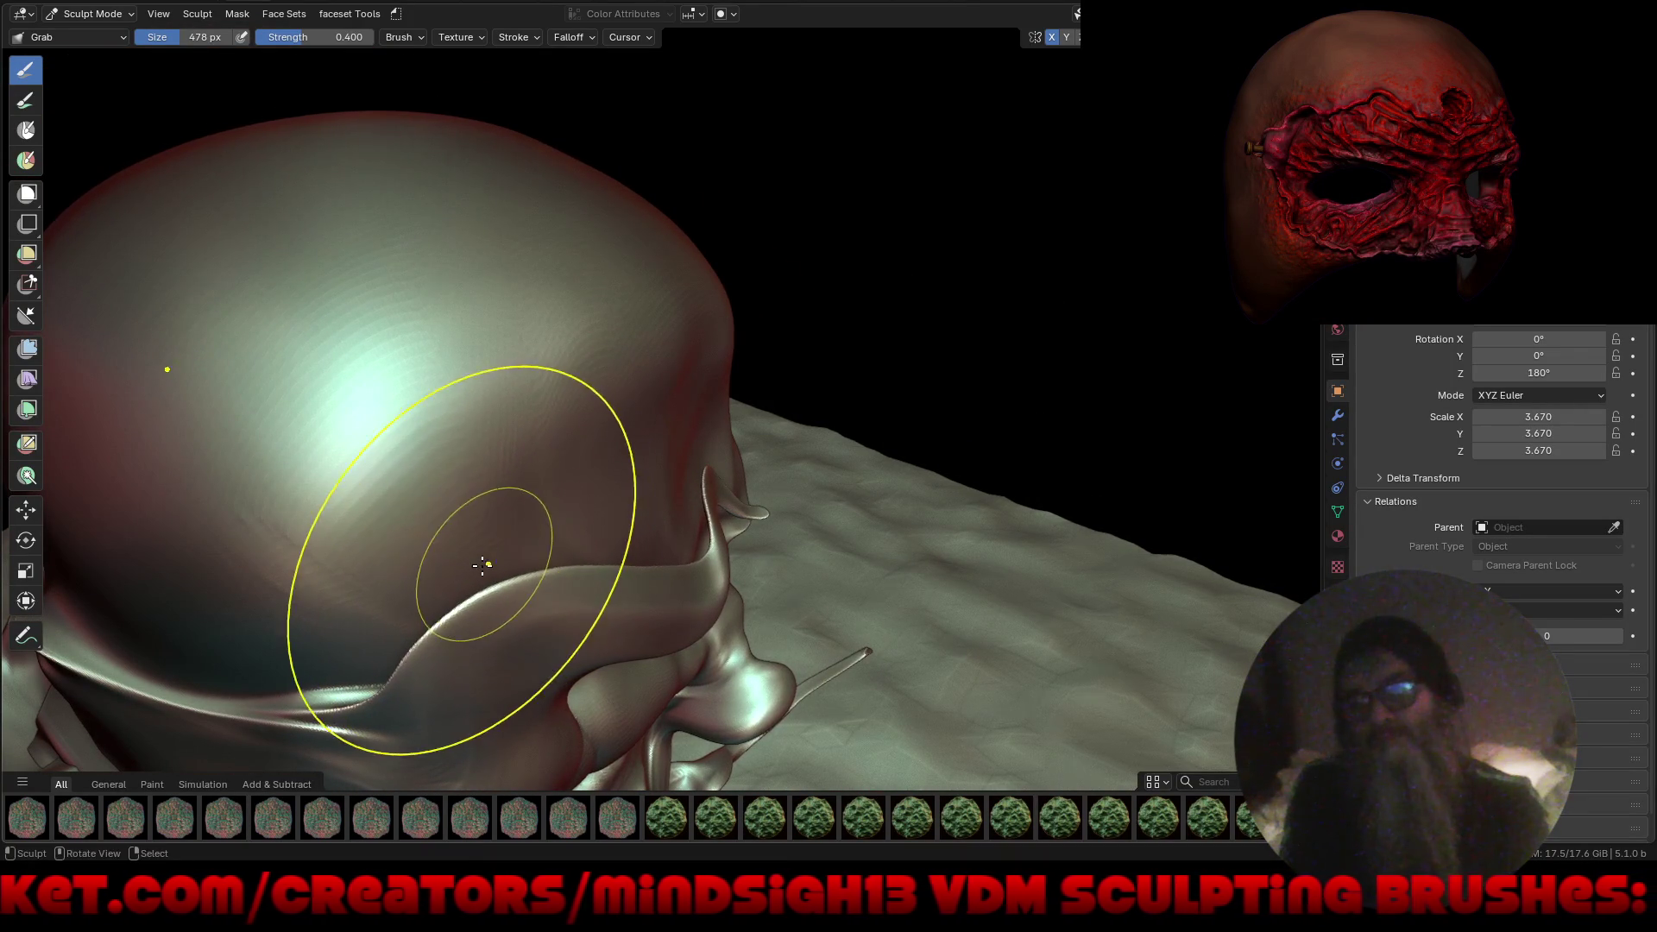
mouse_move(565, 521)
middle_down()
mouse_move(500, 518)
mouse_move(432, 458)
mouse_move(522, 578)
mouse_move(577, 580)
mouse_move(604, 552)
mouse_move(595, 518)
mouse_move(598, 558)
middle_up()
scroll(598, 559, up, 3)
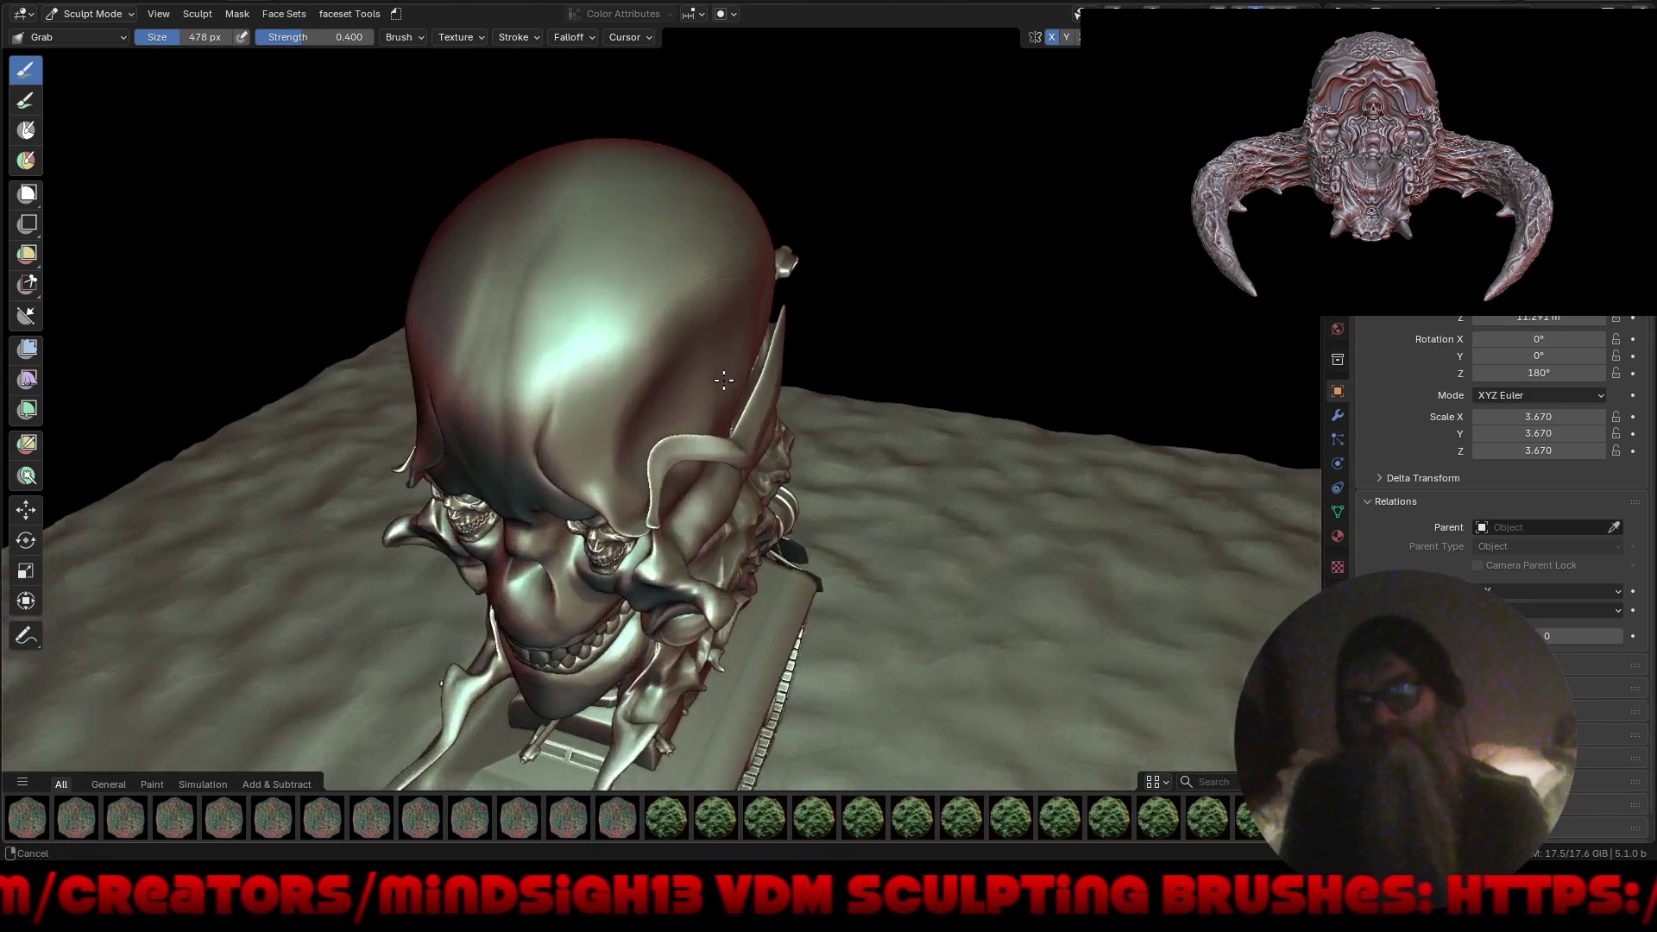
Reshape the middle of the skull dome and the area beside the curled horn.
scroll(725, 259, up, 2)
mouse_move(668, 342)
middle_down()
mouse_move(659, 296)
mouse_move(637, 338)
middle_up()
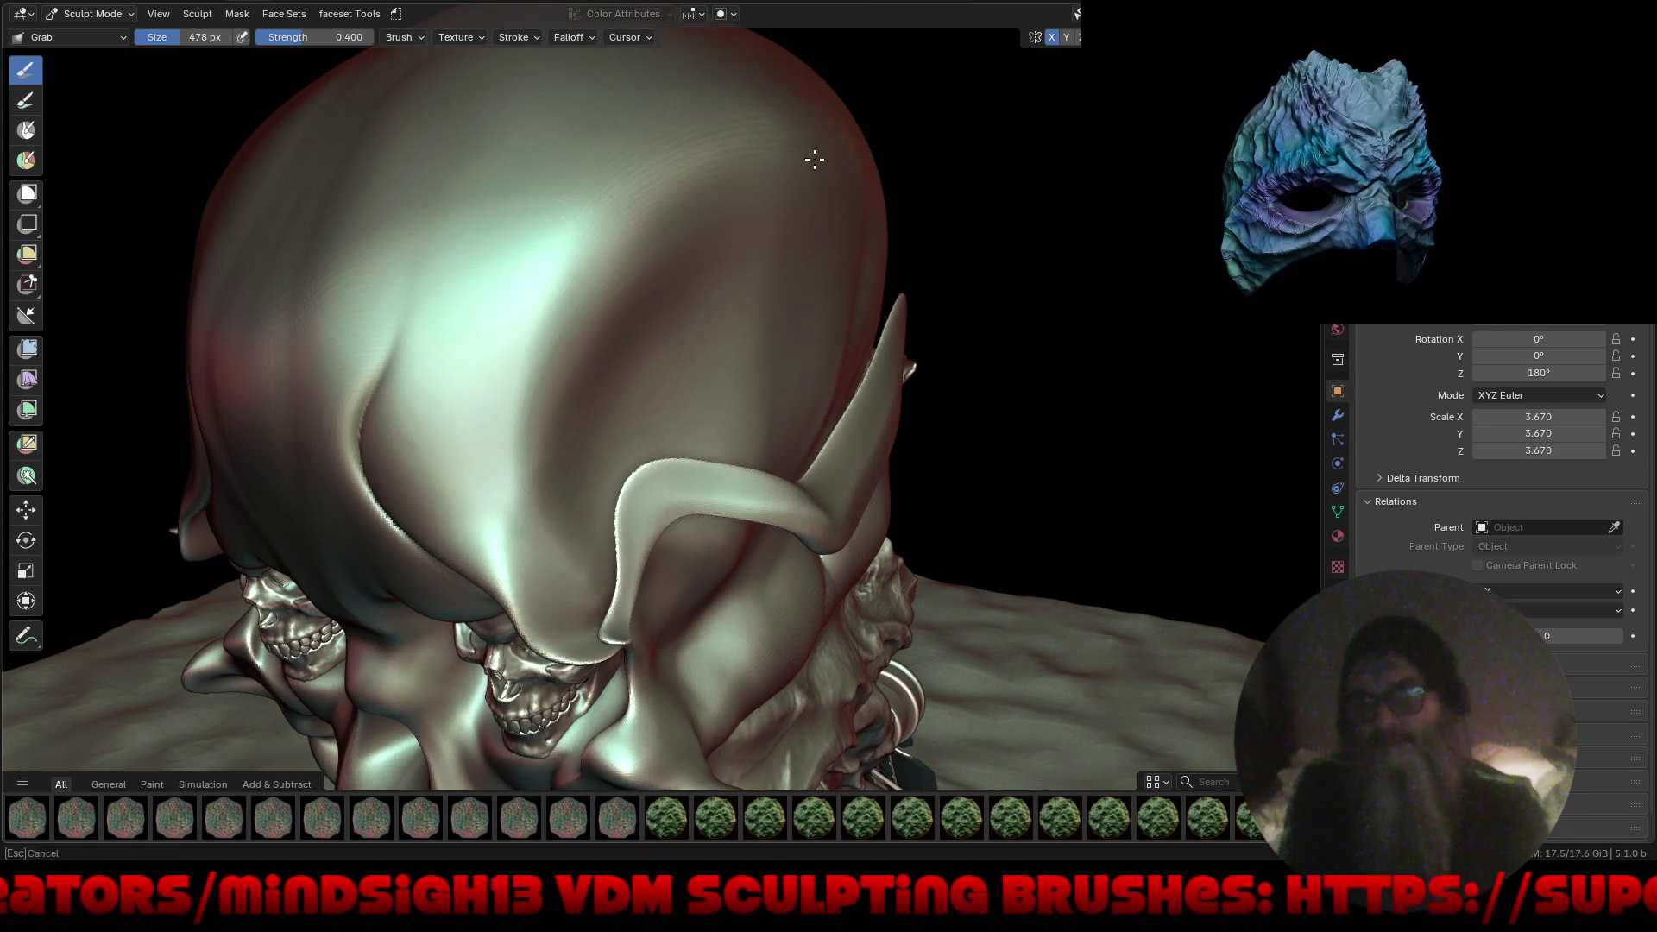
middle_drag(877, 176, 843, 175)
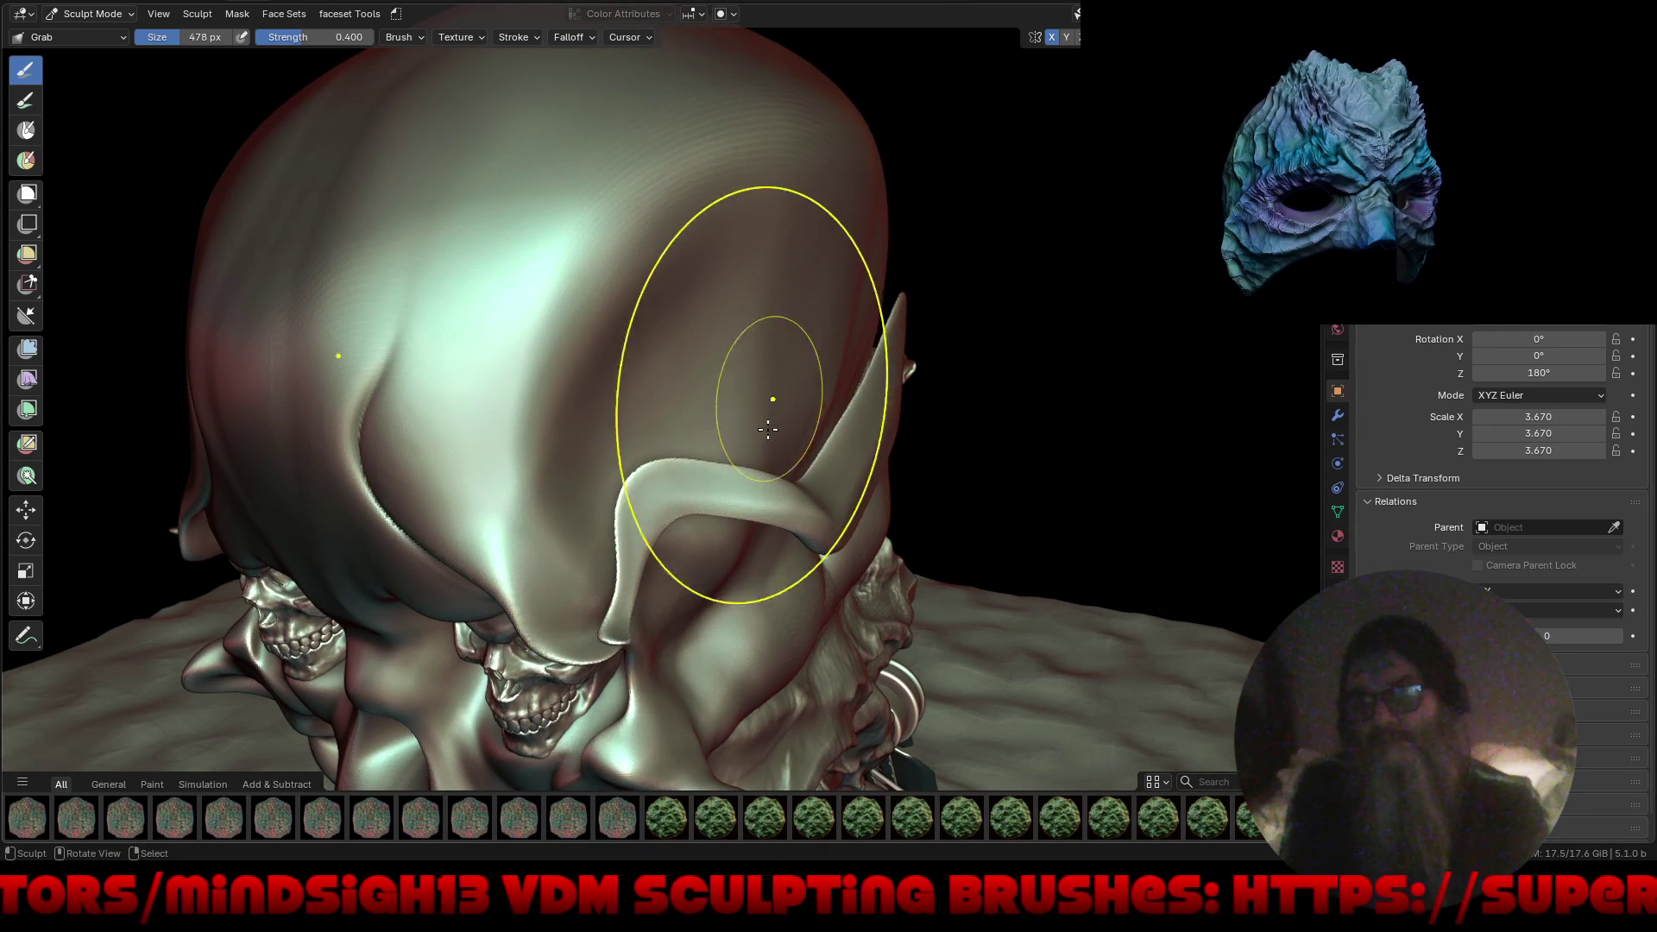
scroll(771, 396, up, 3)
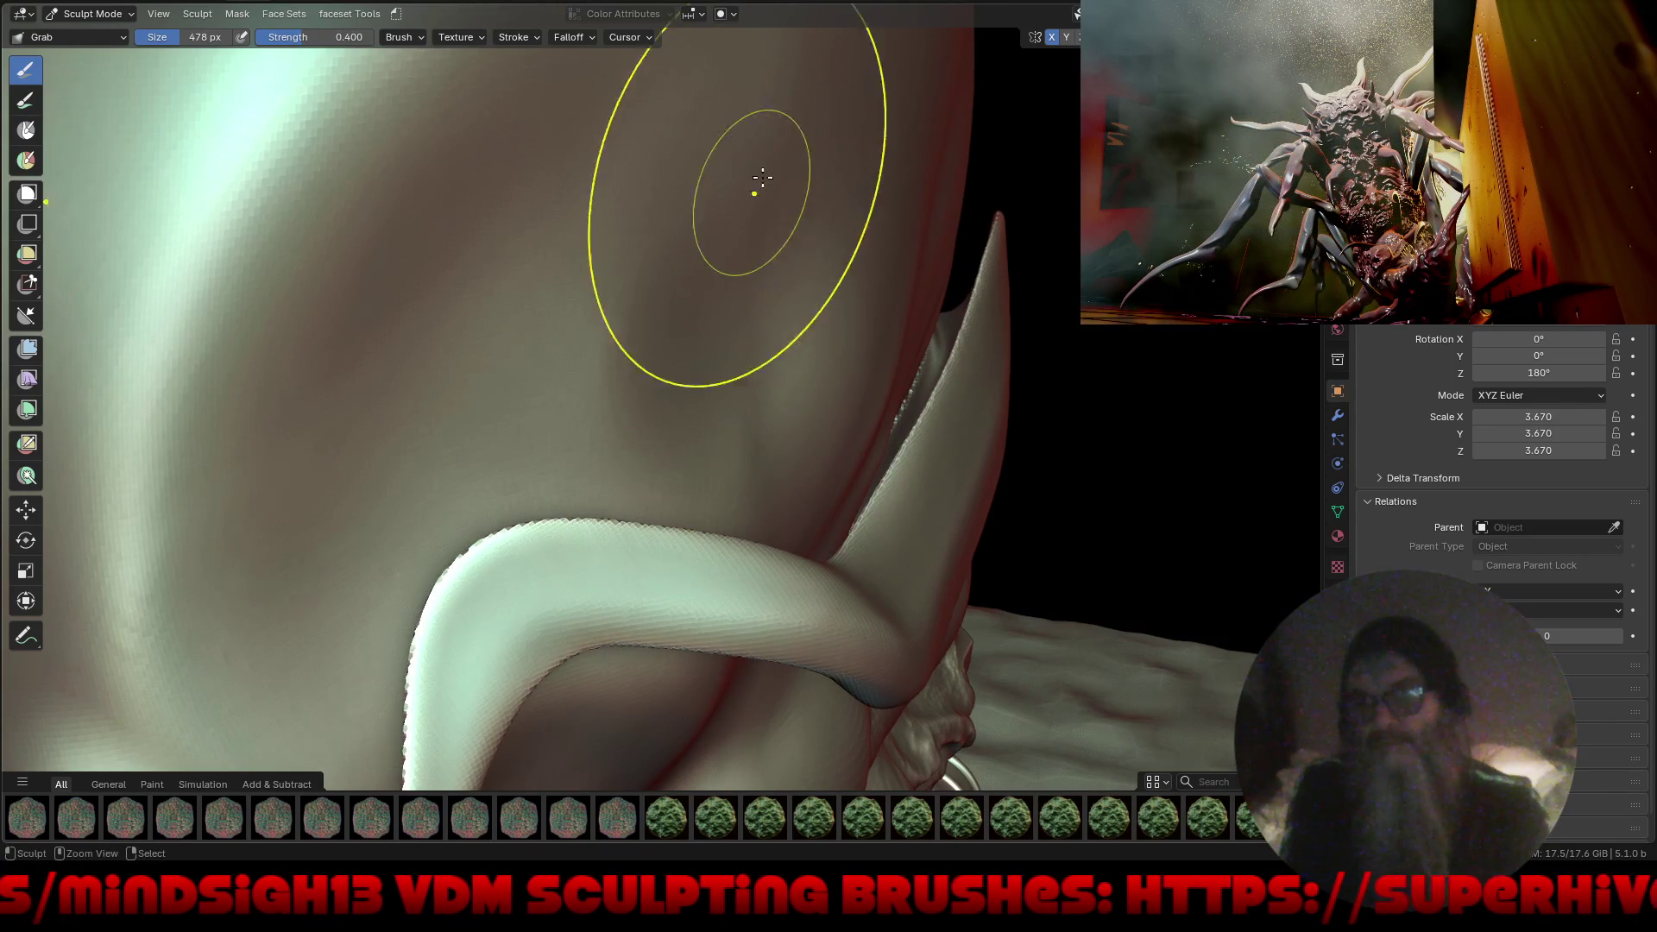
middle_drag(616, 358, 617, 357)
middle_drag(600, 455, 600, 456)
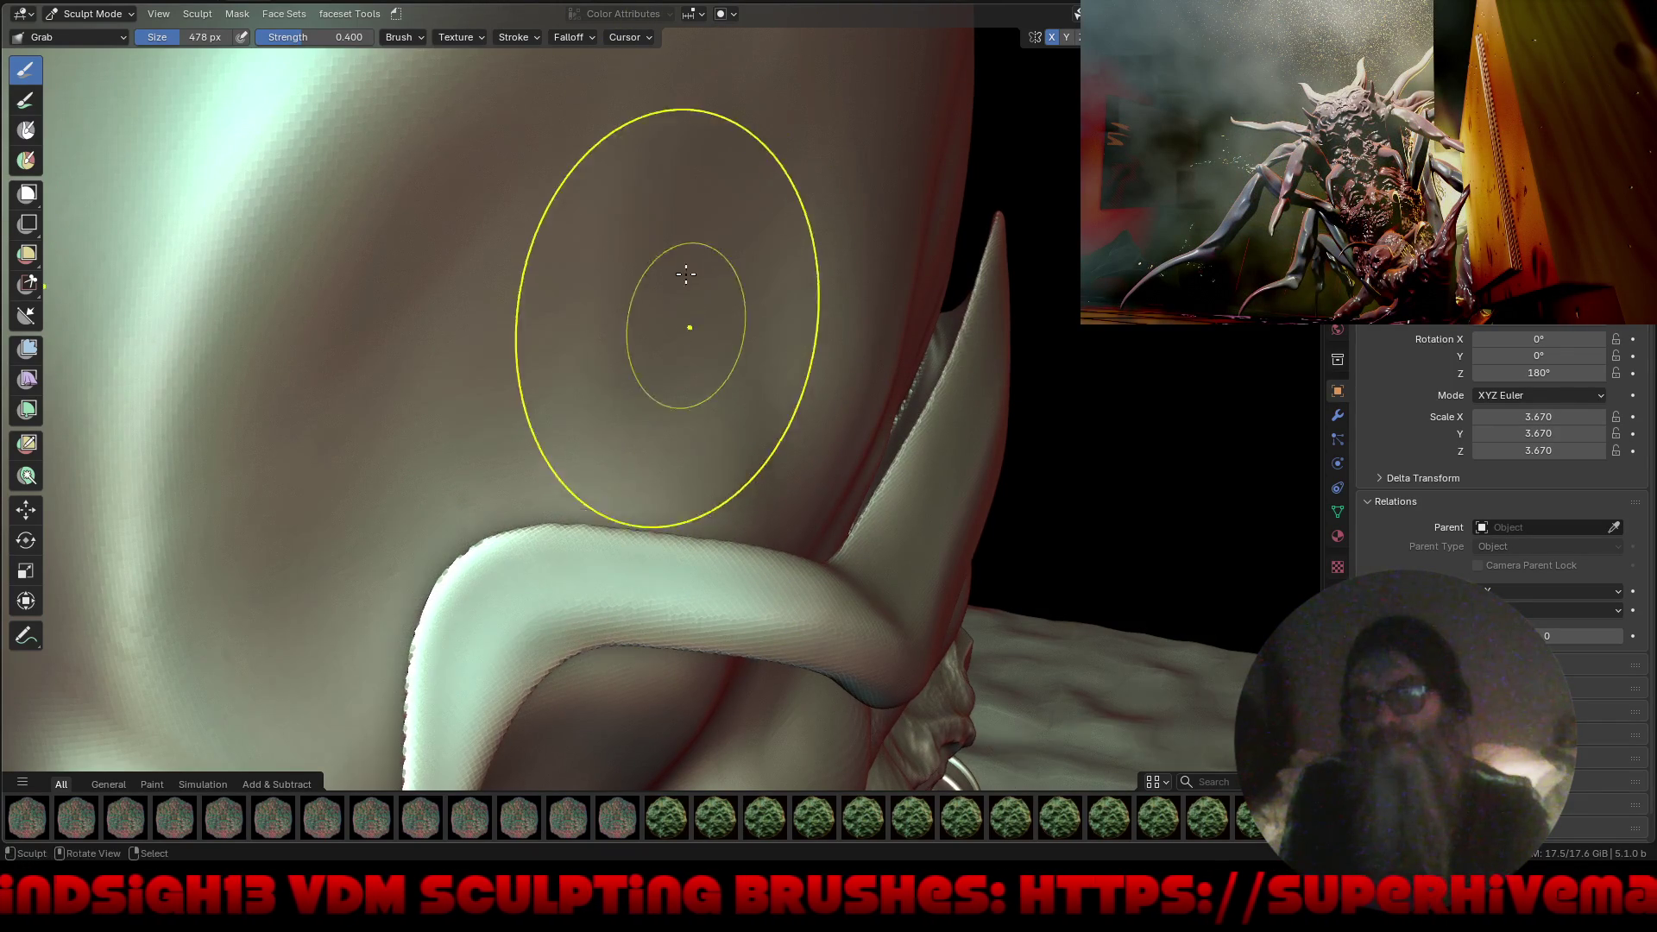
Pull back to a side view of the whole skull tank.
scroll(685, 274, down, 10)
mouse_move(685, 275)
middle_down()
mouse_move(703, 437)
mouse_move(759, 351)
mouse_move(730, 460)
mouse_move(762, 484)
mouse_move(785, 481)
mouse_move(746, 450)
mouse_move(805, 469)
mouse_move(832, 455)
mouse_move(821, 470)
middle_up()
mouse_move(890, 410)
middle_down()
mouse_move(846, 444)
mouse_move(751, 257)
middle_up()
mouse_move(829, 462)
middle_down()
mouse_move(853, 464)
mouse_move(818, 366)
mouse_move(744, 399)
middle_up()
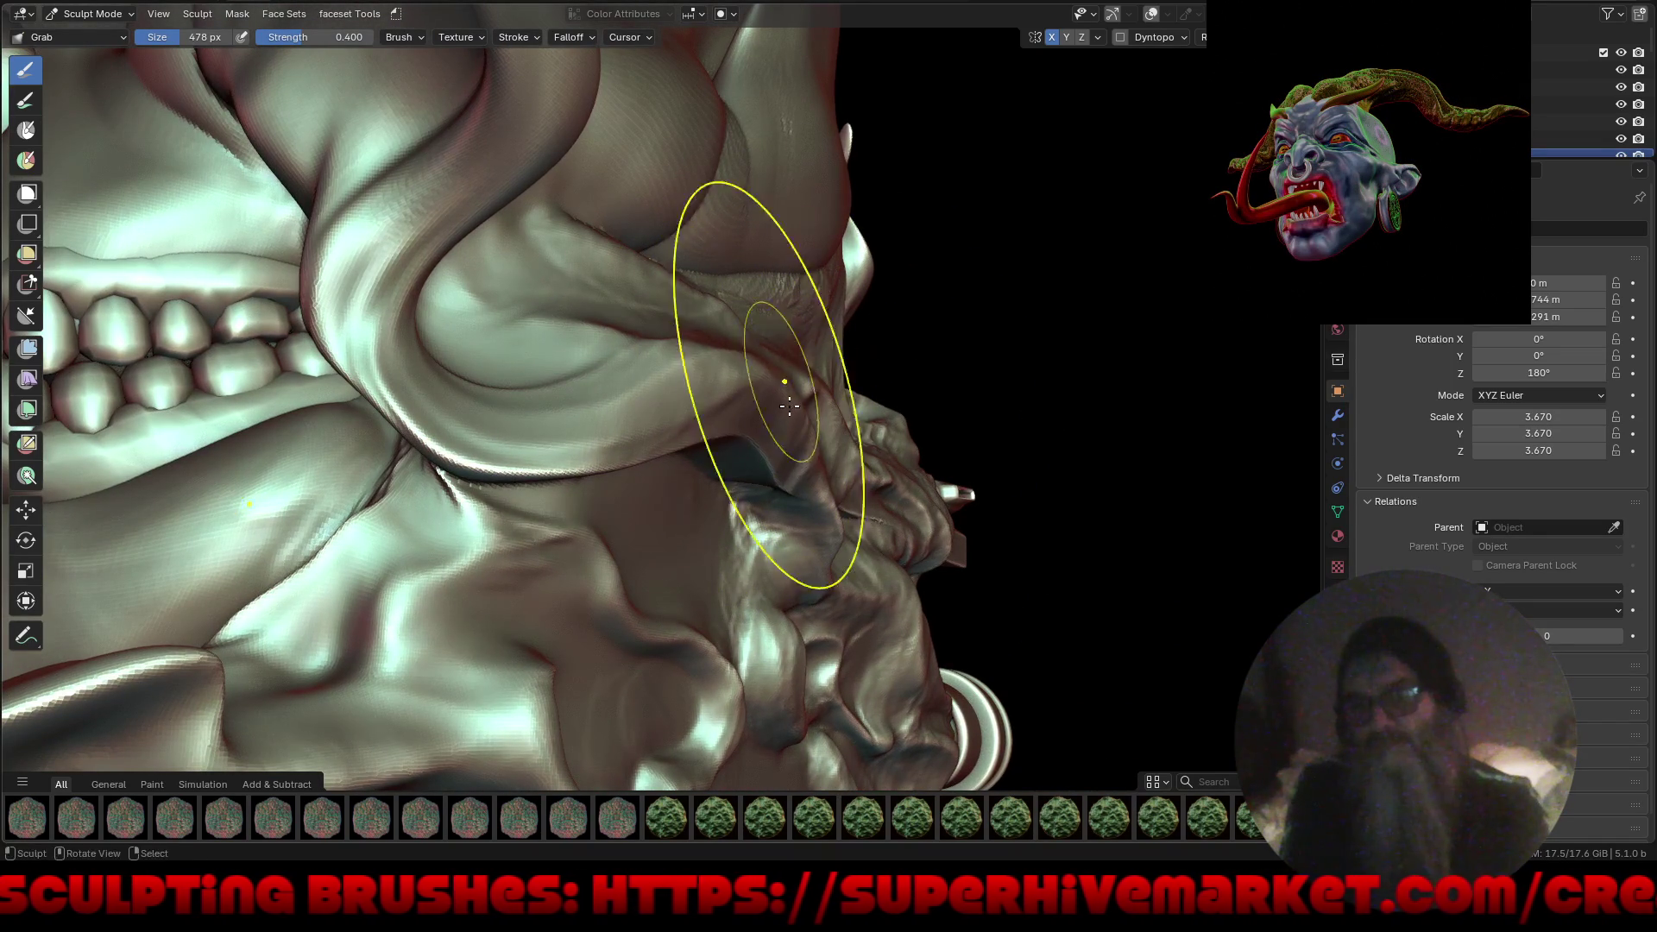
mouse_move(841, 462)
middle_down()
mouse_move(751, 515)
mouse_move(775, 541)
mouse_move(785, 515)
mouse_move(863, 501)
mouse_move(880, 441)
middle_up()
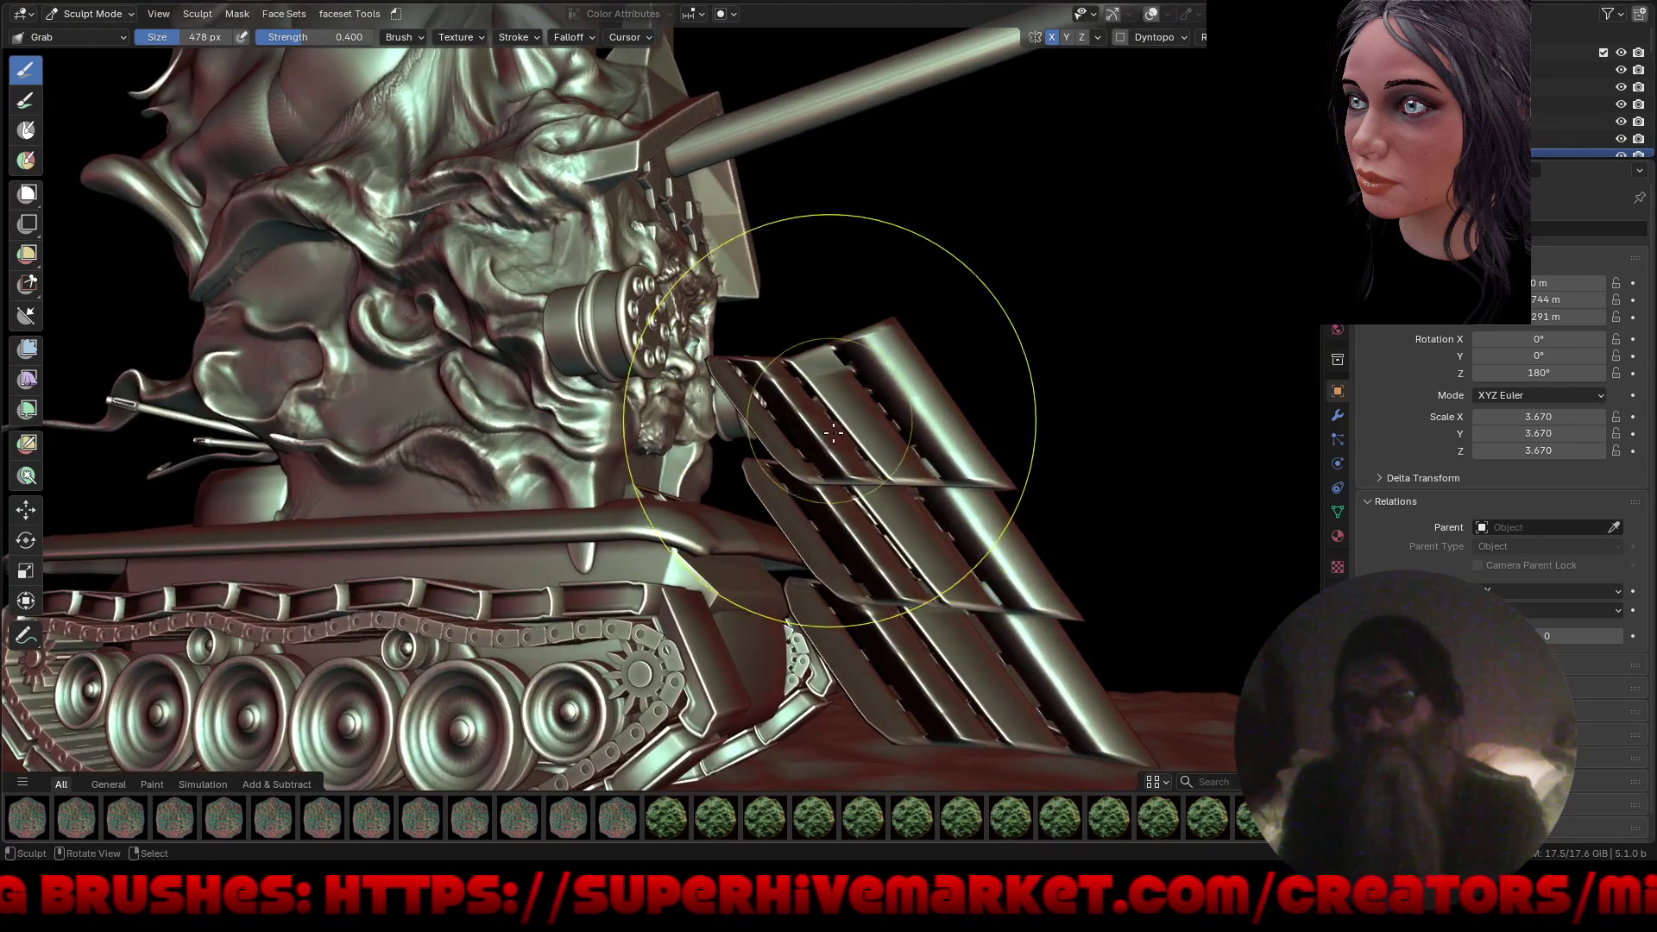
key(ctrl+Tab)
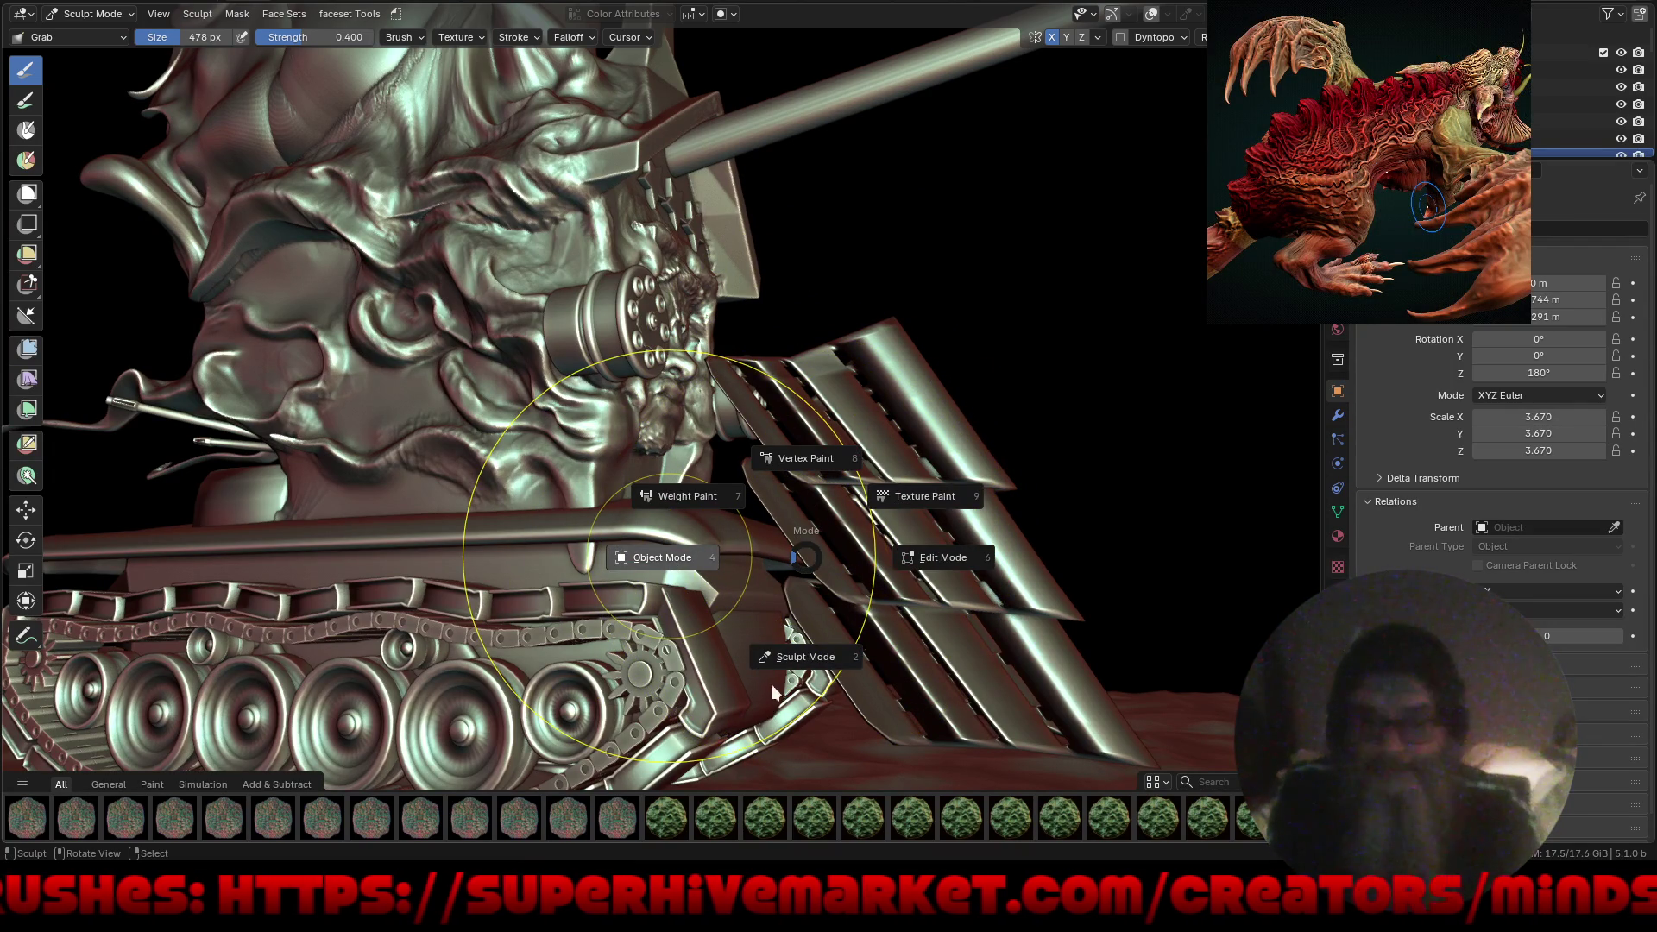
In Object Mode, copy the cylinder, shift it along Y and shrink it into a thin rod.
key(4)
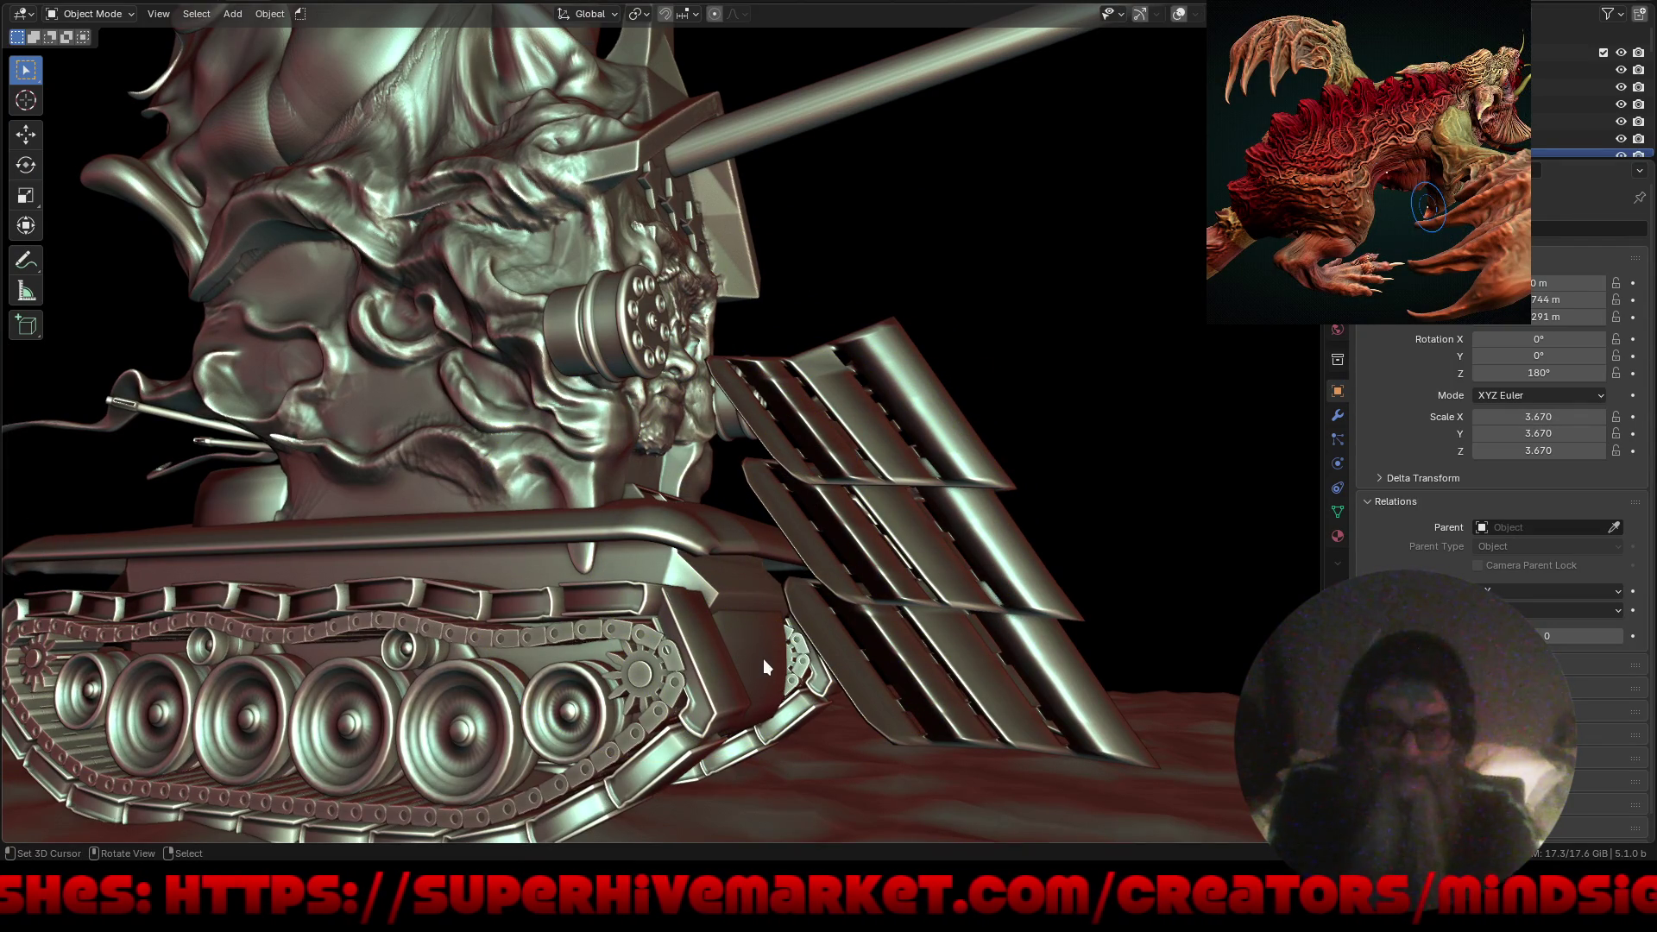
click(758, 661)
key(g)
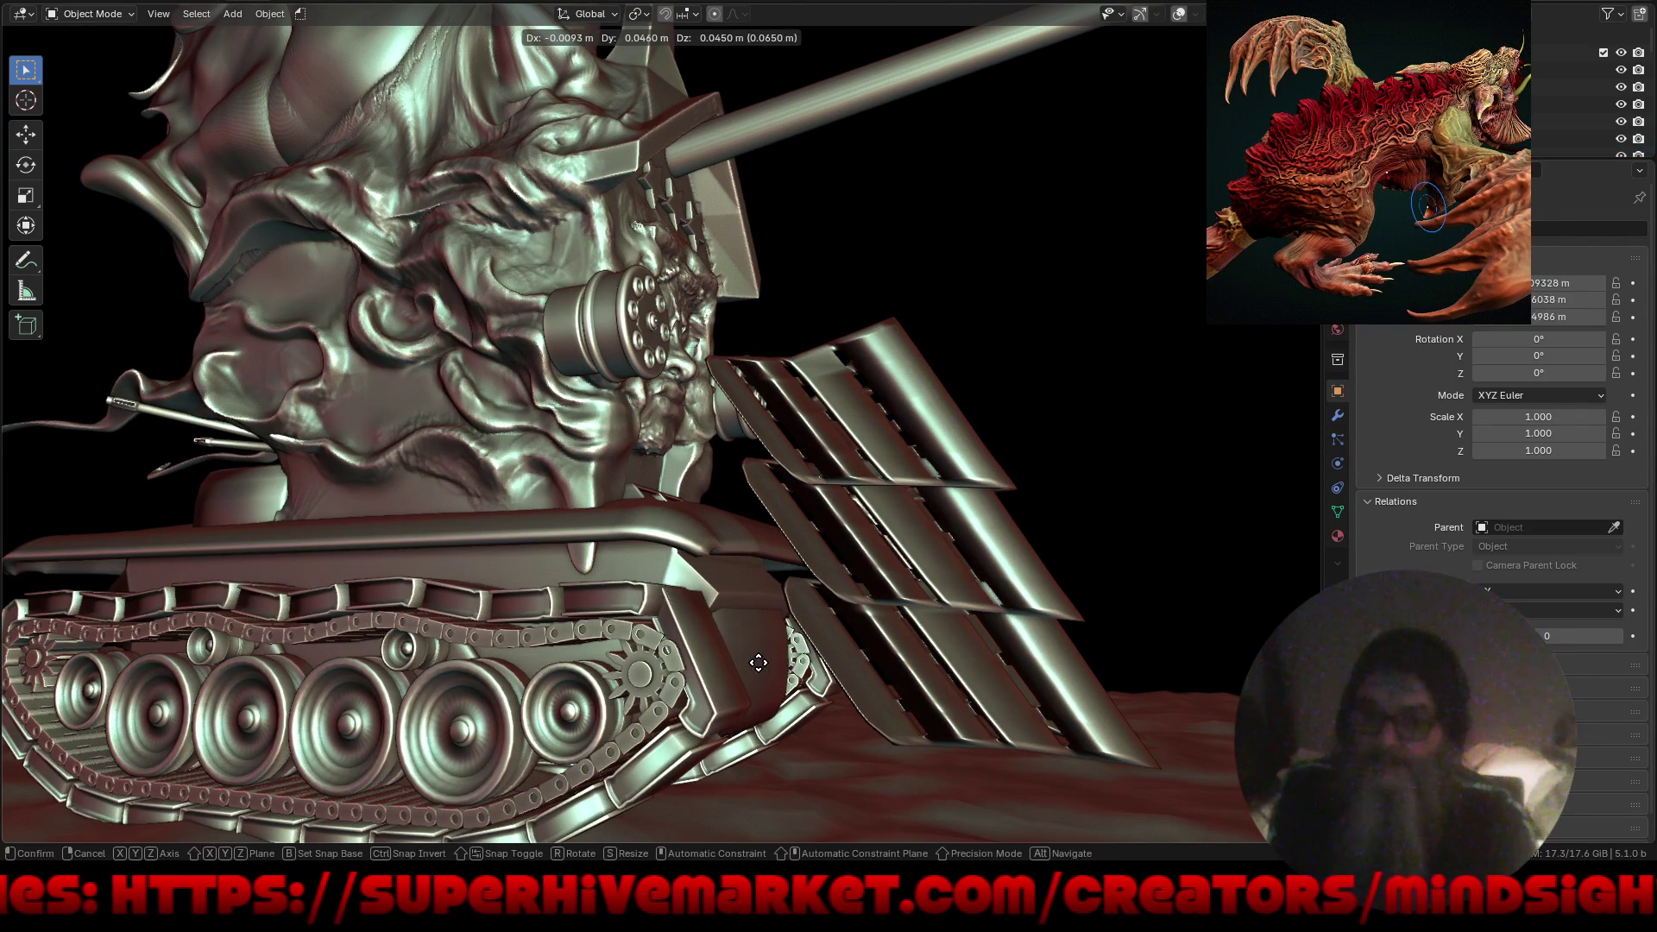
key(y)
click(1177, 614)
key(s)
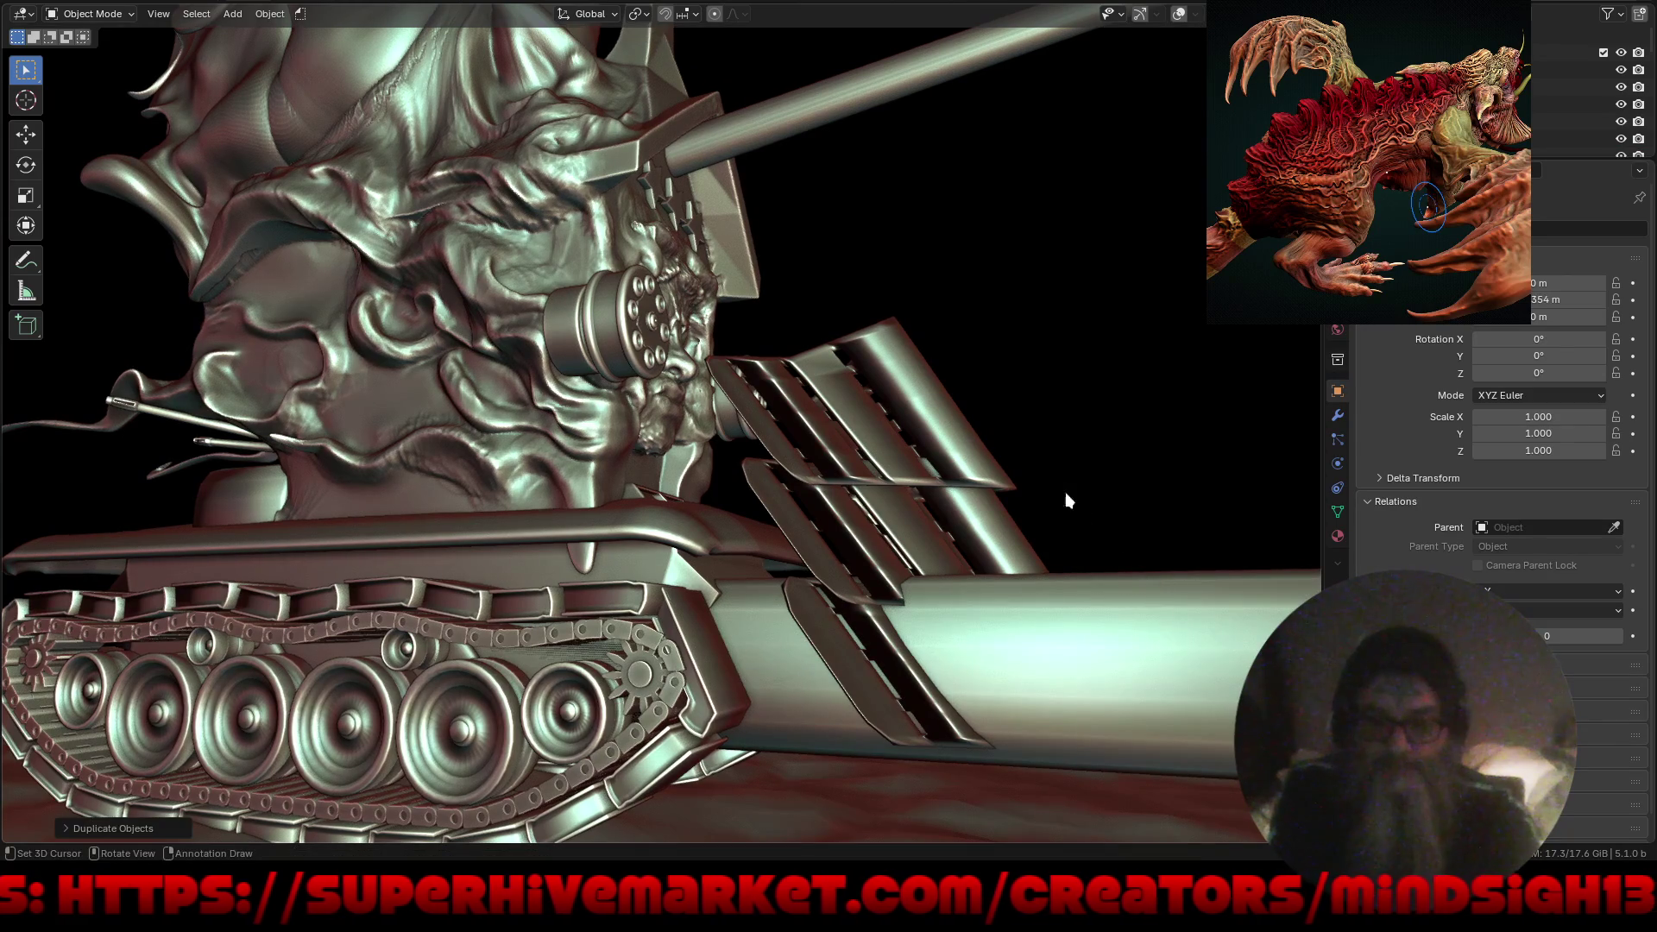
key(shift+y)
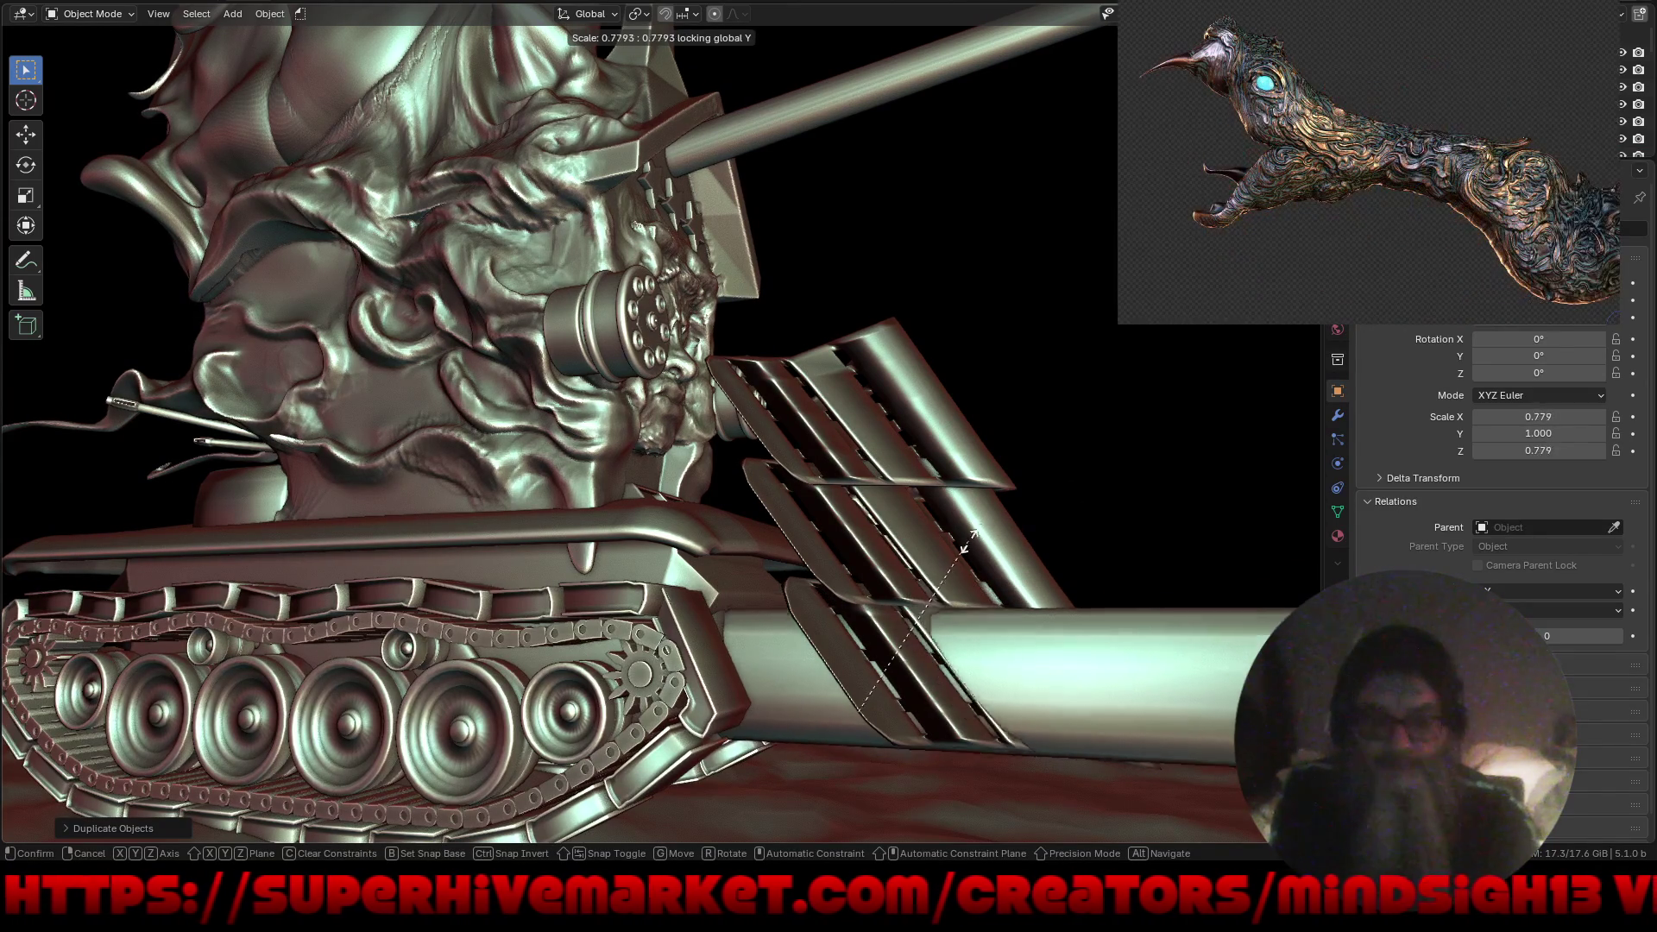
click(912, 667)
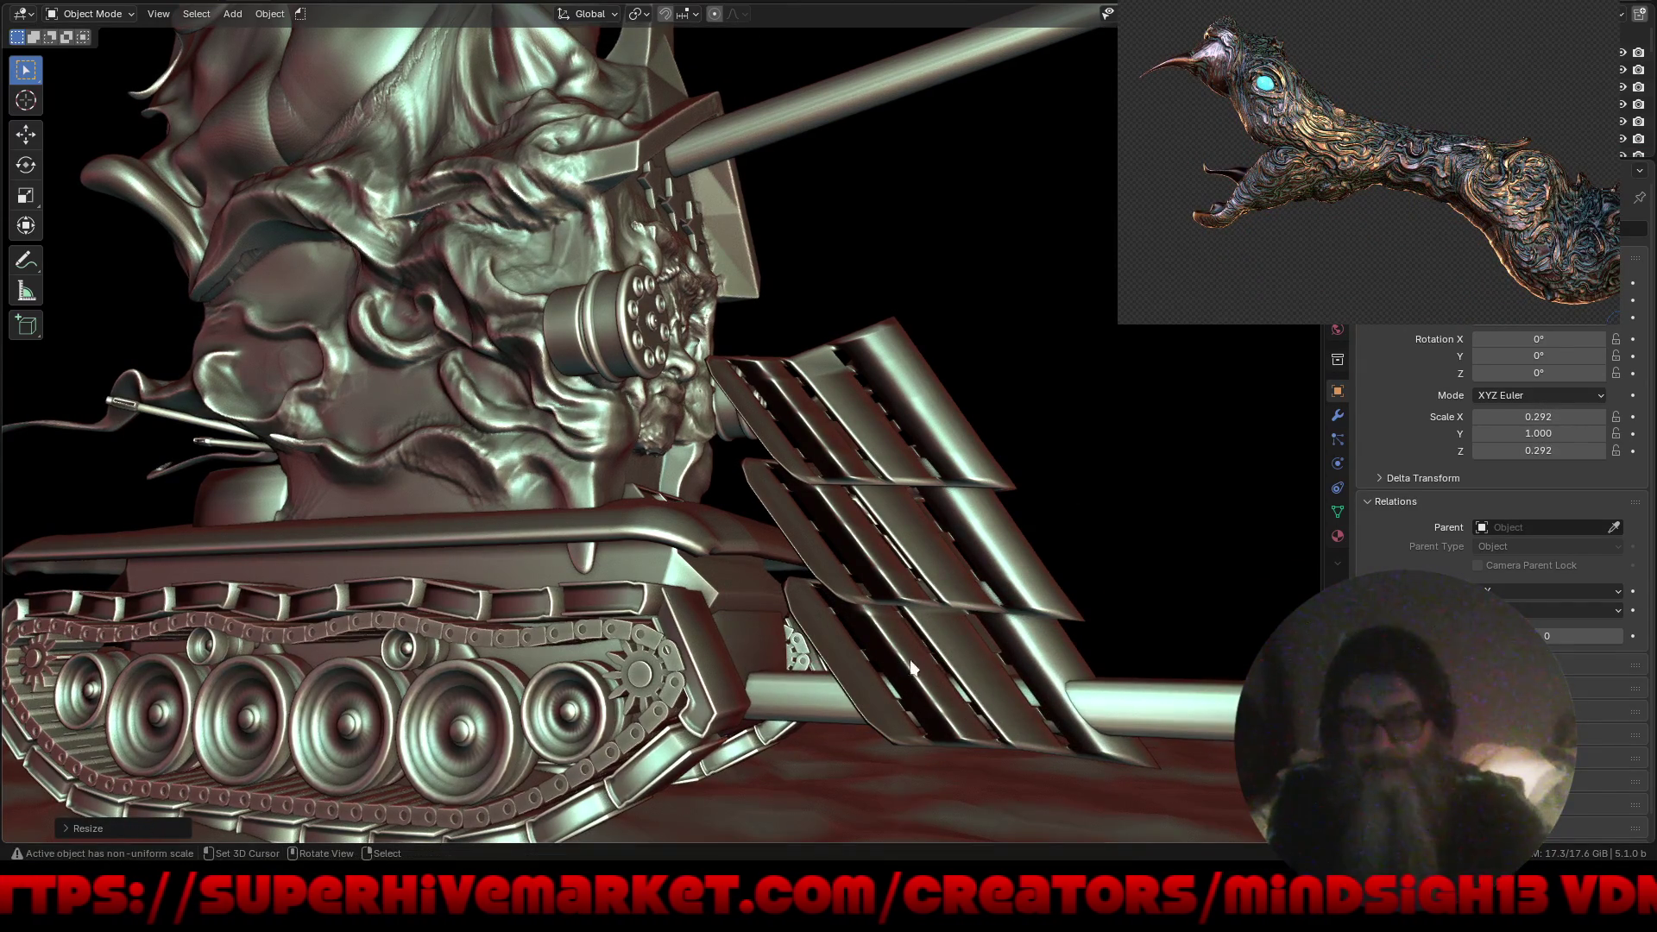
scroll(604, 474, down, 5)
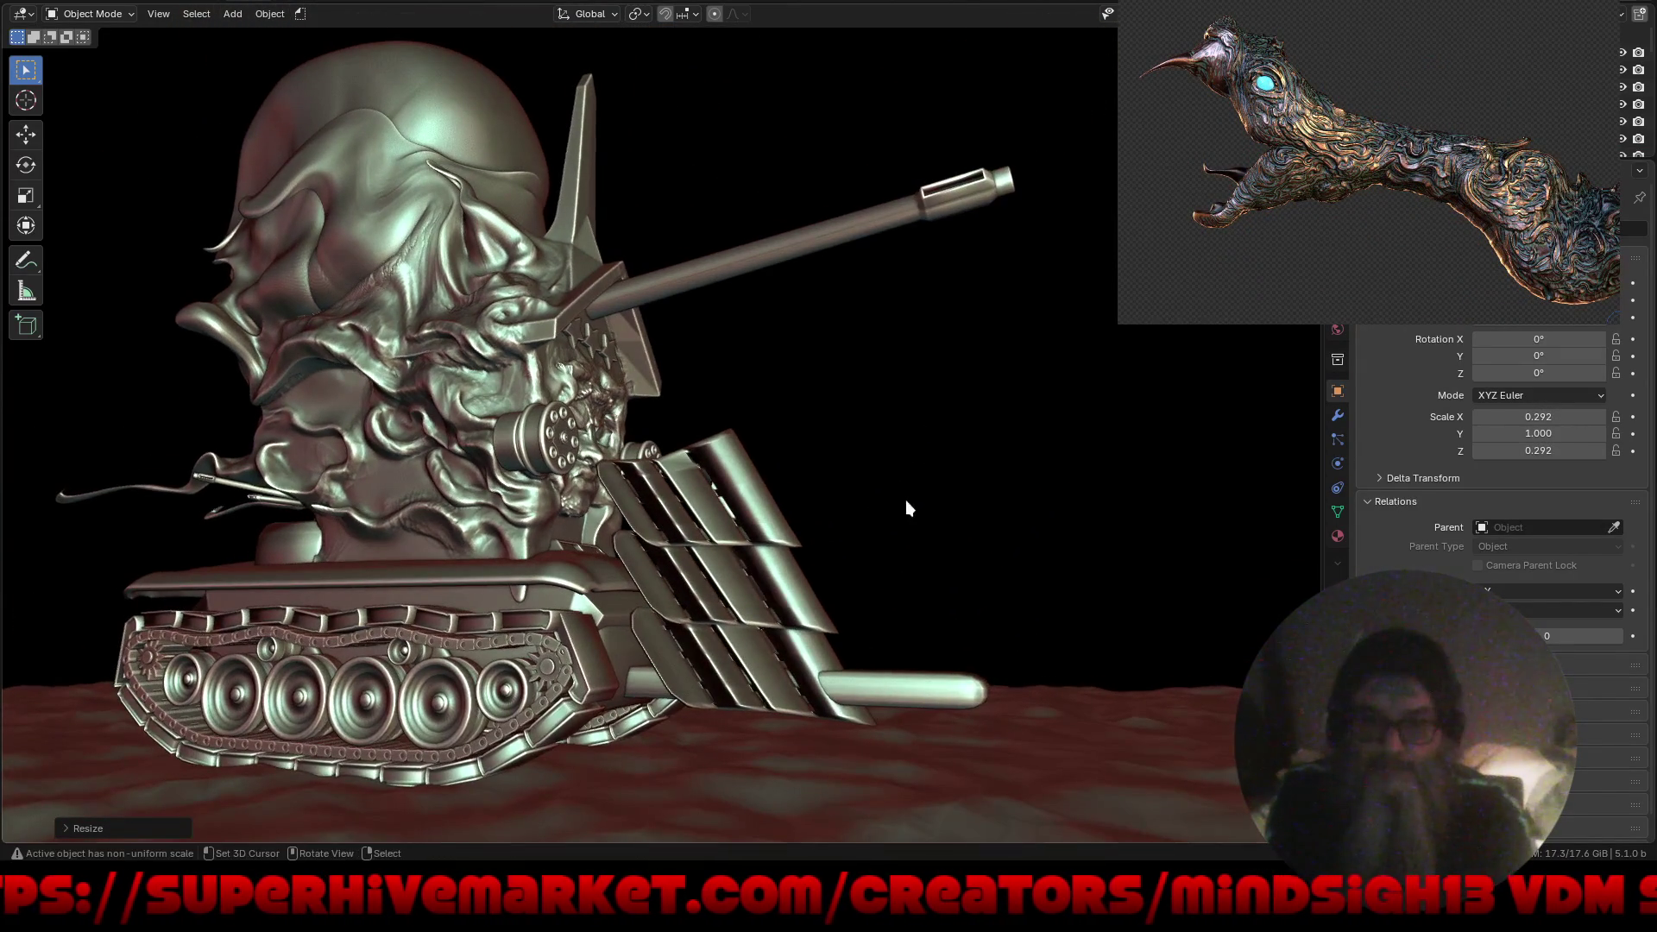
Tilt the rod about -55° on X and move it to a new spot.
key(r)
key(x)
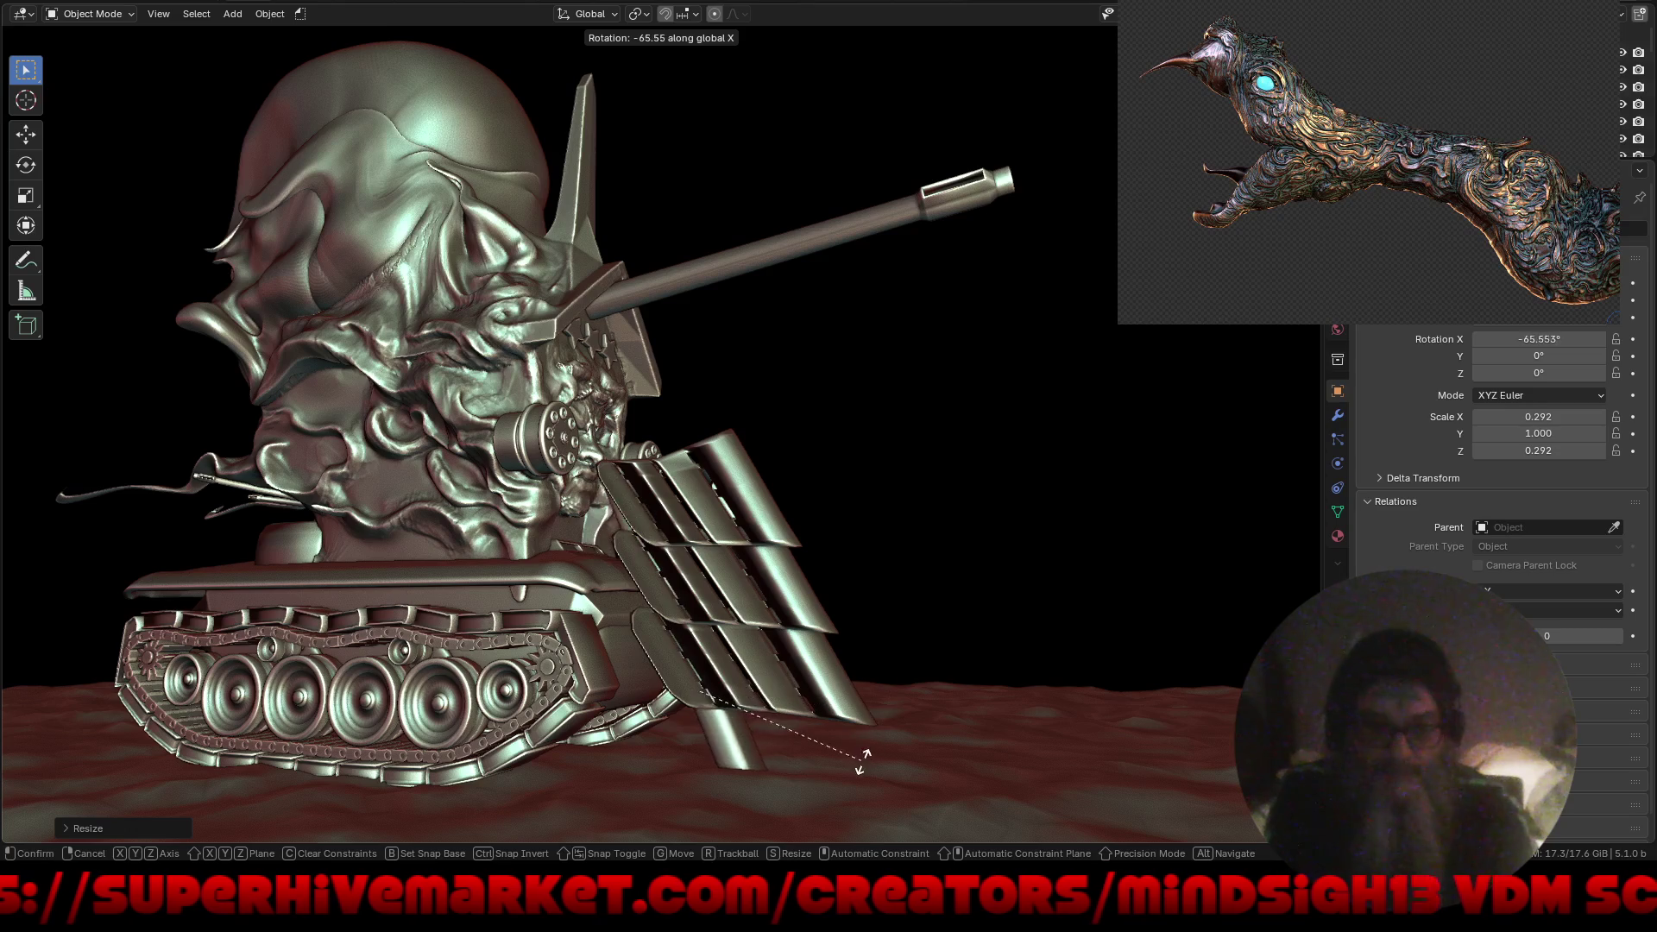
click(880, 735)
key(g)
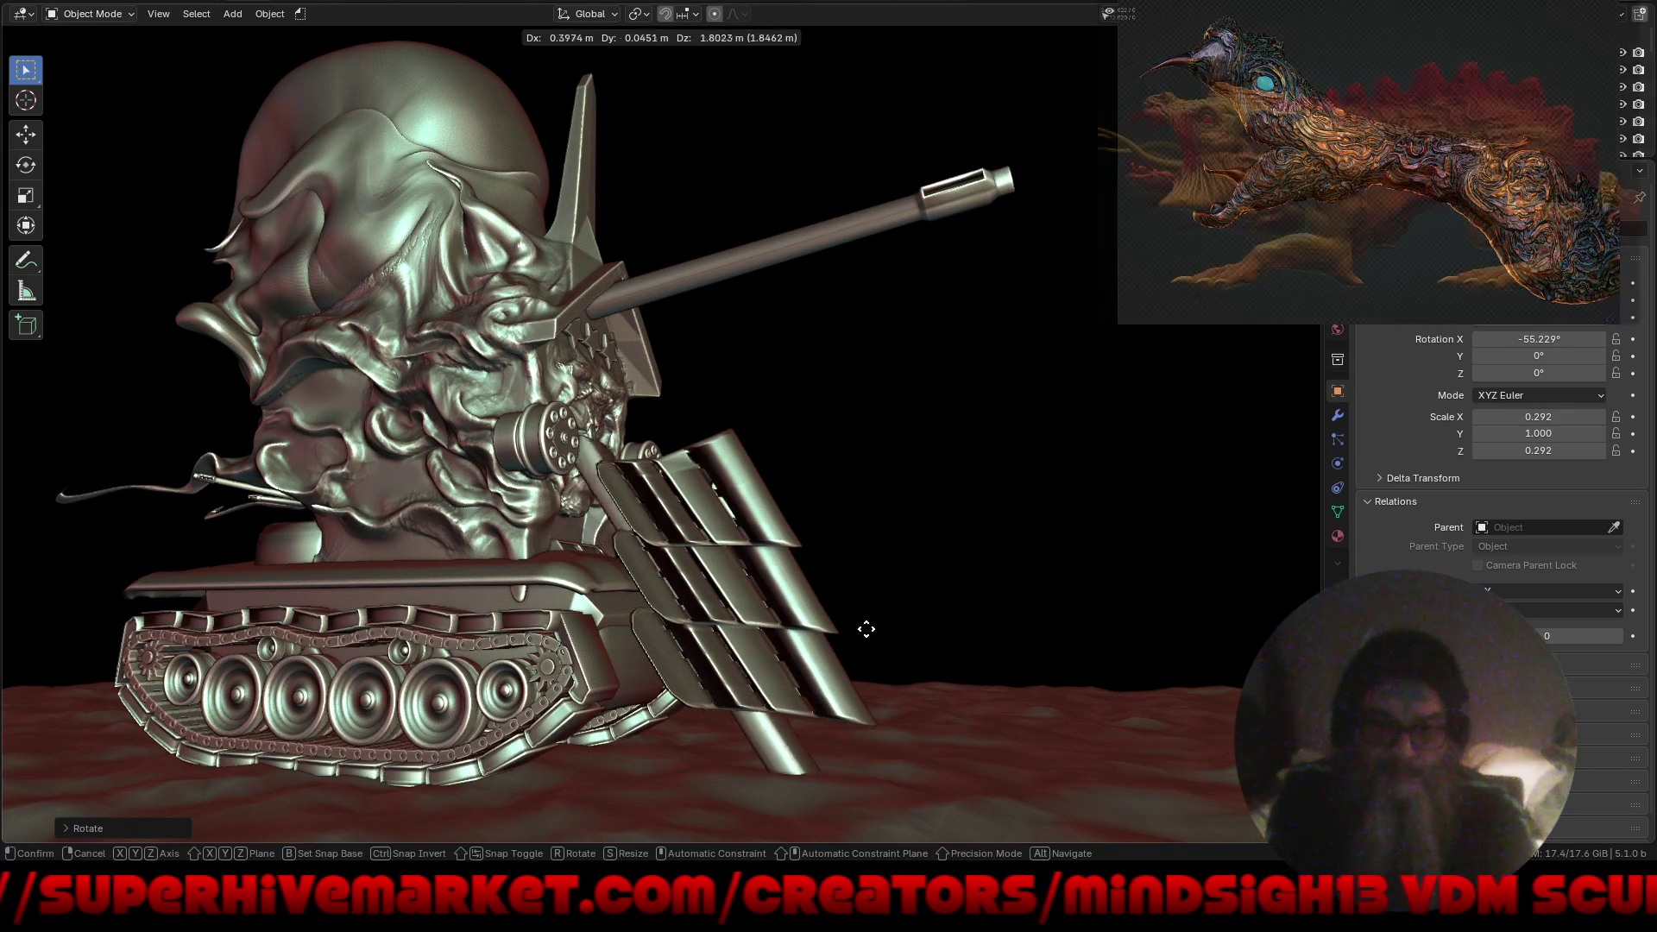
click(818, 506)
mouse_move(818, 506)
middle_down()
mouse_move(772, 580)
mouse_move(789, 569)
middle_up()
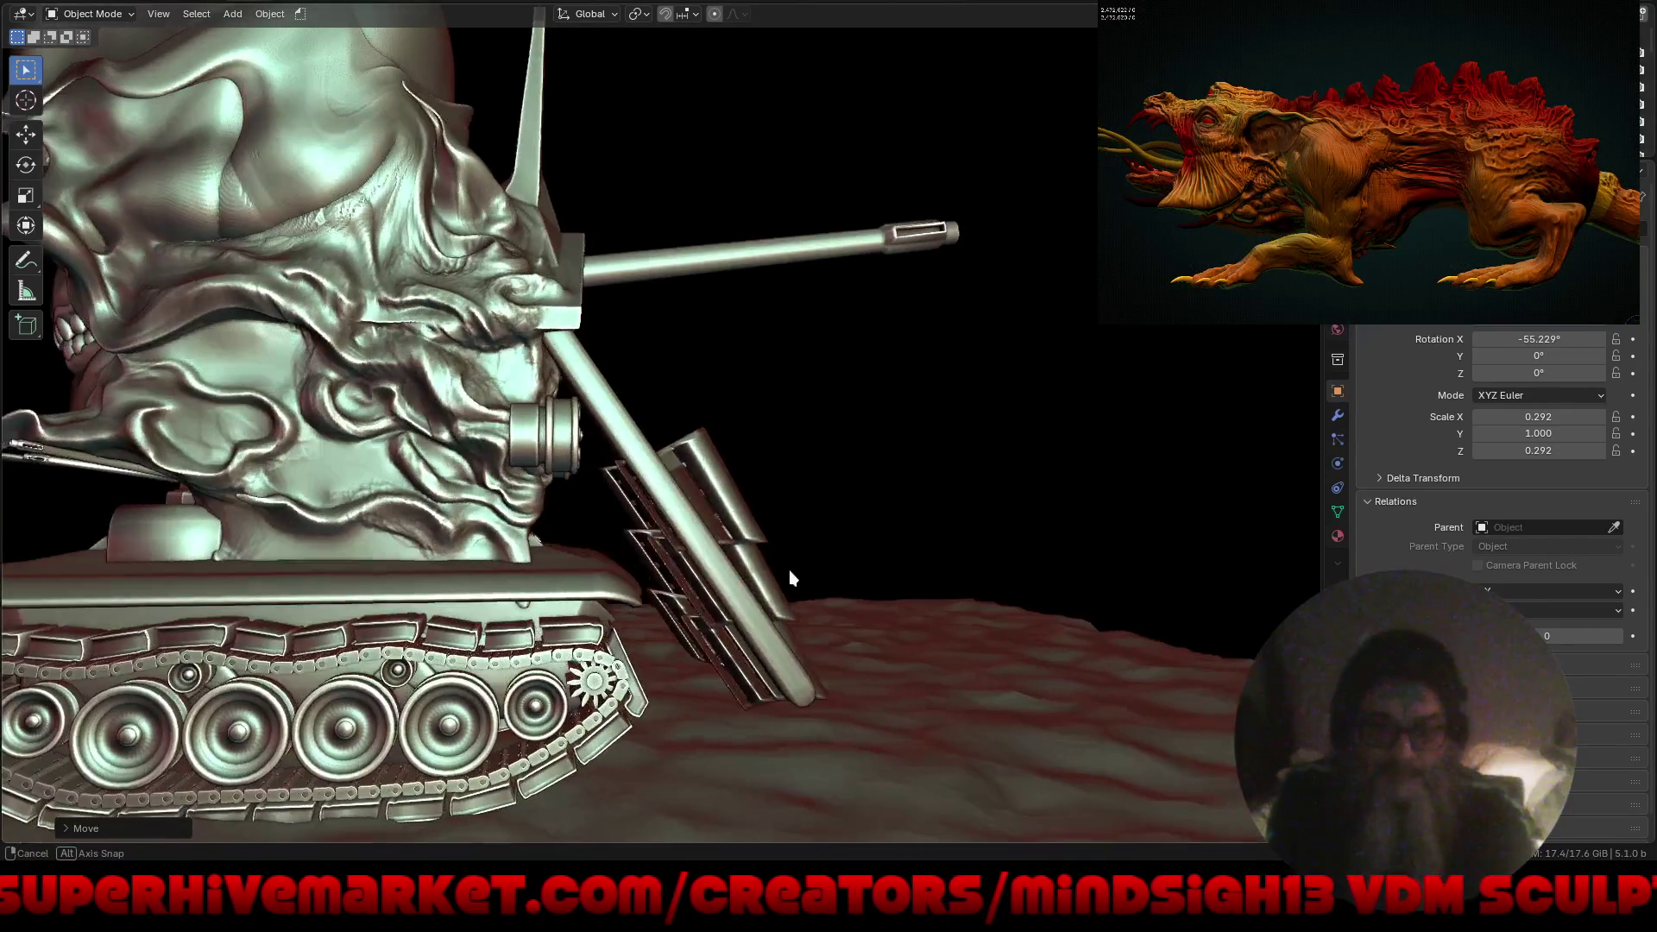
scroll(772, 568, up, 4)
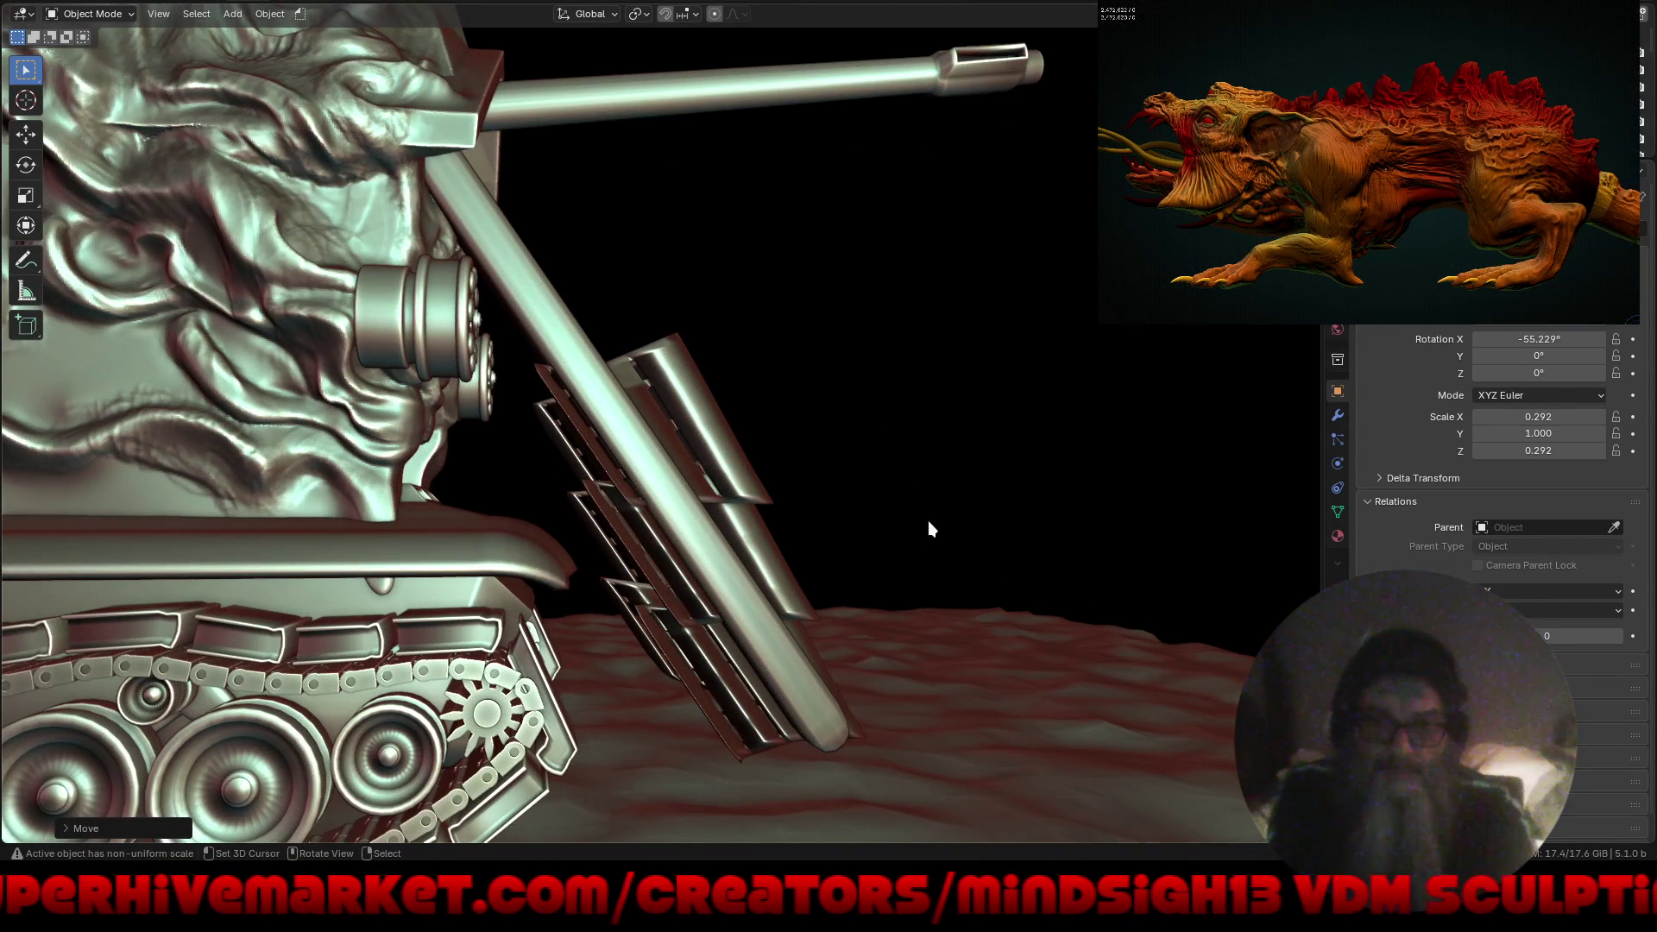
Retilt the rod to about -56°, shorten it, and set it behind the rocket pod rack.
key(r)
key(x)
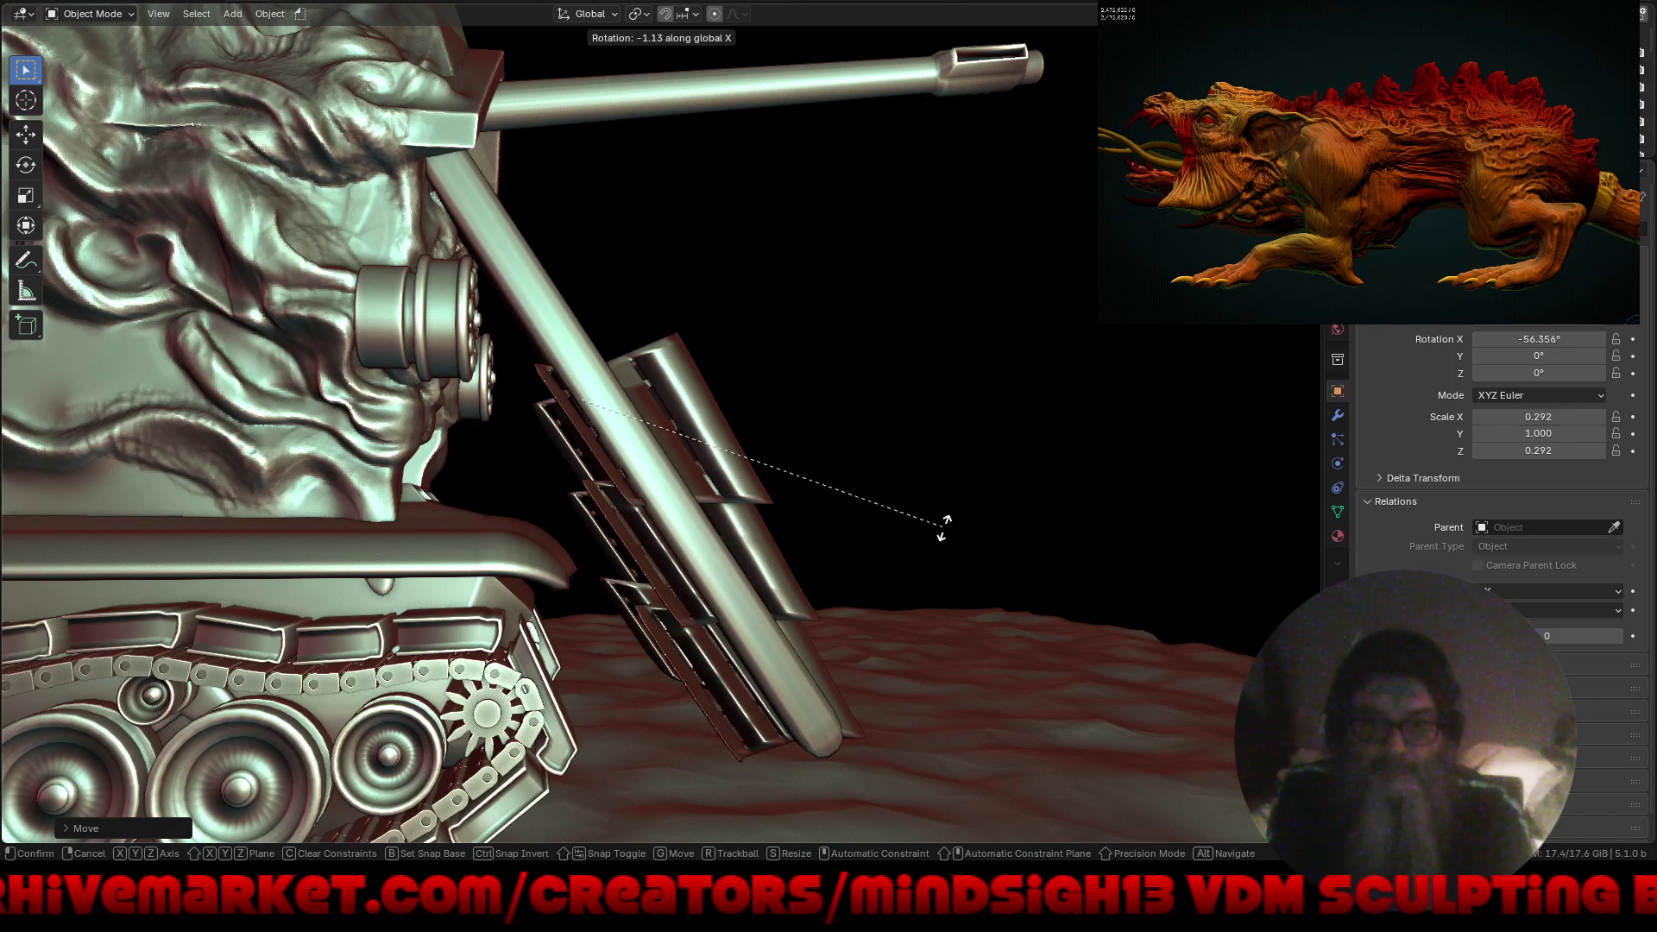
click(964, 469)
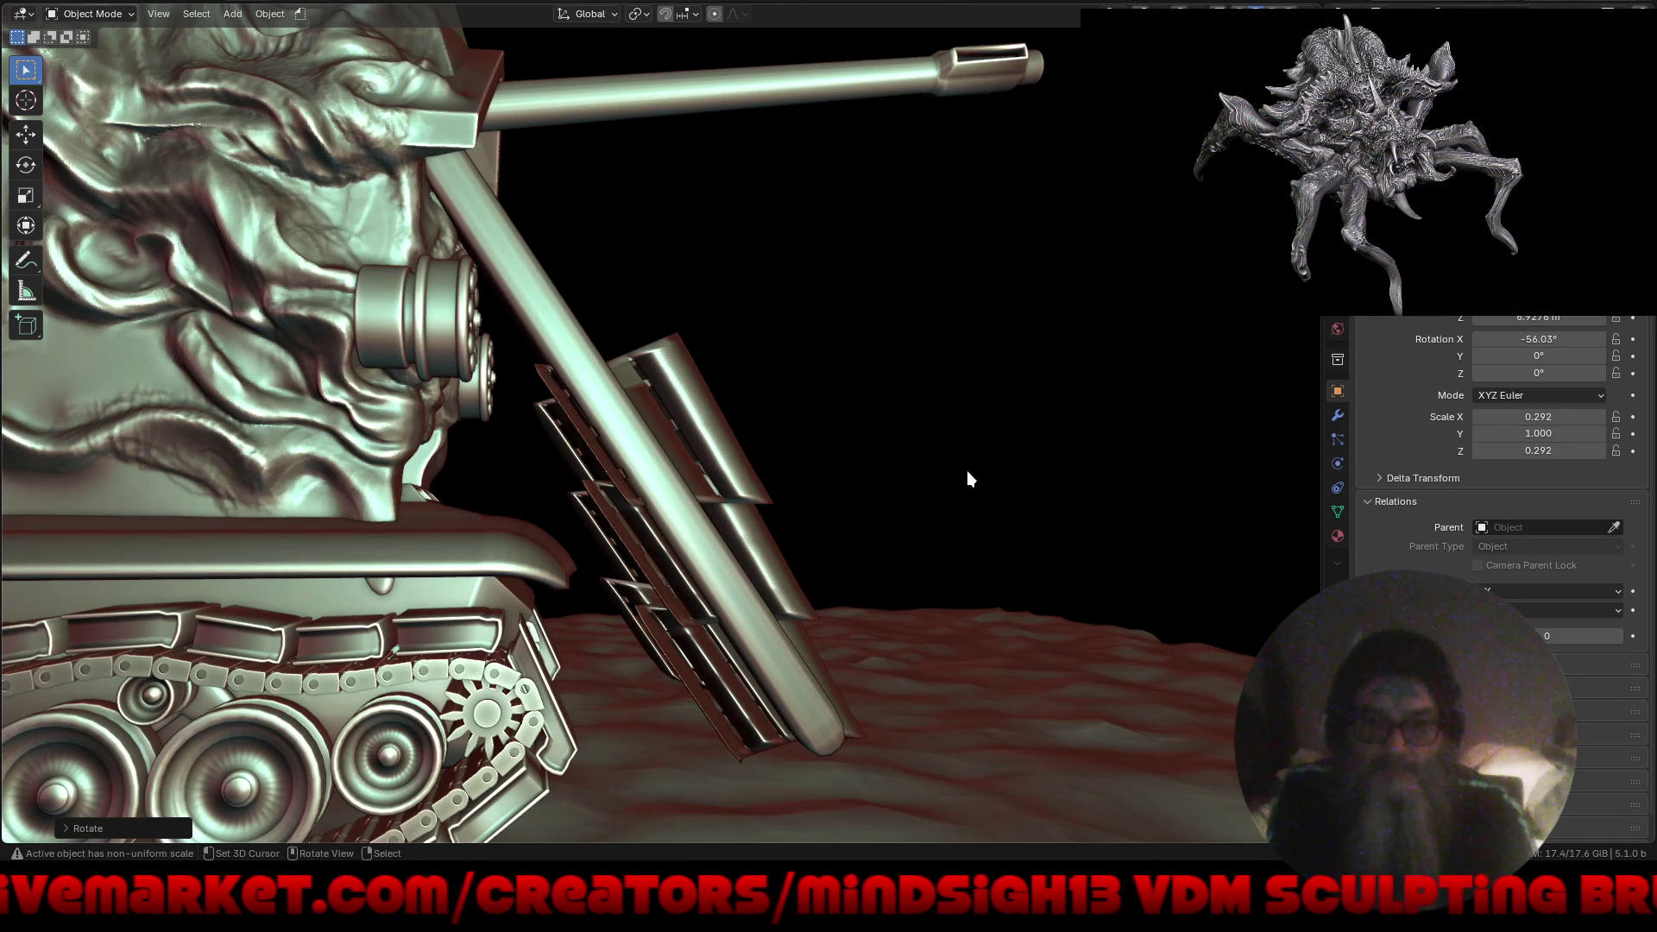
key(s)
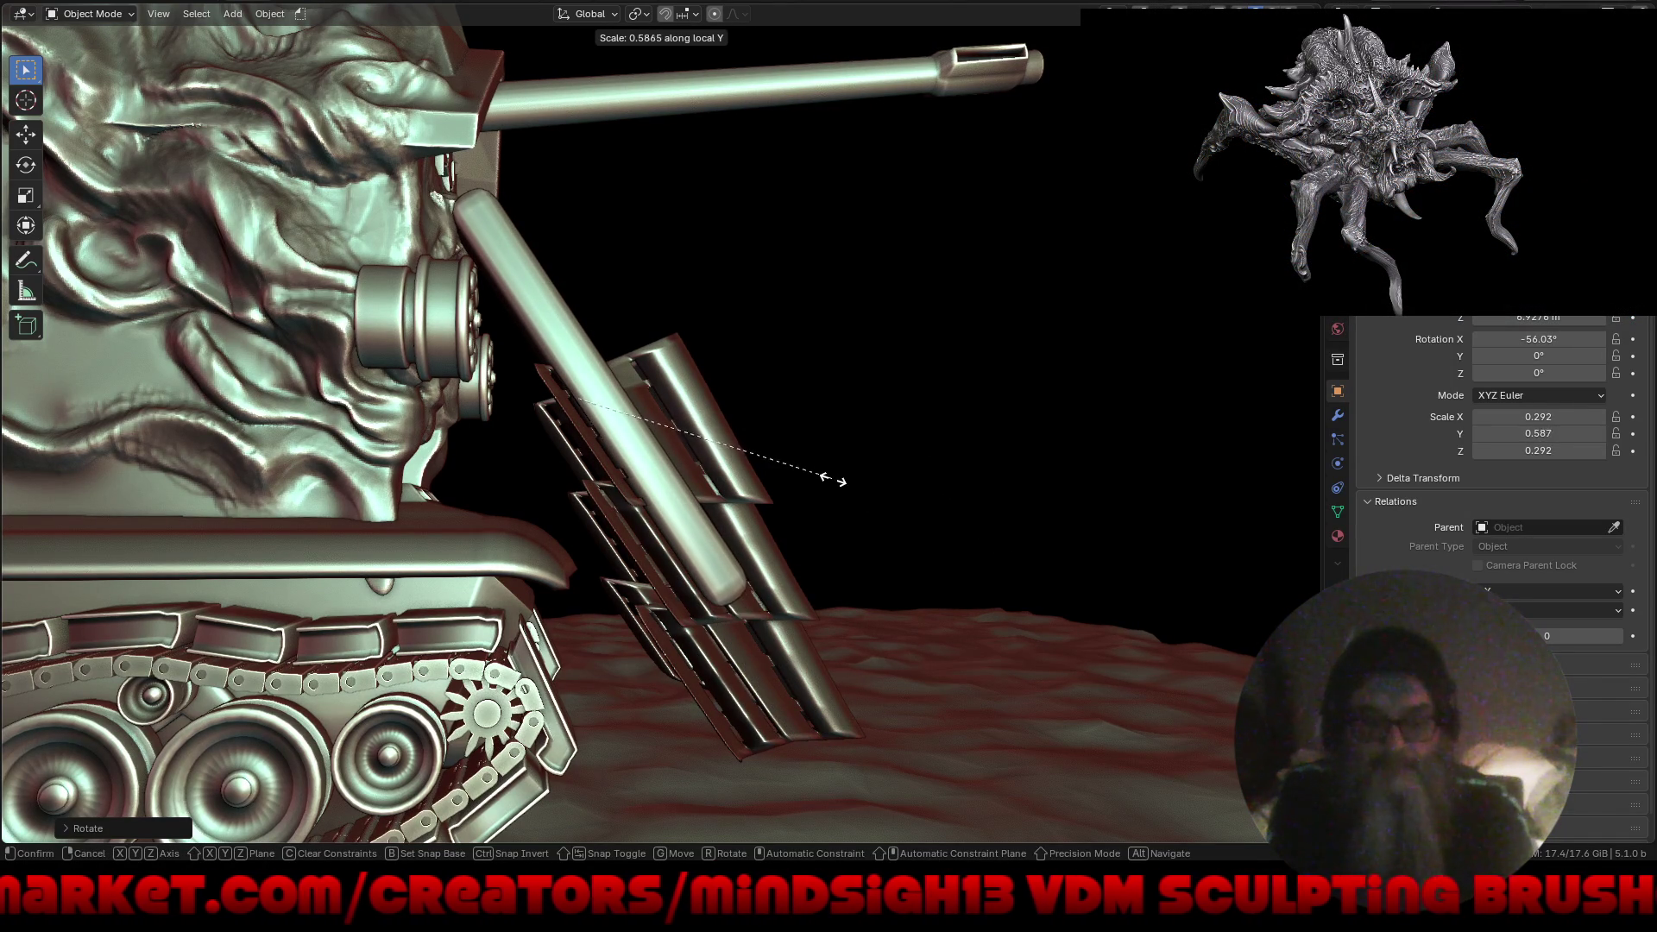
click(837, 509)
key(g)
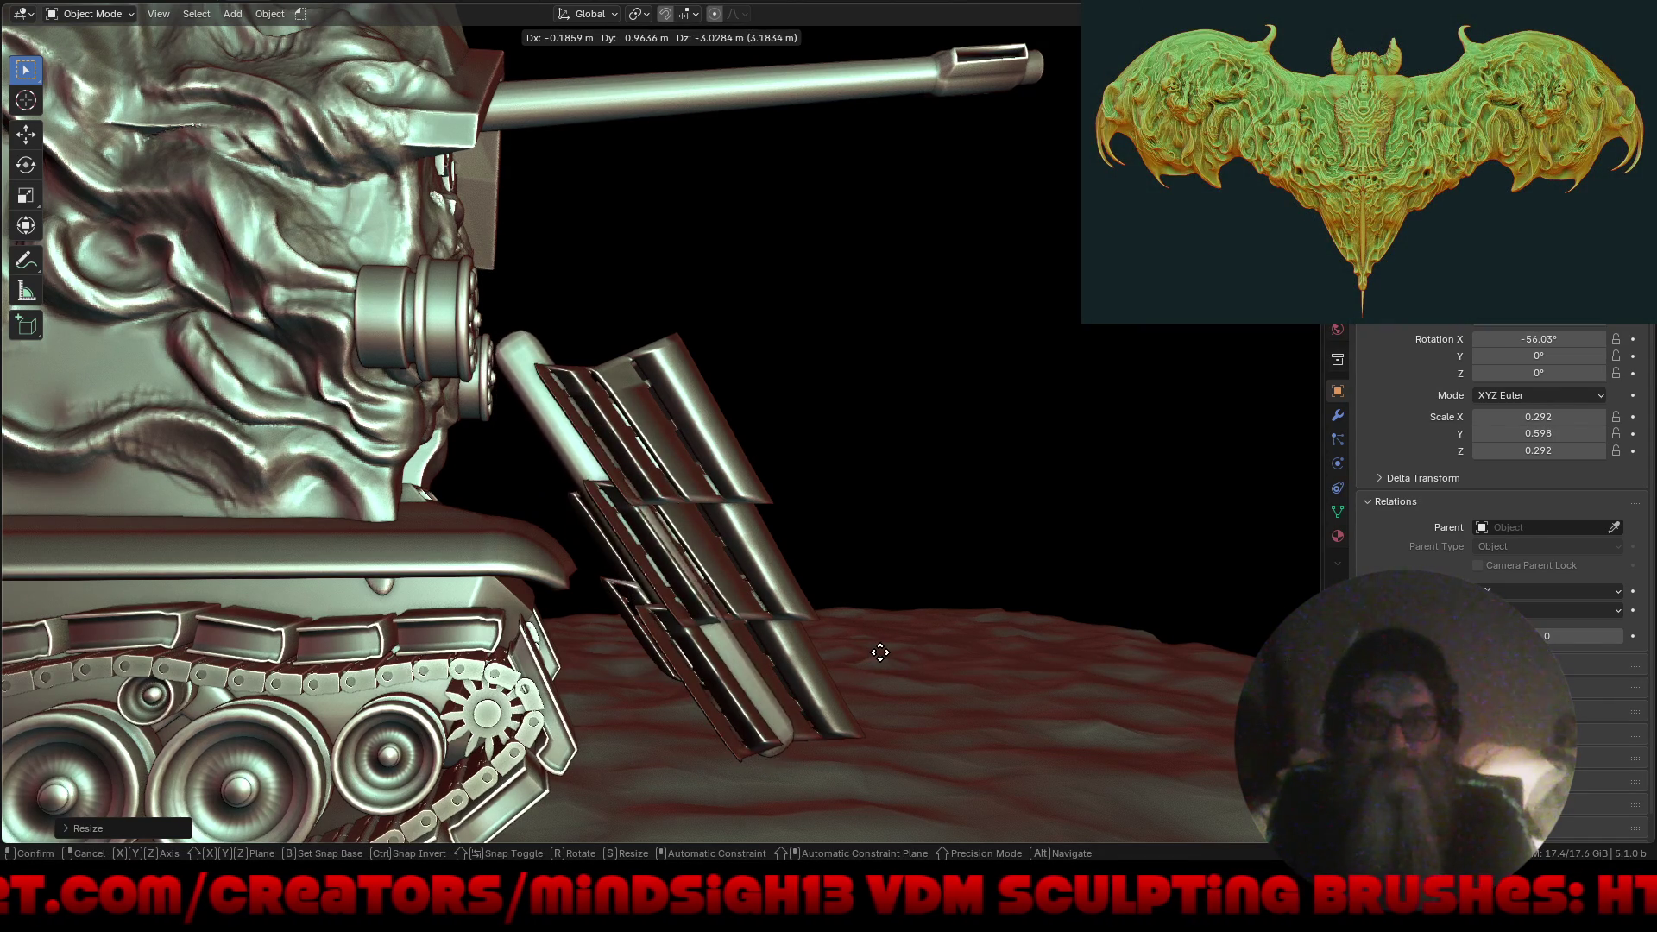
click(880, 661)
Thin the rod along X, giving it a 0.150 × 0.598 × 0.292 scale.
mouse_move(884, 655)
middle_down()
mouse_move(903, 620)
mouse_move(813, 674)
mouse_move(892, 604)
middle_up()
key(s)
key(x)
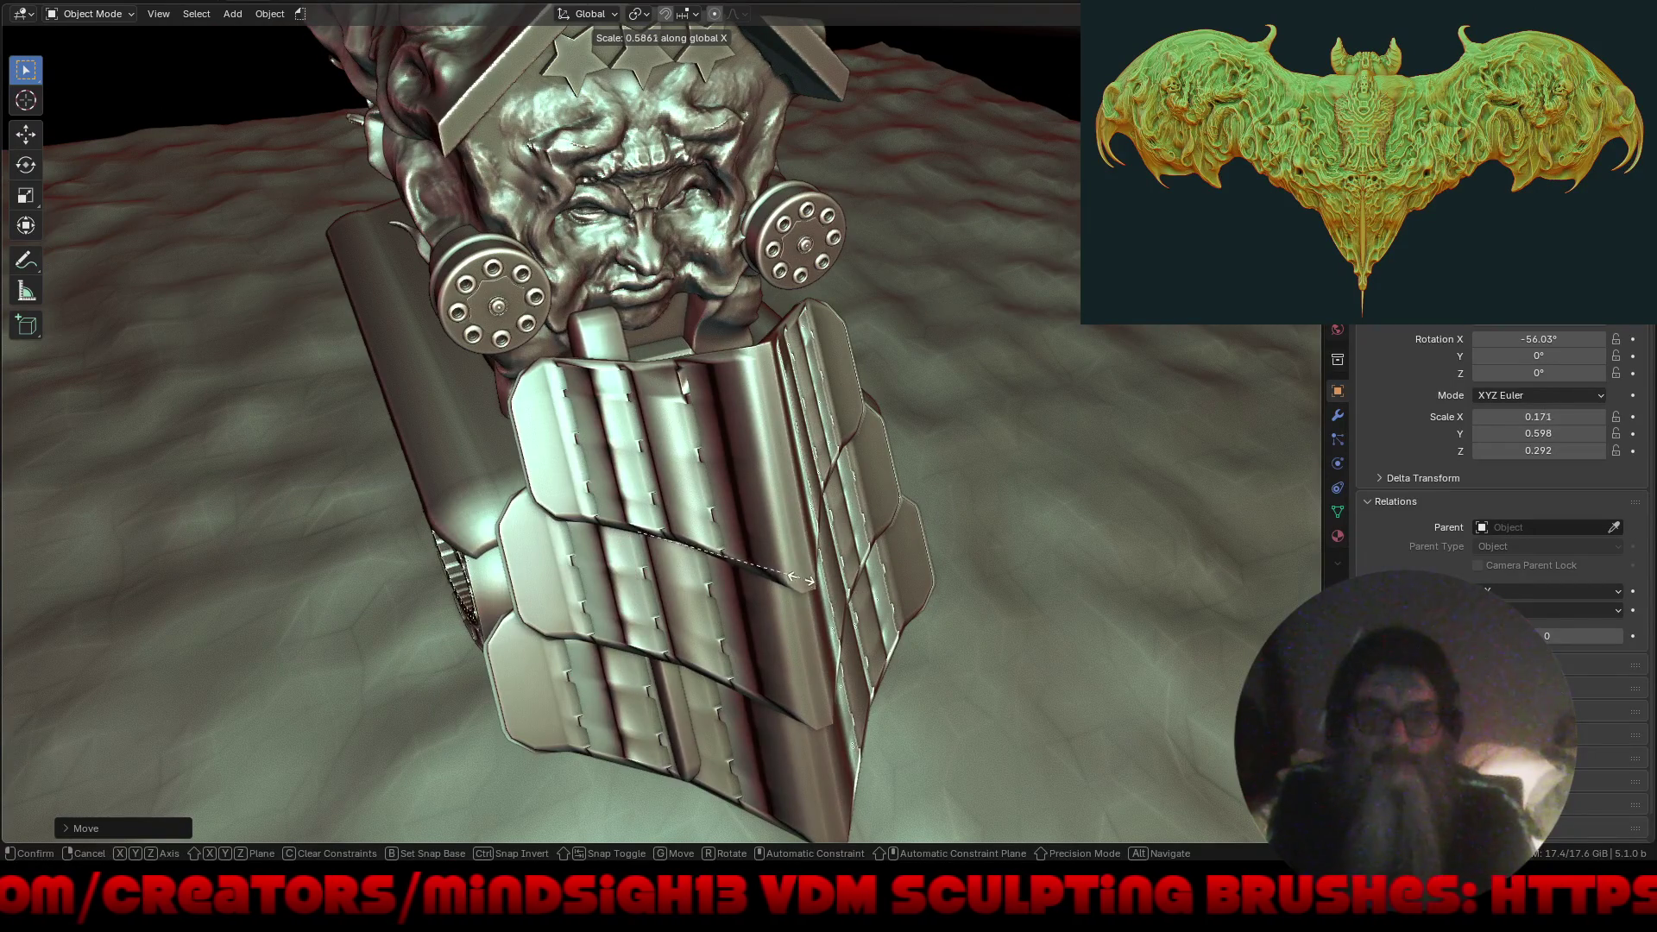
click(777, 571)
mouse_move(766, 611)
middle_down()
mouse_move(879, 589)
mouse_move(884, 574)
mouse_move(813, 514)
mouse_move(832, 663)
mouse_move(866, 619)
mouse_move(870, 562)
middle_up()
scroll(813, 515, down, 4)
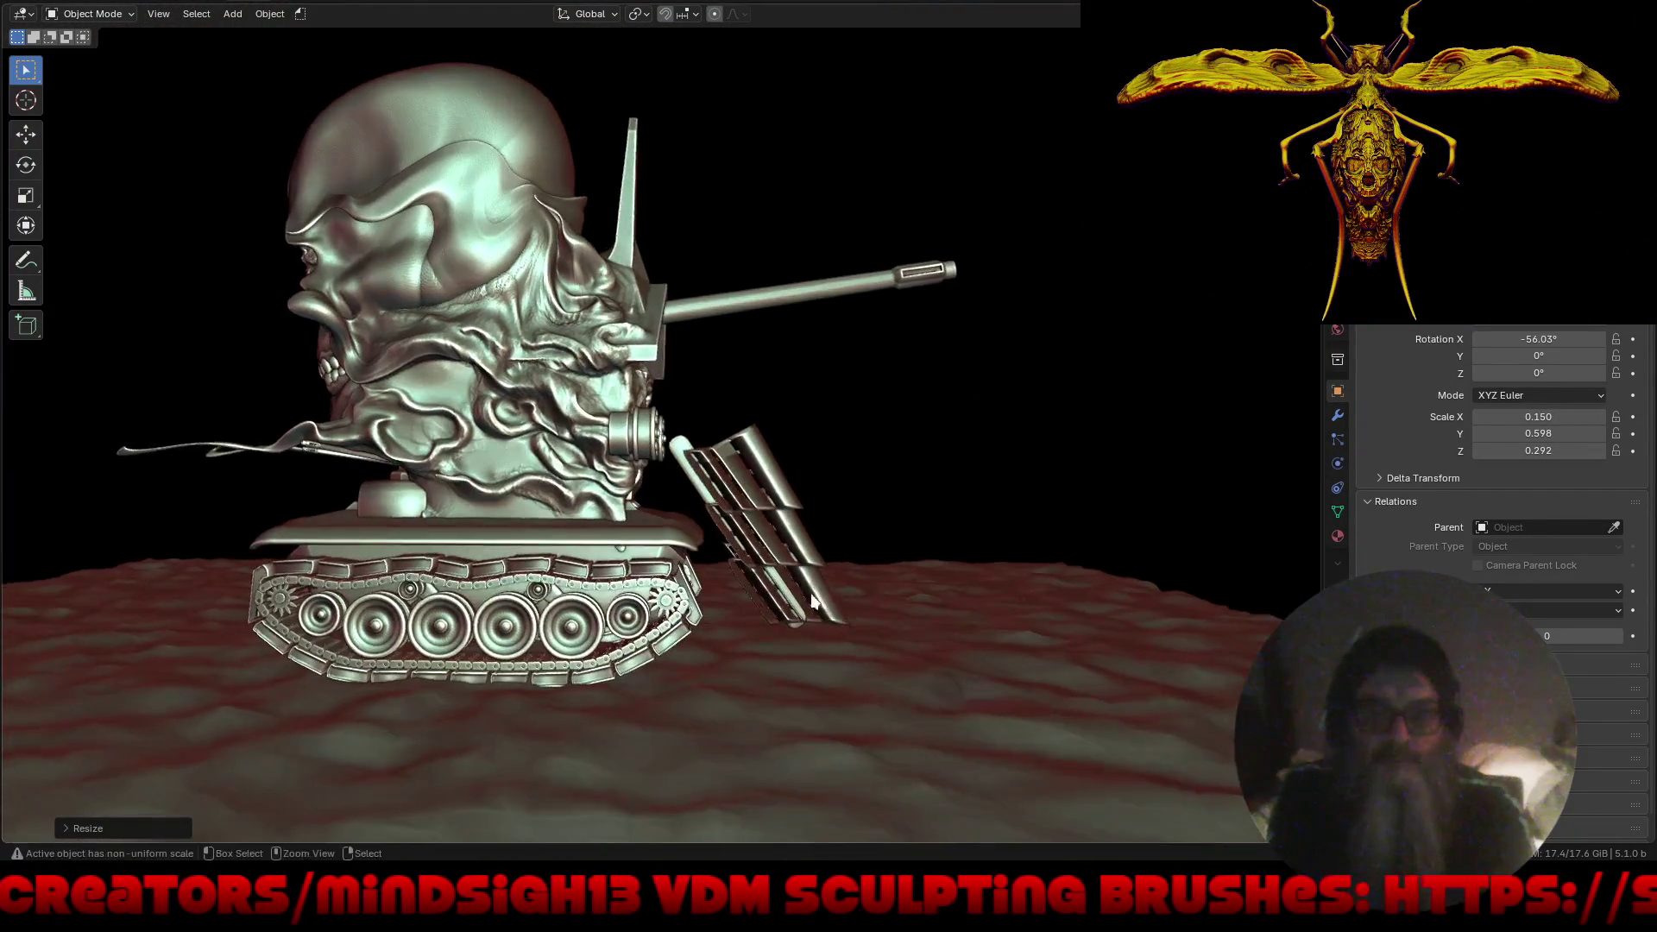
scroll(873, 511, up, 3)
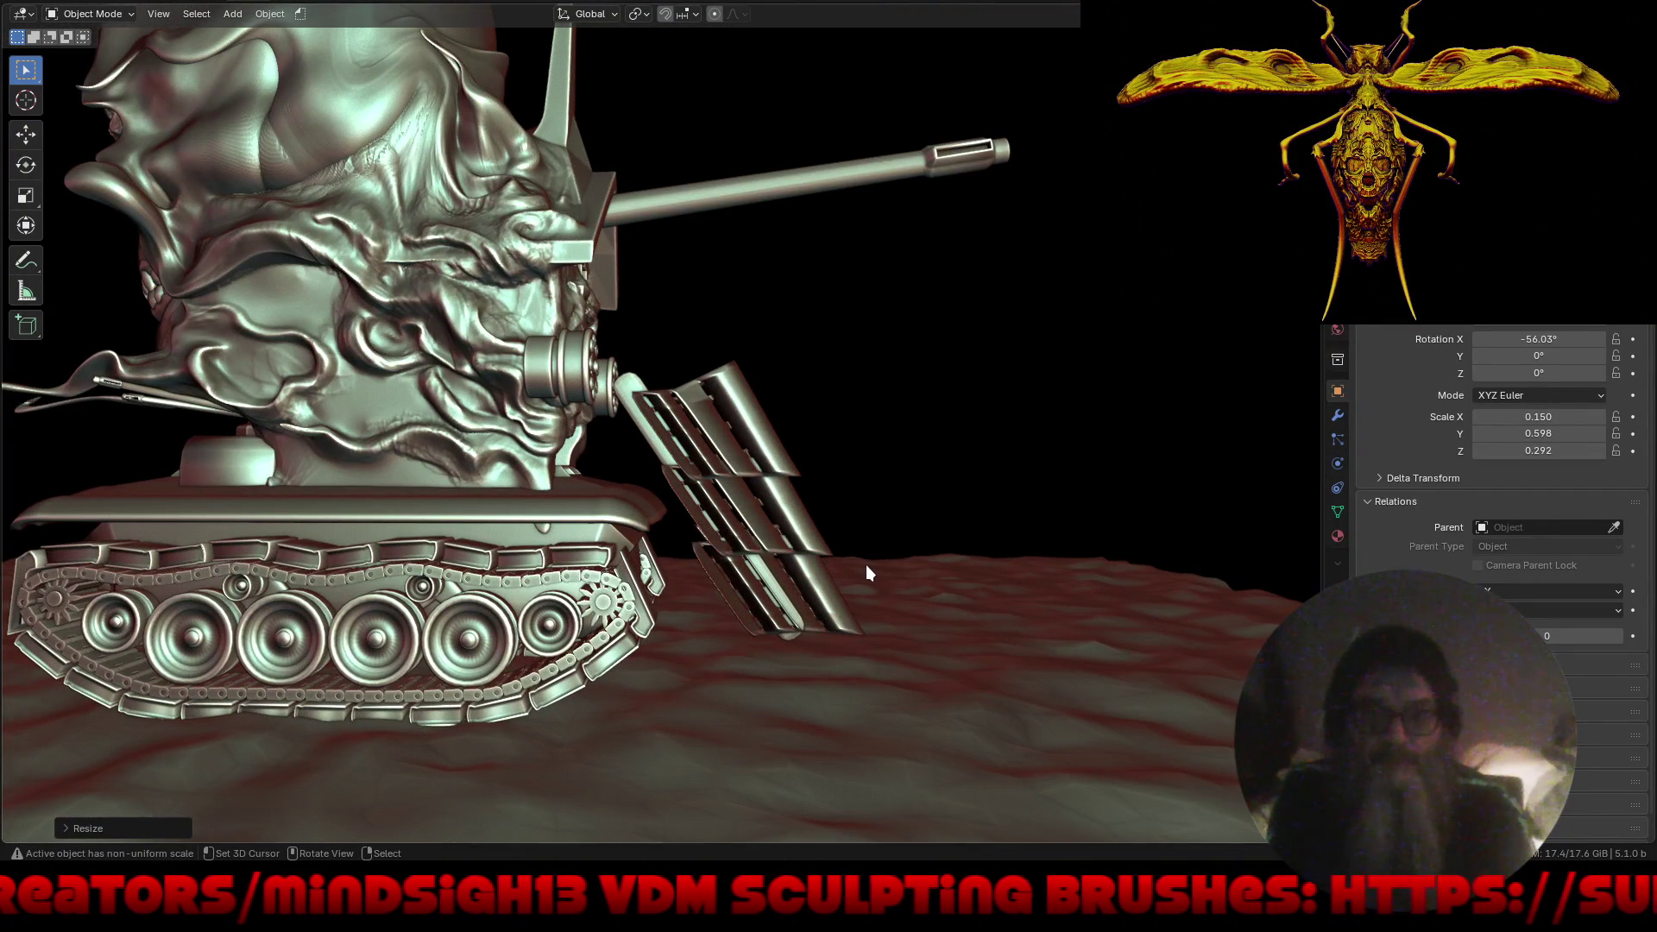
Clear the rod's rotation and slide it about 2.8 m along X onto the hull above the tracks.
key(alt+r)
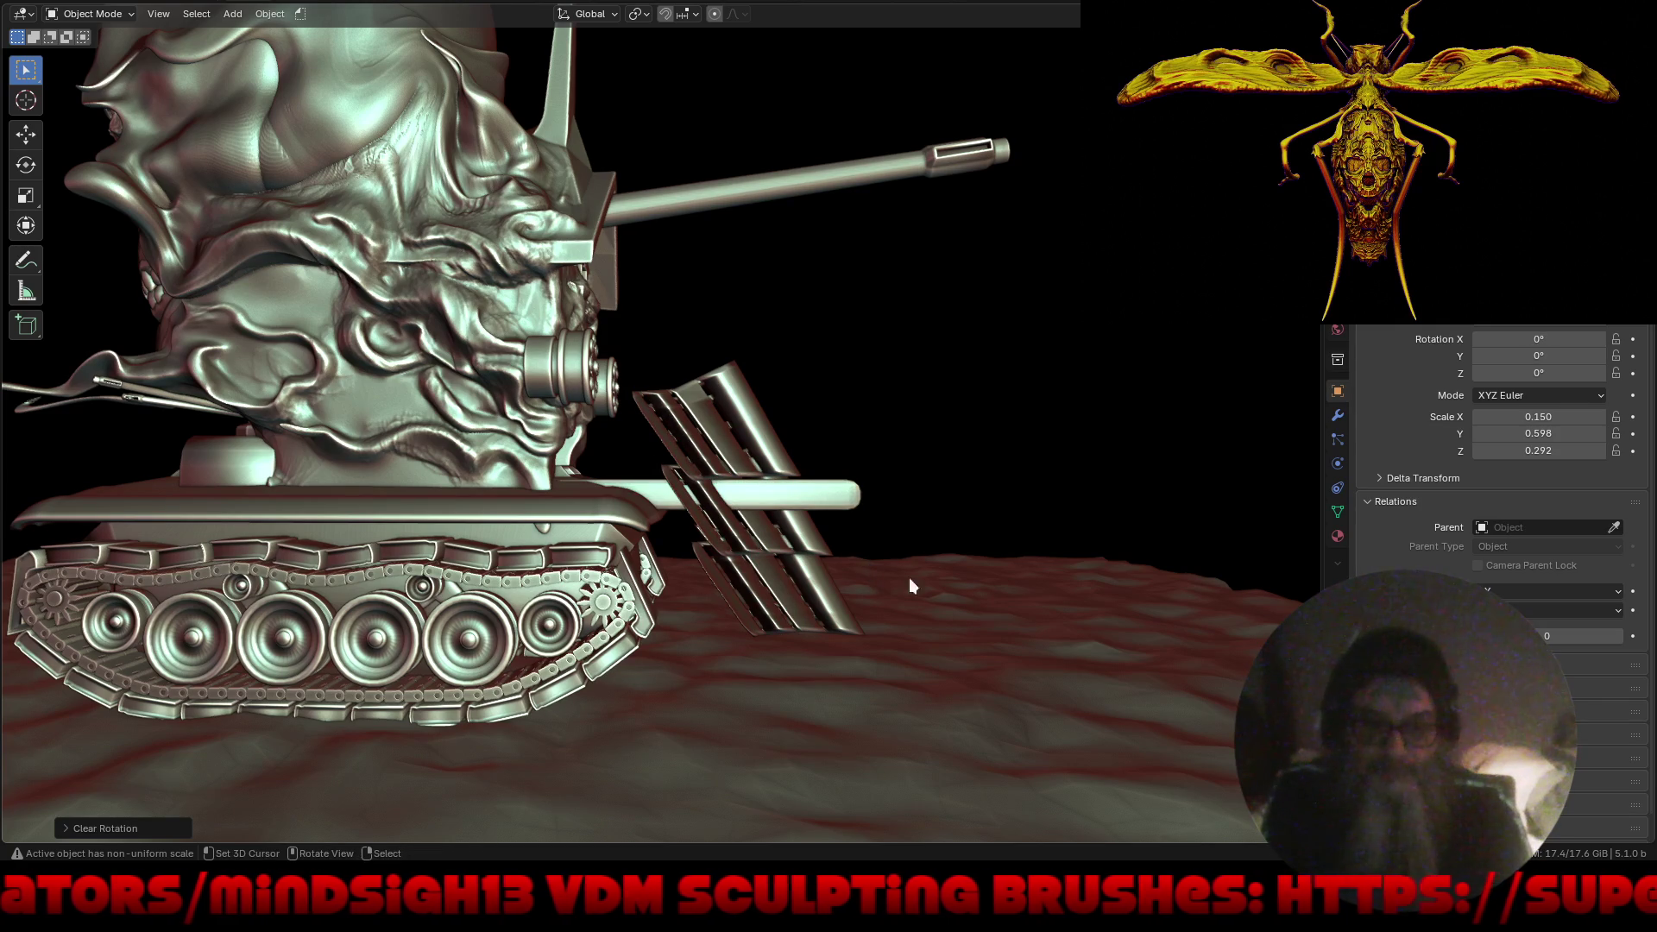
key(g)
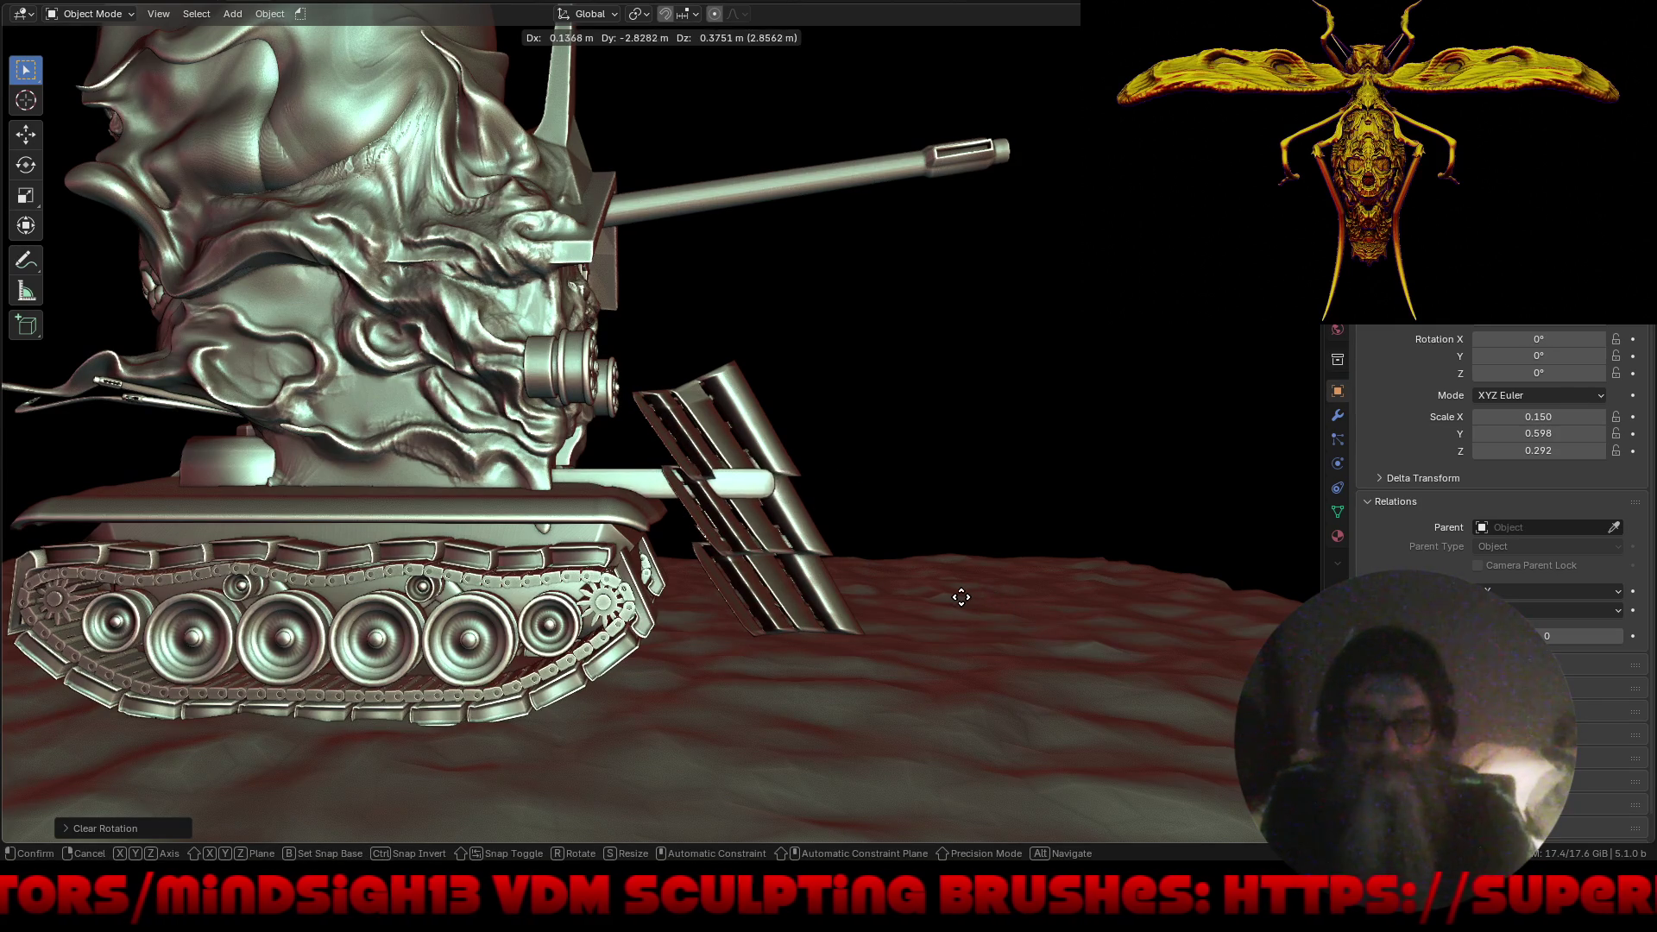
click(898, 599)
mouse_move(945, 594)
middle_down()
mouse_move(887, 697)
mouse_move(884, 660)
middle_up()
key(g)
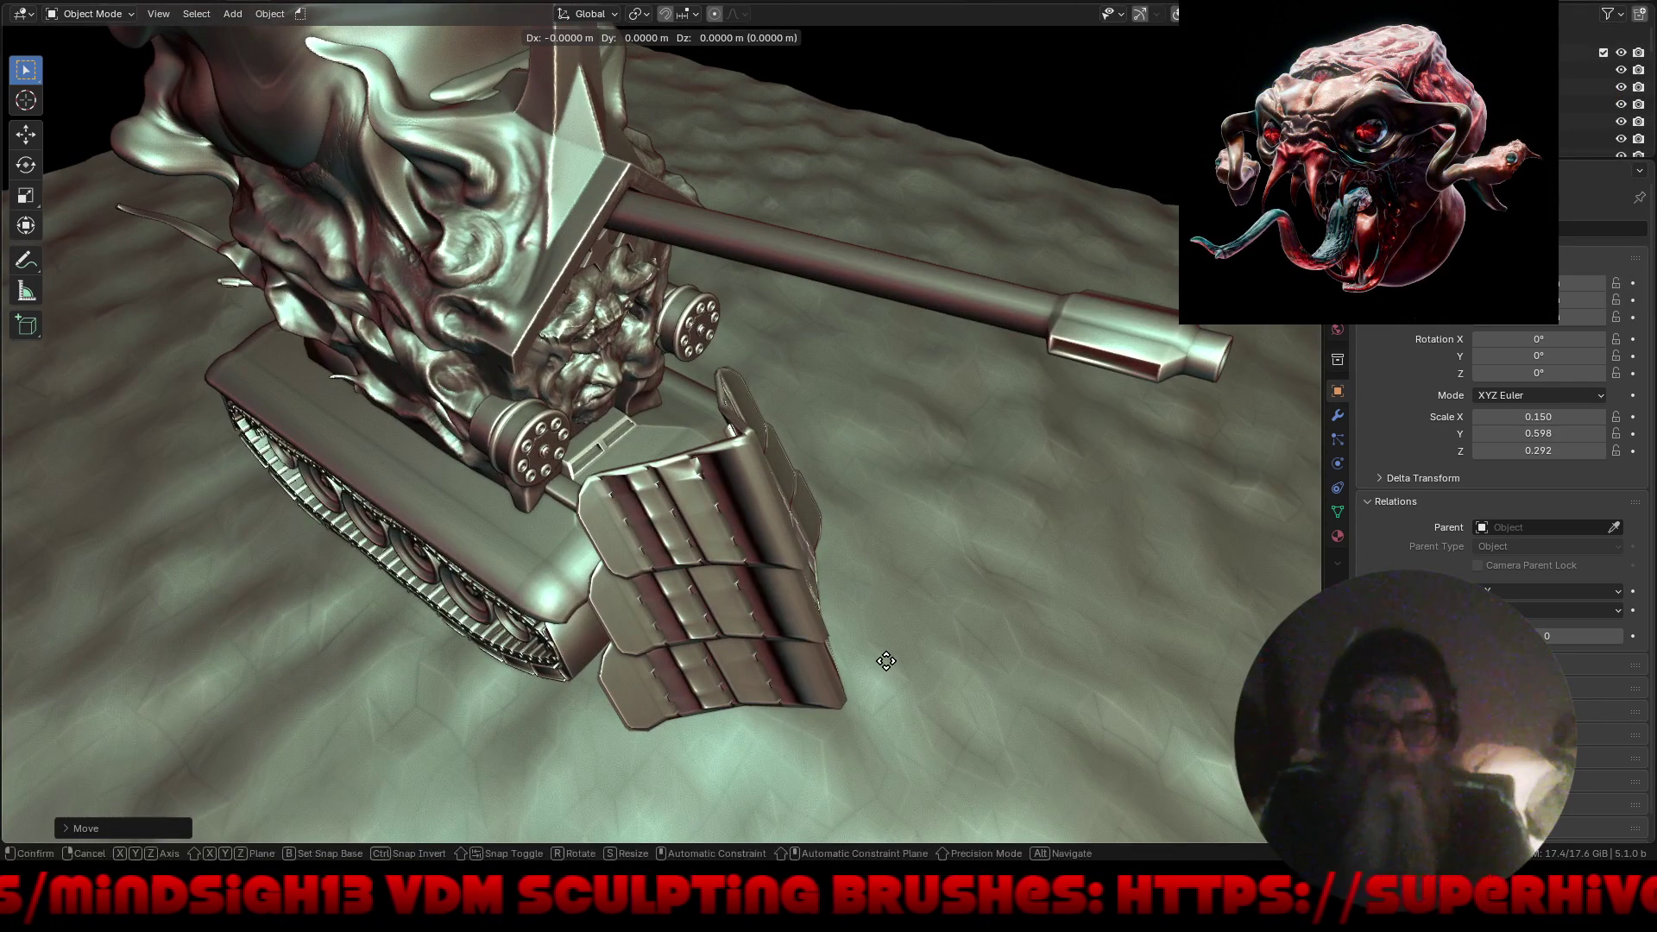
key(x)
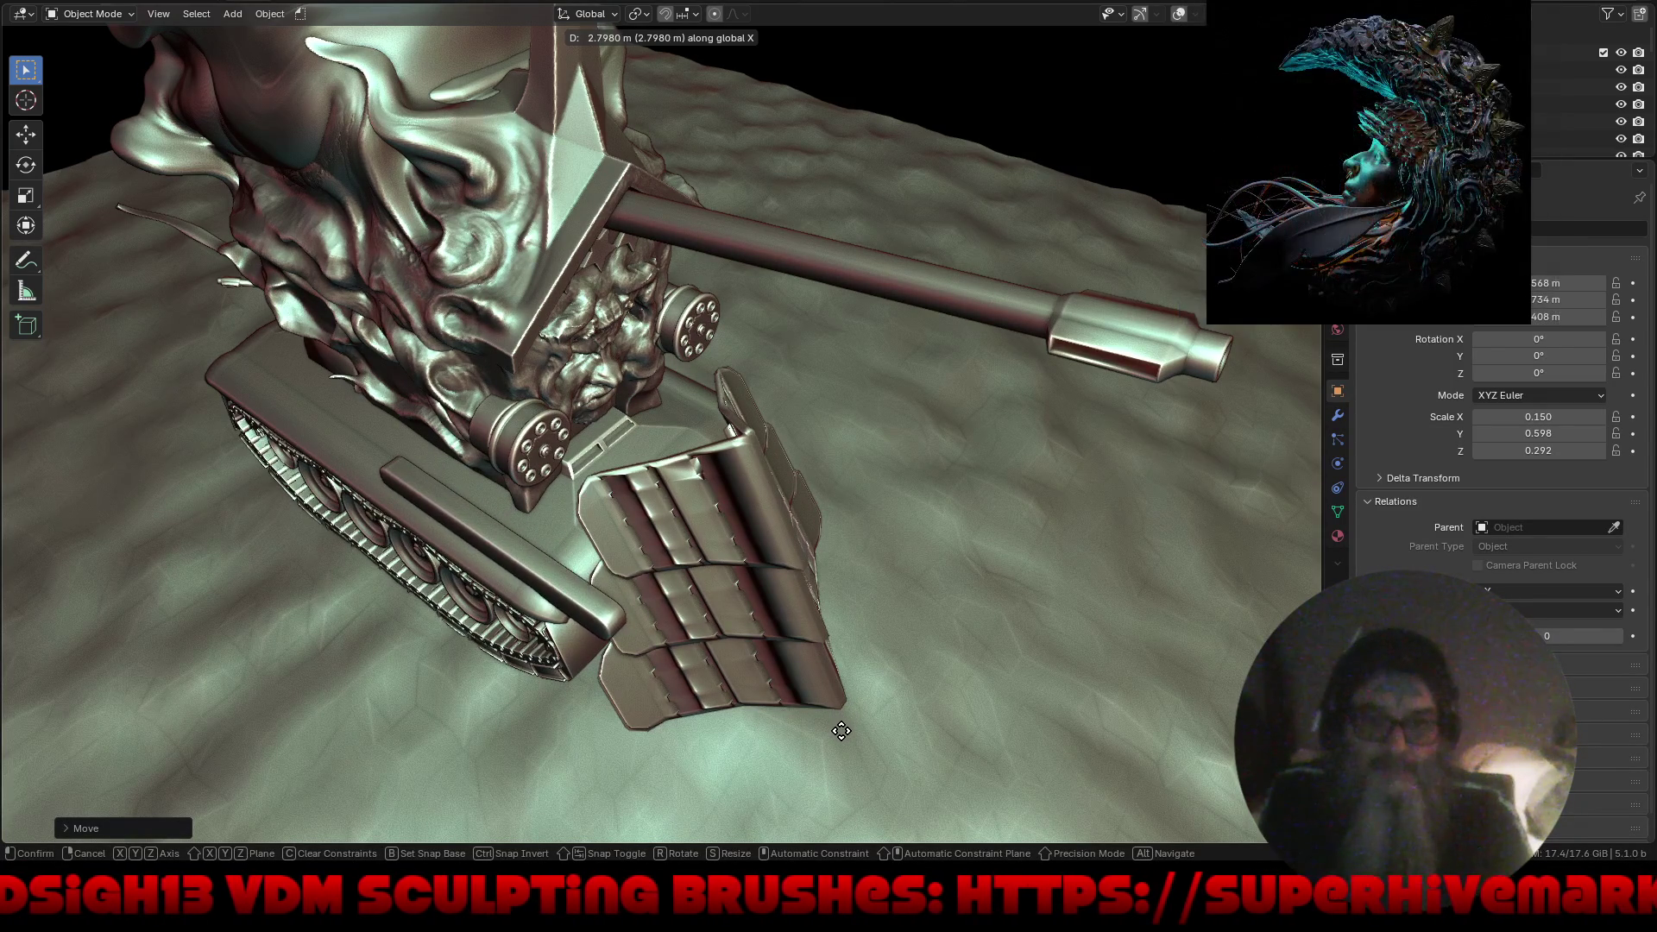
click(841, 731)
mouse_move(827, 730)
middle_down()
mouse_move(888, 634)
mouse_move(876, 582)
mouse_move(907, 637)
mouse_move(950, 610)
mouse_move(957, 630)
mouse_move(860, 691)
mouse_move(889, 637)
mouse_move(882, 672)
mouse_move(1076, 475)
middle_up()
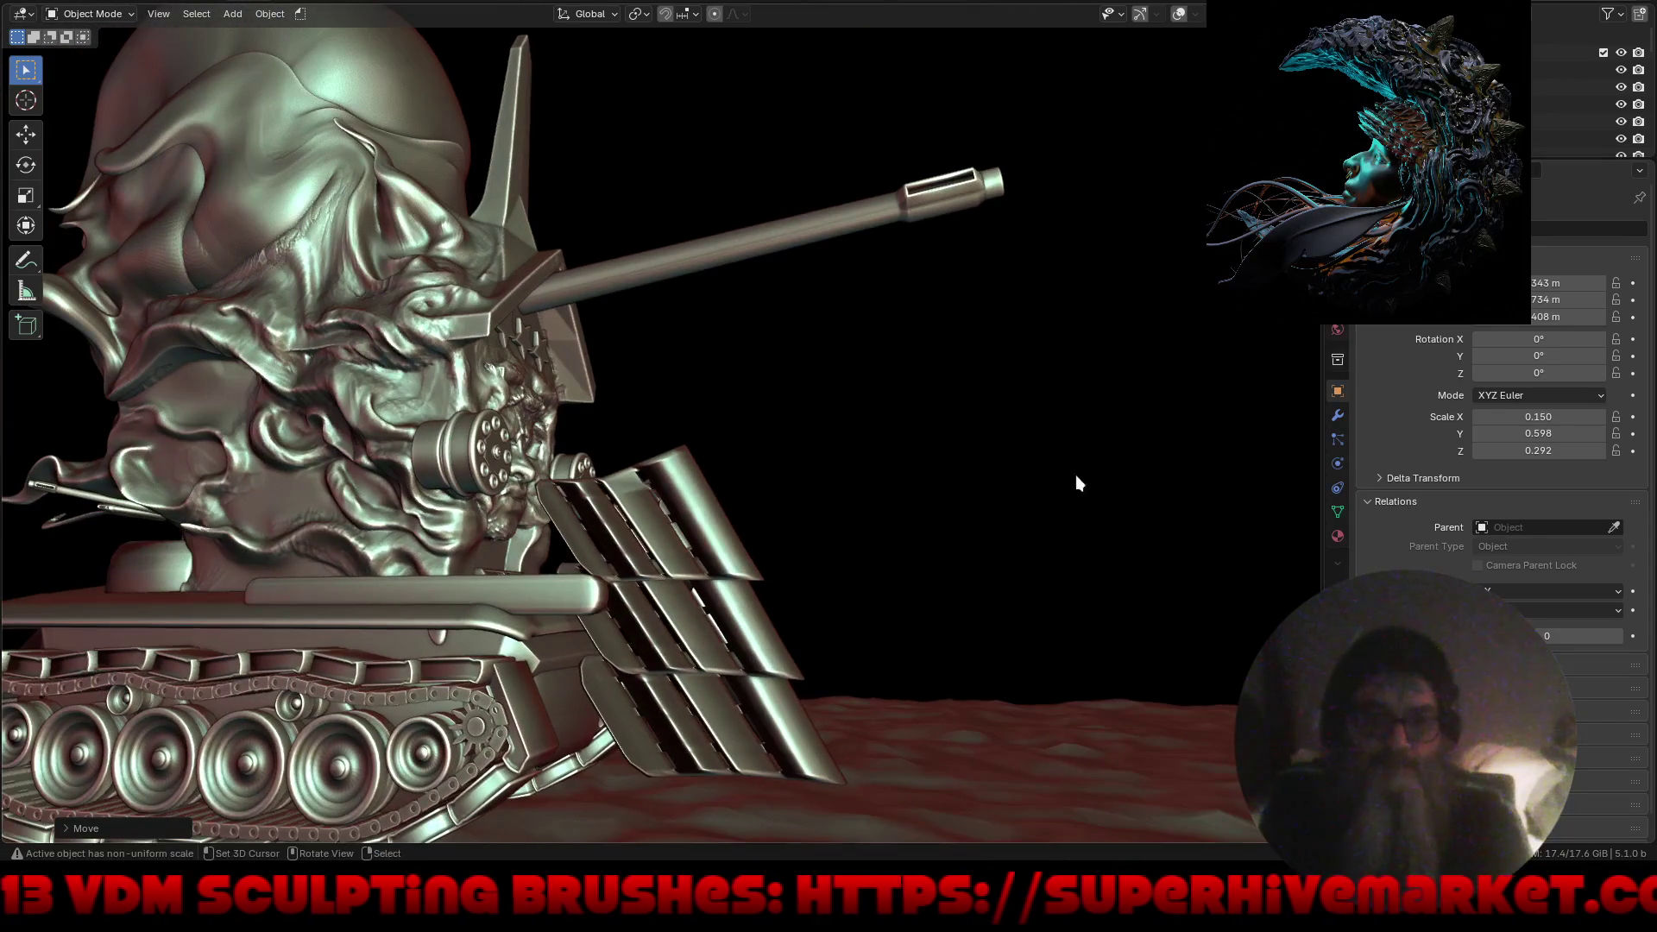
click(1338, 417)
Add a Mirror modifier to the rod, mirrored across Cube.005.
click(1588, 229)
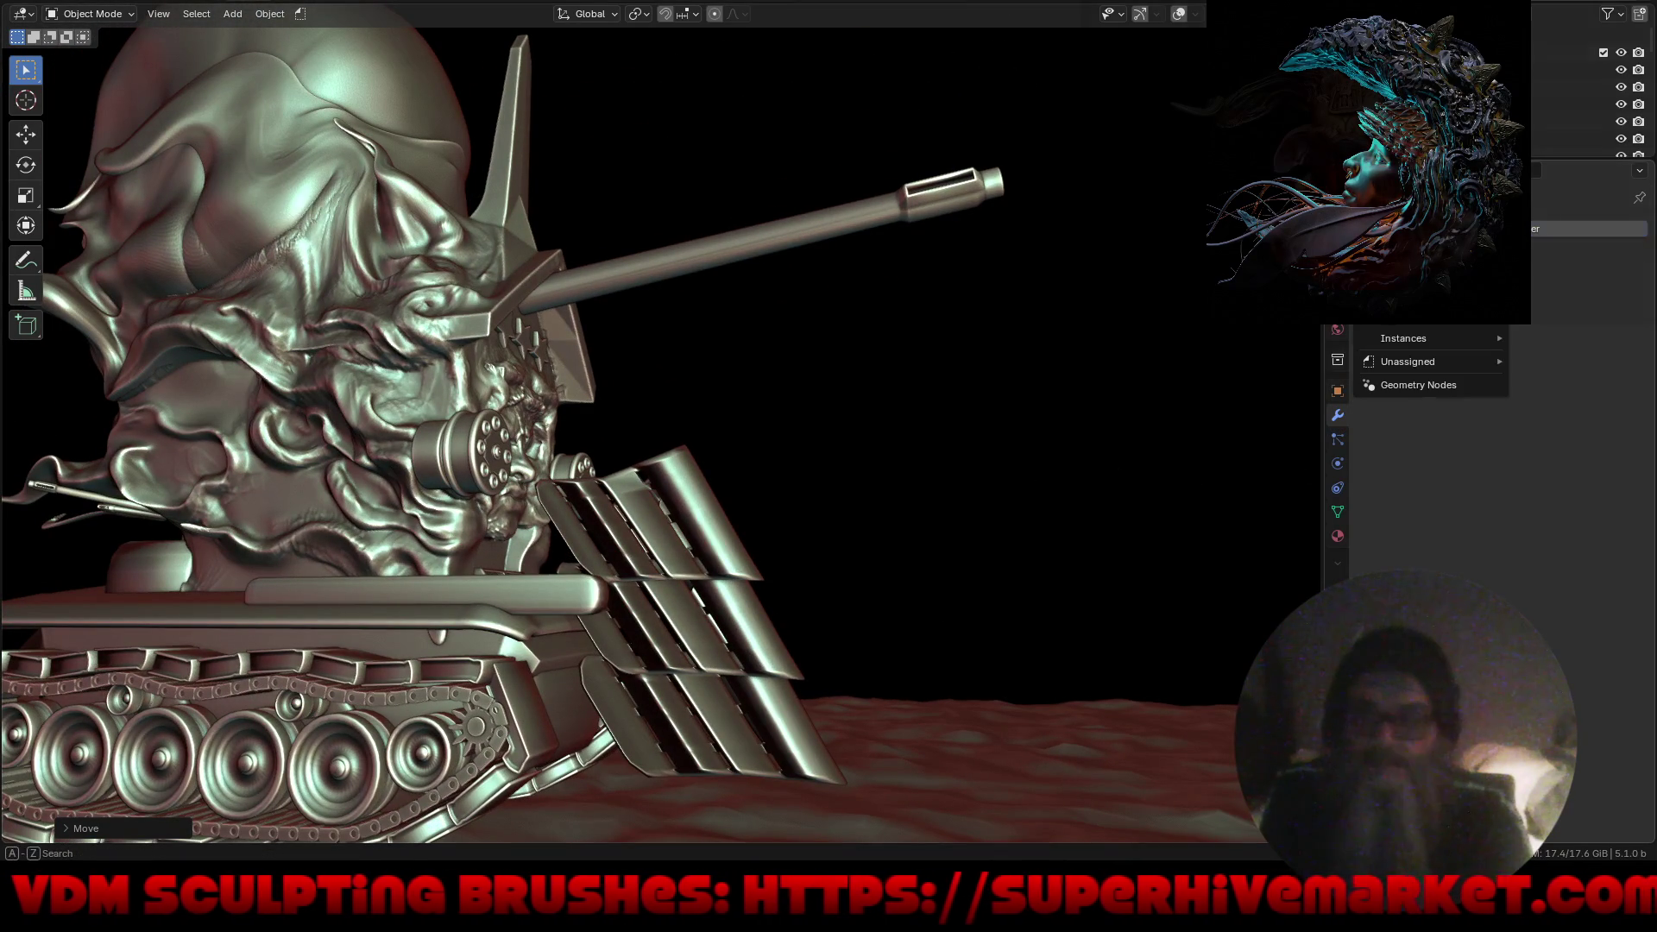
mouse_move(1424, 264)
click(1301, 388)
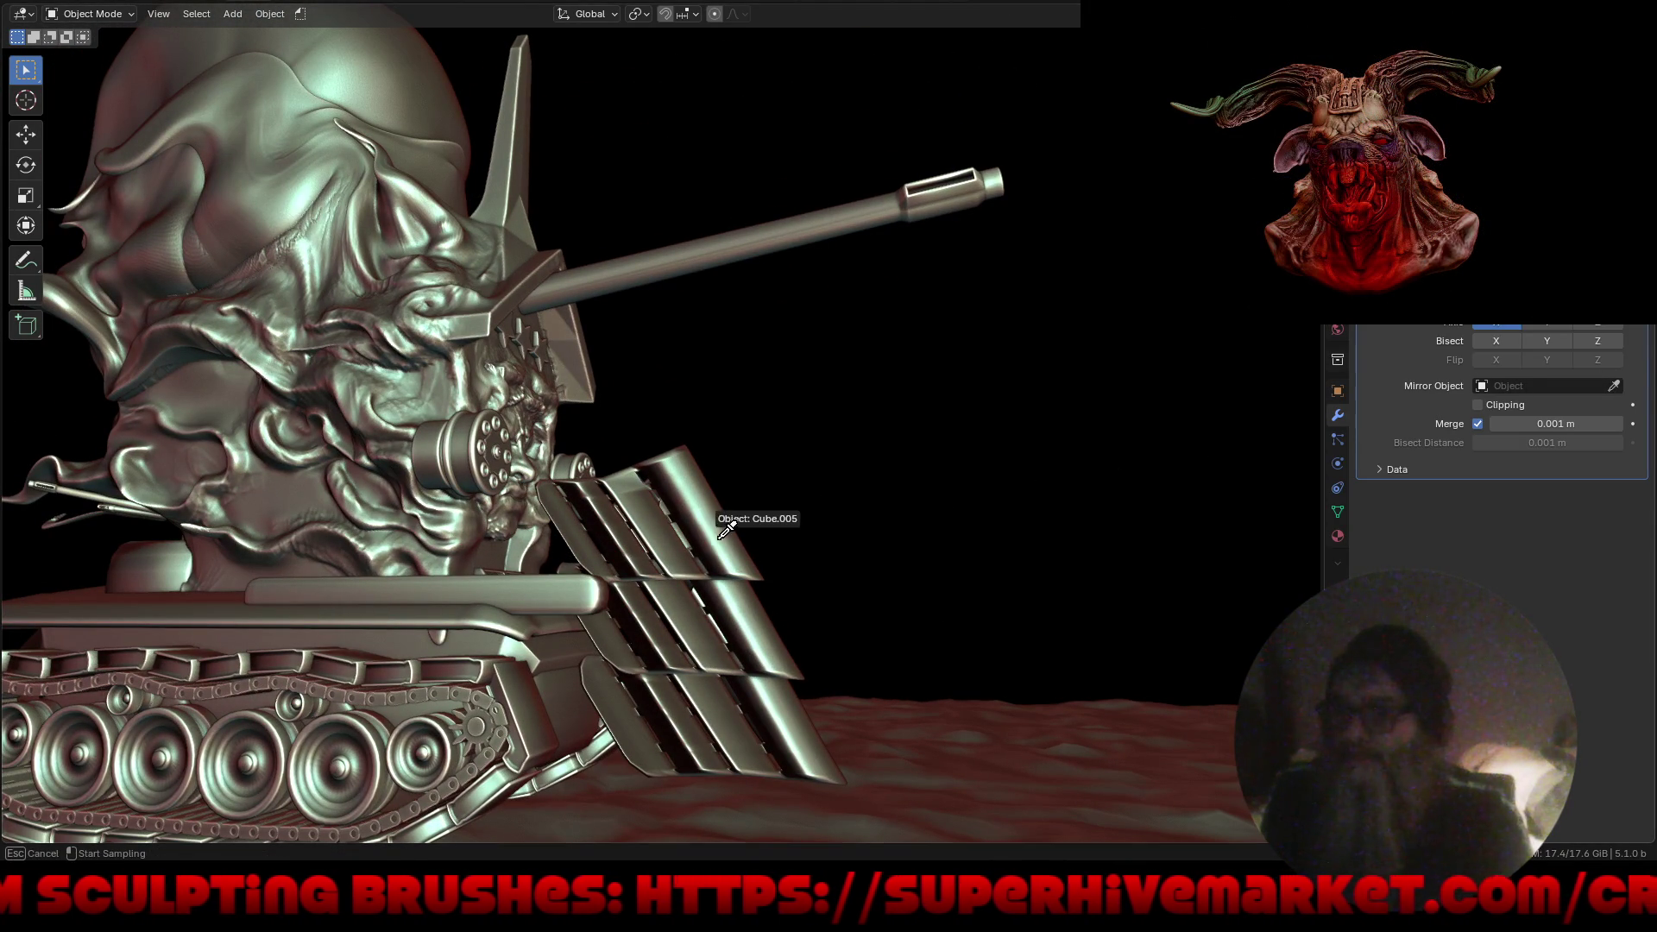
mouse_move(855, 574)
middle_down()
mouse_move(880, 567)
mouse_move(749, 542)
mouse_move(754, 509)
middle_up()
Duplicate the rod, tilt the copy about -32° on X, and slide it about 3 m along Y.
key(shift+d)
key(r)
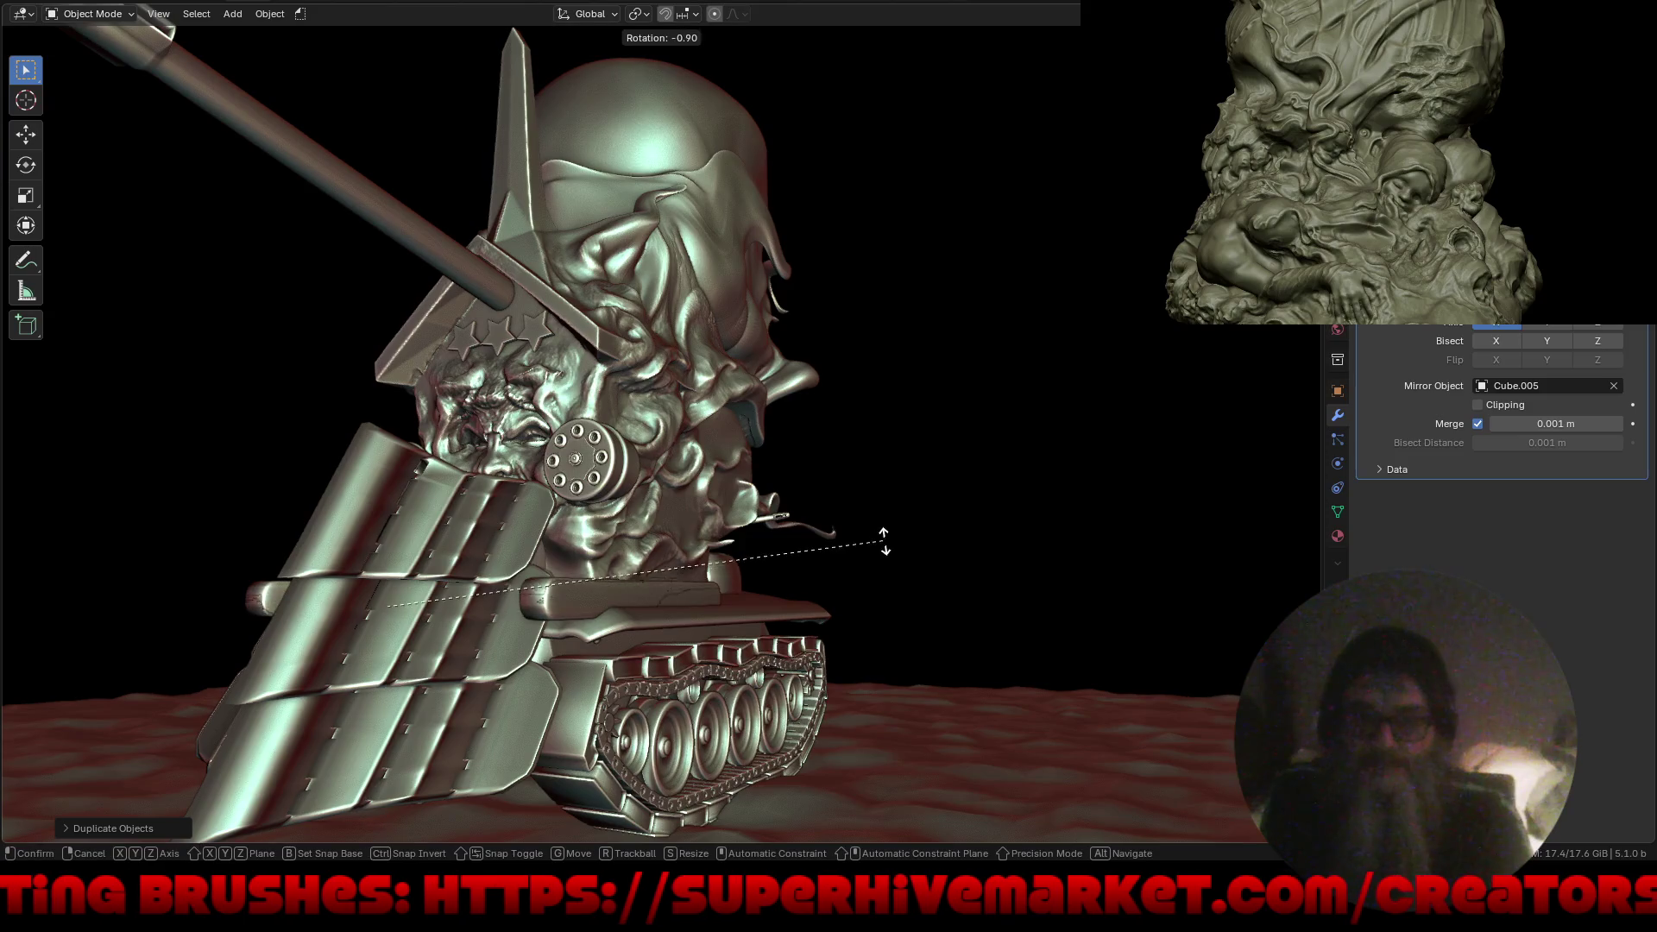
key(x)
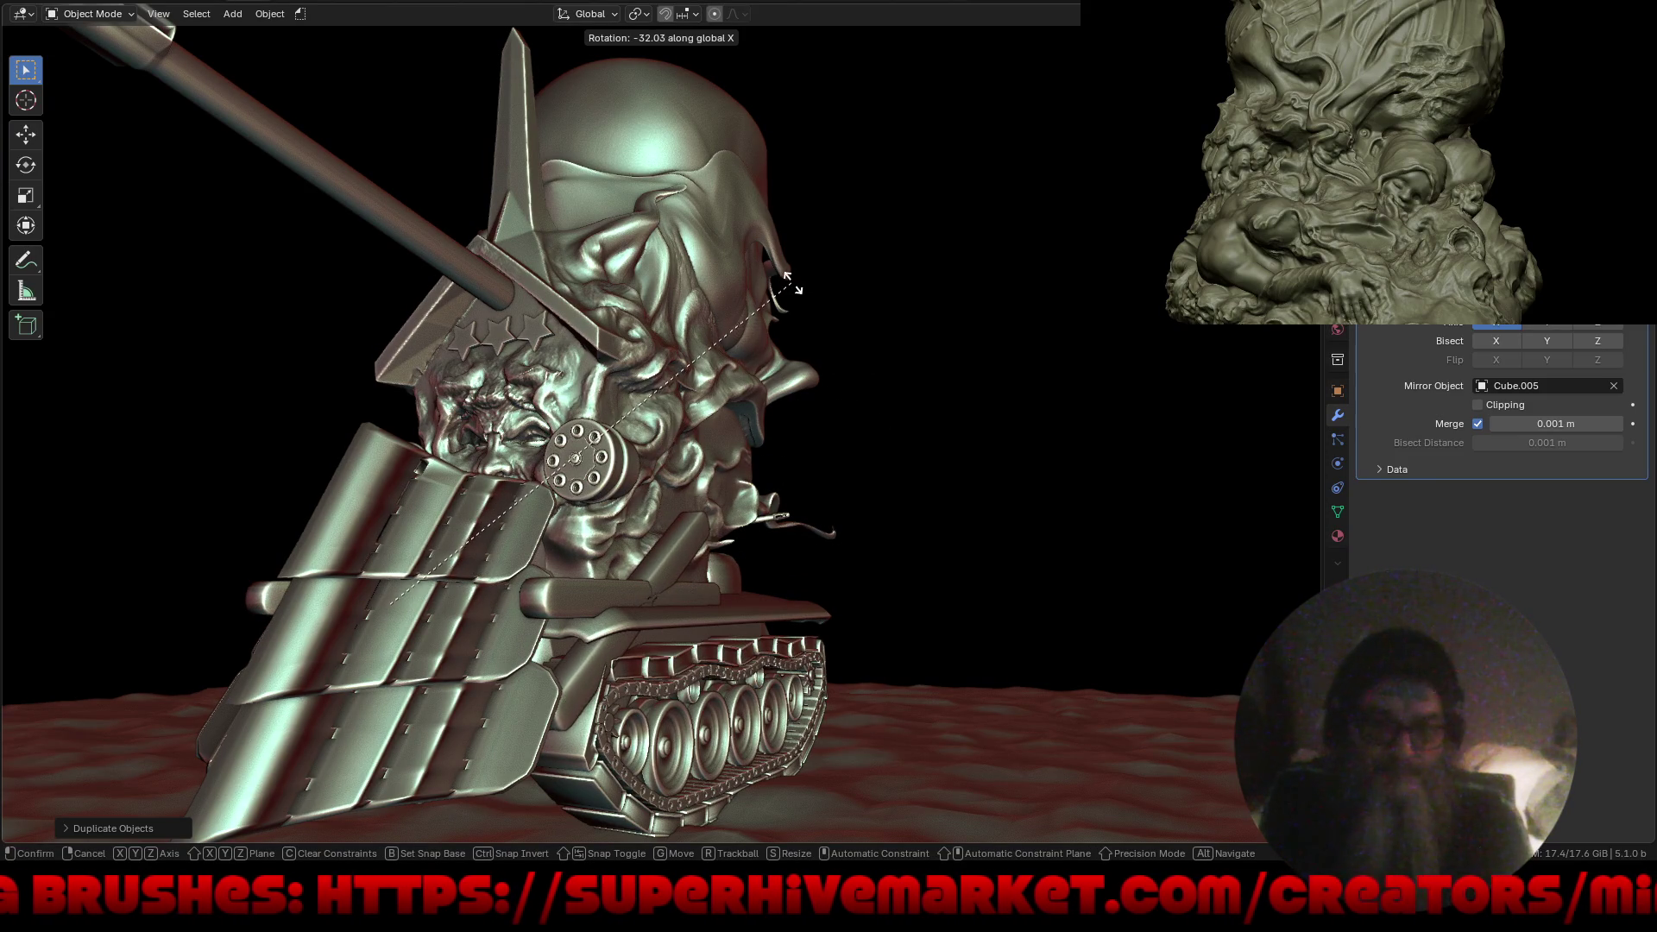
click(796, 290)
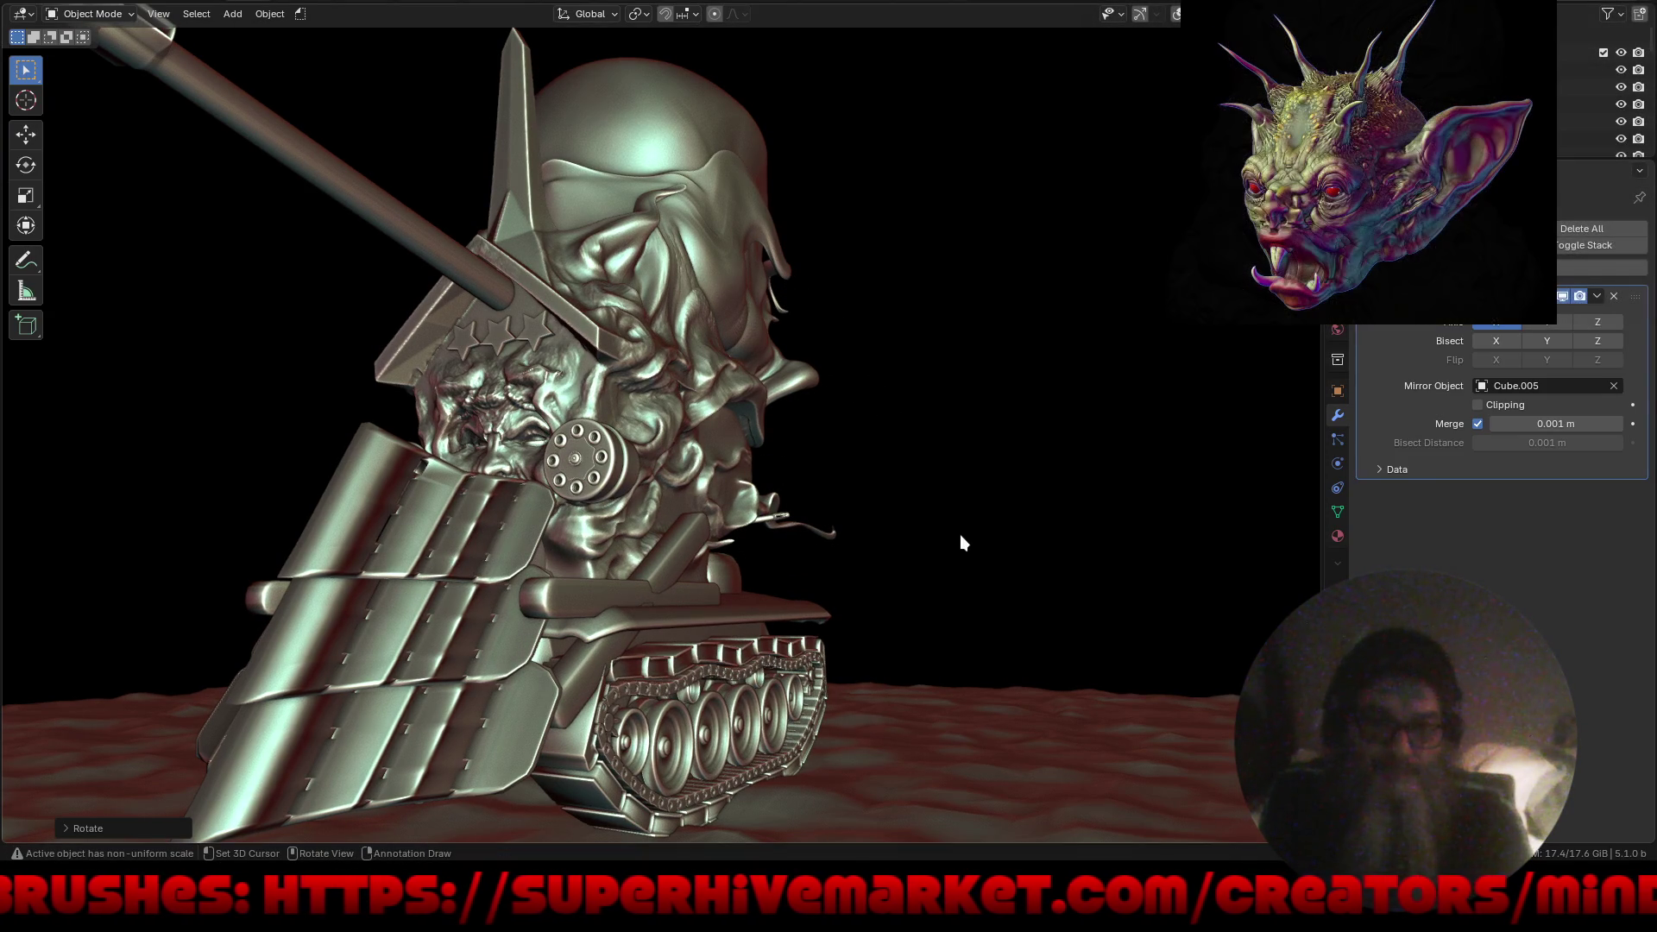
key(g)
key(y)
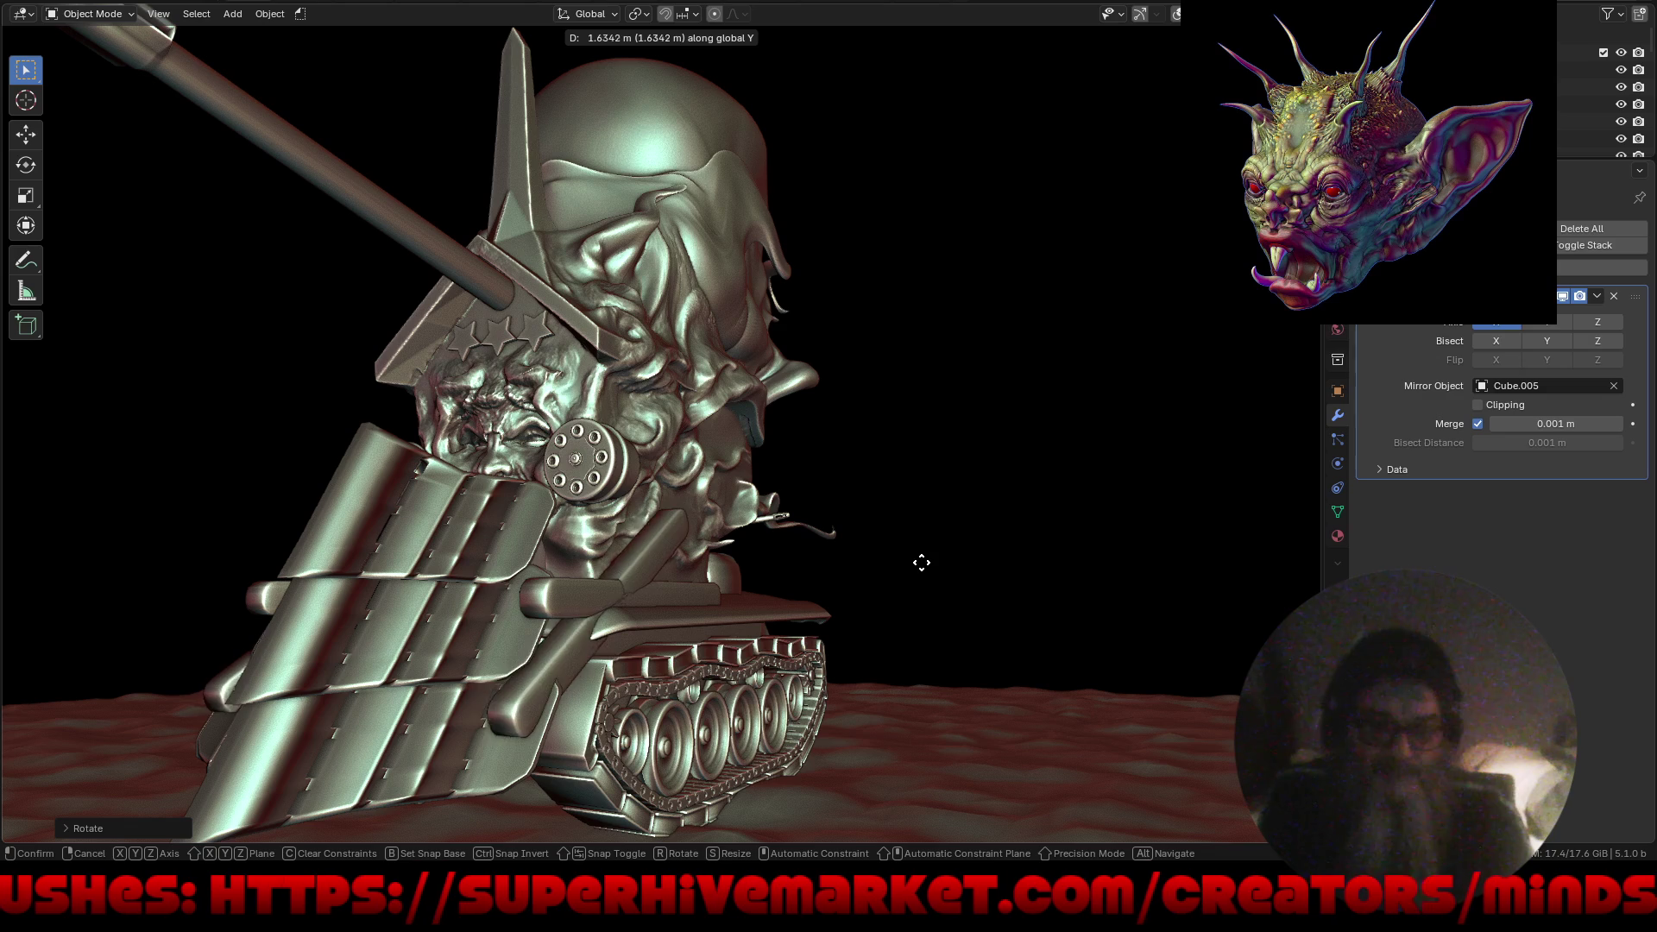
click(893, 615)
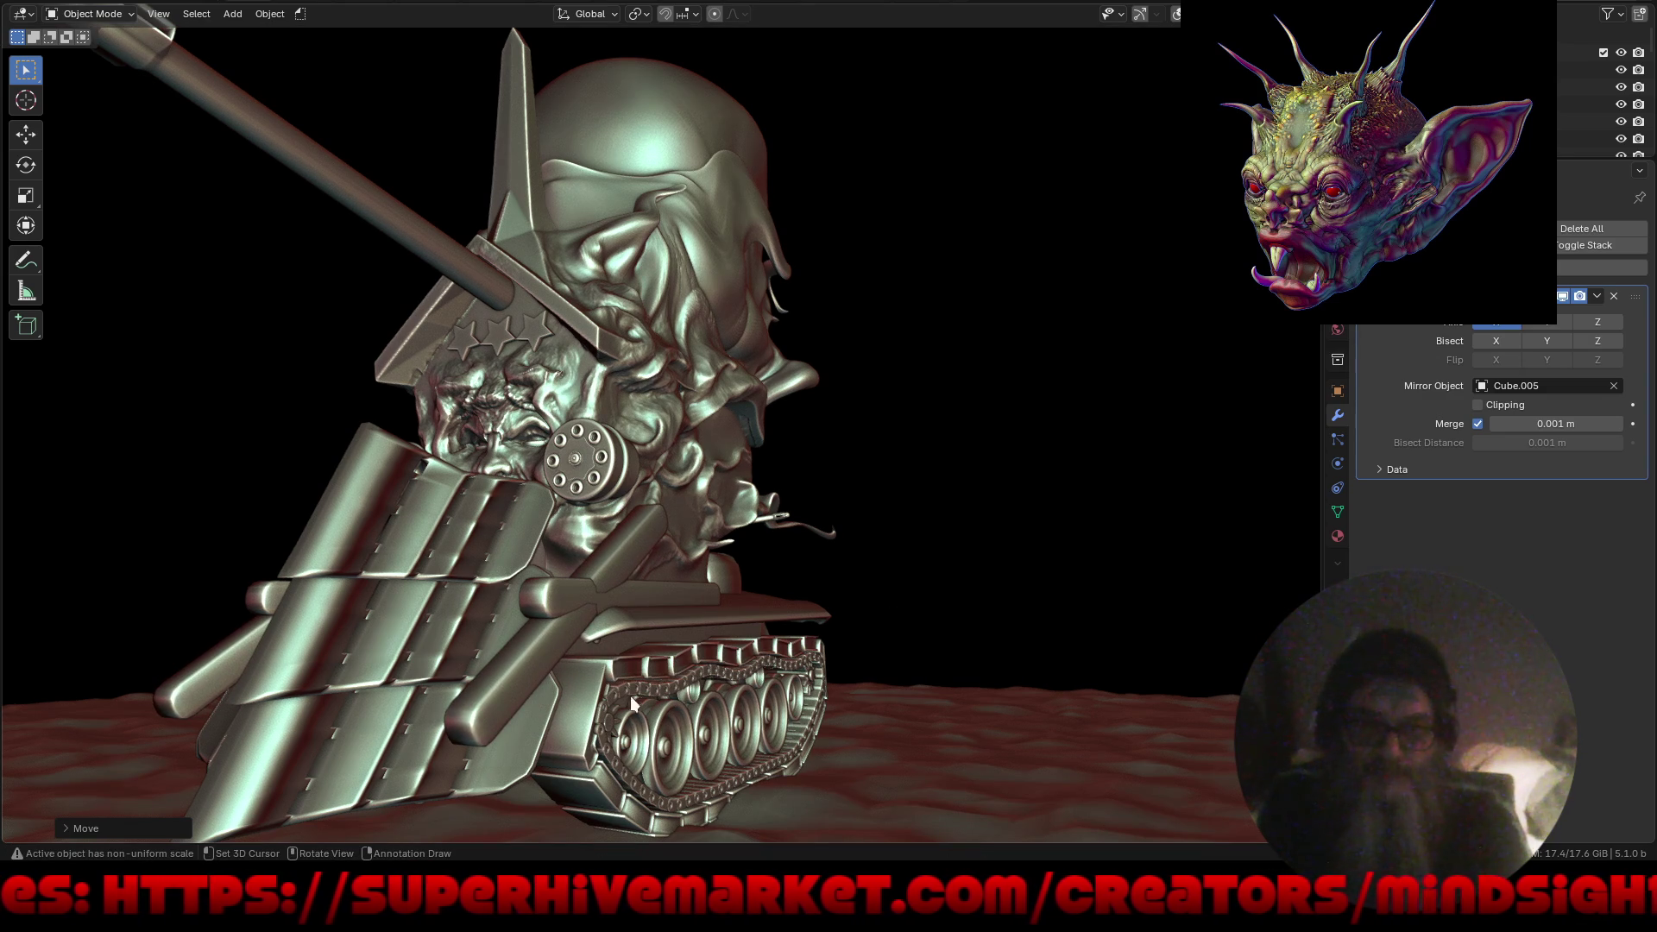
Shift the assembly about 1 m along X and shorten the hull cylinder to roughly 0.57 length.
key(g)
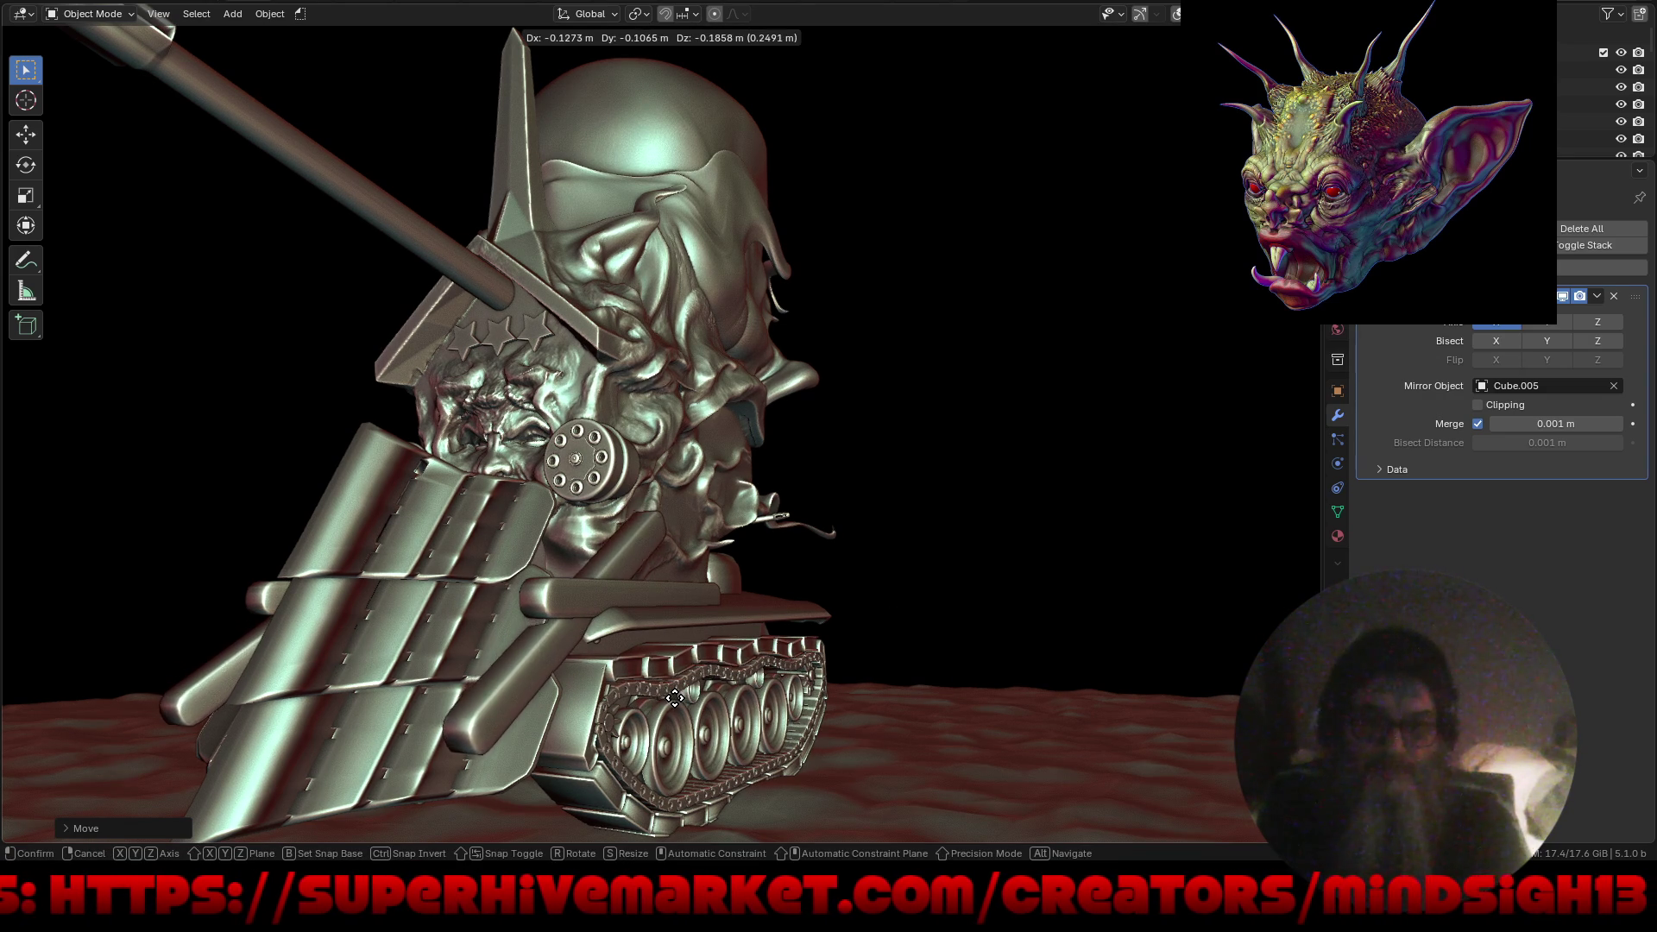
key(x)
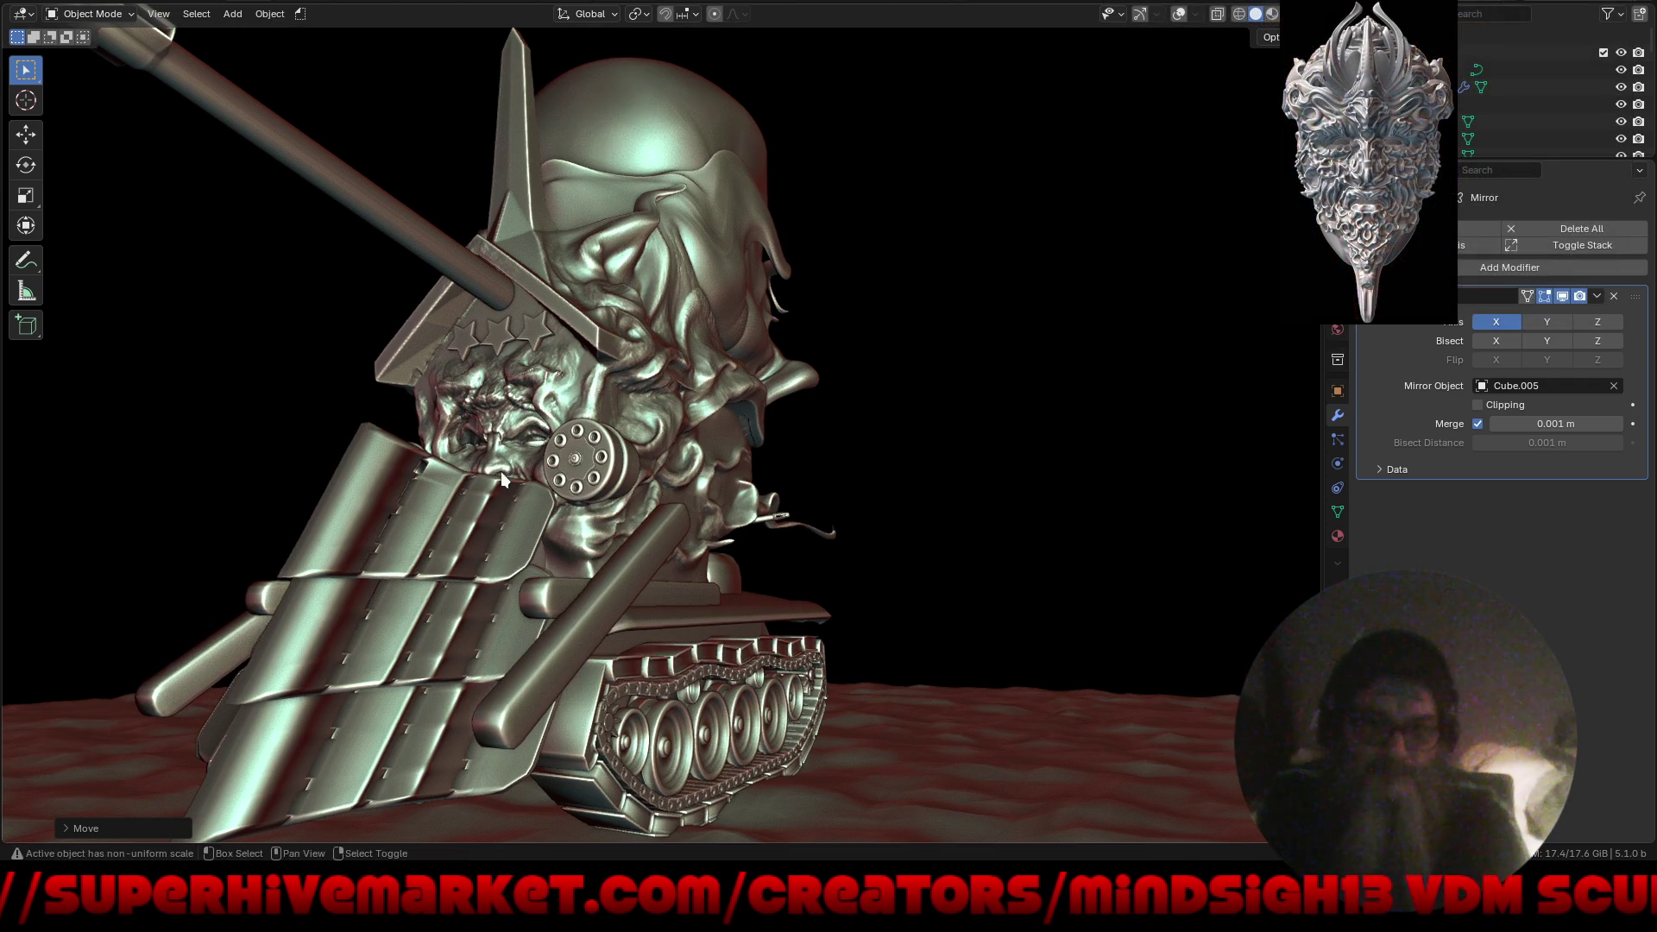
mouse_move(501, 472)
middle_down()
mouse_move(480, 599)
mouse_move(725, 580)
mouse_move(769, 685)
mouse_move(759, 418)
mouse_move(809, 406)
middle_up()
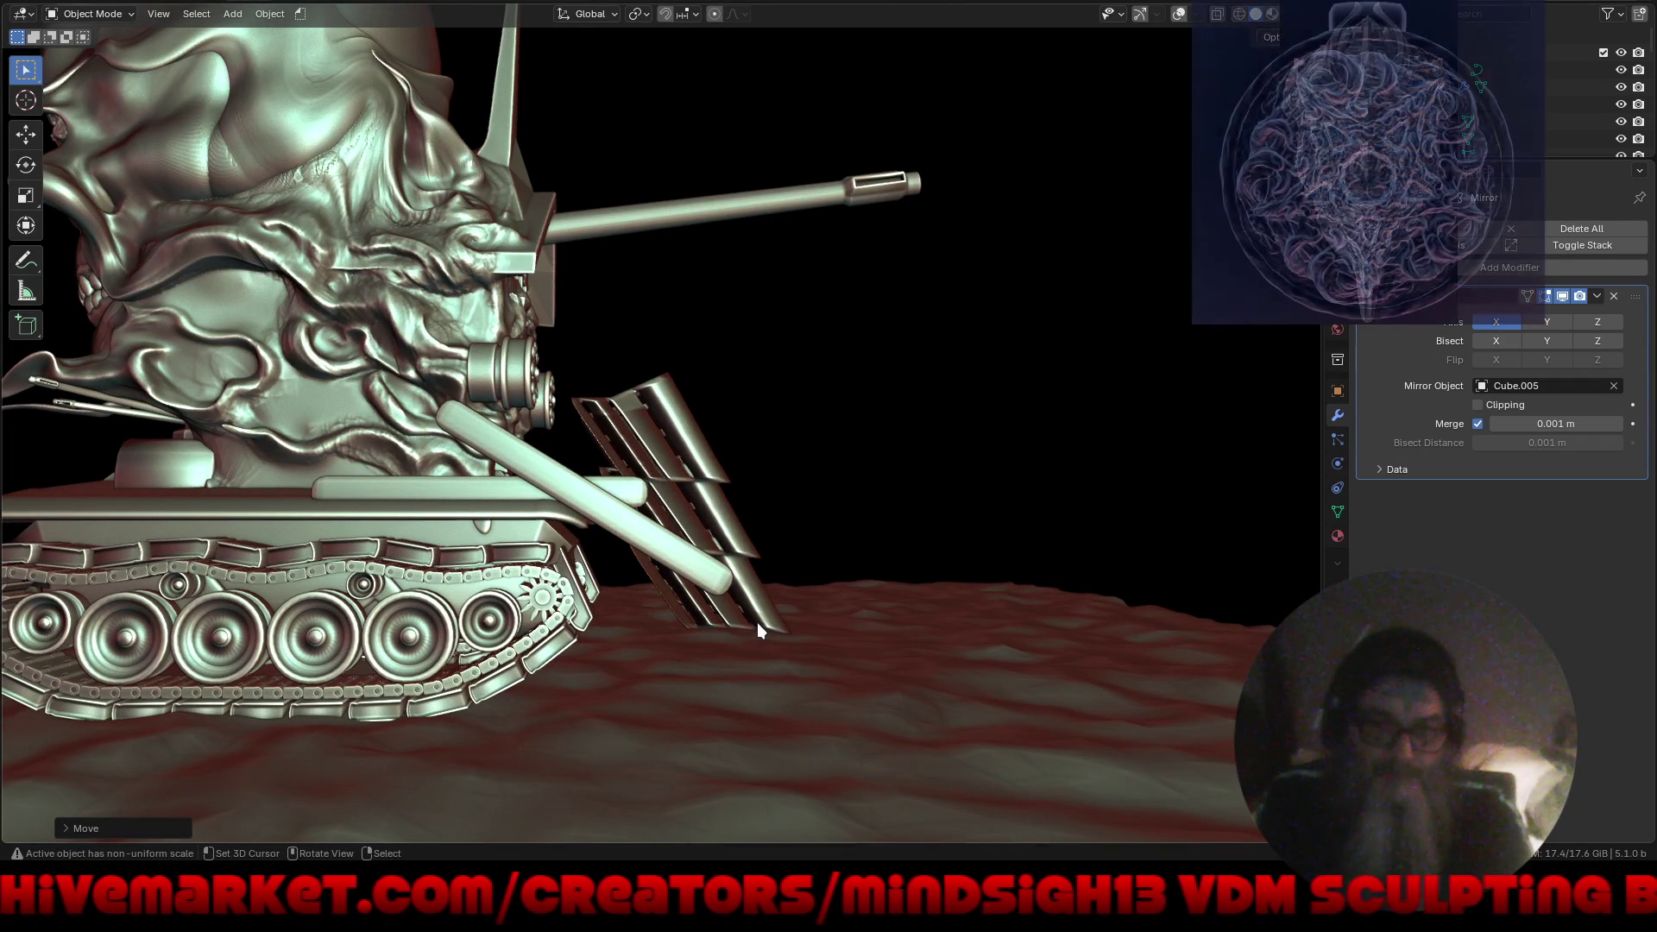
mouse_move(759, 623)
middle_down()
mouse_move(762, 602)
mouse_move(670, 546)
mouse_move(758, 556)
mouse_move(847, 608)
mouse_move(743, 570)
mouse_move(806, 462)
mouse_move(771, 536)
middle_up()
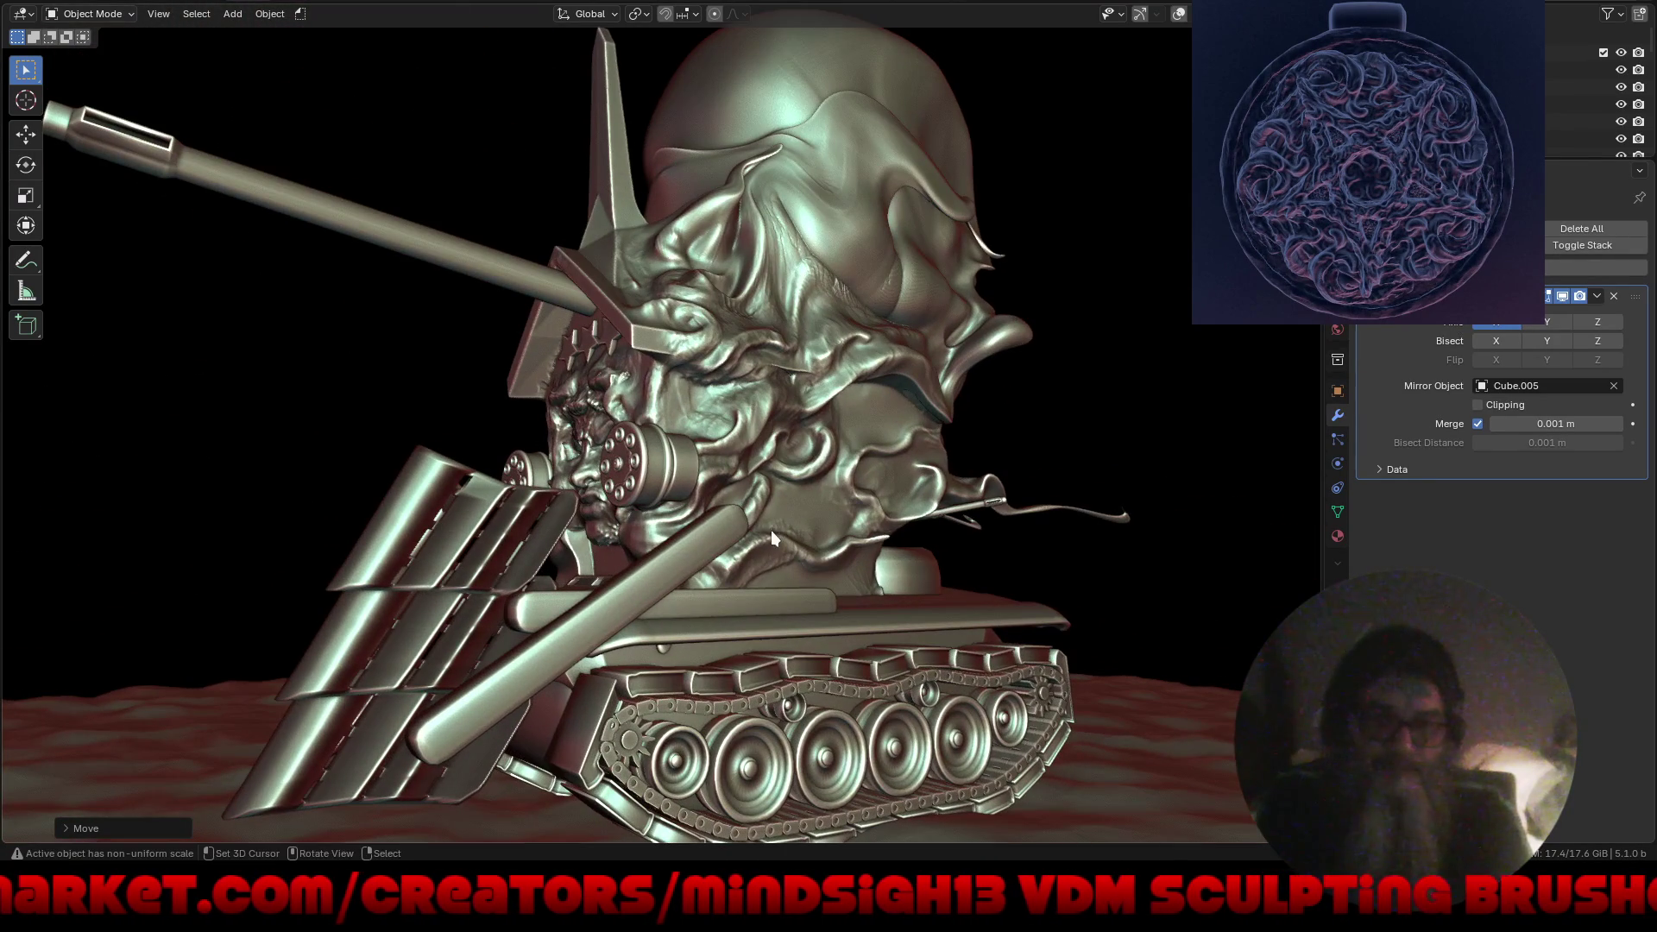
key(g)
key(x)
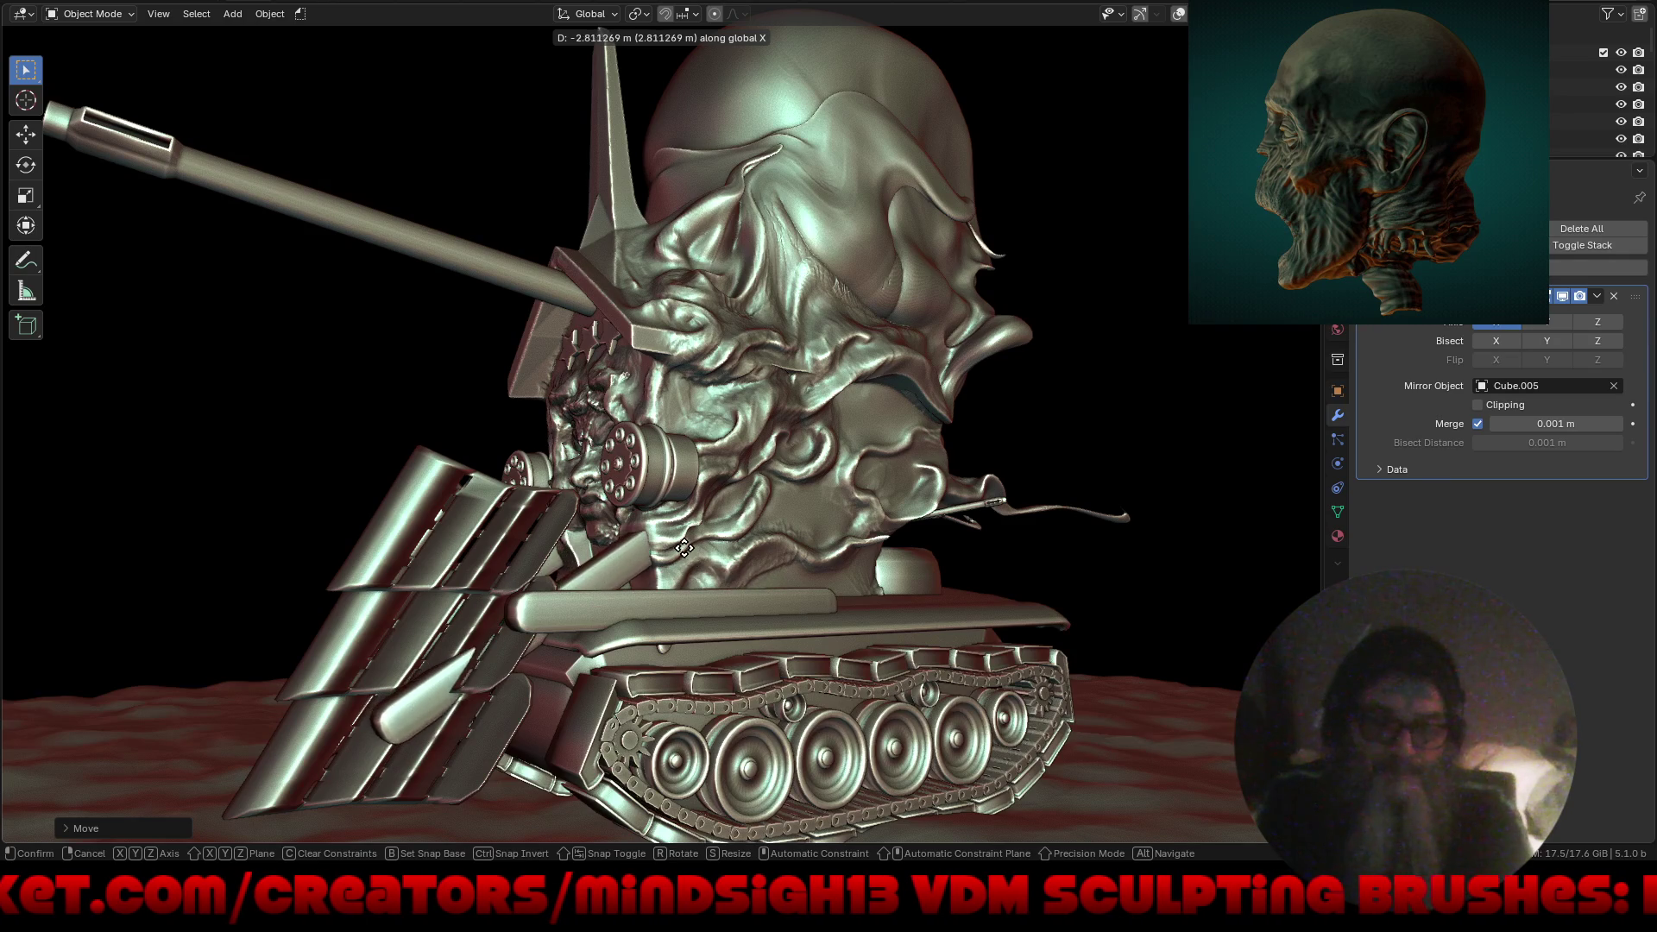
mouse_move(507, 399)
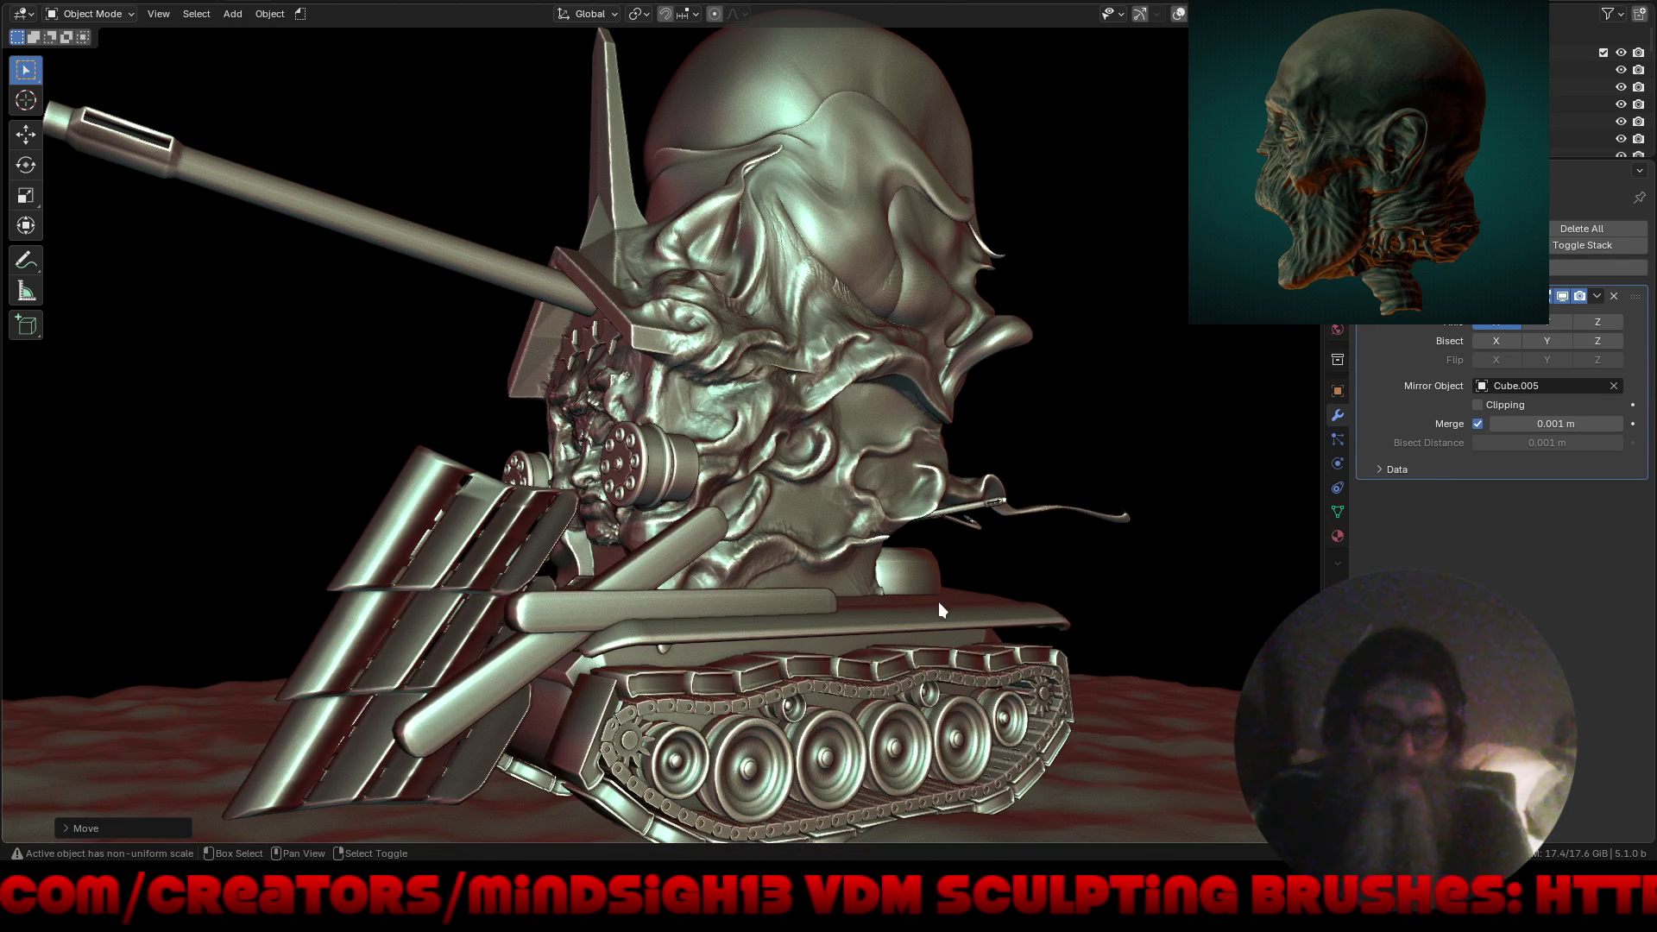
click(725, 623)
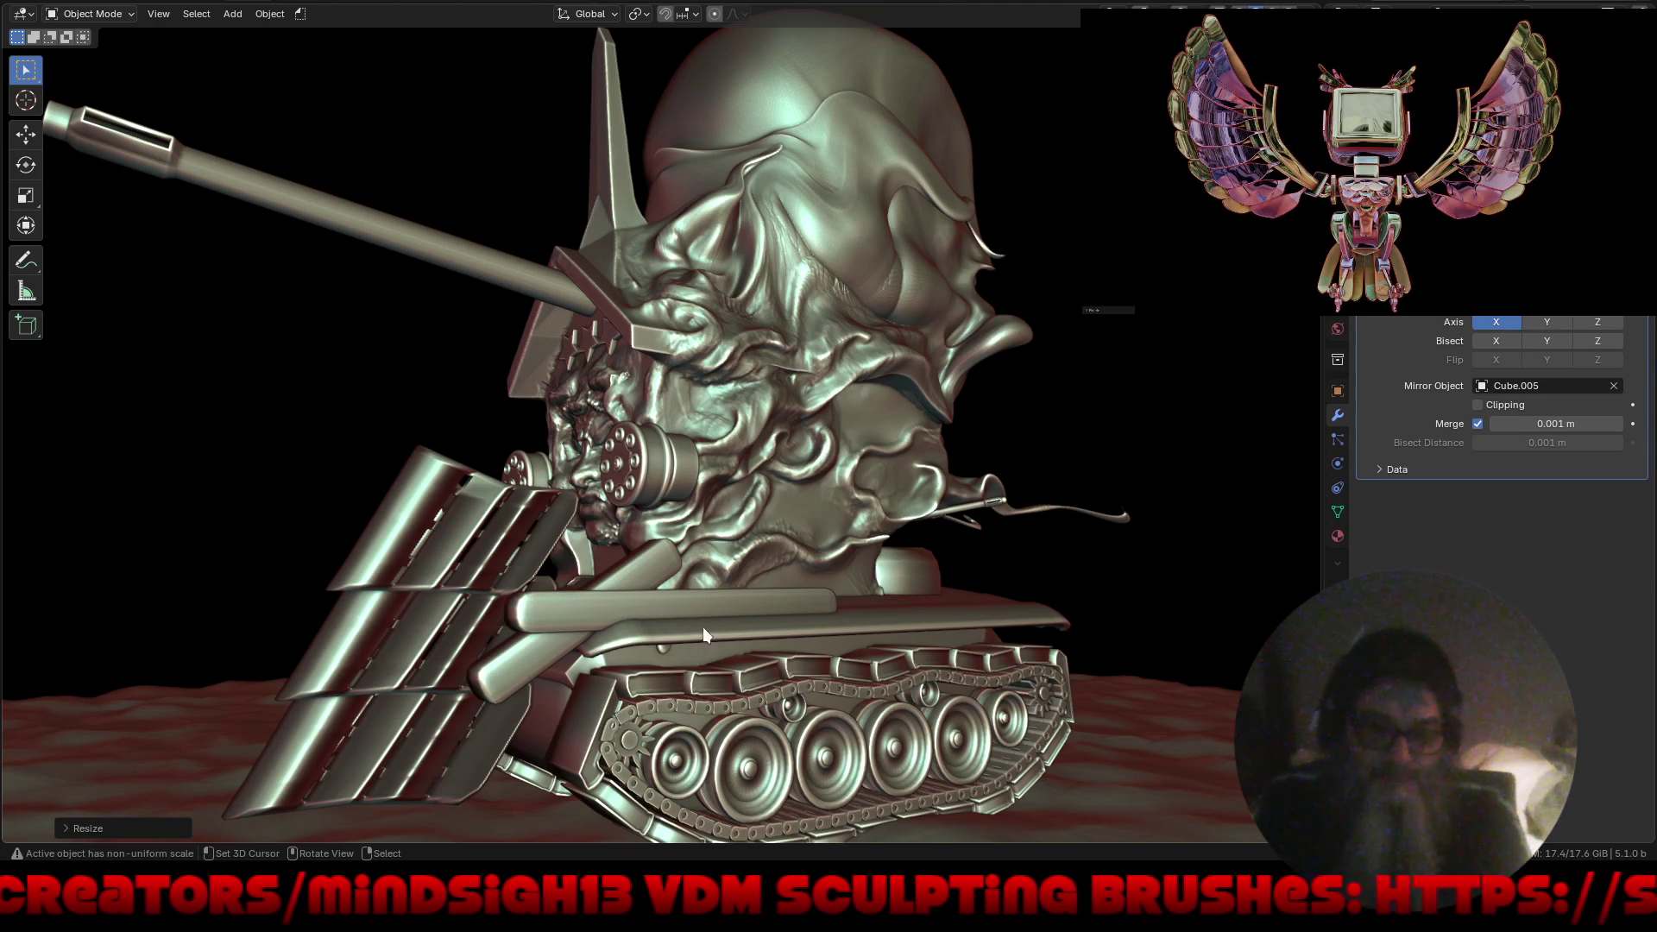
Select the mirrored rack part and push it forward along global Y.
click(470, 773)
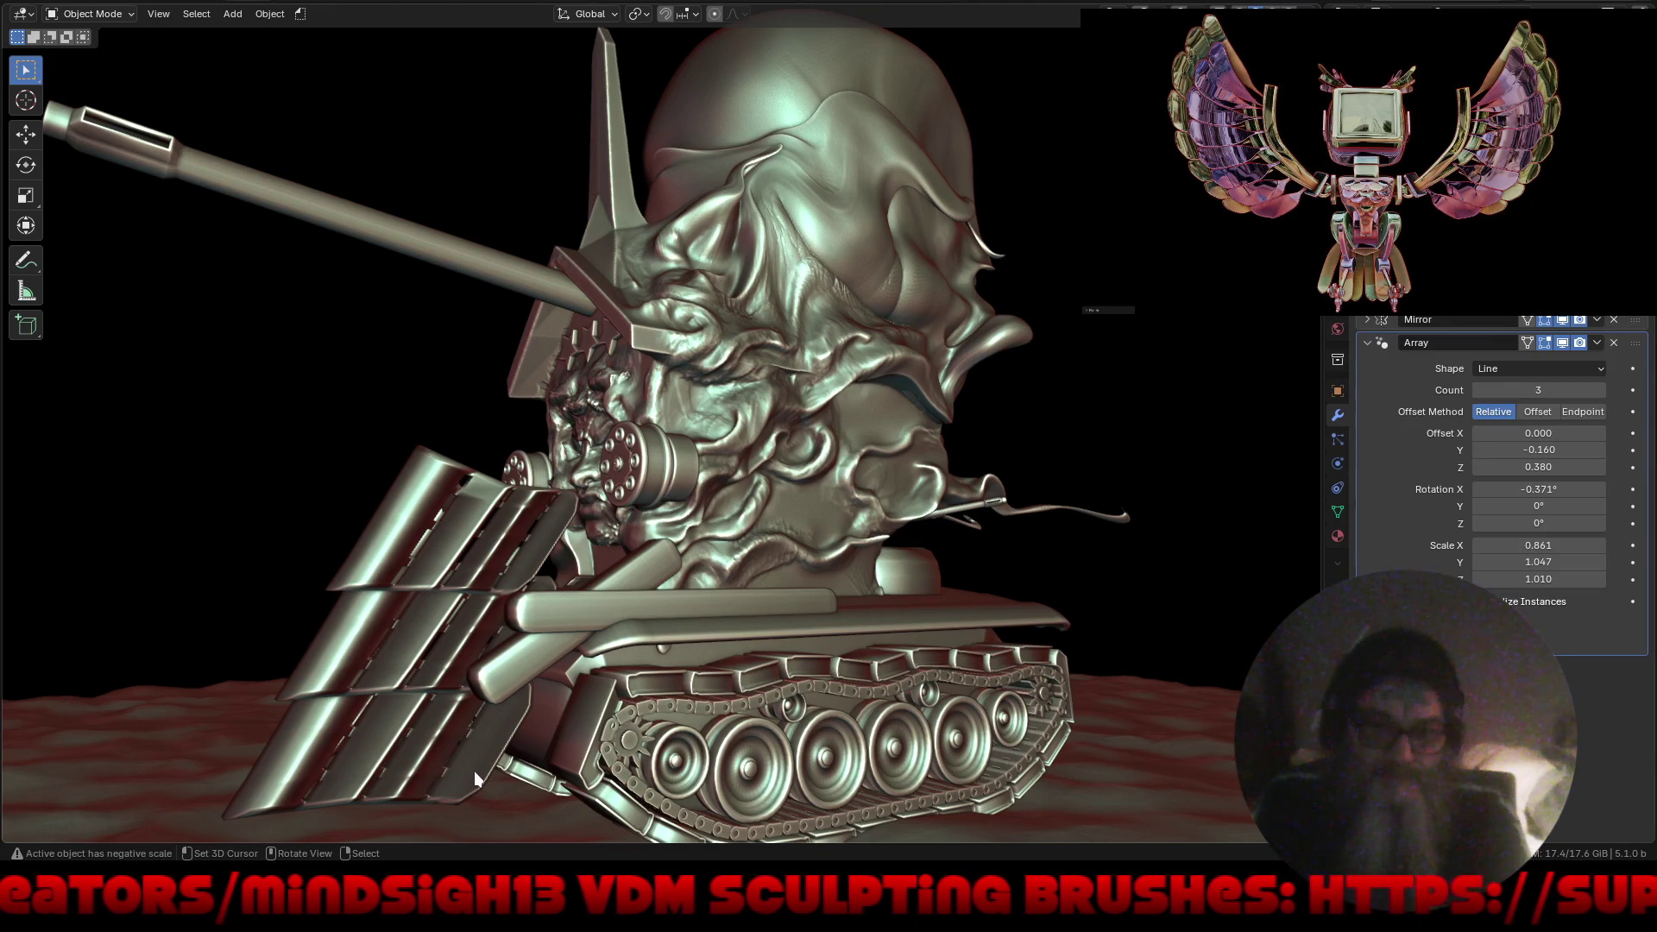
click(528, 660)
key(g)
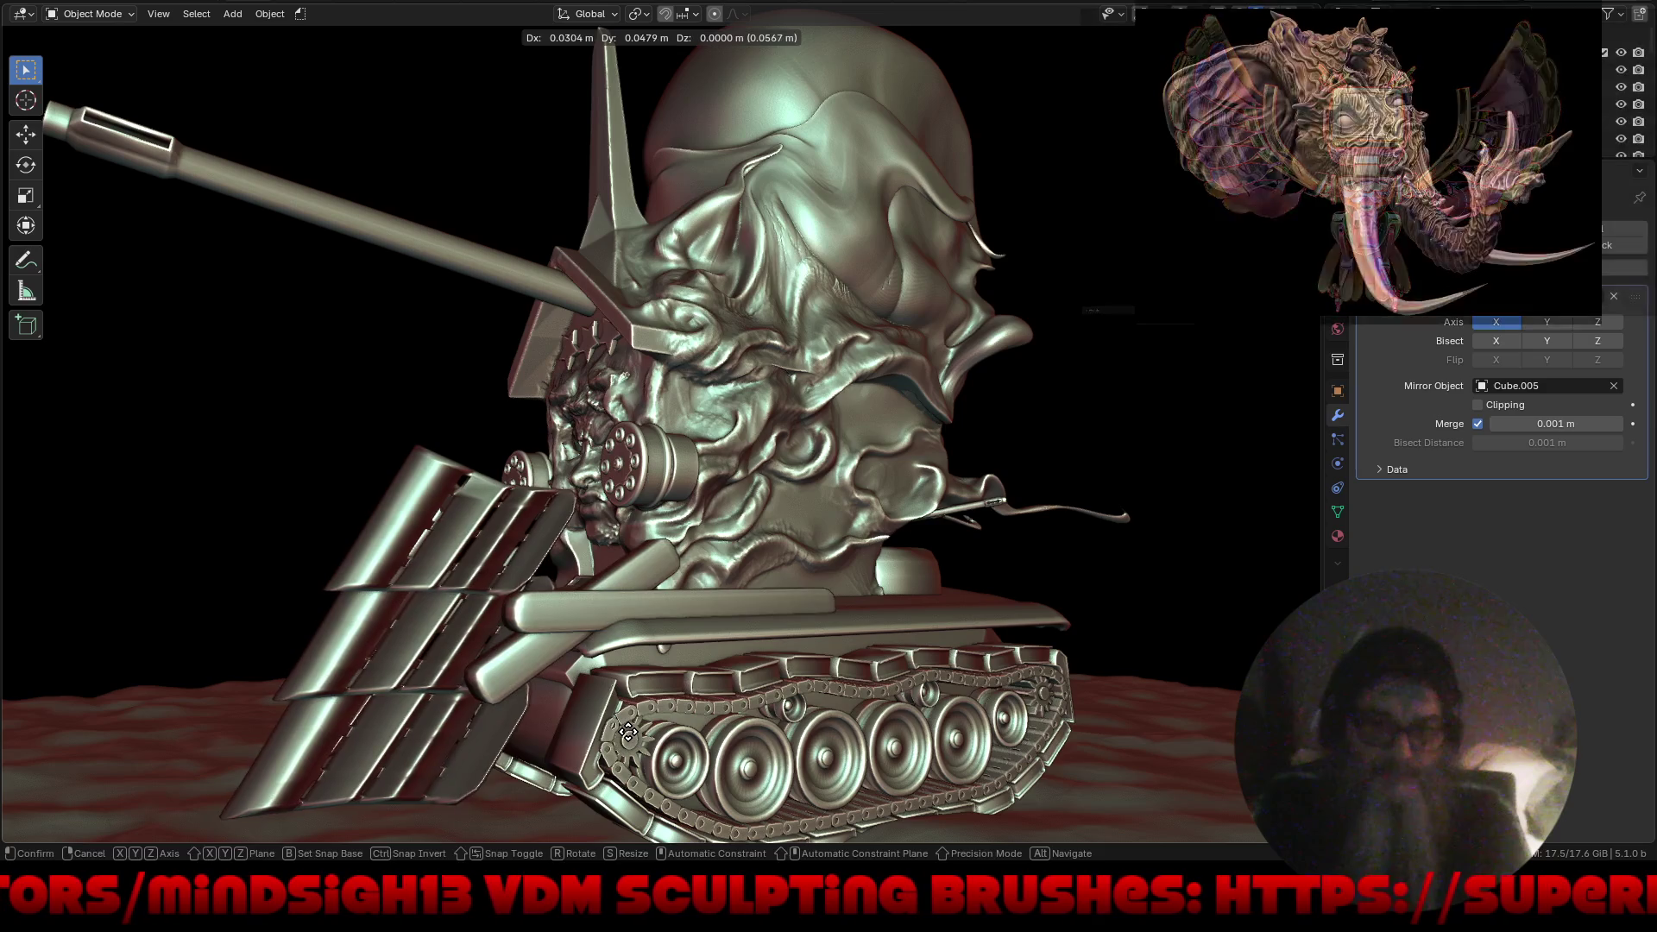
key(y)
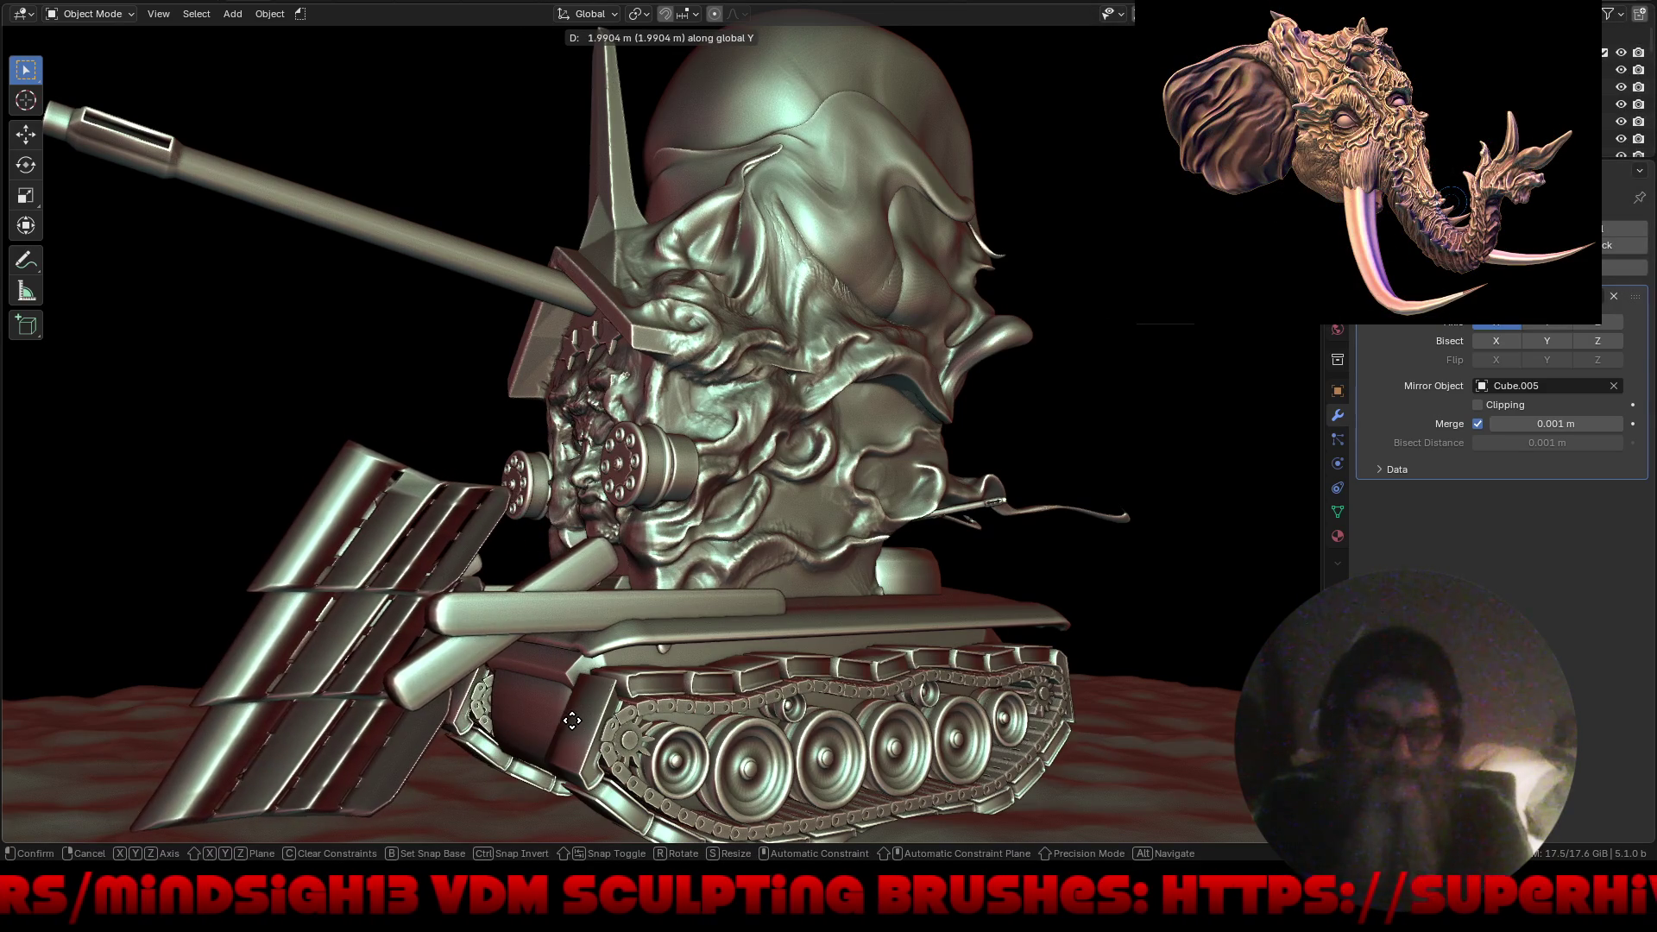
click(614, 685)
mouse_move(615, 686)
middle_down()
mouse_move(733, 680)
mouse_move(478, 583)
middle_up()
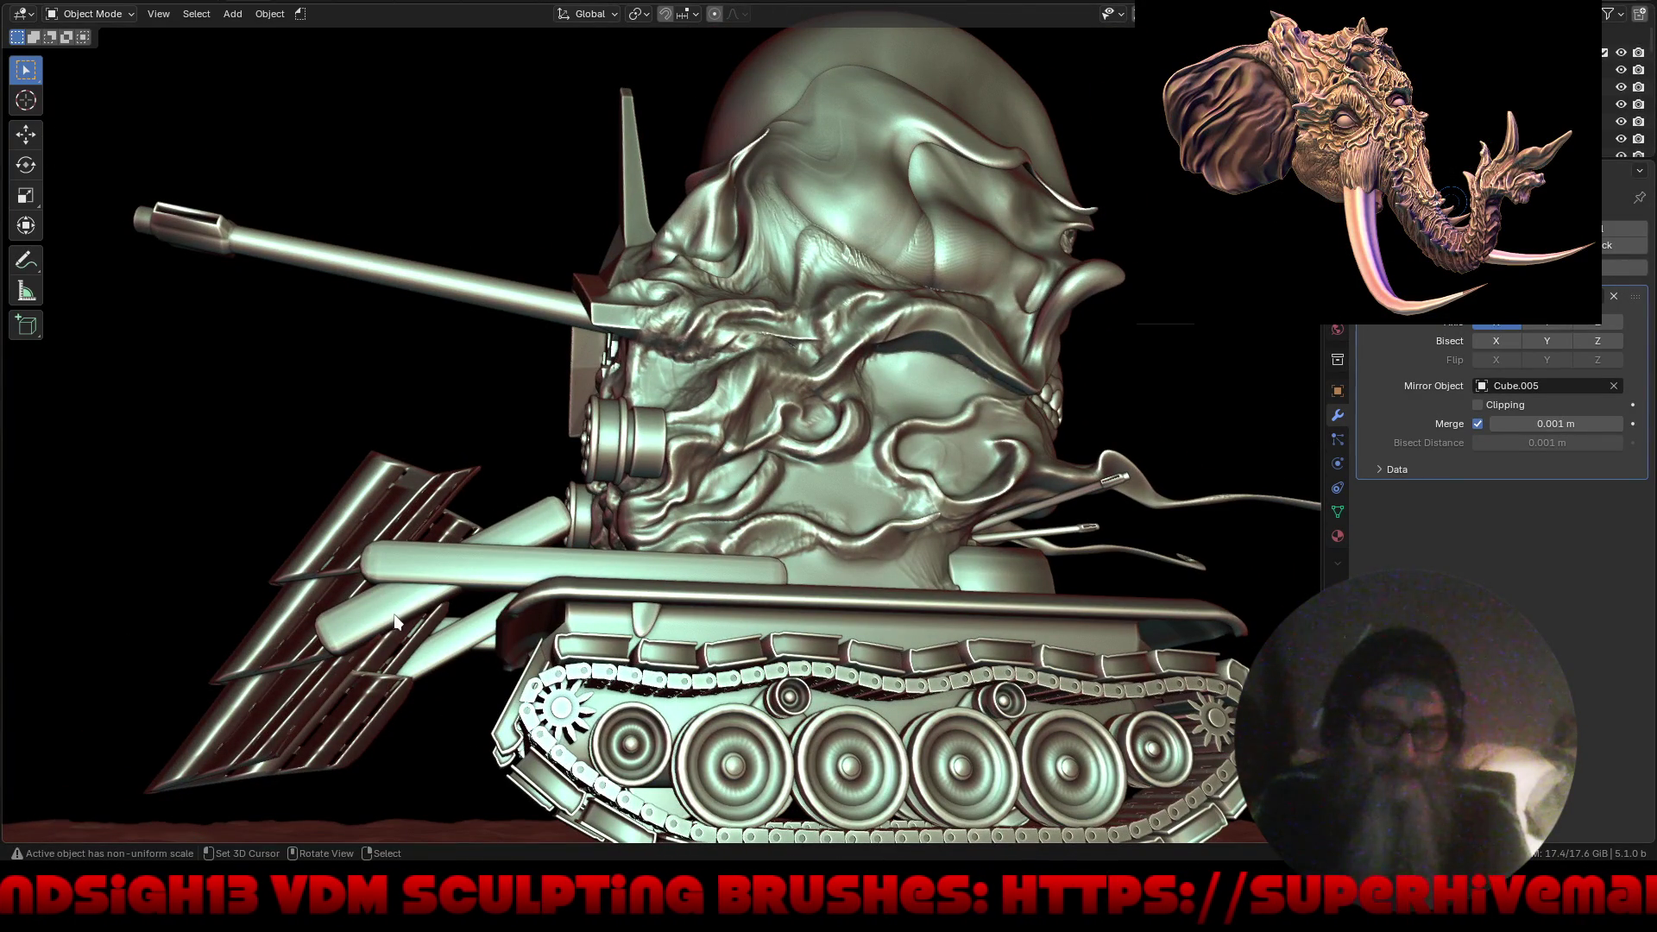
Tilt the support cylinders on X and reposition them to lean toward the rack.
key(r)
key(x)
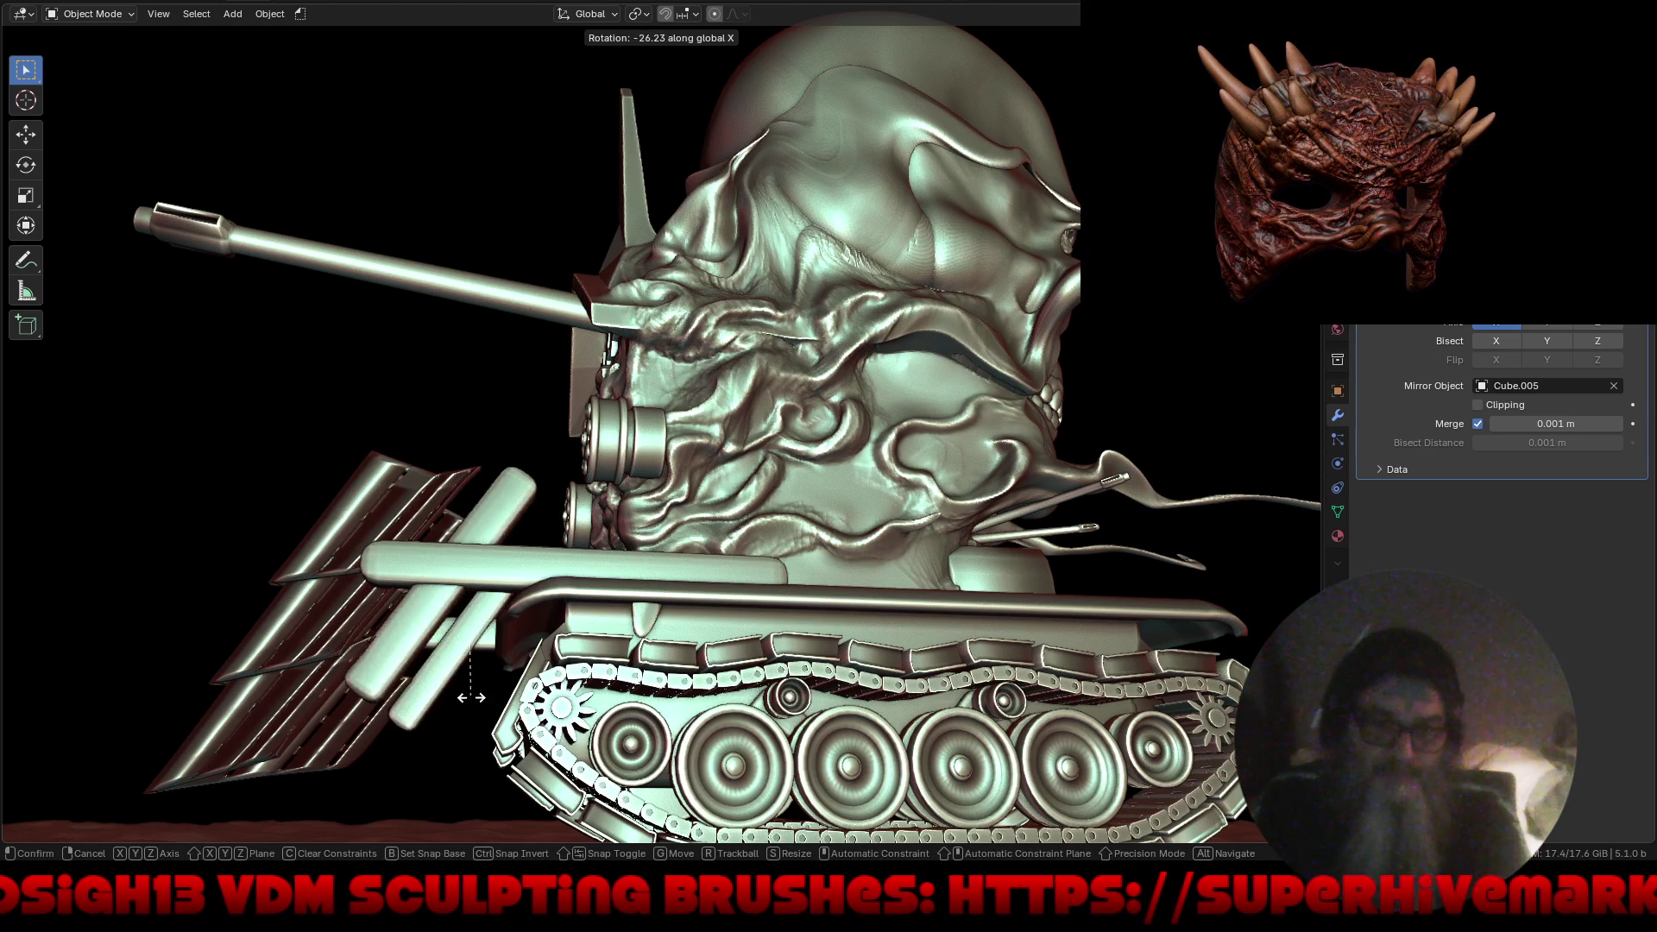
click(475, 692)
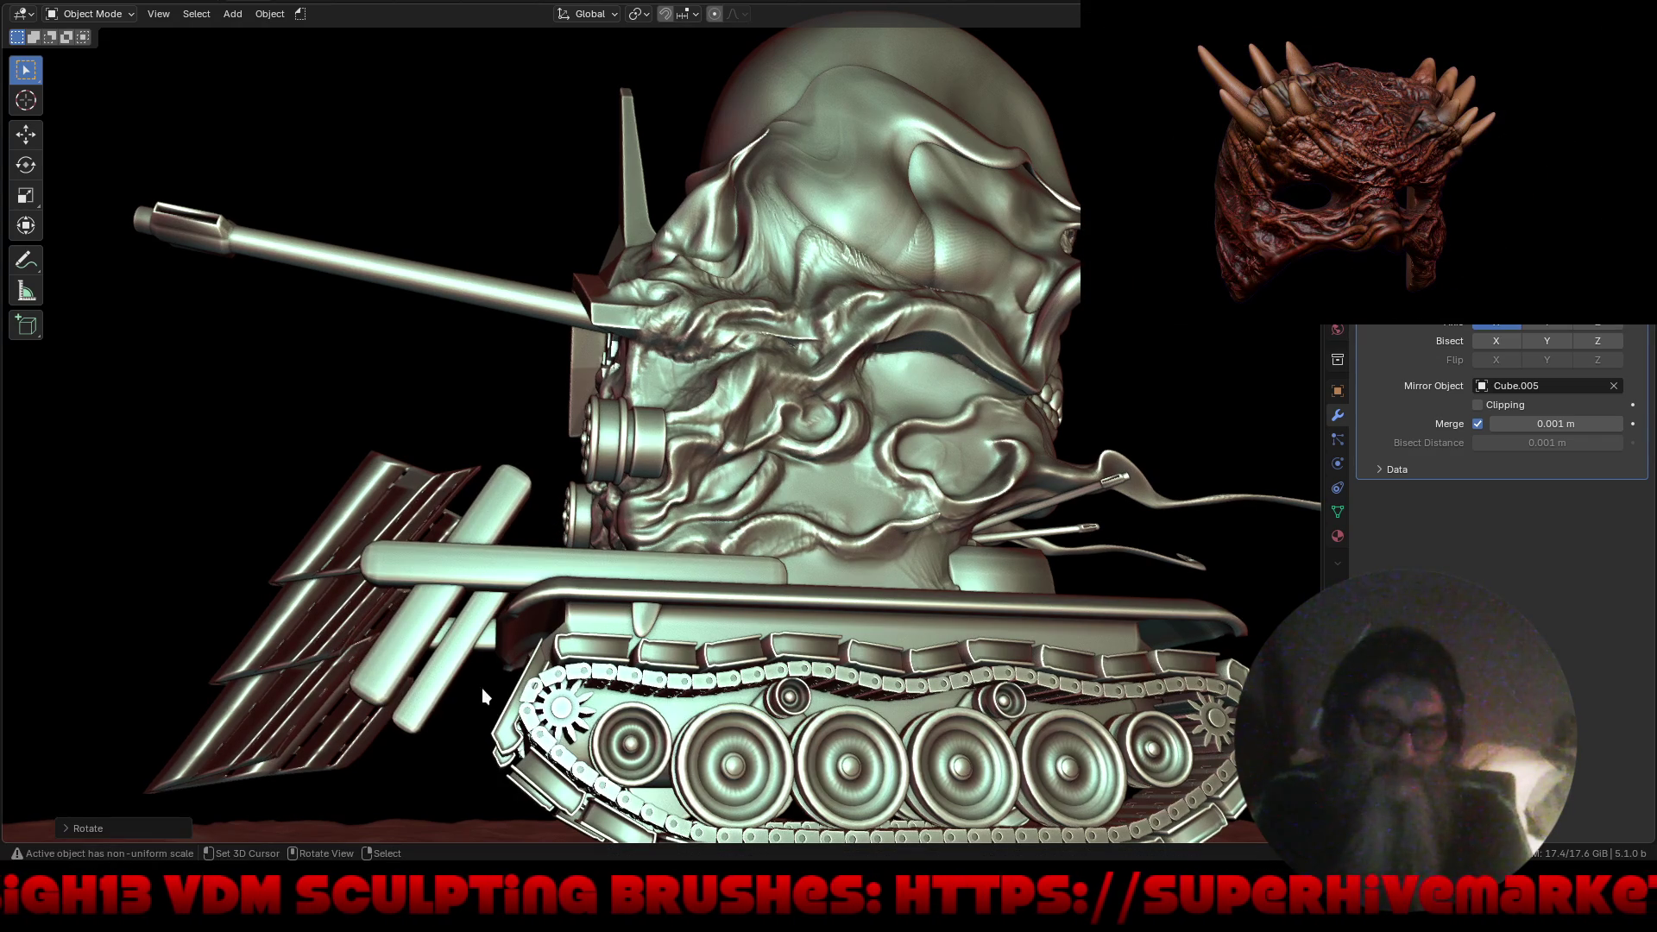
key(g)
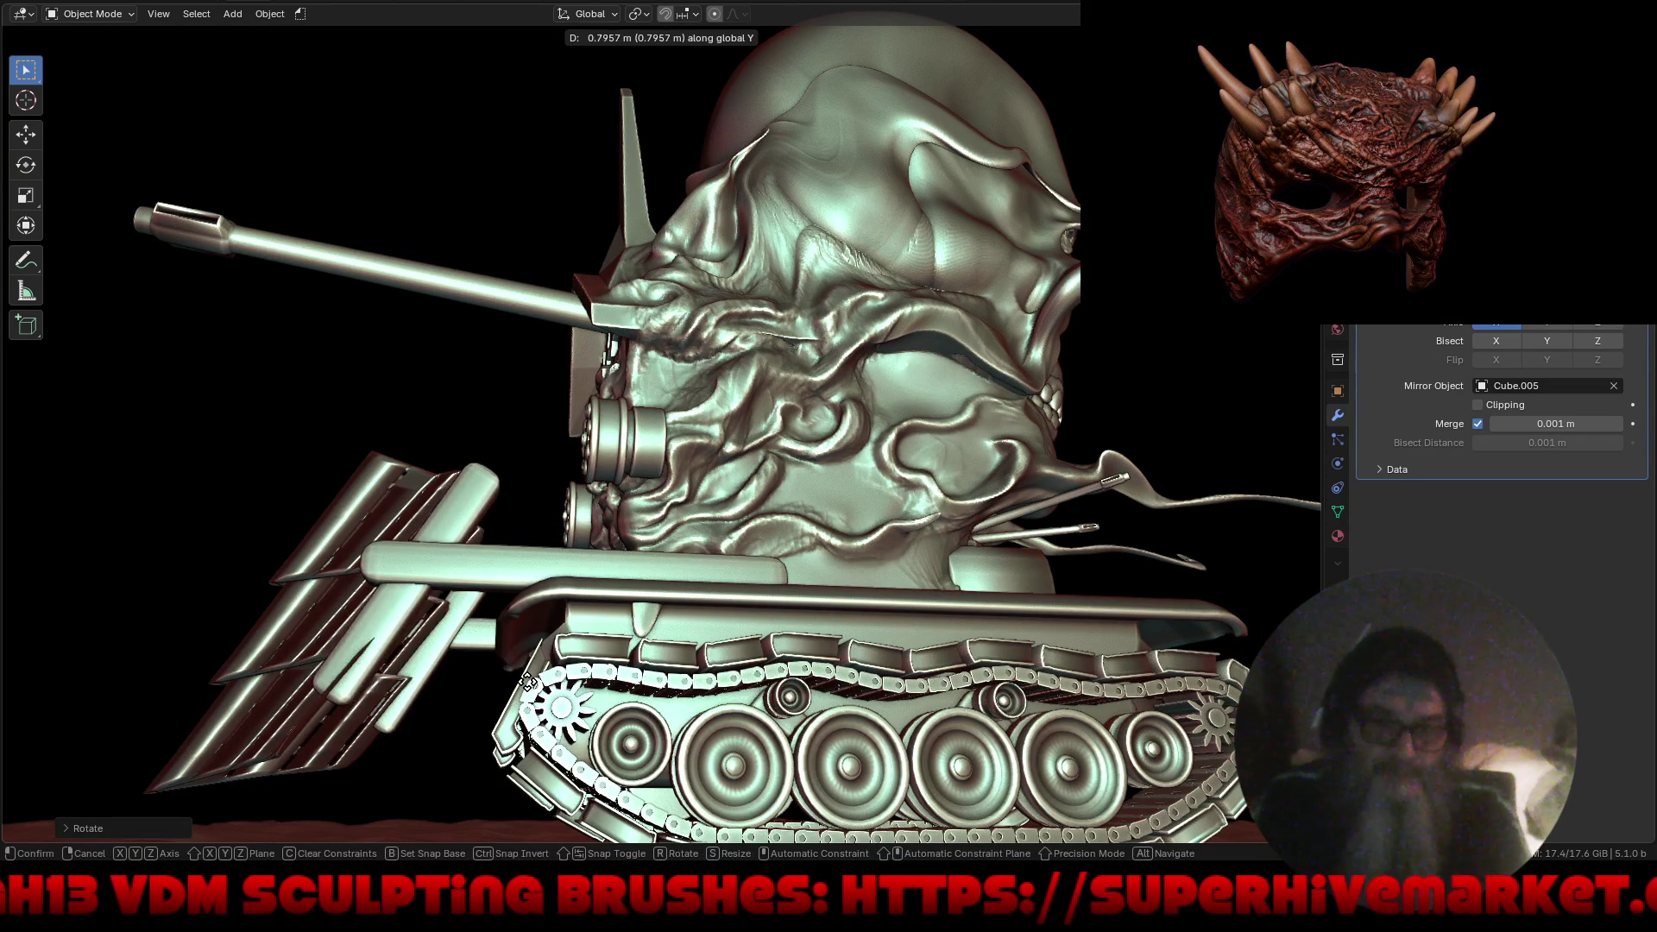
click(466, 664)
mouse_move(449, 669)
middle_down()
mouse_move(467, 658)
mouse_move(506, 682)
mouse_move(492, 677)
mouse_move(572, 611)
middle_up()
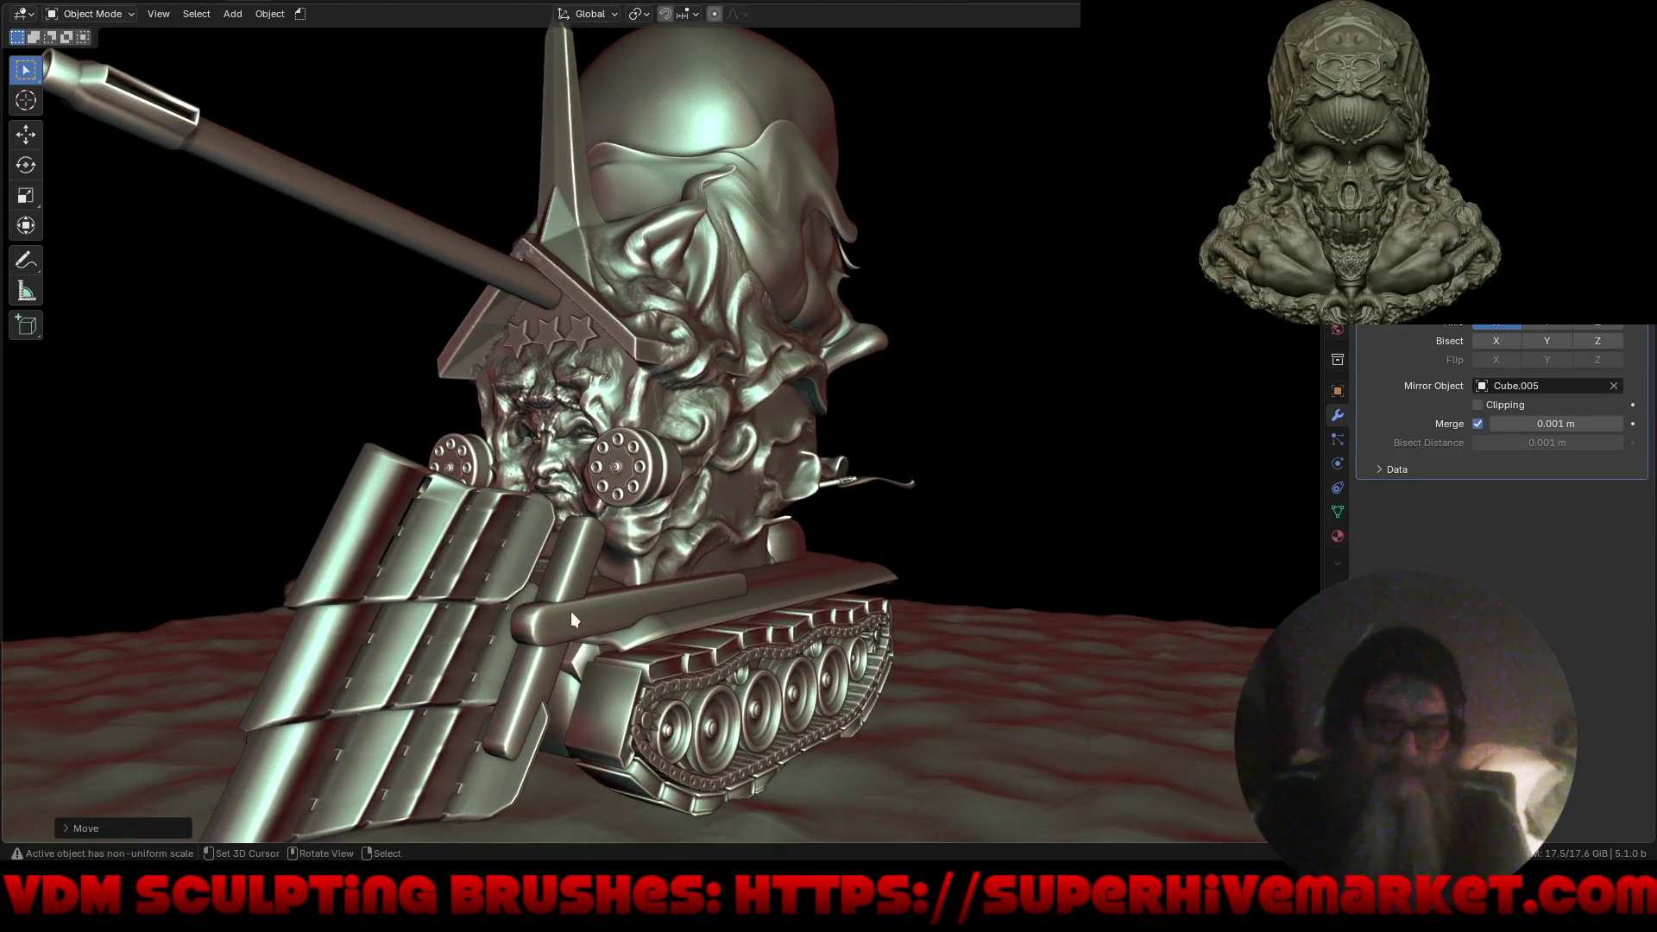
mouse_move(546, 680)
middle_down()
mouse_move(703, 677)
mouse_move(596, 682)
mouse_move(663, 682)
middle_up()
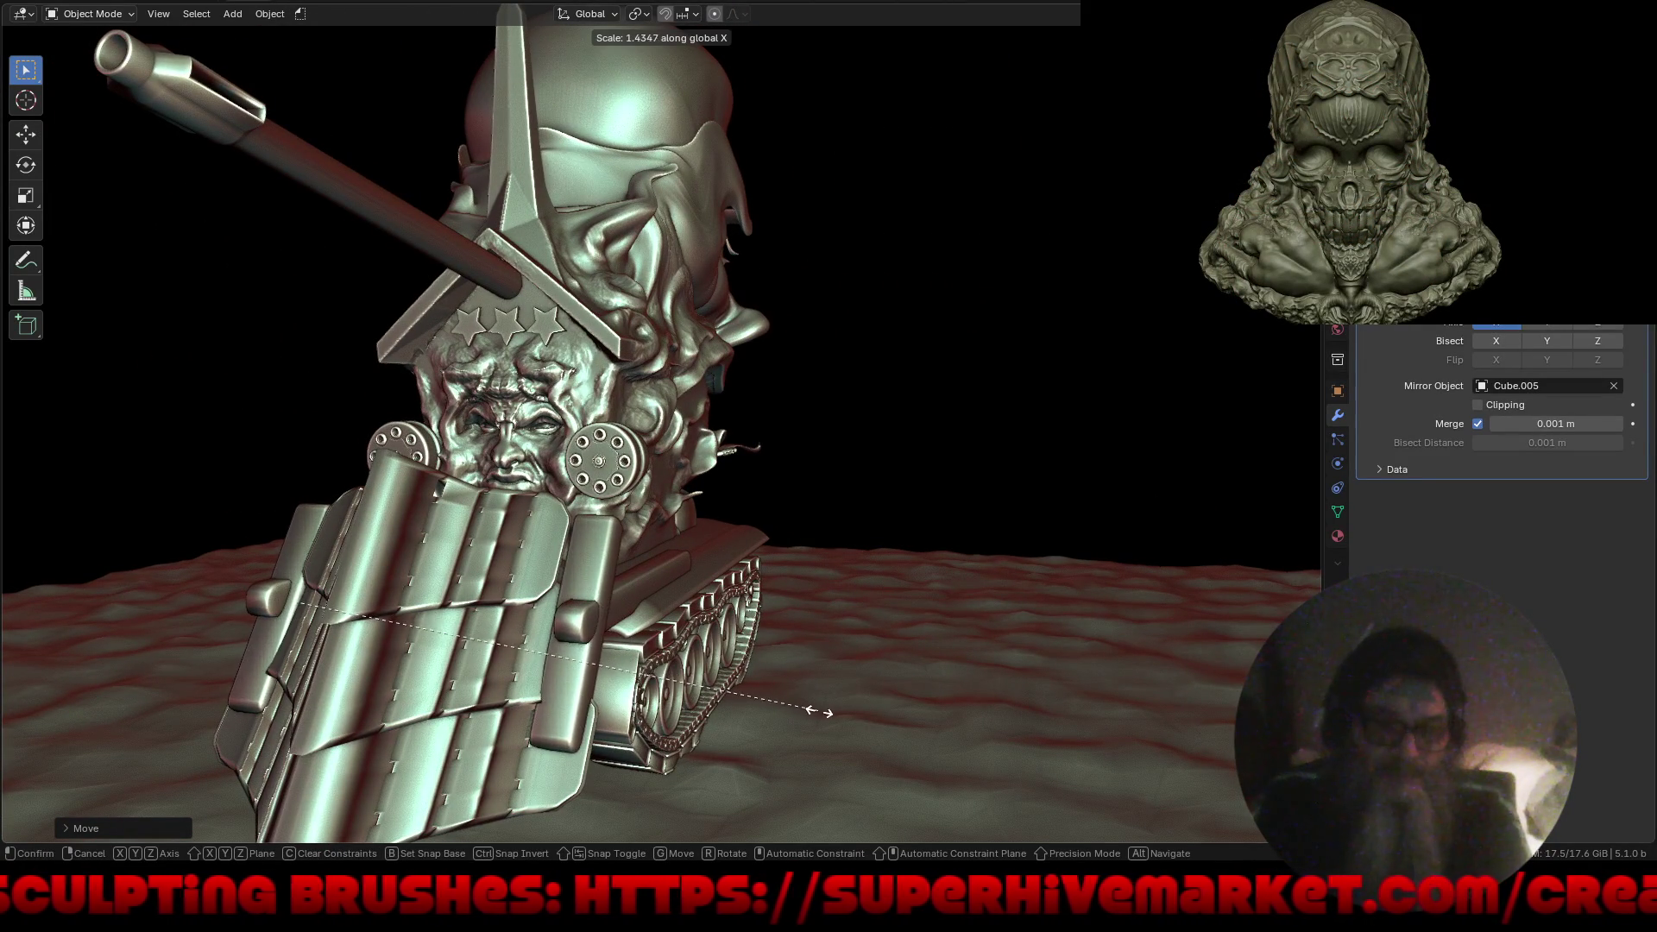
Slide the selected part along global X and check it from side and front.
key(g)
key(x)
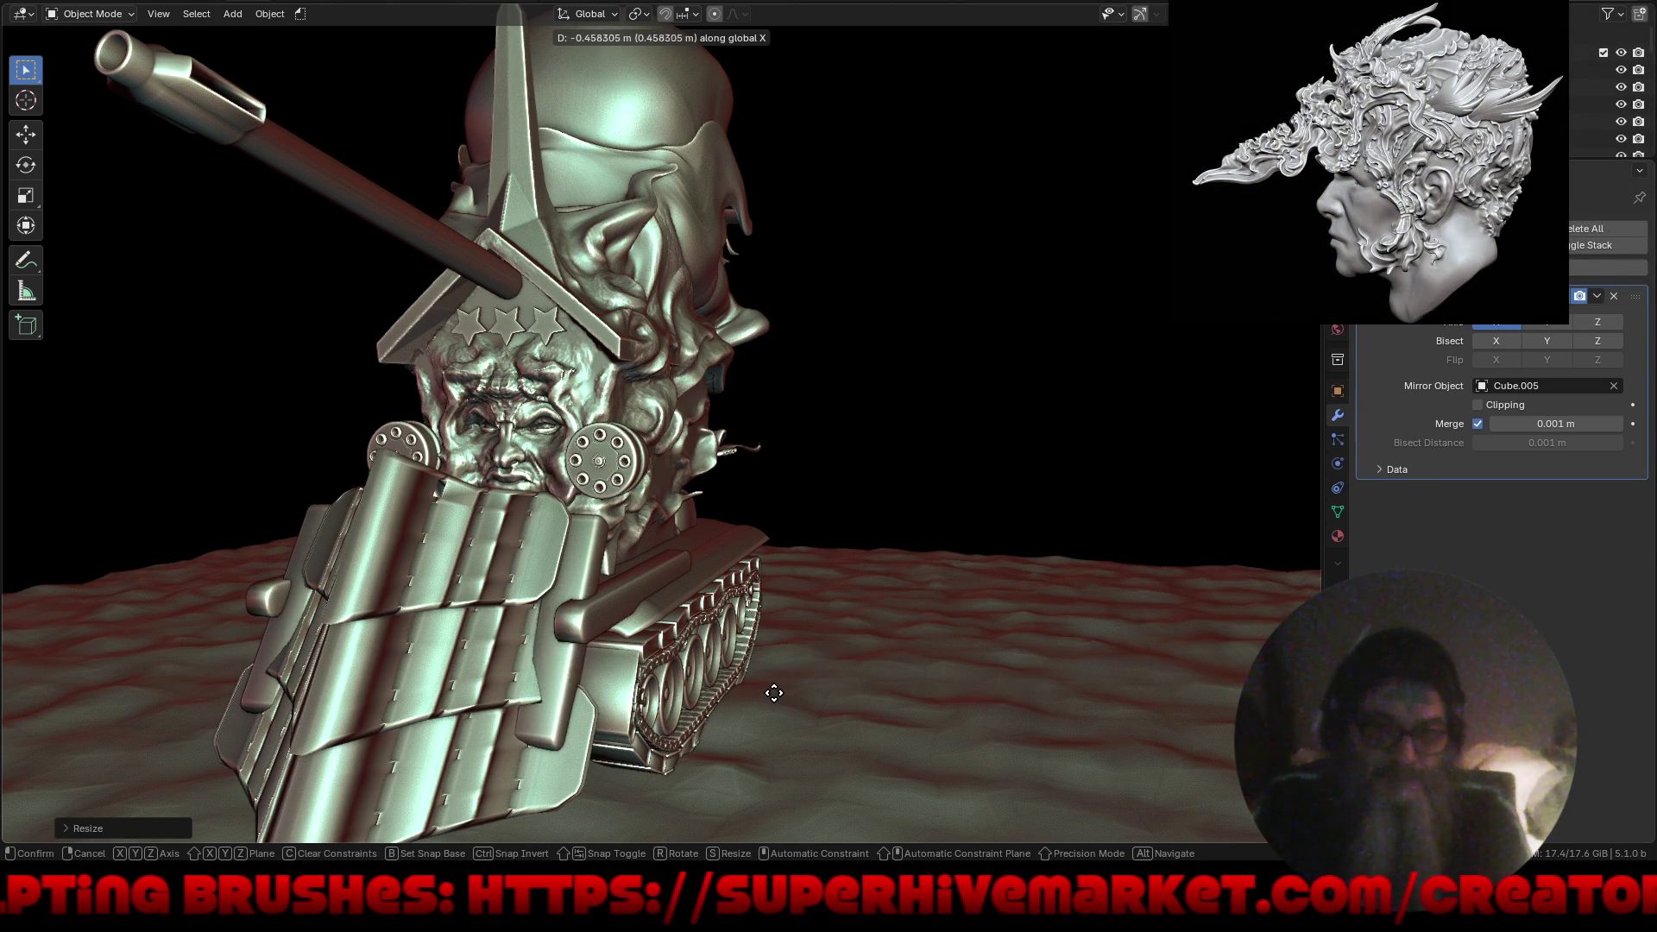
mouse_move(751, 701)
middle_down()
mouse_move(714, 679)
mouse_move(775, 669)
mouse_move(567, 660)
mouse_move(541, 583)
middle_up()
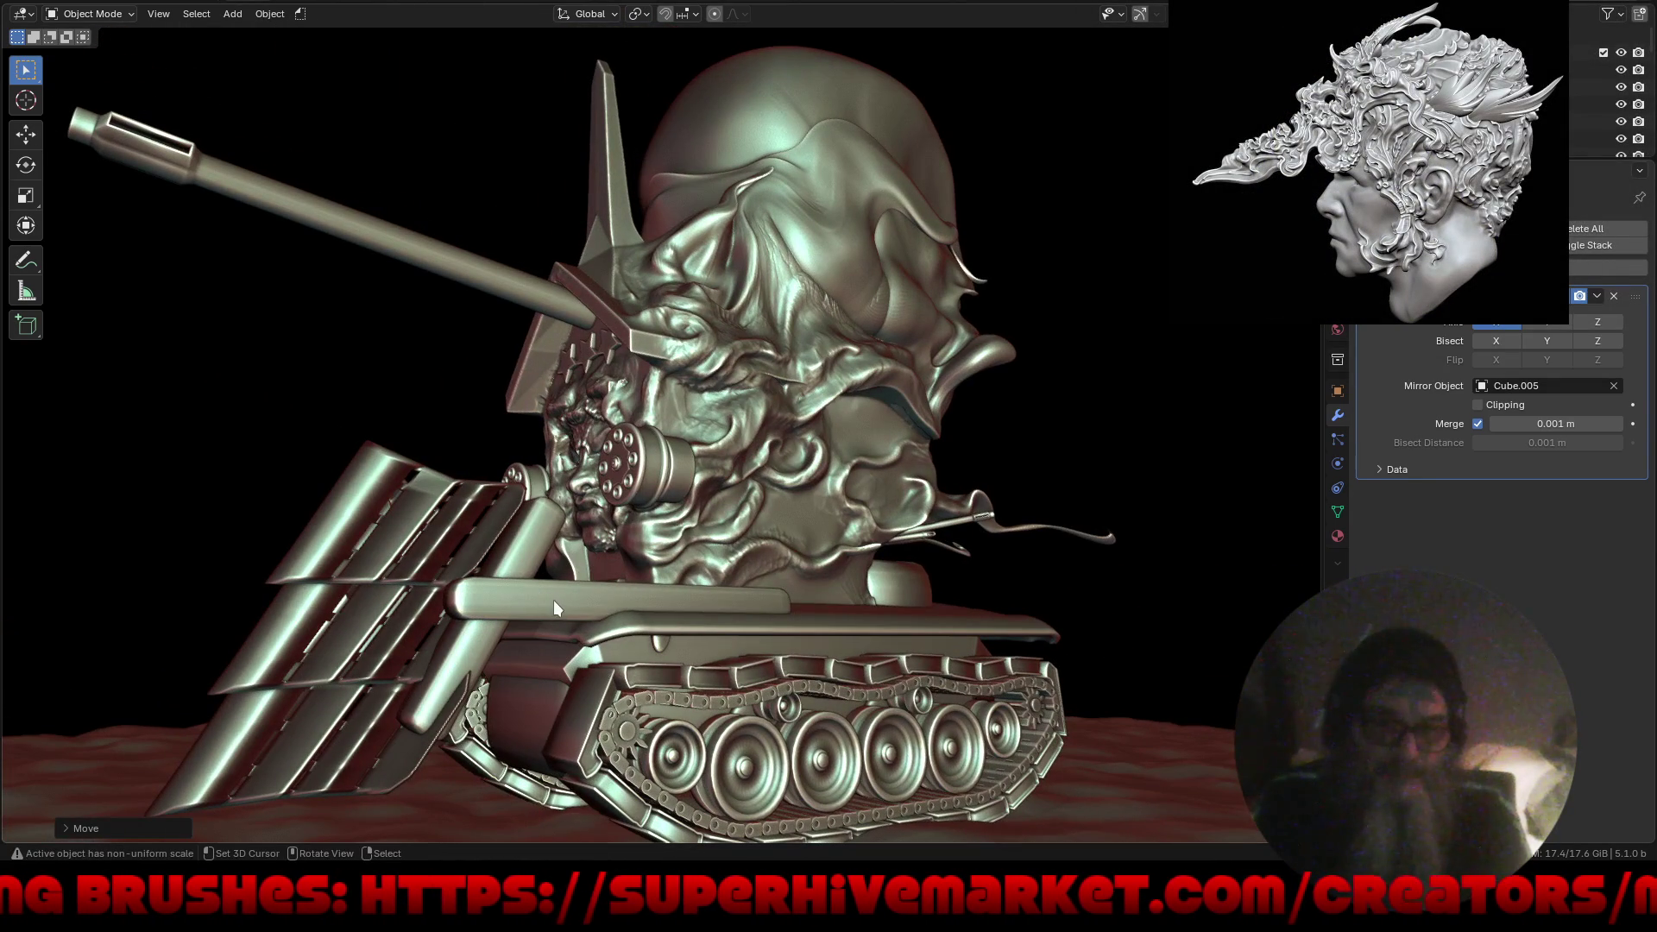
mouse_move(774, 675)
middle_down()
mouse_move(918, 672)
mouse_move(770, 666)
mouse_move(596, 614)
middle_up()
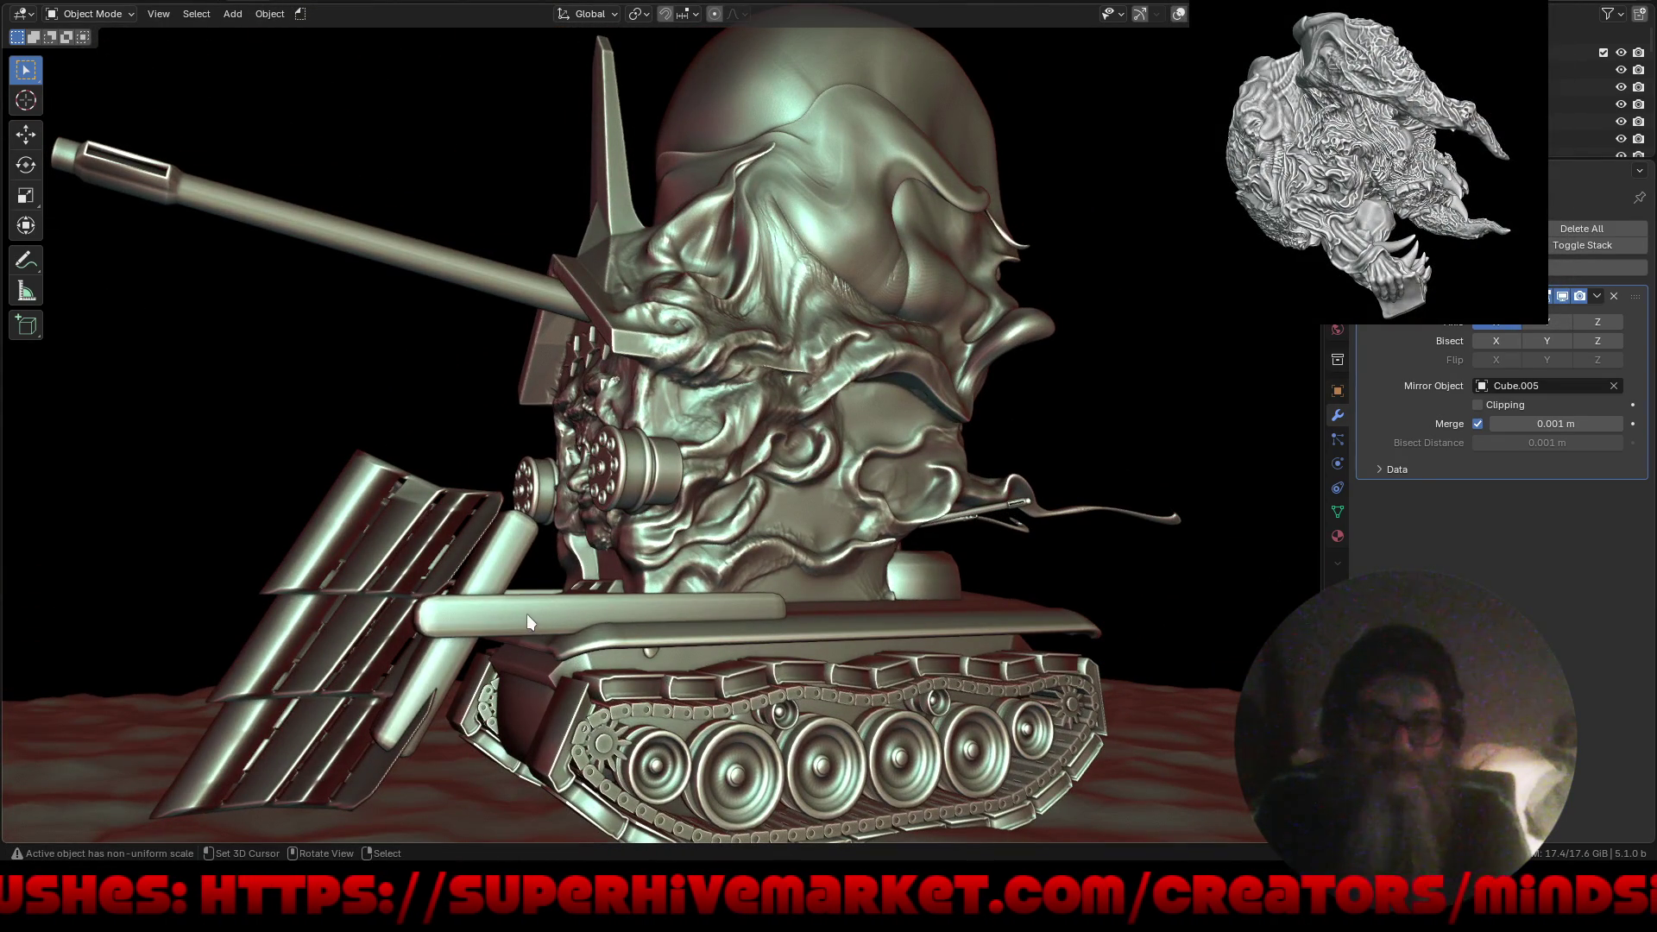
Apply the rocket rack's Array modifier and the hull part's Mirror modifier, then restore the overlays.
click(263, 682)
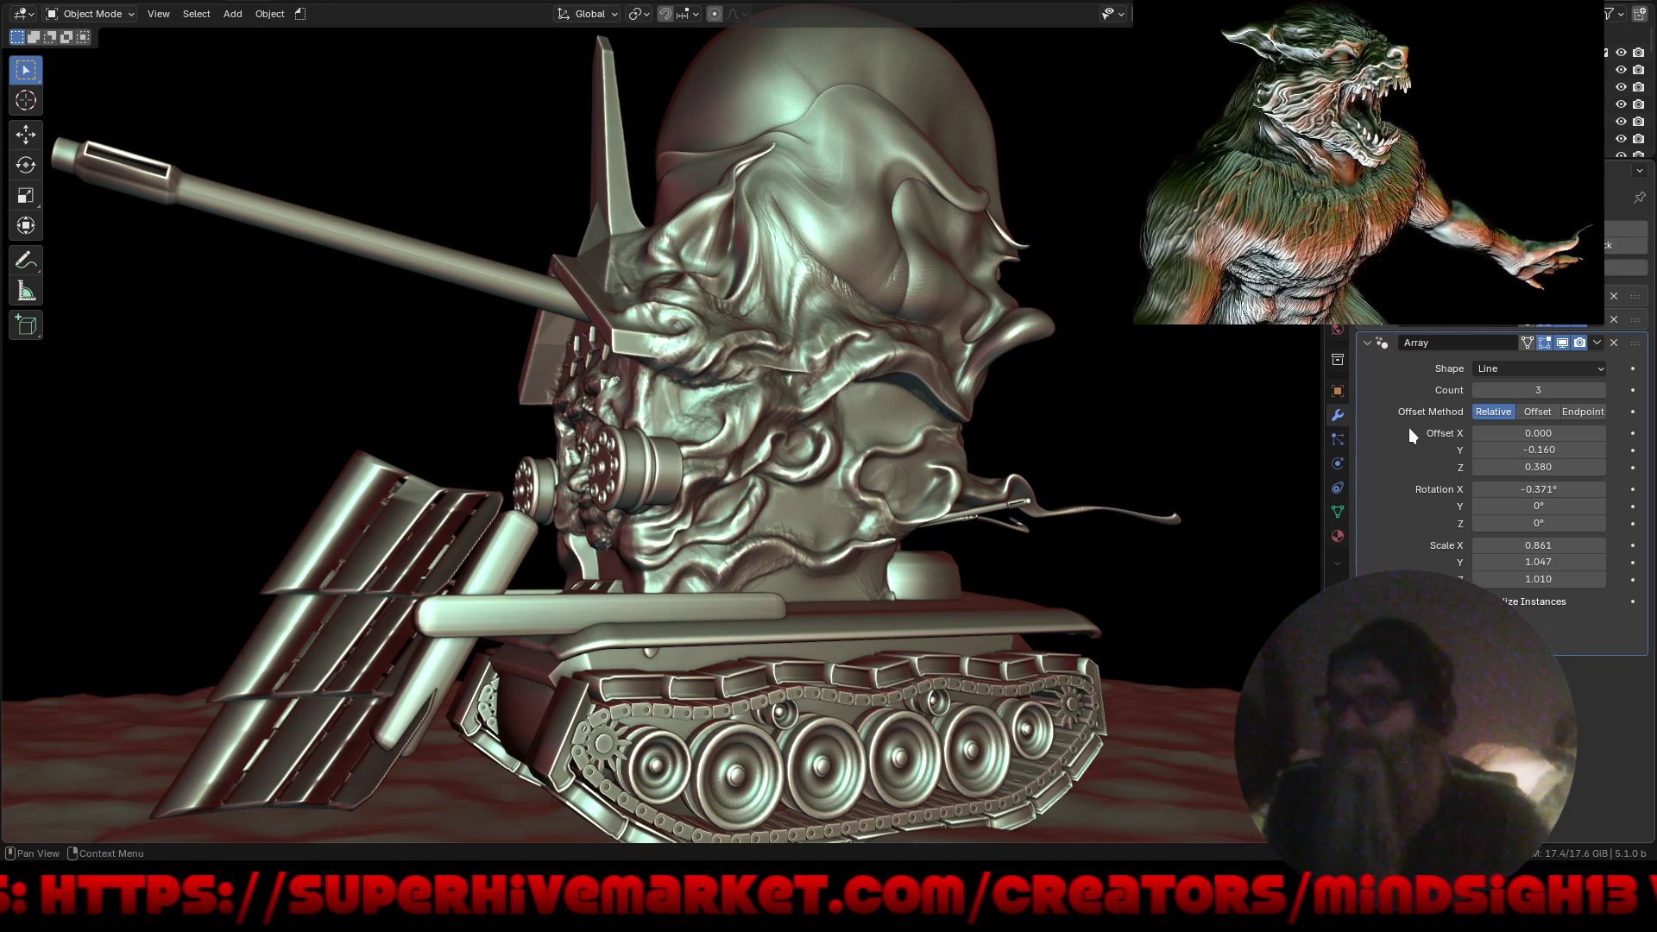
key(ctrl+a)
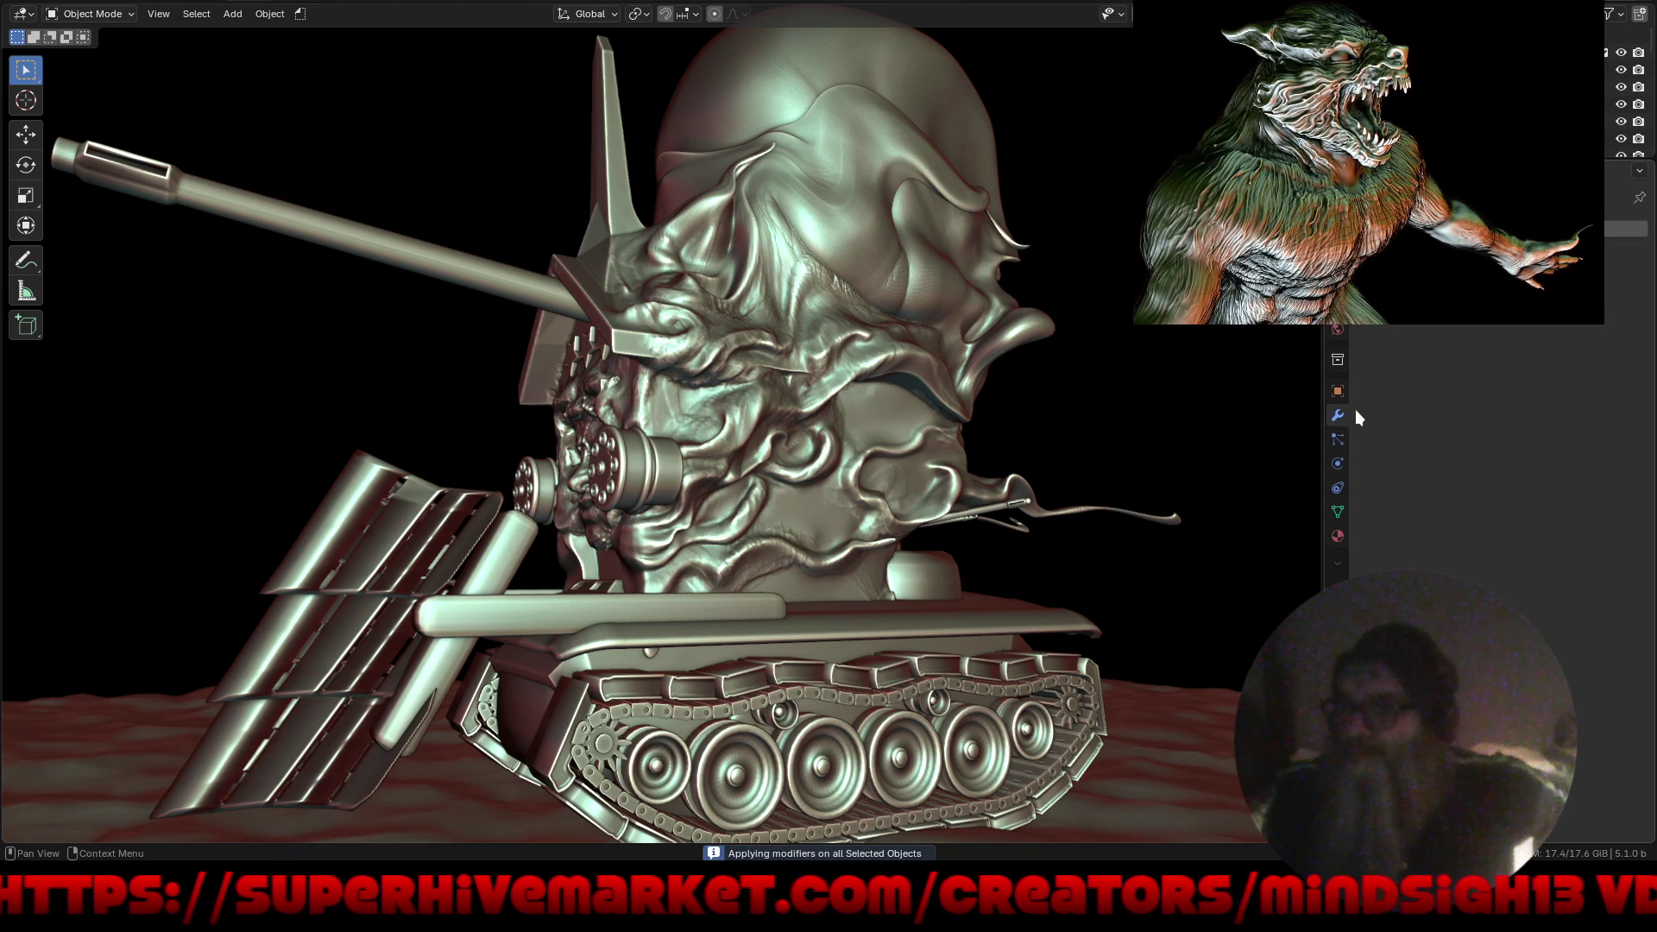
click(494, 559)
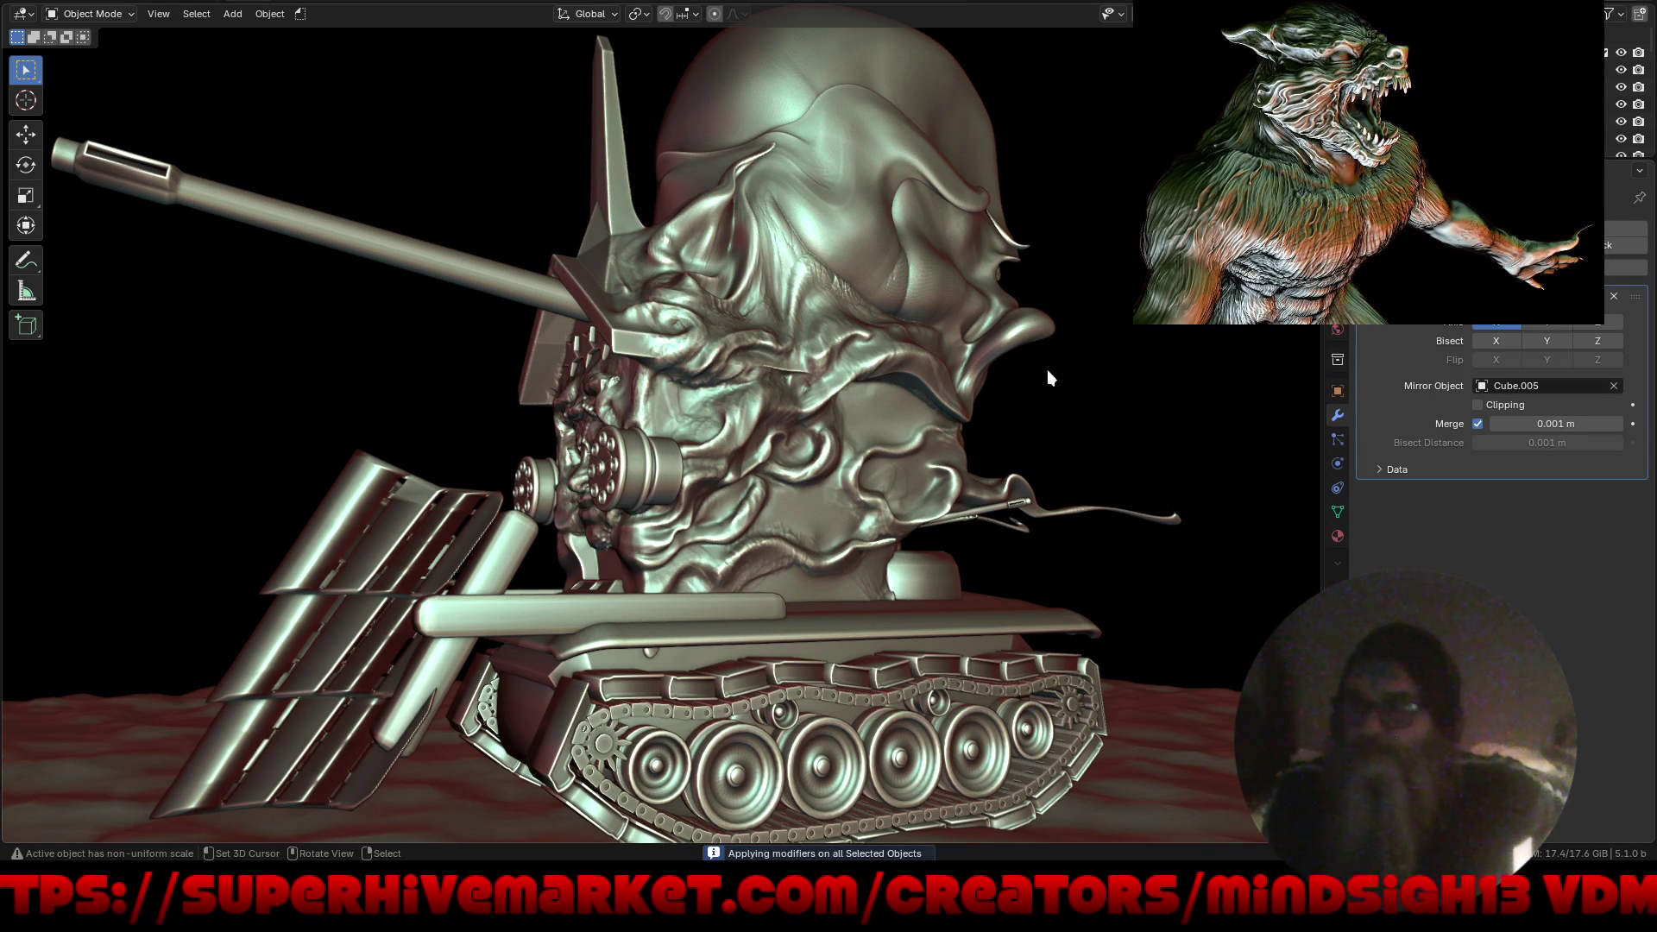
key(ctrl+a)
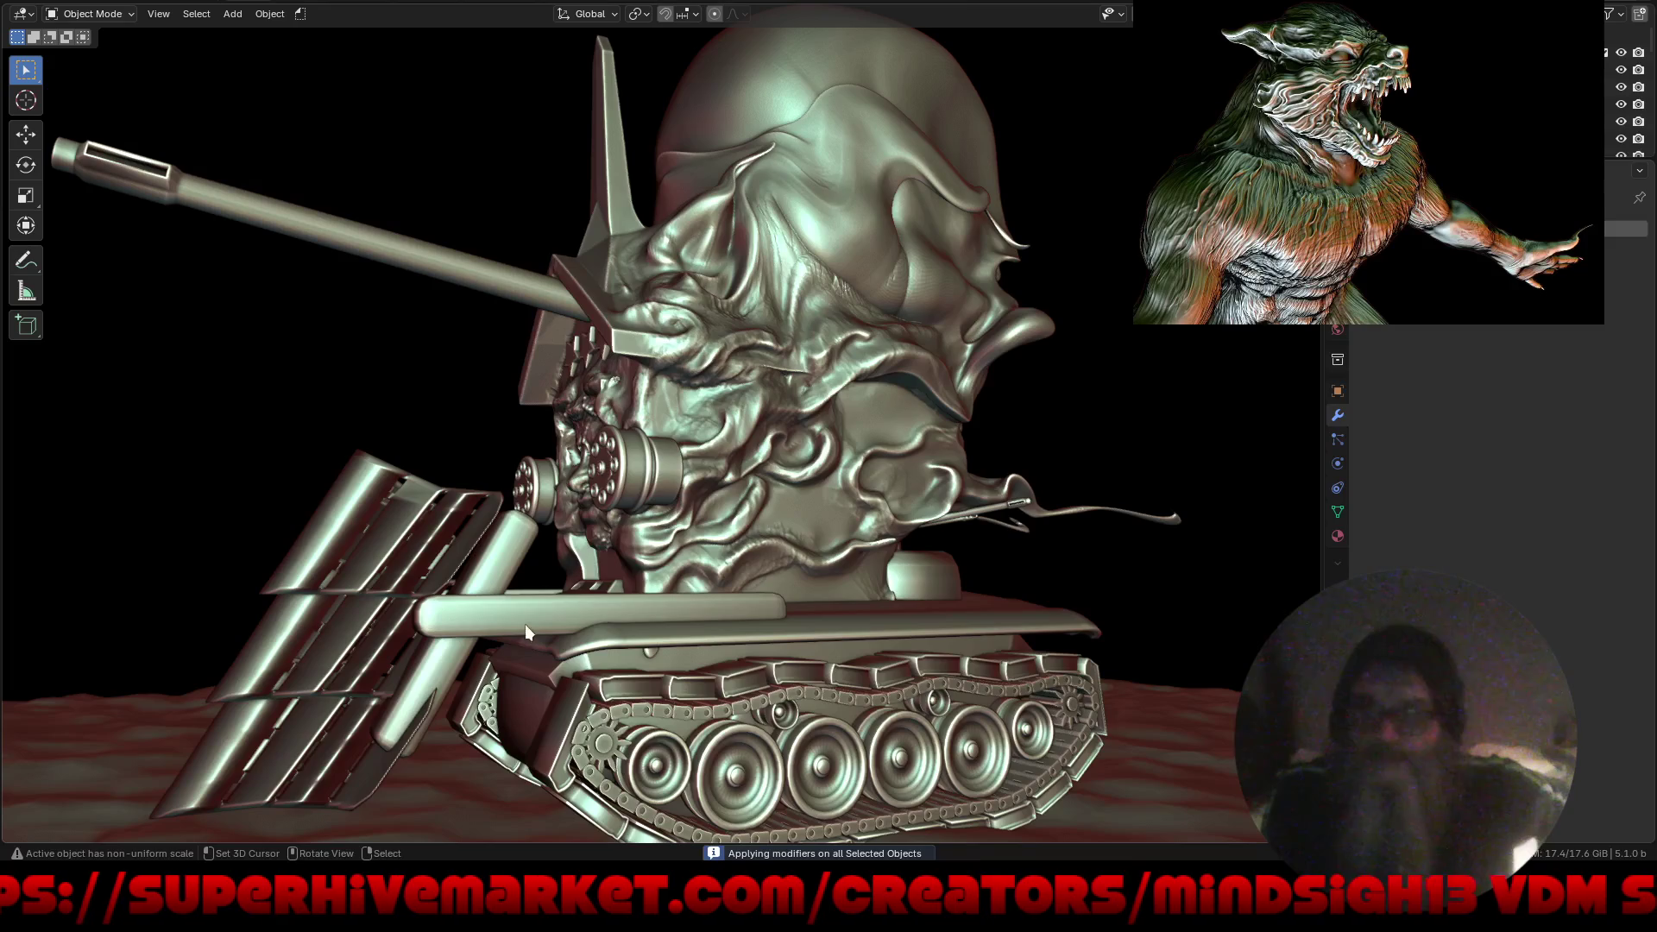
key(ctrl+z)
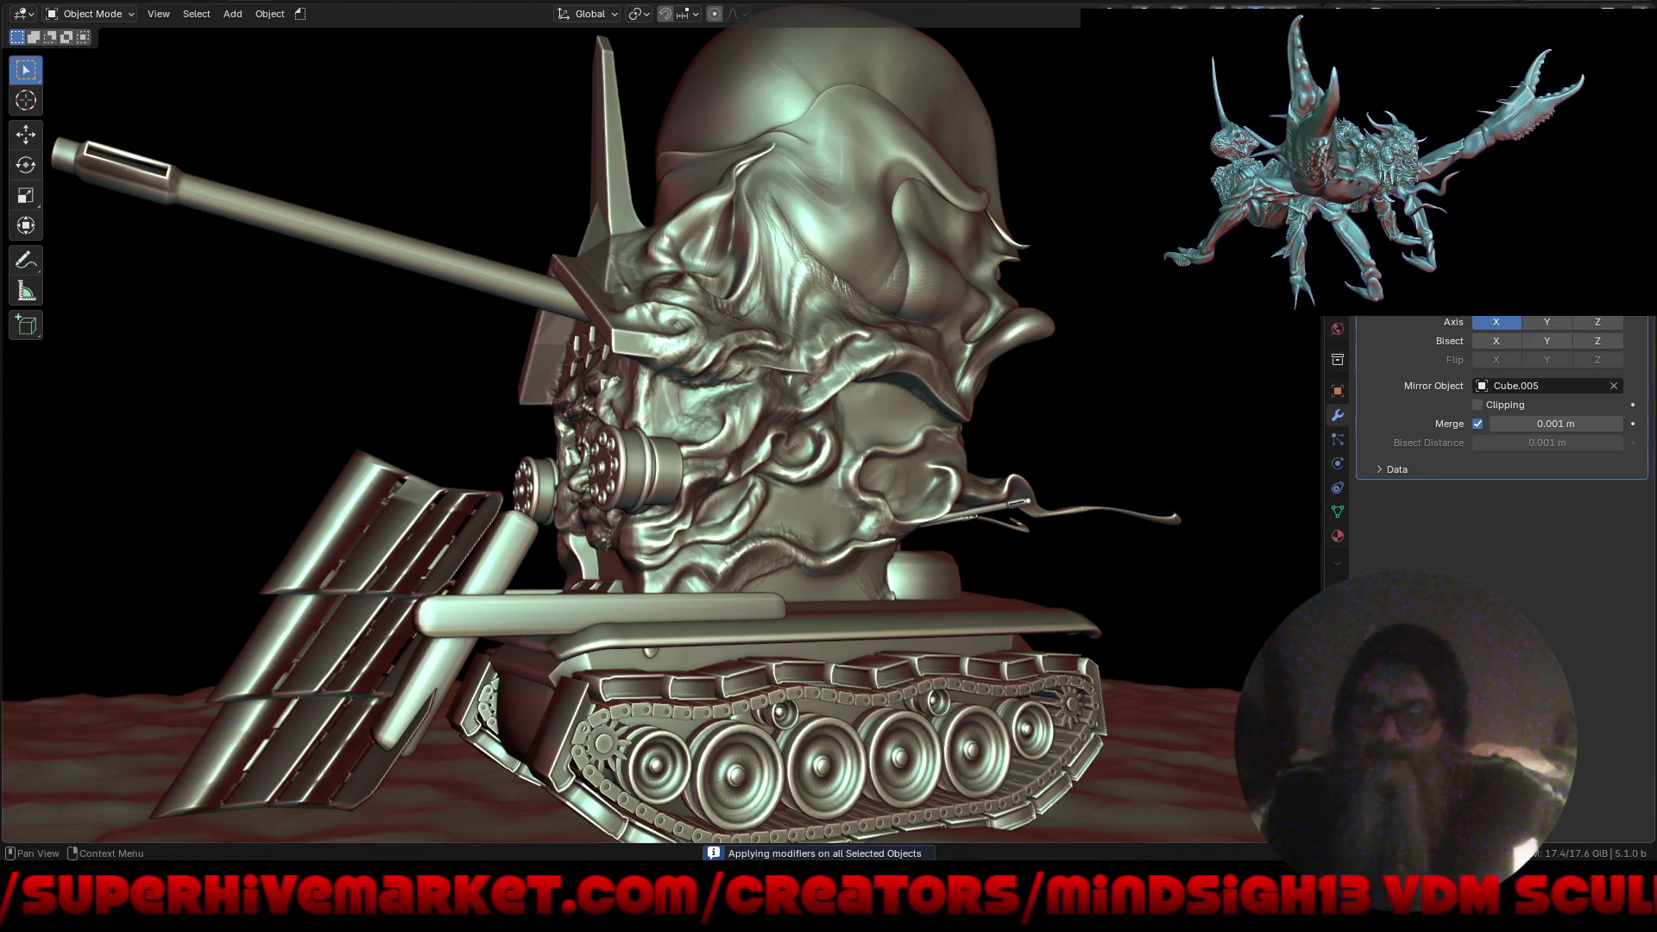
key(ctrl+a)
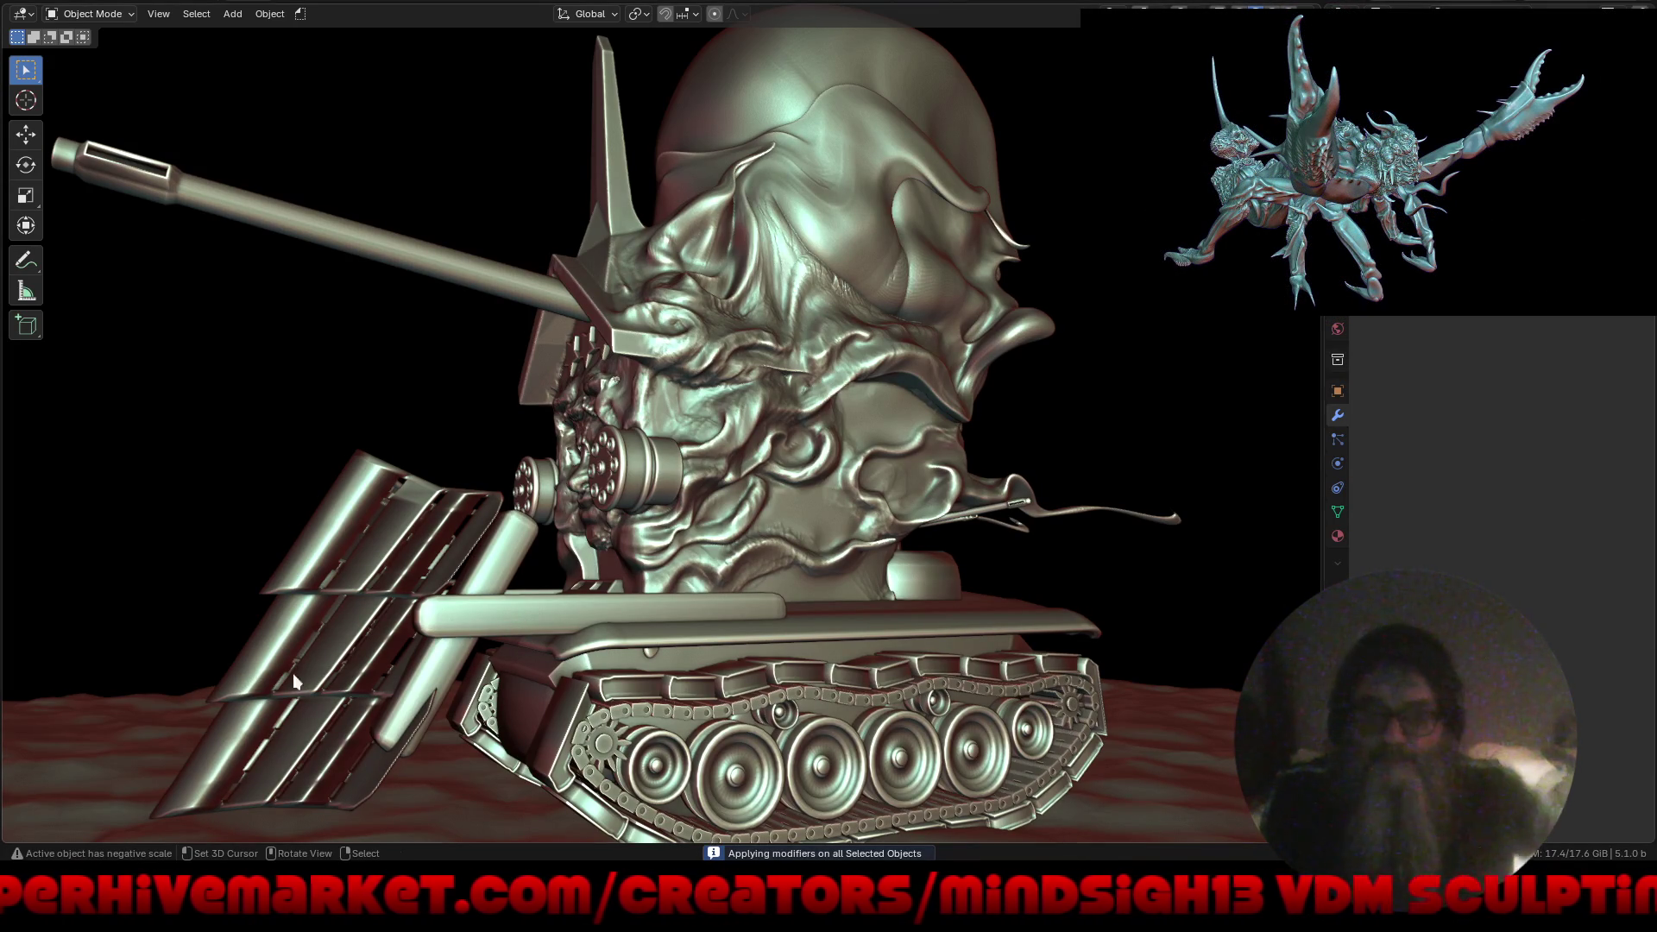
key(shift+alt+z)
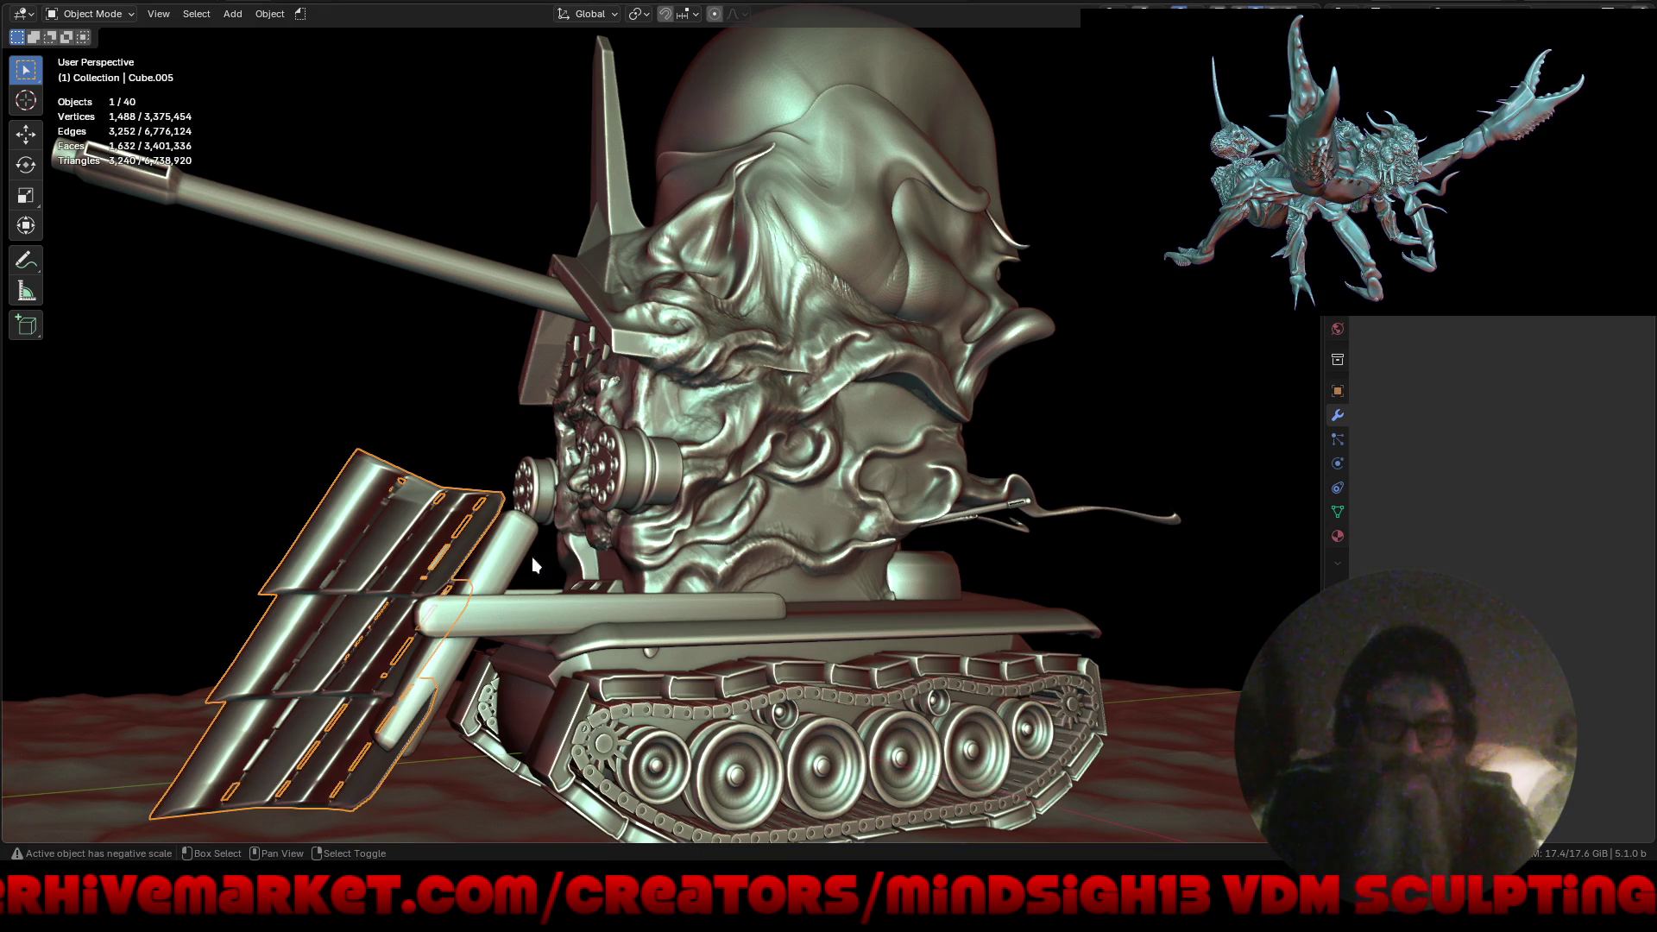
Parent the rocket rack and upright strut to the horizontal hull cylinder.
shift+click(505, 551)
shift+click(531, 618)
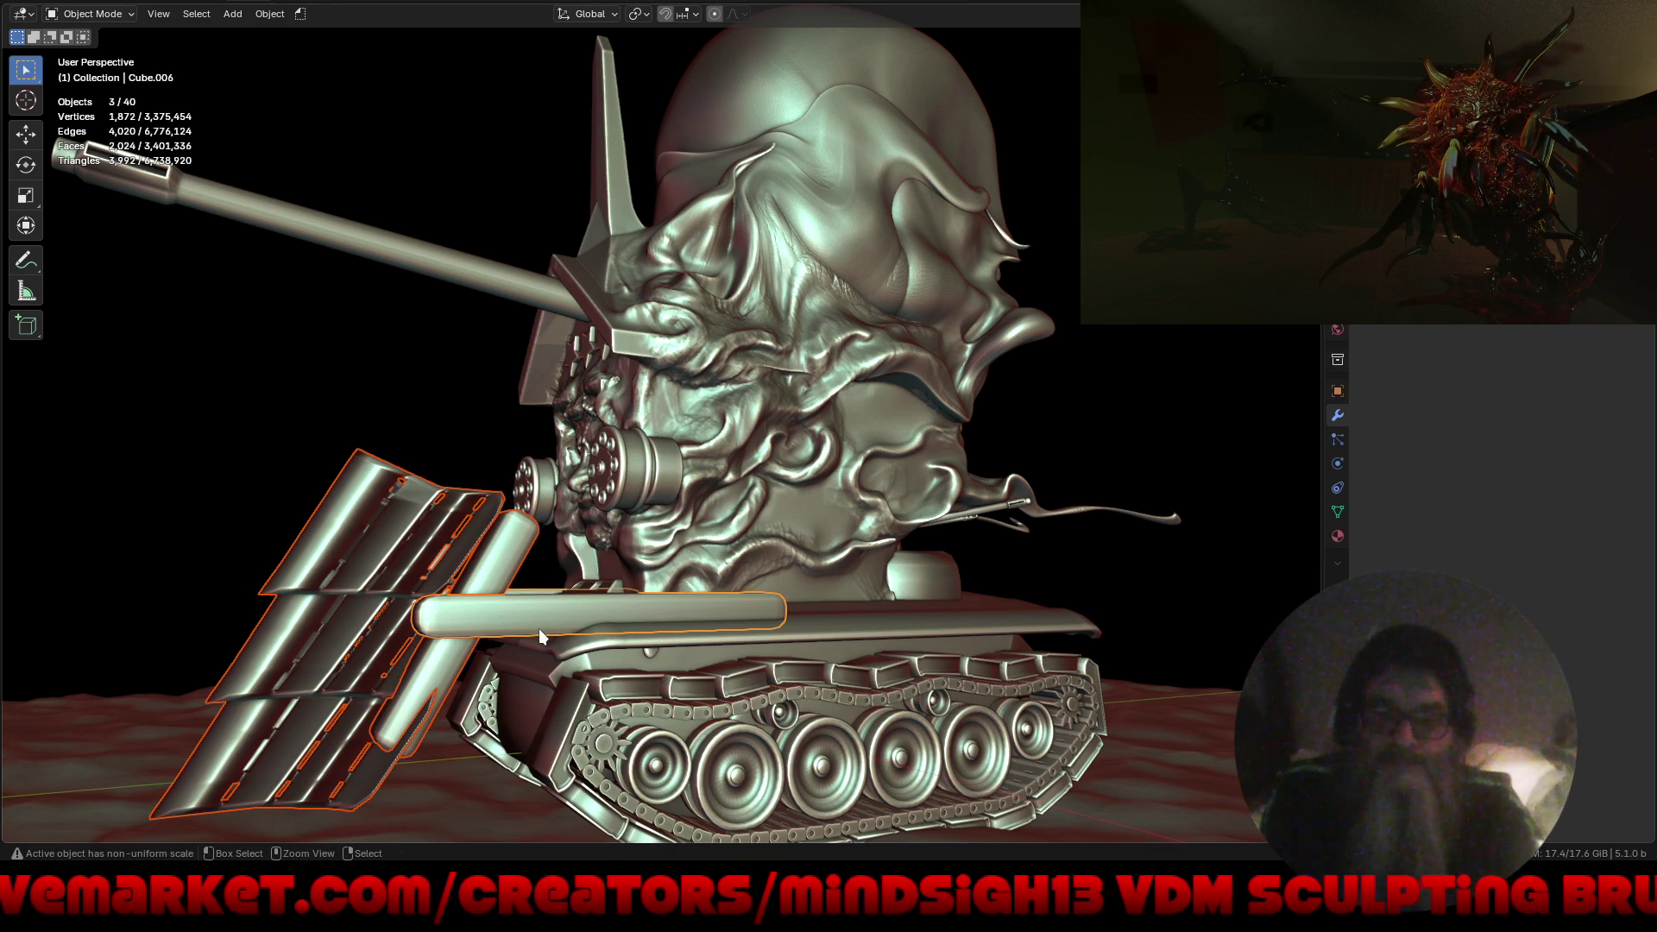
key(ctrl+p)
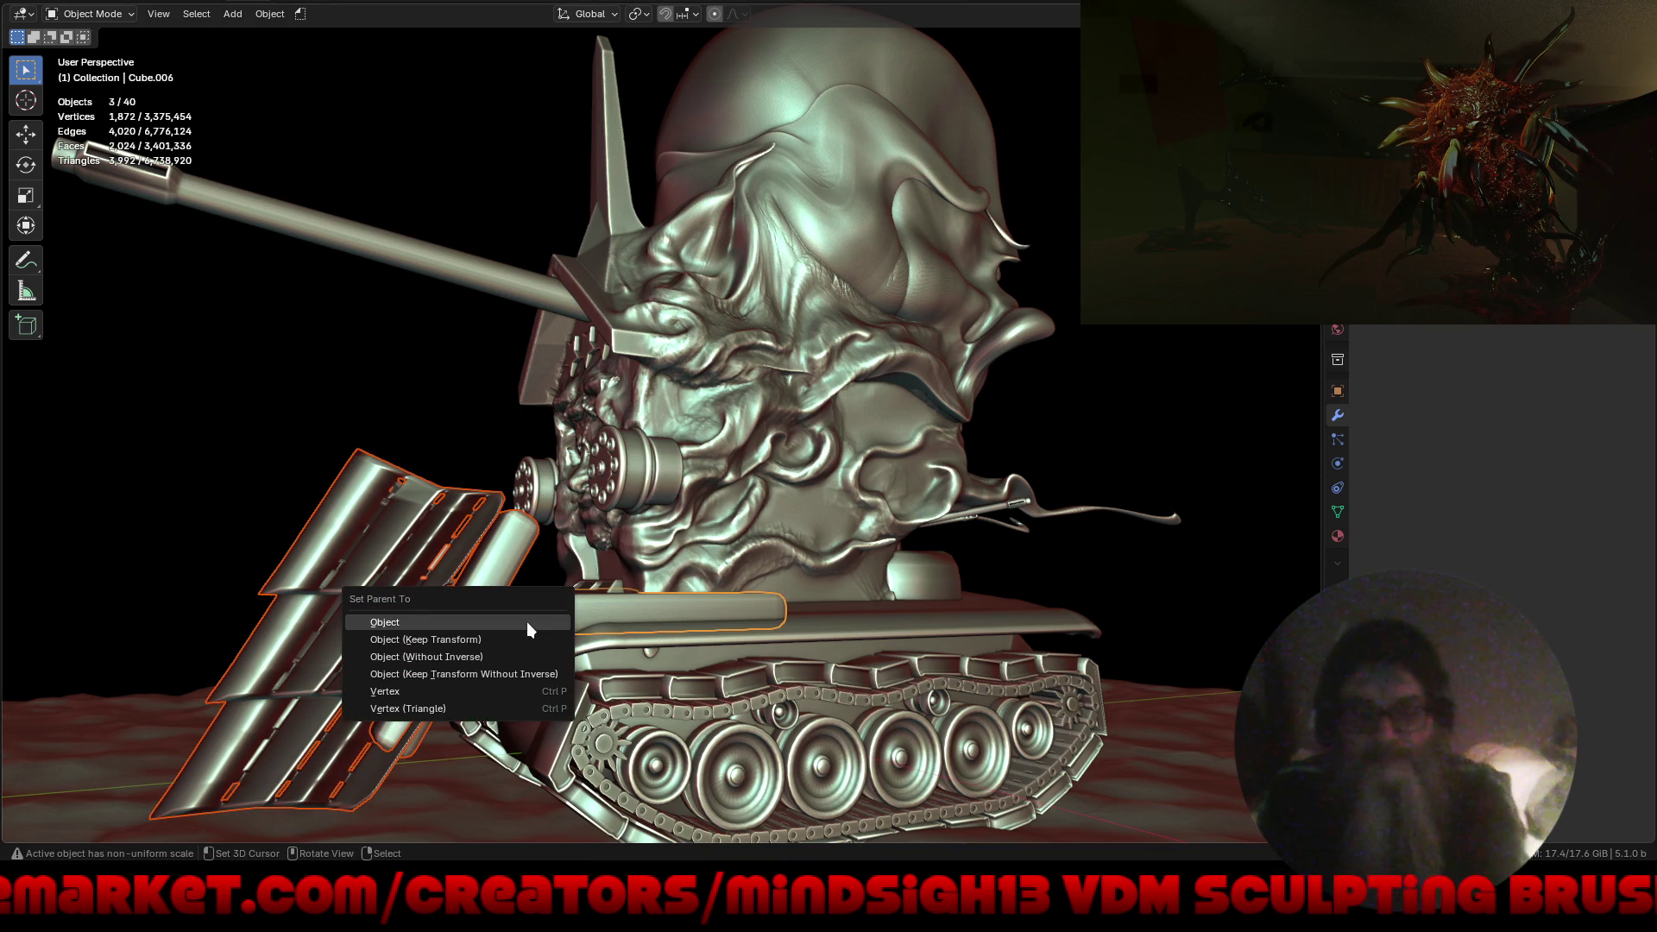
click(526, 622)
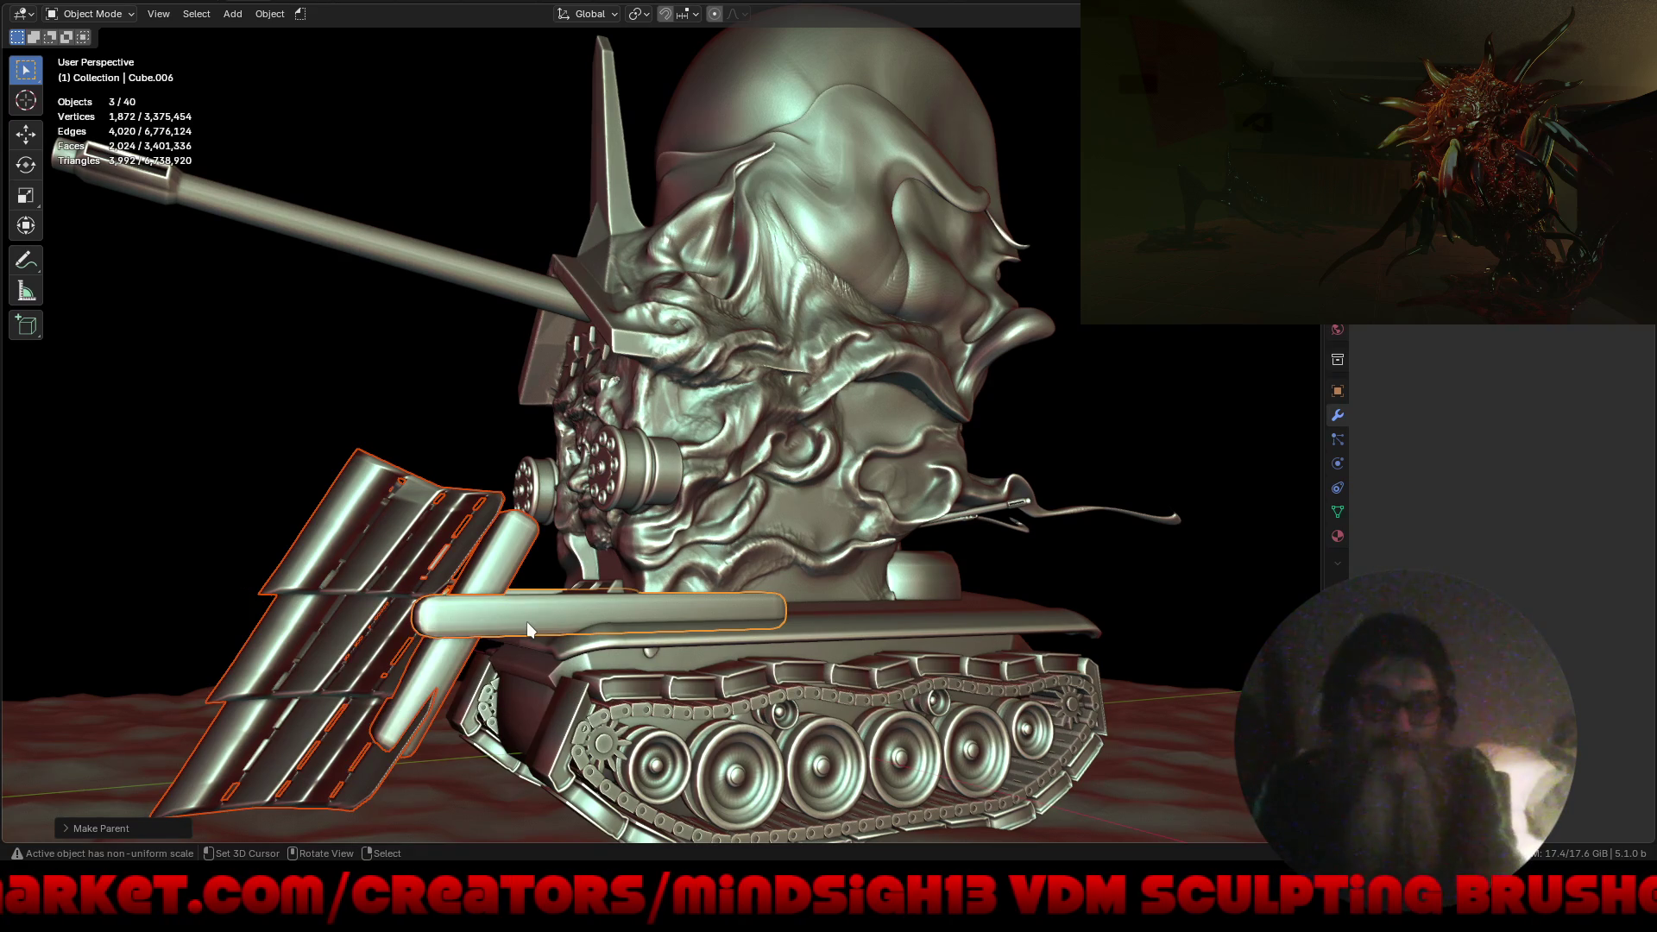
Tilt the horizontal cylinder about -3.5° around the global X axis.
click(538, 621)
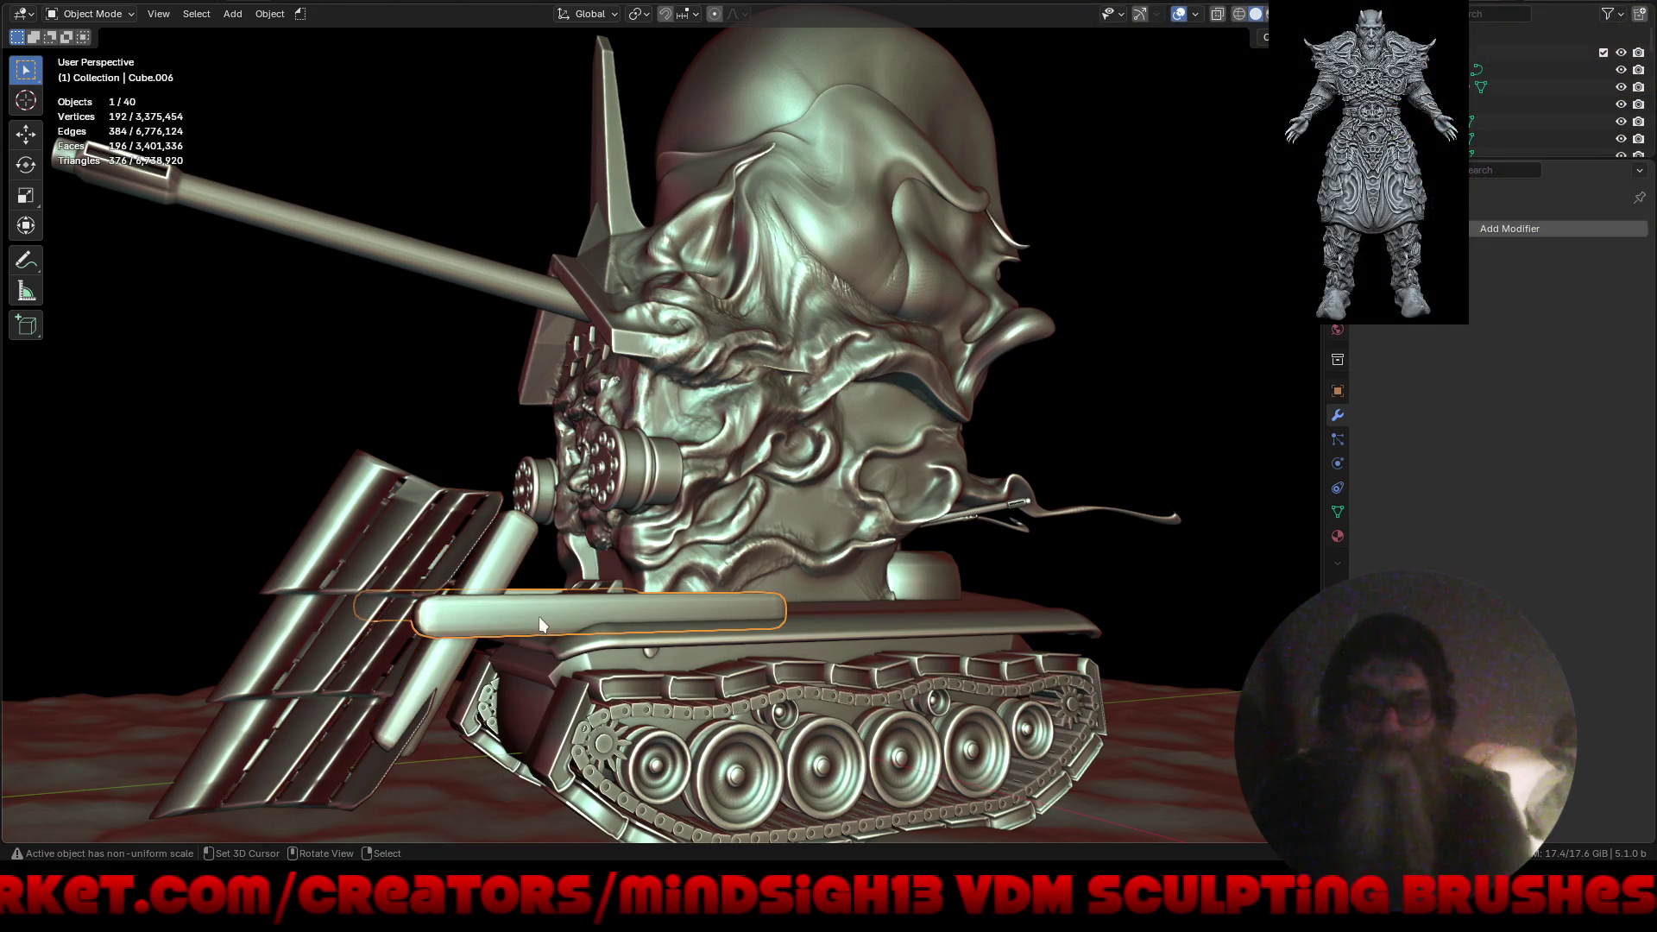
key(r)
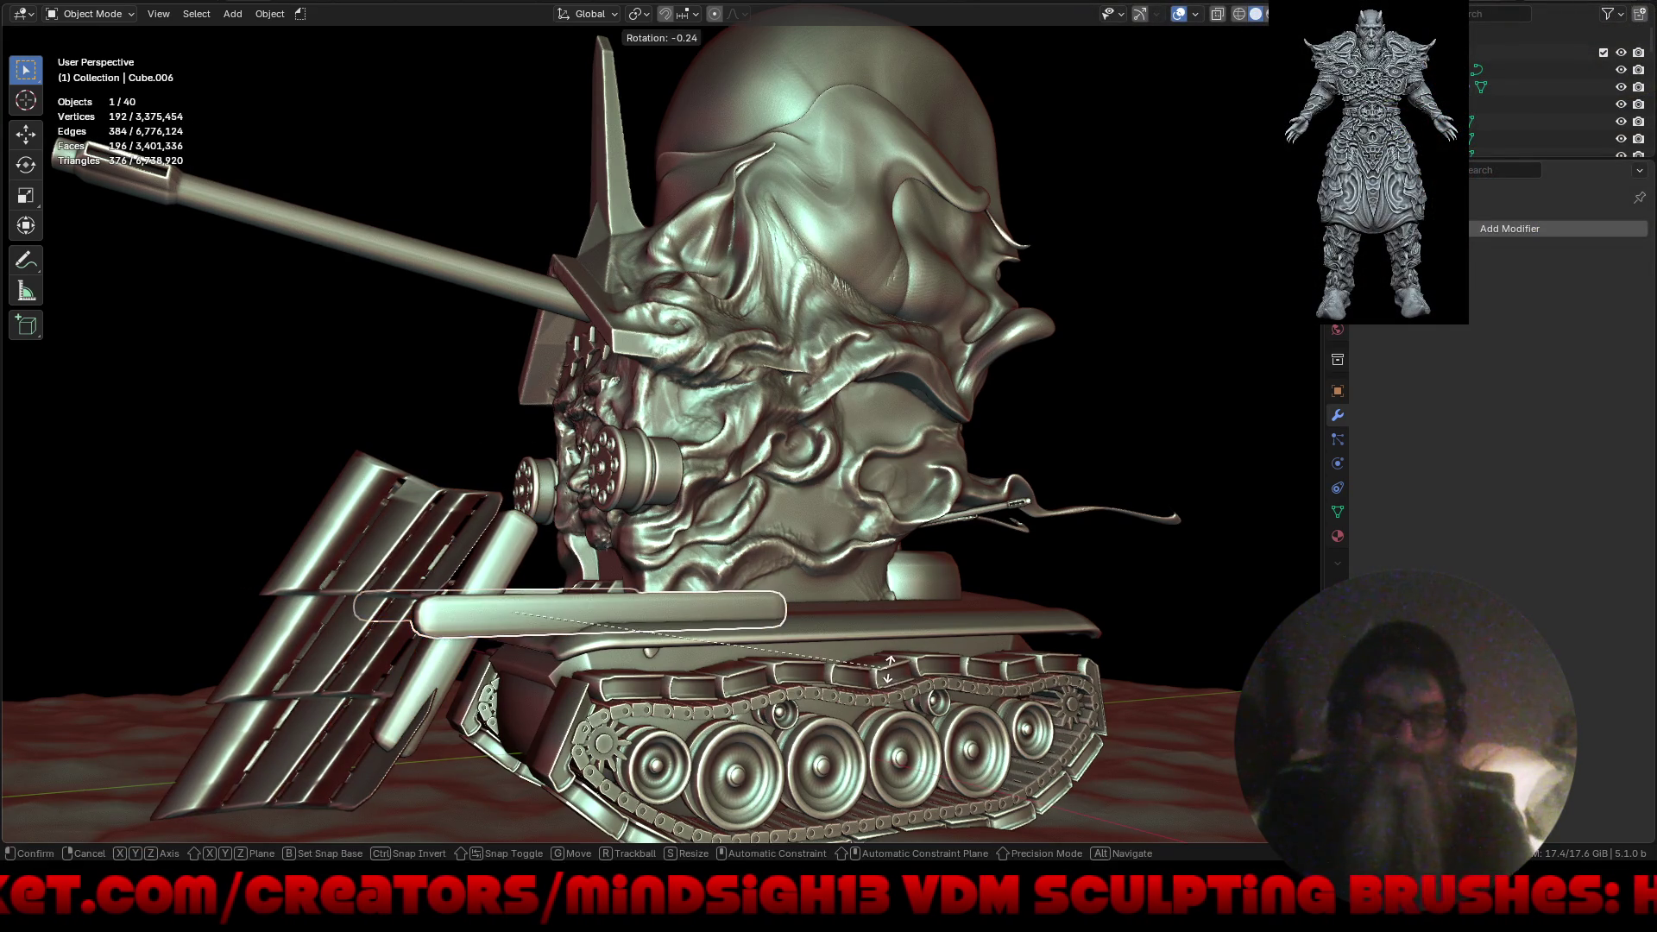
key(x)
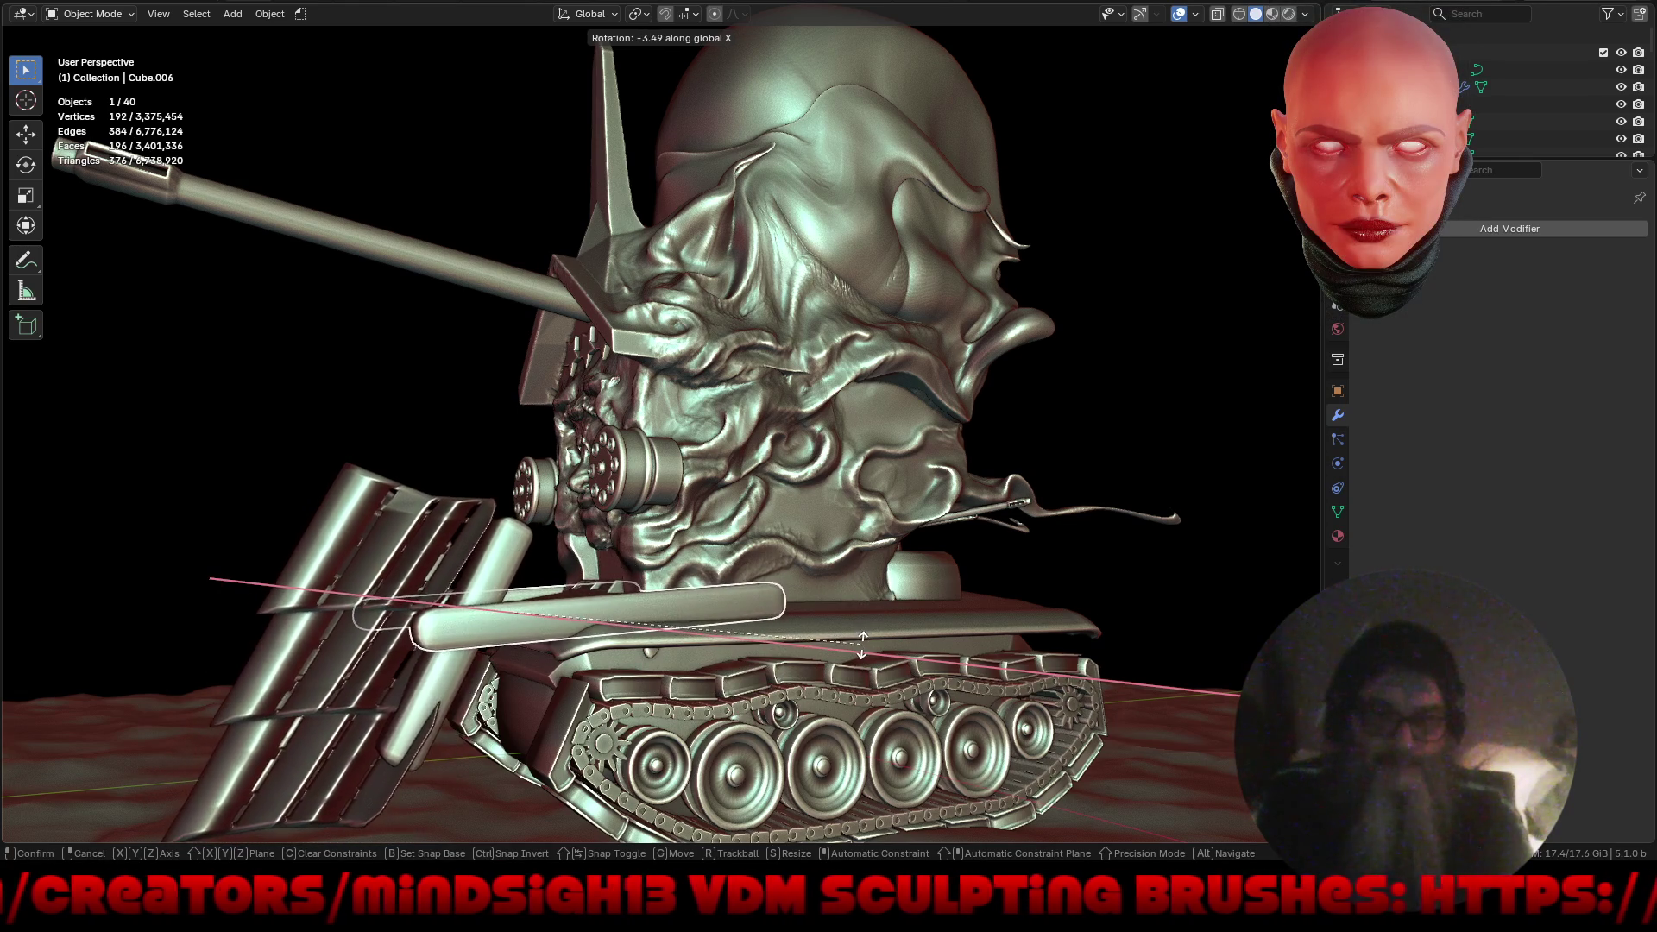
click(846, 670)
mouse_move(846, 670)
middle_down()
mouse_move(1194, 714)
mouse_move(949, 614)
mouse_move(872, 630)
mouse_move(943, 653)
mouse_move(939, 668)
middle_up()
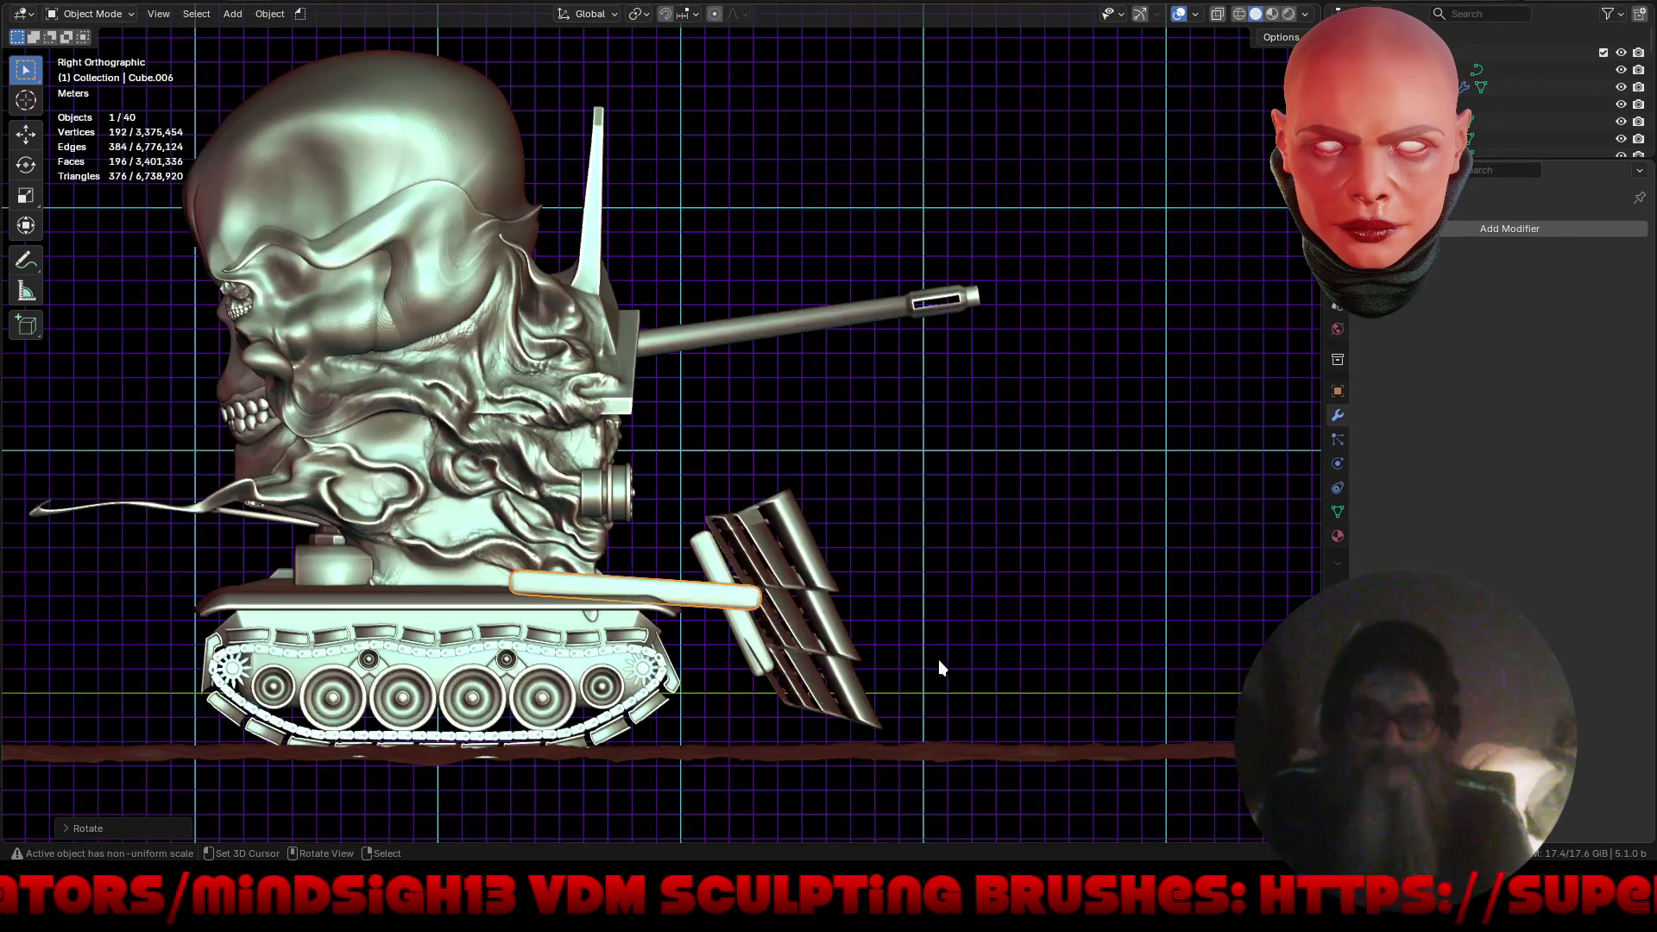
Move the rocket rack assembly about 1.5 m further along Y.
scroll(950, 671, up, 3)
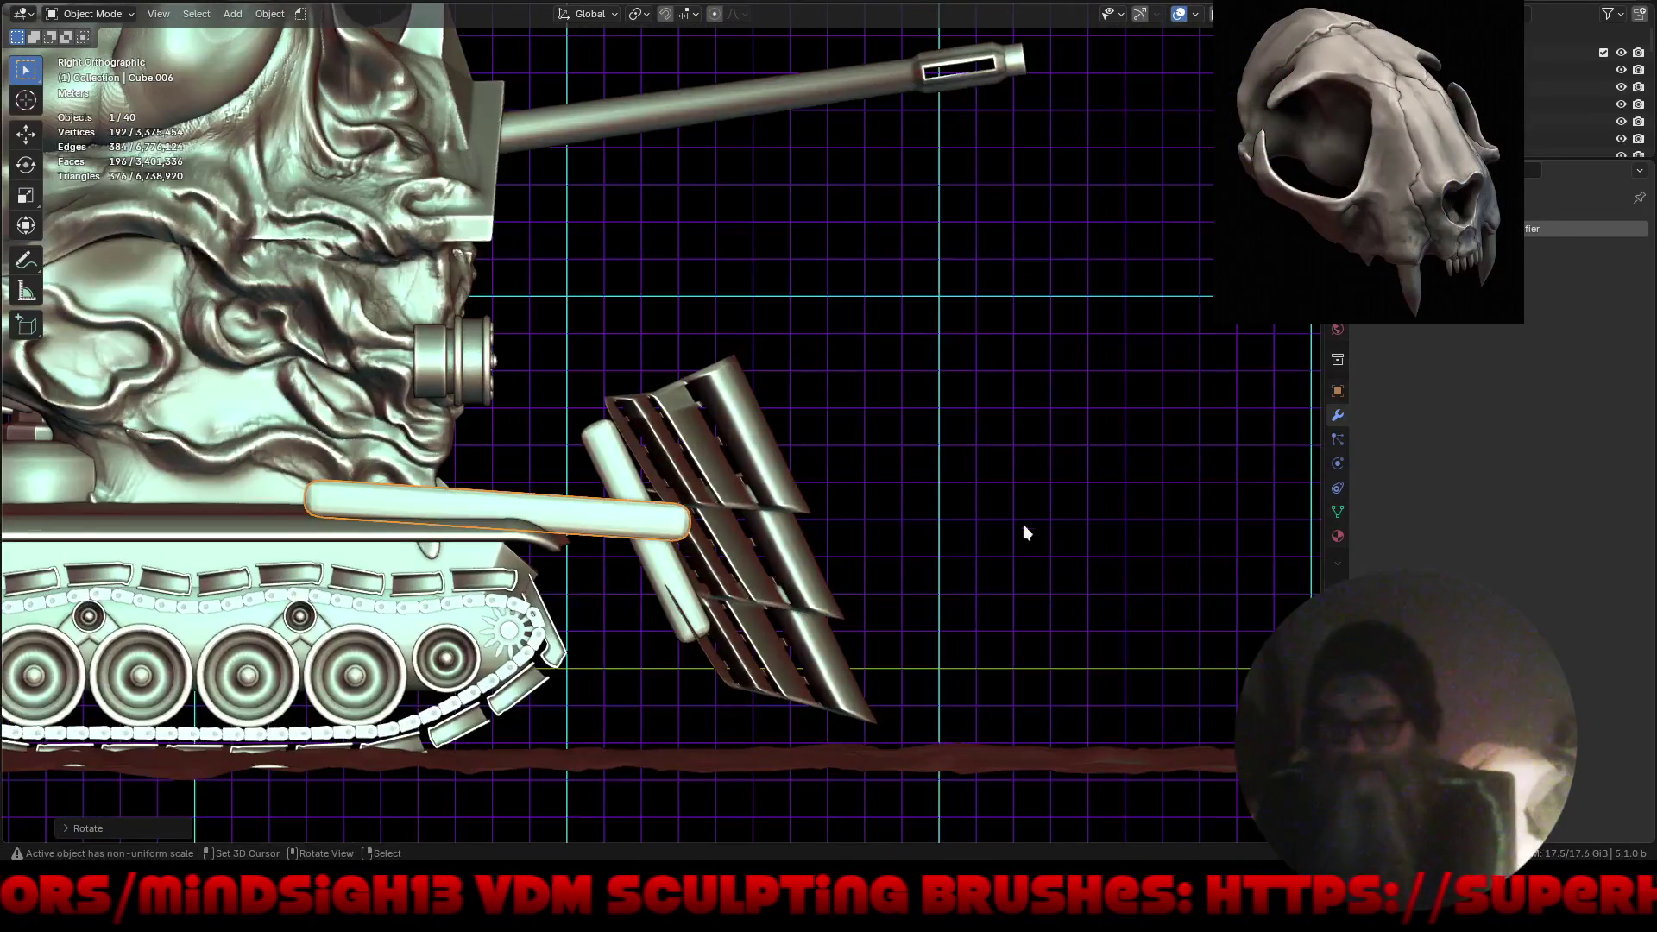
key(r)
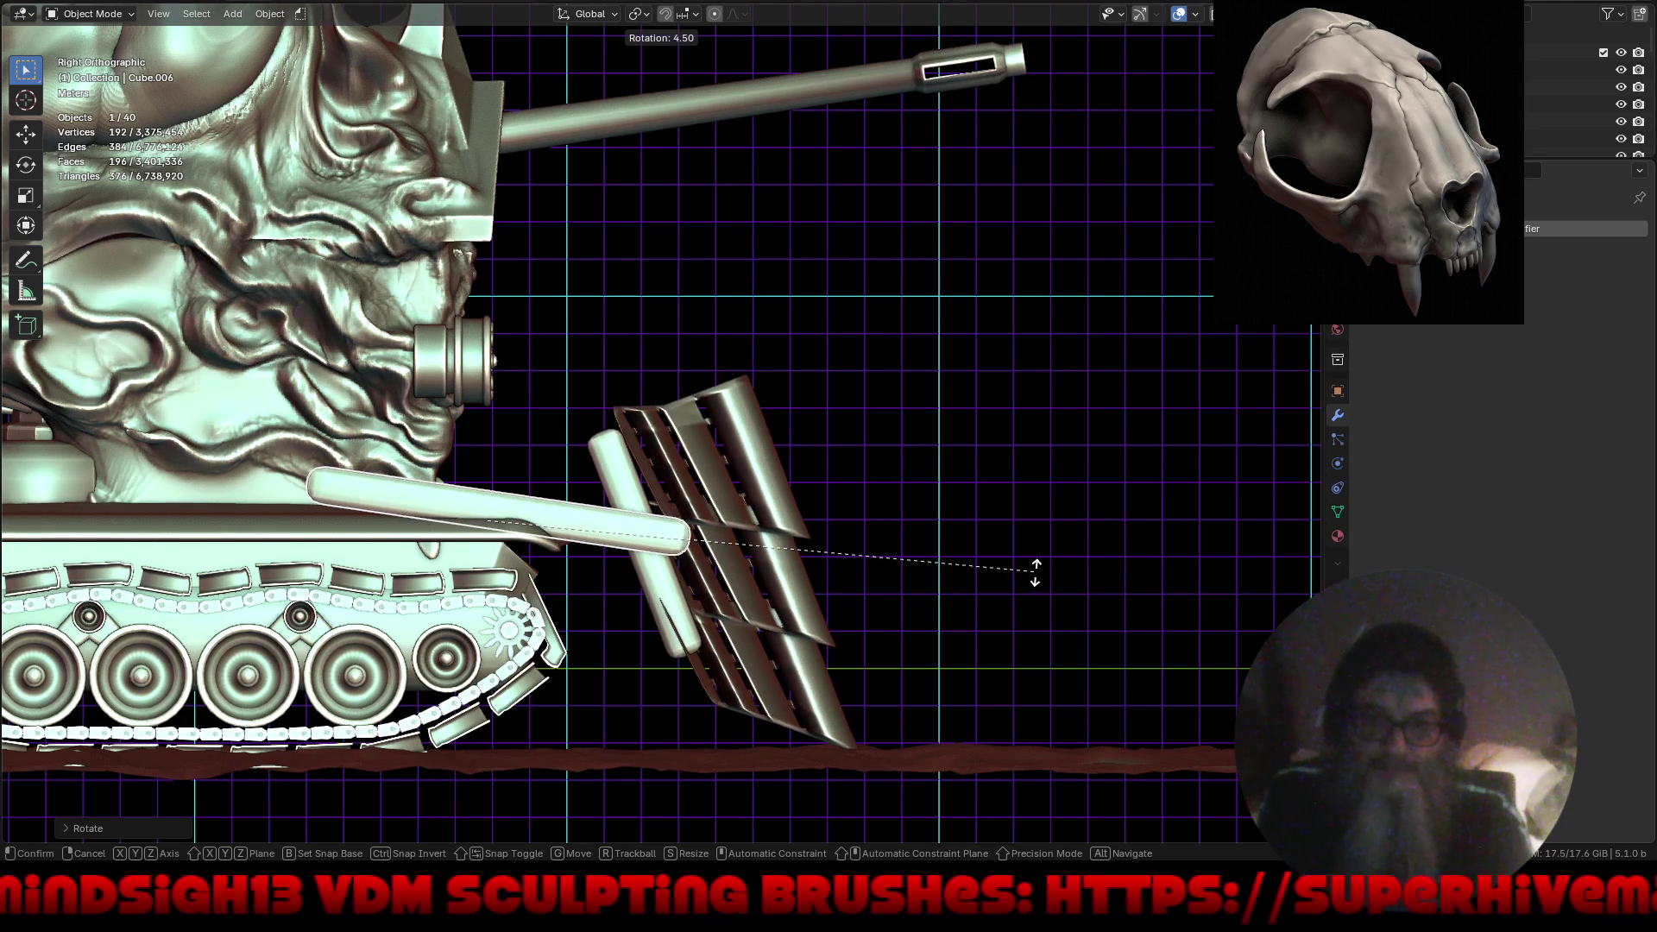
key(g)
key(y)
key(y)
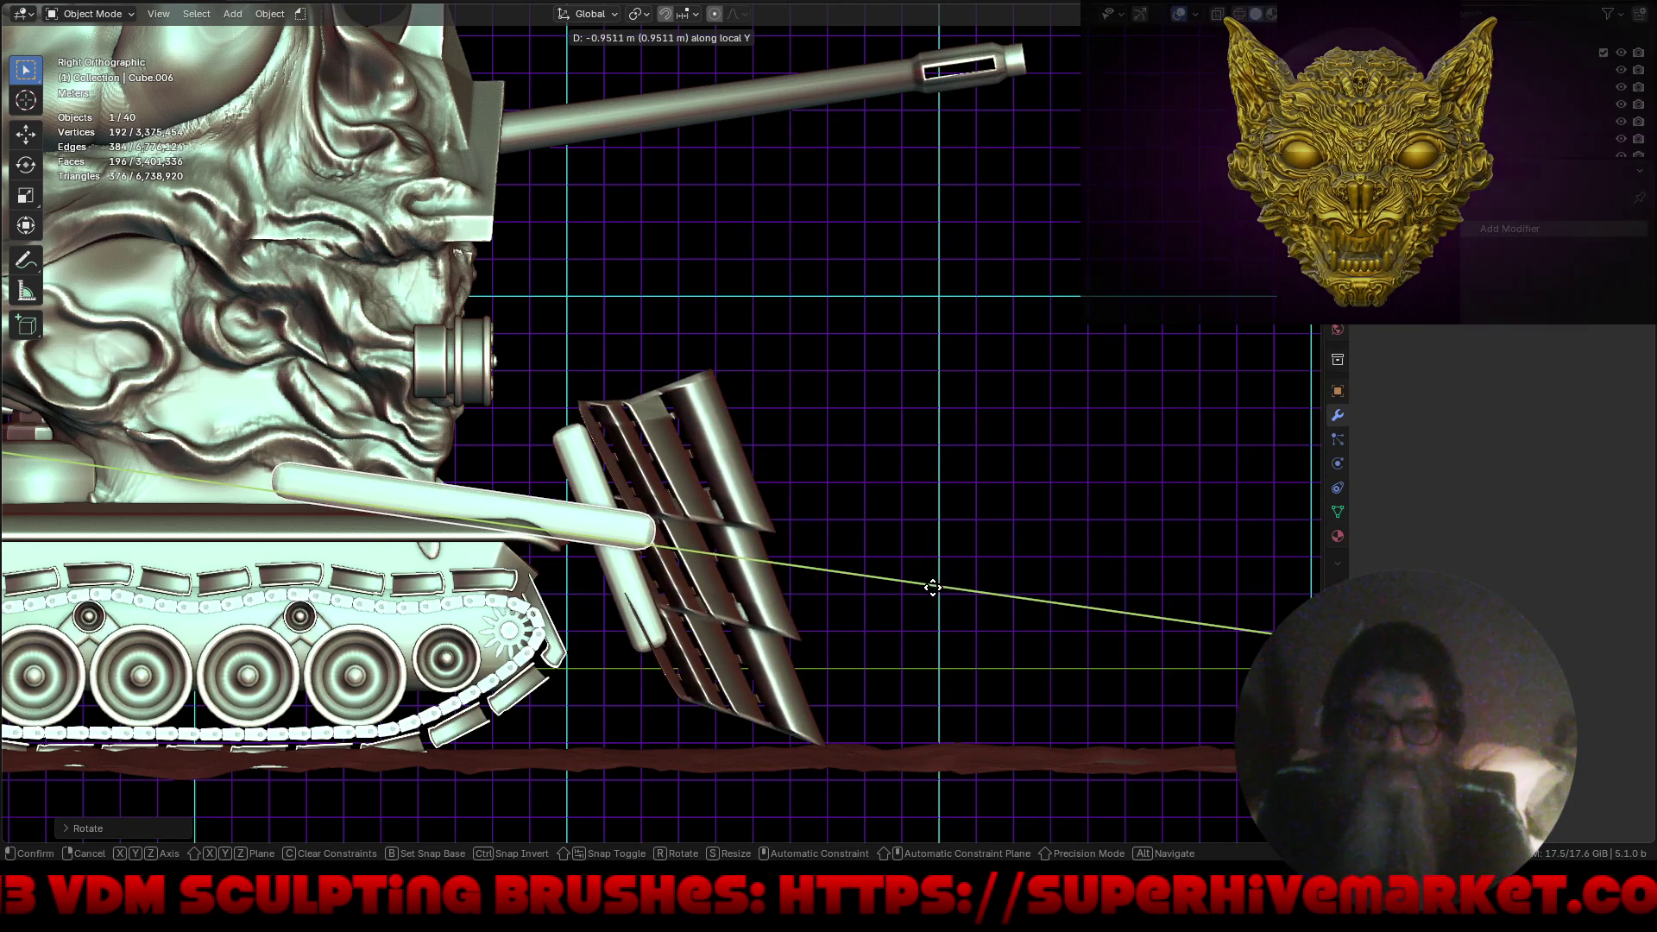
key(y)
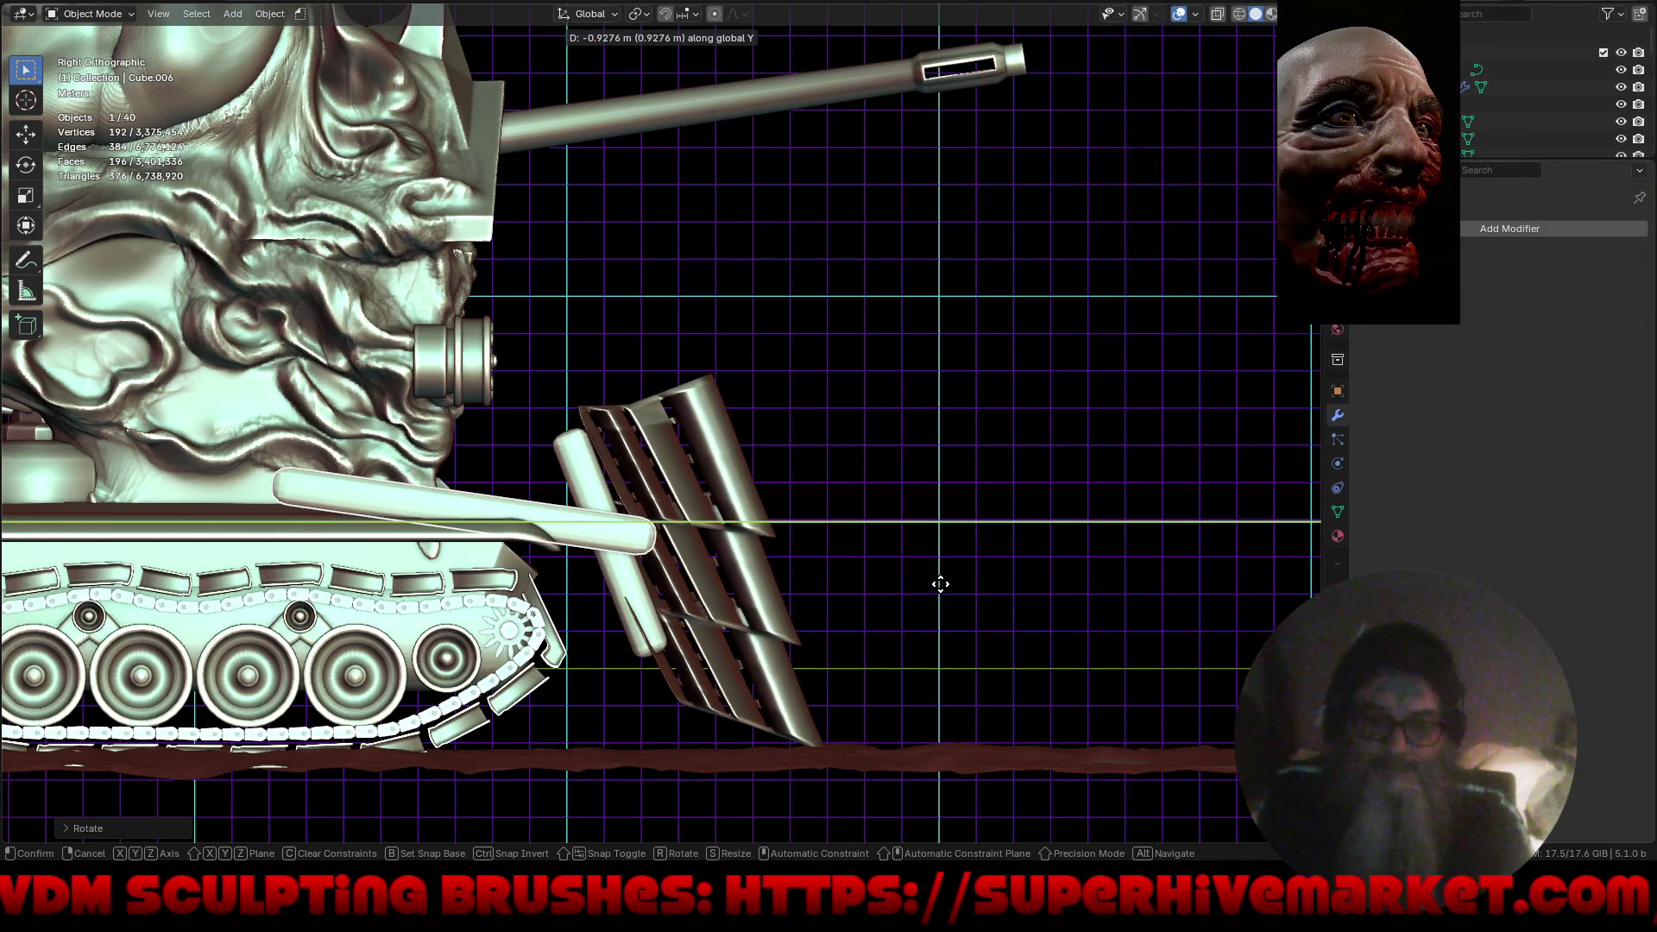
click(1023, 596)
Retilt the rack roughly 4° around X so it leans forward.
key(r)
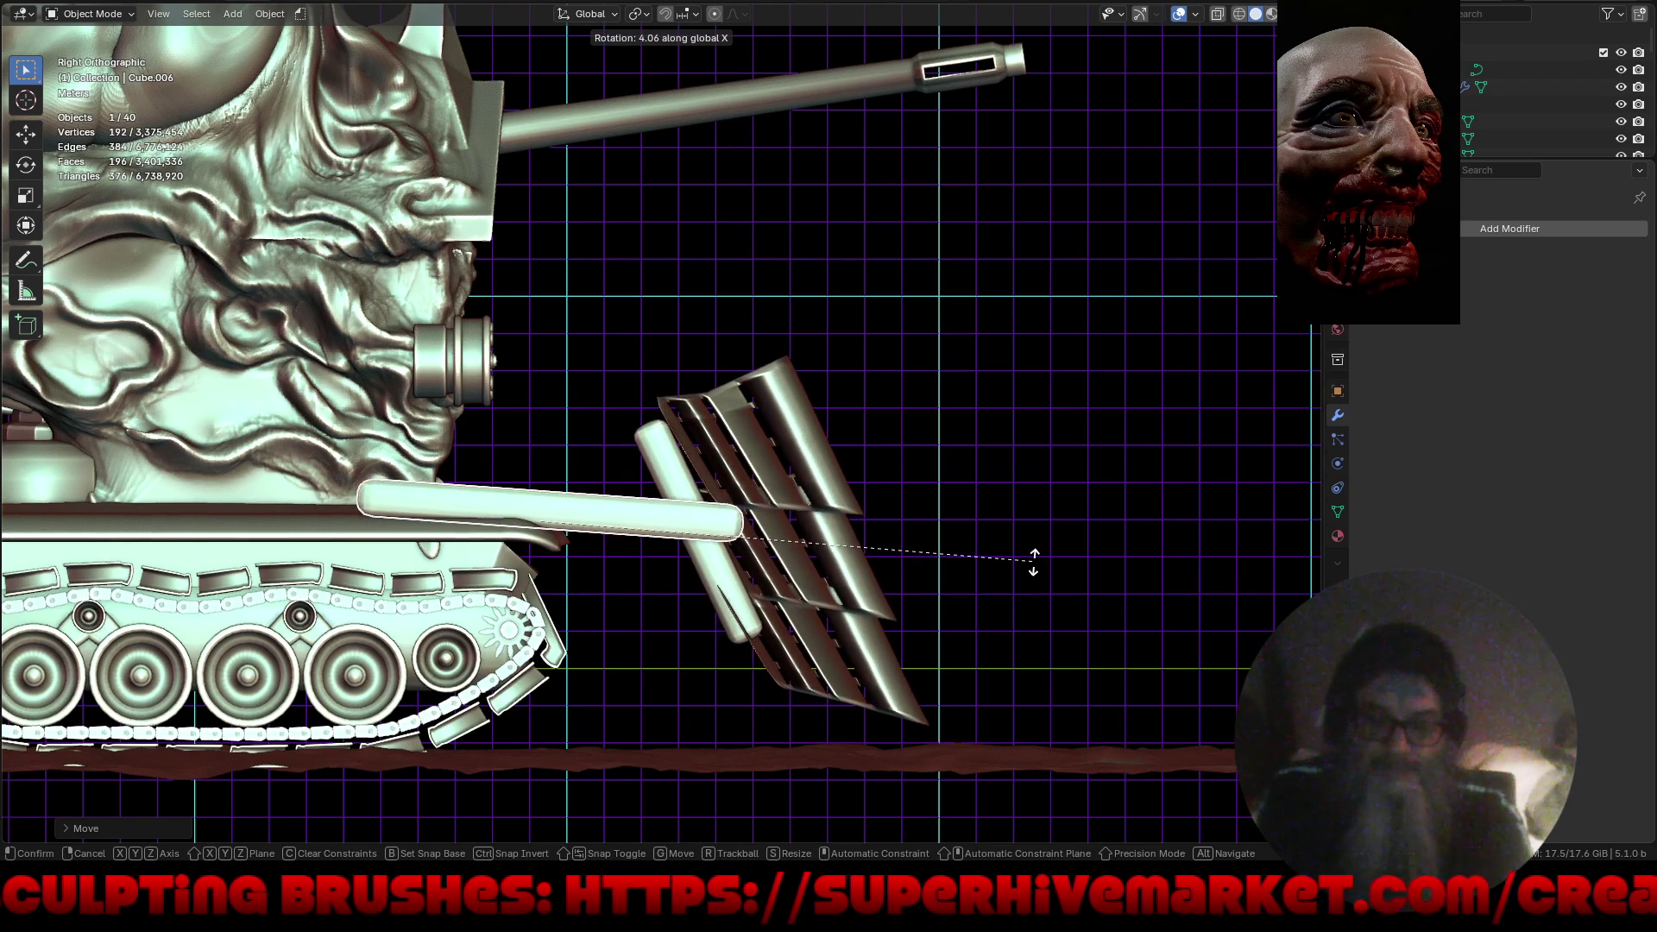
click(1036, 573)
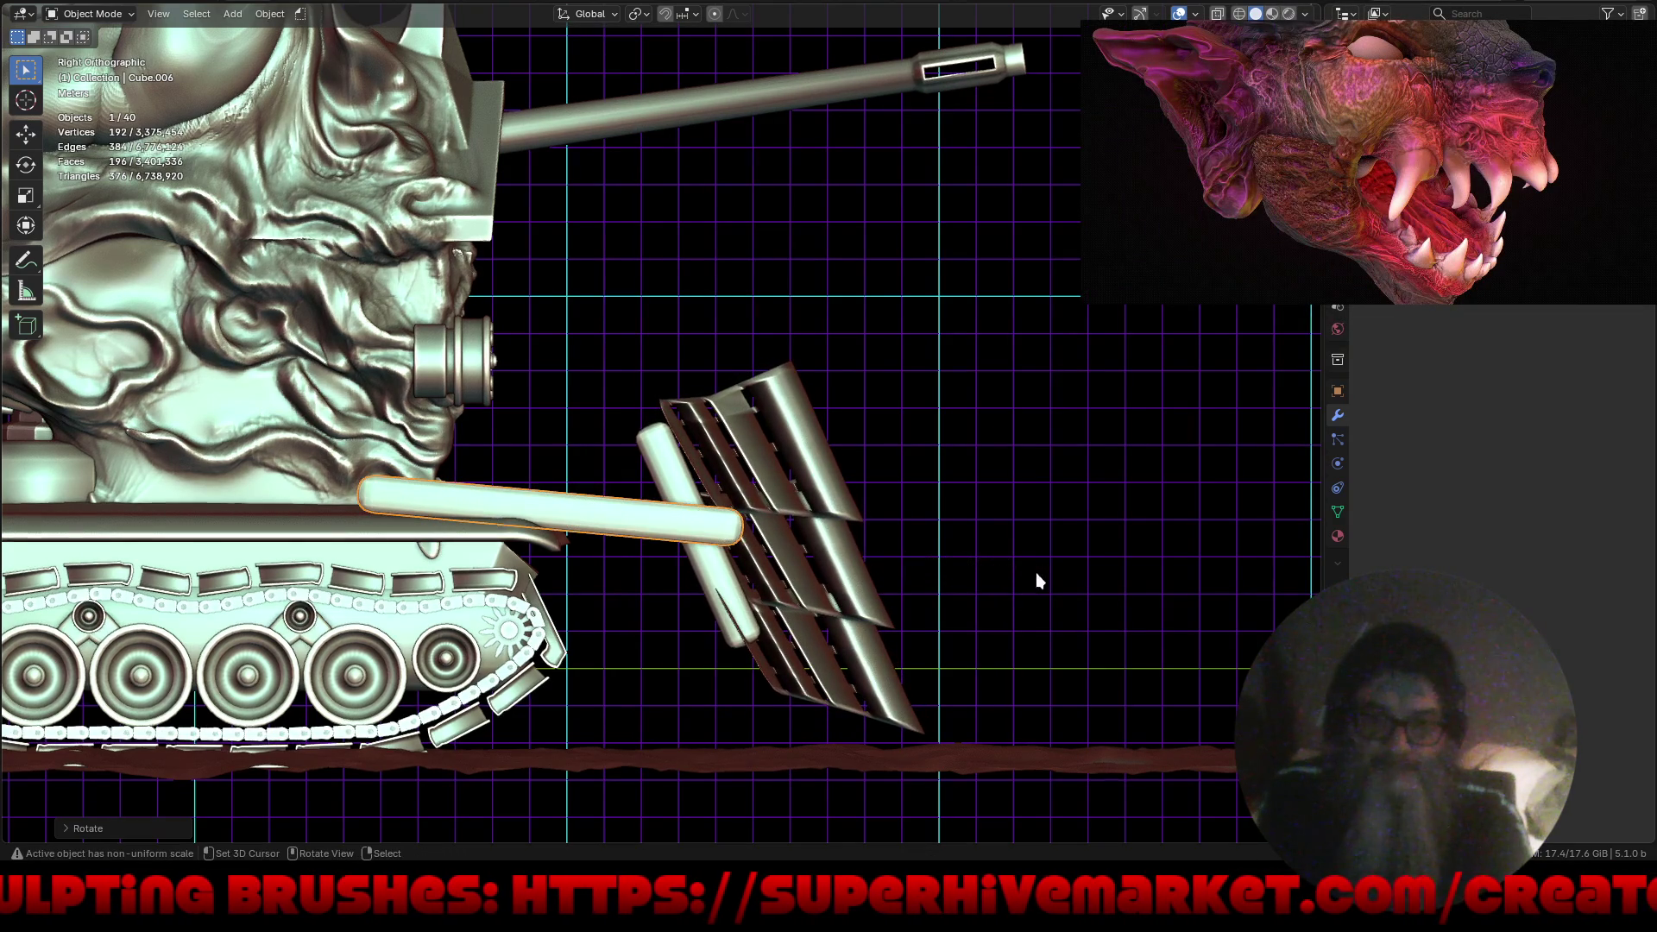
mouse_move(1002, 582)
middle_down()
mouse_move(984, 603)
mouse_move(1061, 608)
mouse_move(1010, 547)
mouse_move(1007, 647)
mouse_move(1033, 566)
mouse_move(913, 625)
mouse_move(933, 624)
mouse_move(848, 599)
middle_up()
Duplicate the upright support cylinder and slide the copy along Y, off the X axis.
click(790, 611)
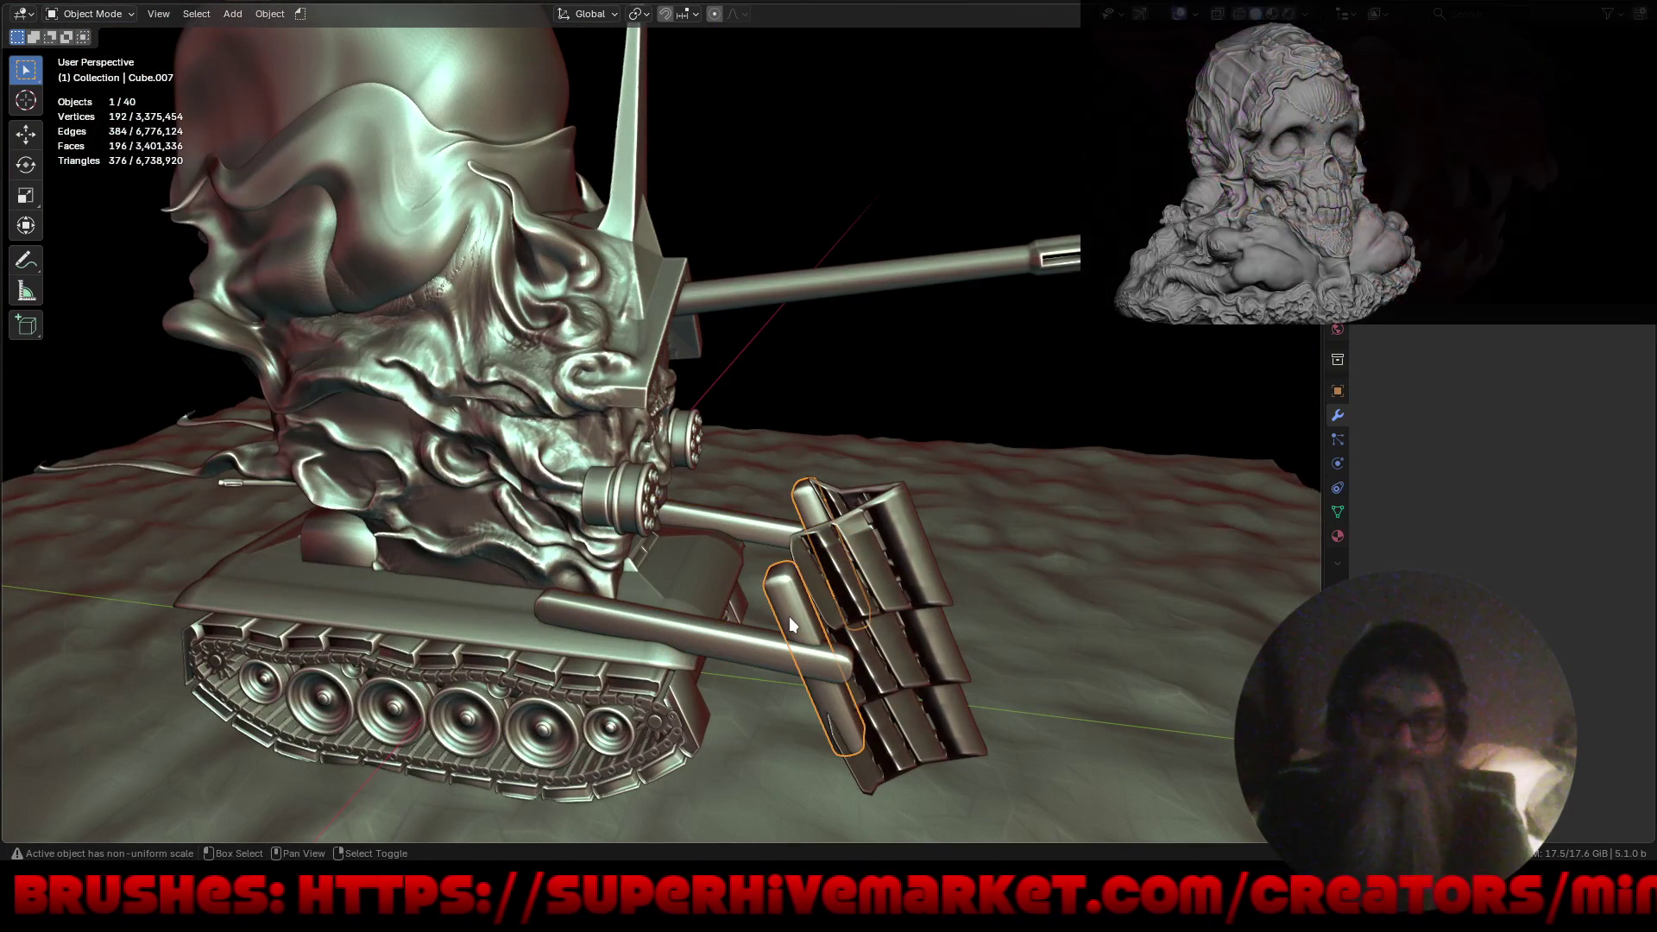
key(shift+d)
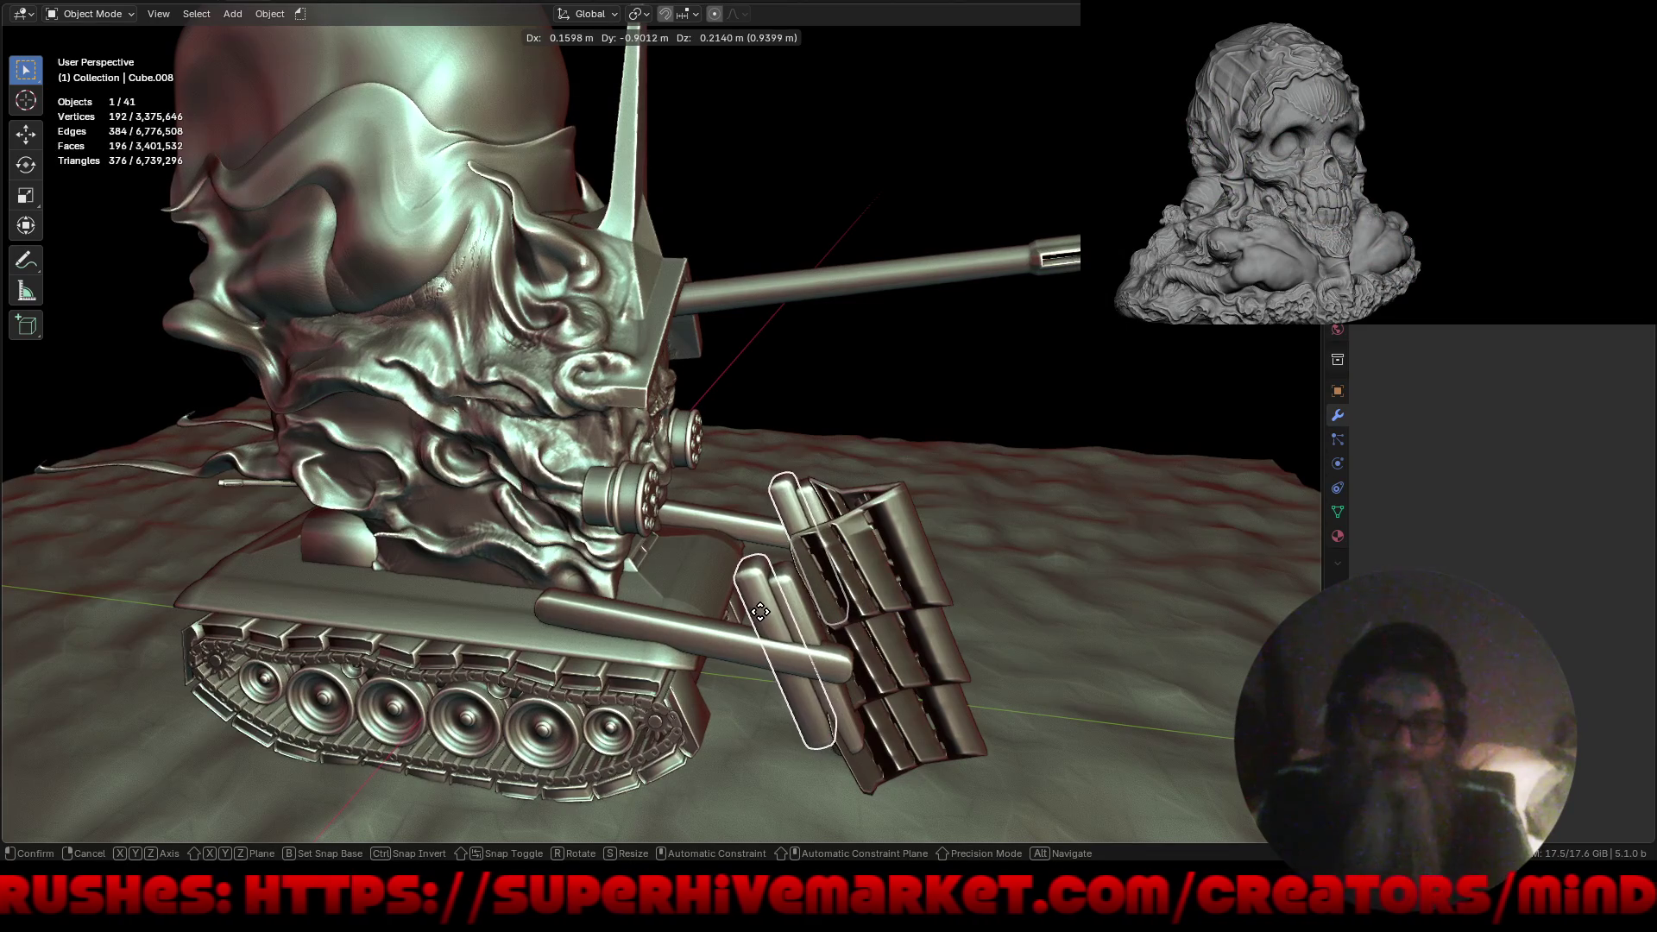
key(y)
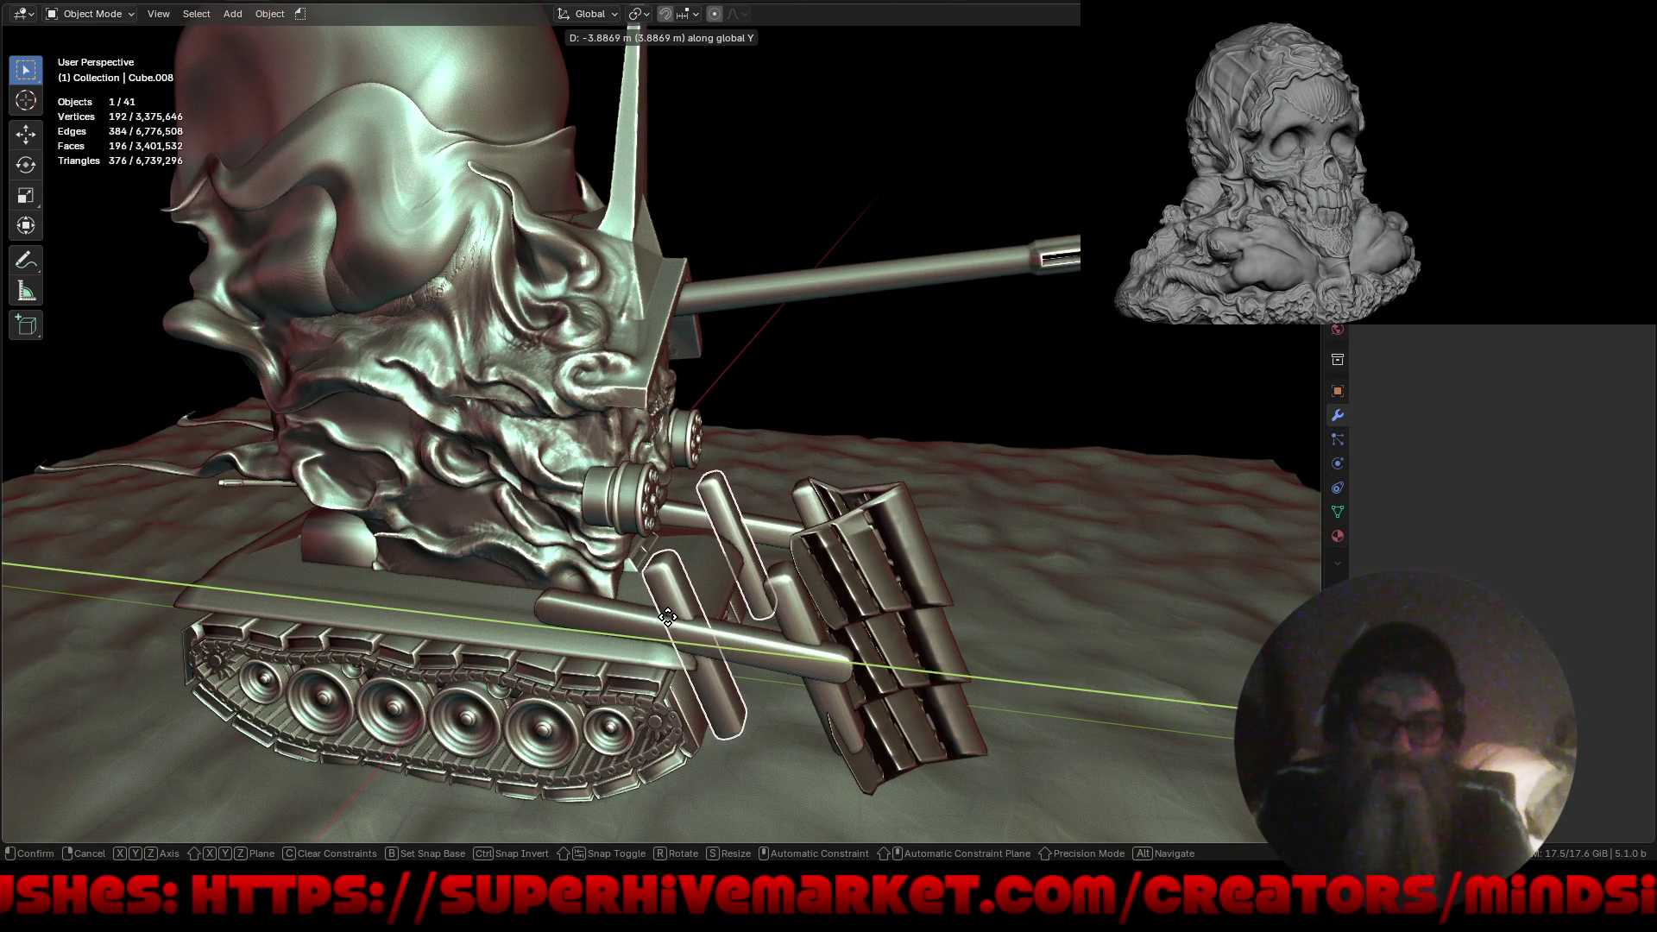
click(581, 587)
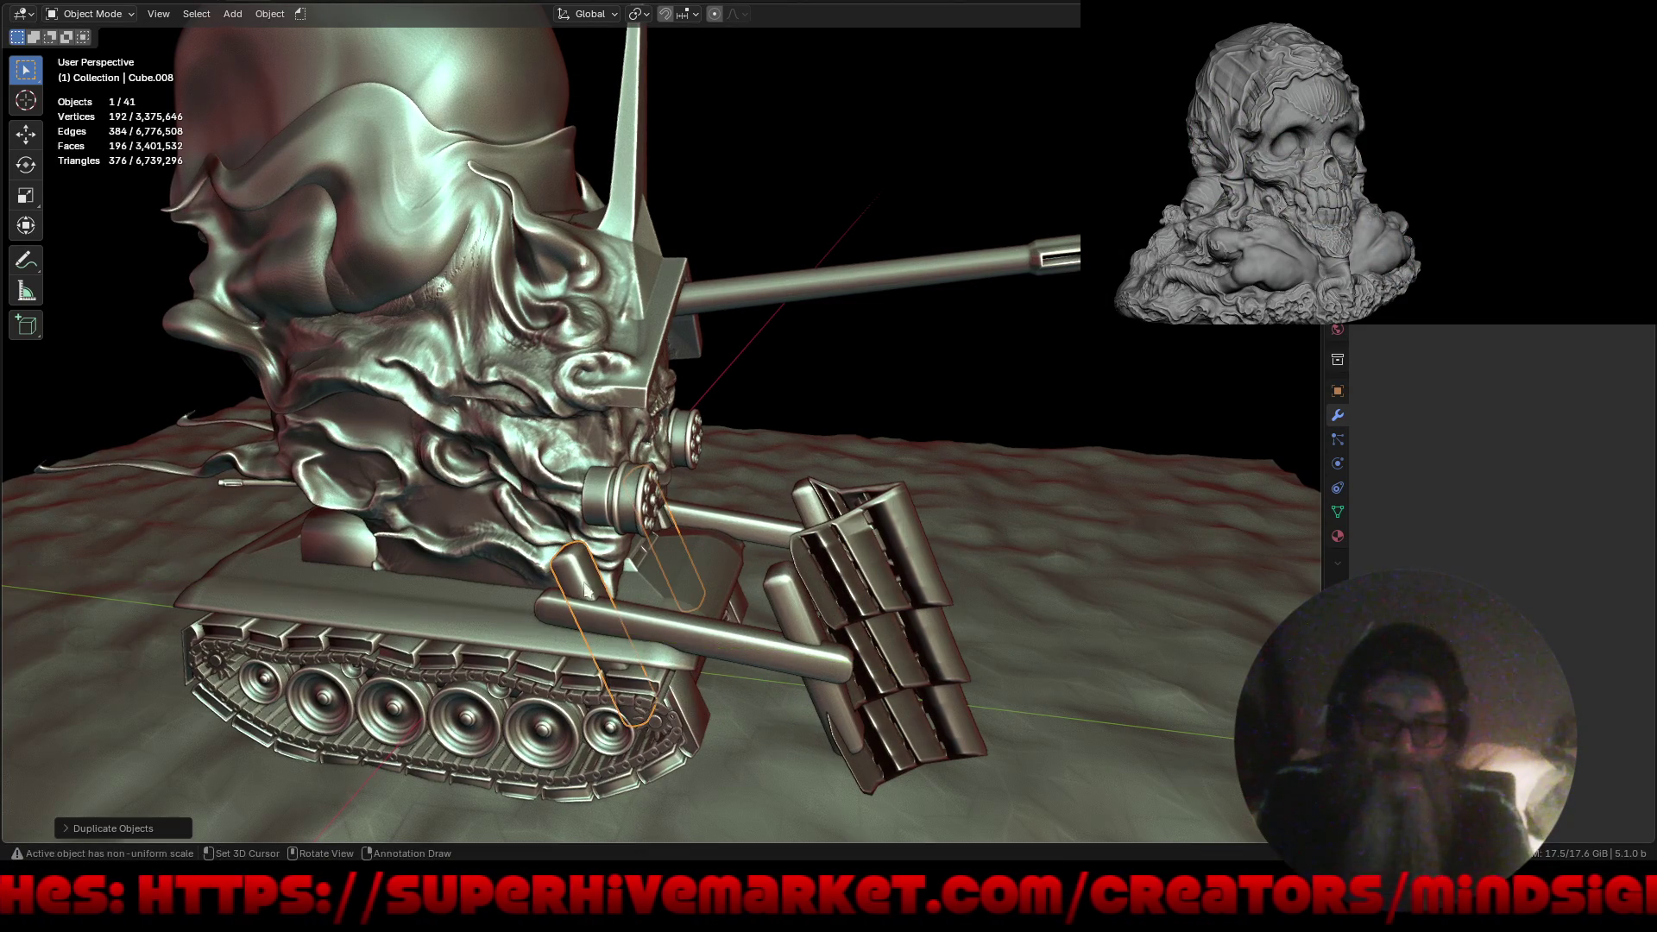
key(g)
key(shift+x)
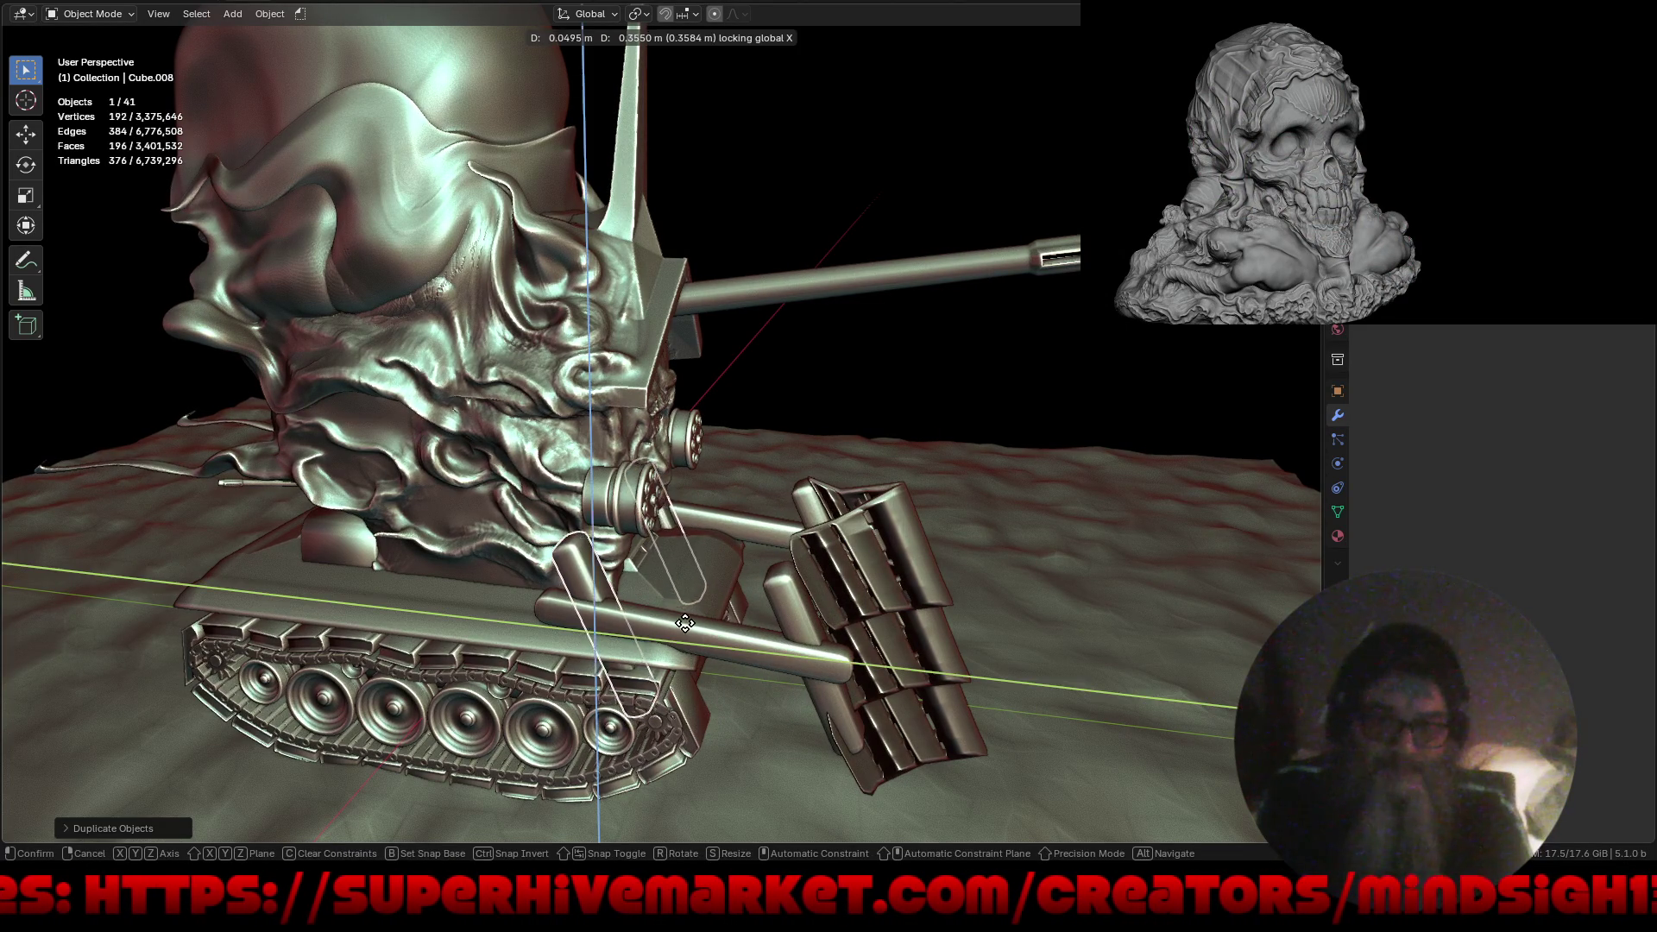
click(662, 557)
Raise the new rod vertically along Z, then play the animation.
mouse_move(661, 558)
middle_down()
mouse_move(725, 568)
mouse_move(698, 494)
mouse_move(723, 433)
middle_up()
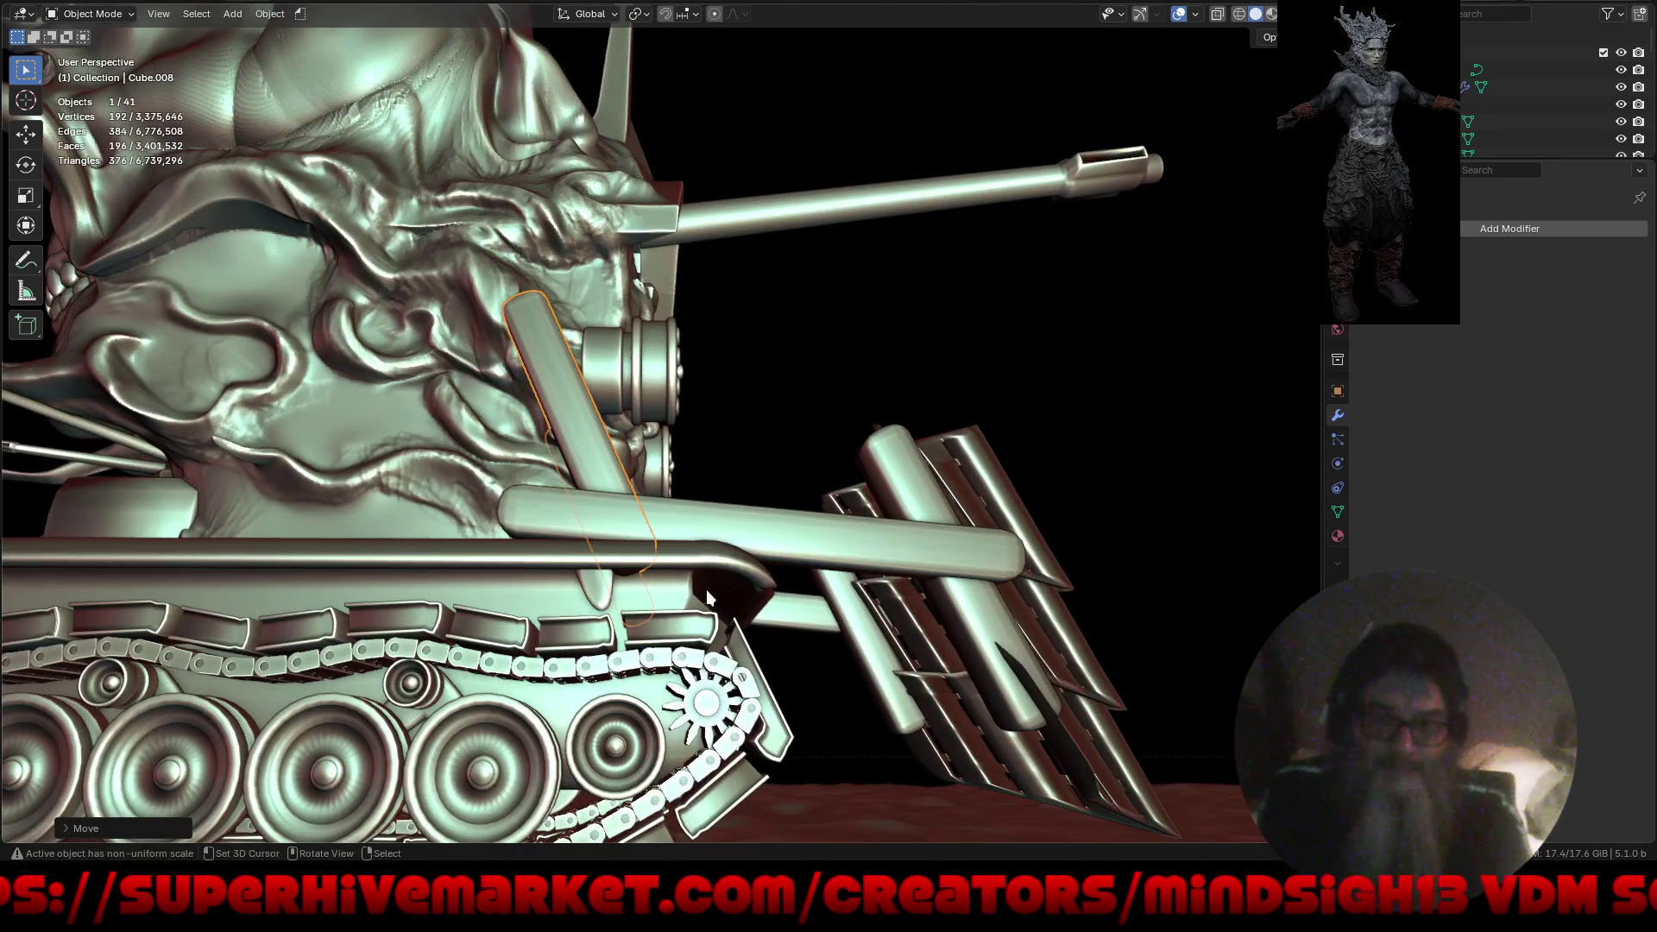
key(g)
key(z)
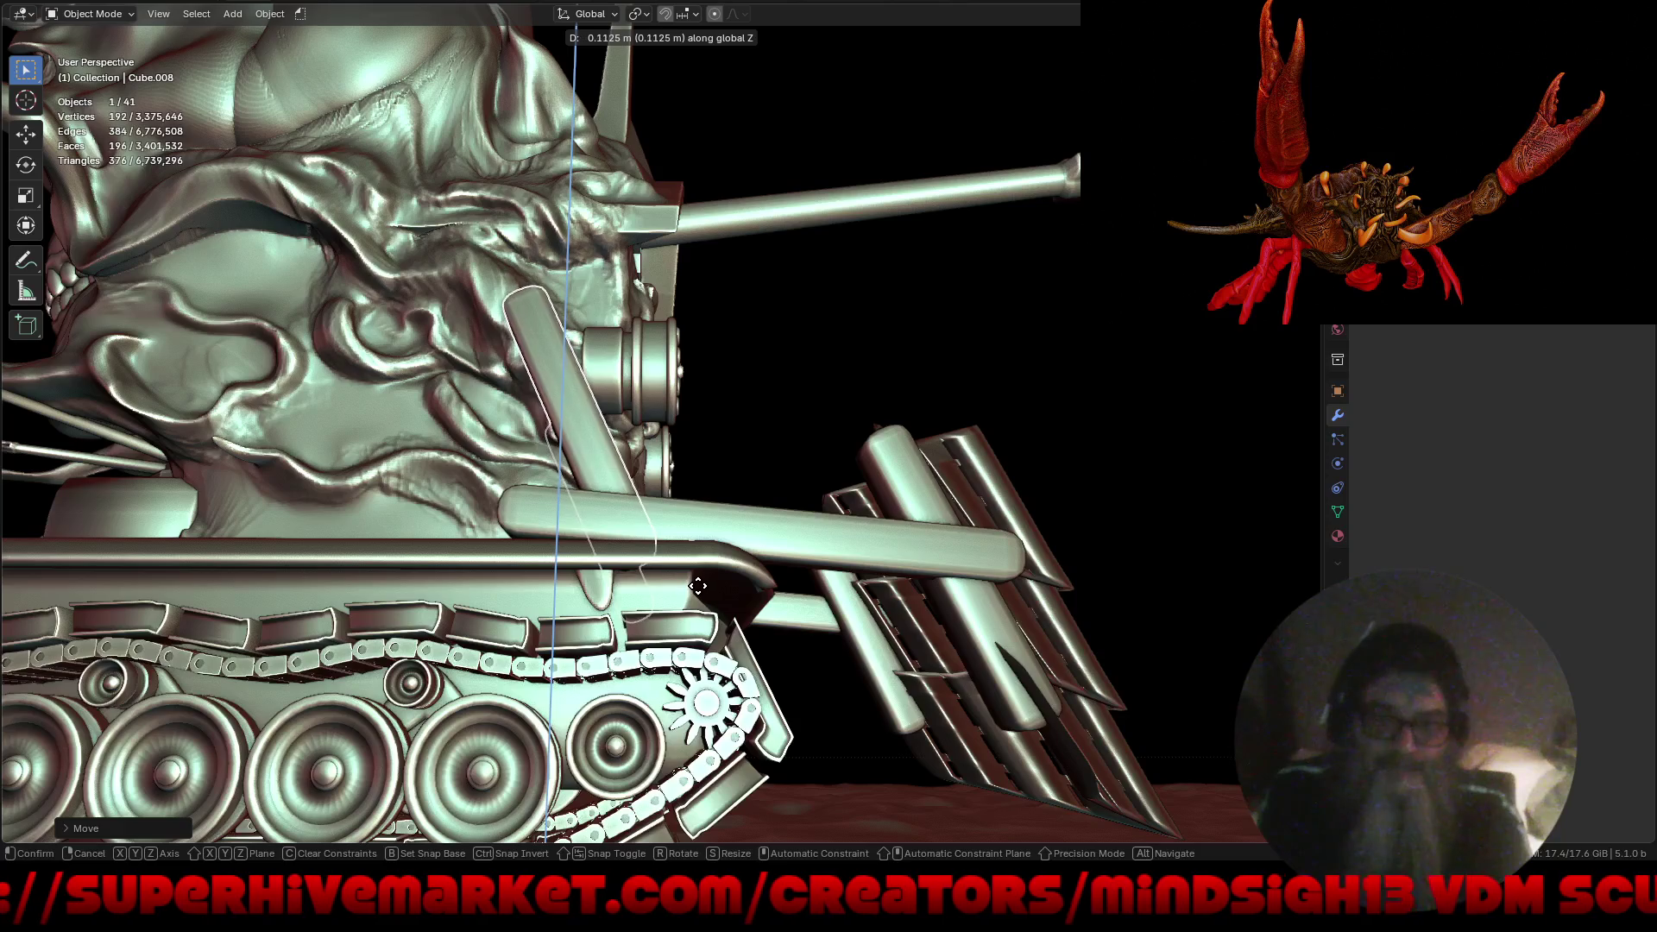
mouse_move(696, 576)
middle_down()
mouse_move(608, 607)
mouse_move(507, 608)
mouse_move(499, 521)
mouse_move(604, 551)
mouse_move(681, 627)
mouse_move(967, 618)
mouse_move(732, 528)
mouse_move(718, 581)
mouse_move(948, 577)
mouse_move(749, 645)
mouse_move(772, 599)
middle_up()
key(space)
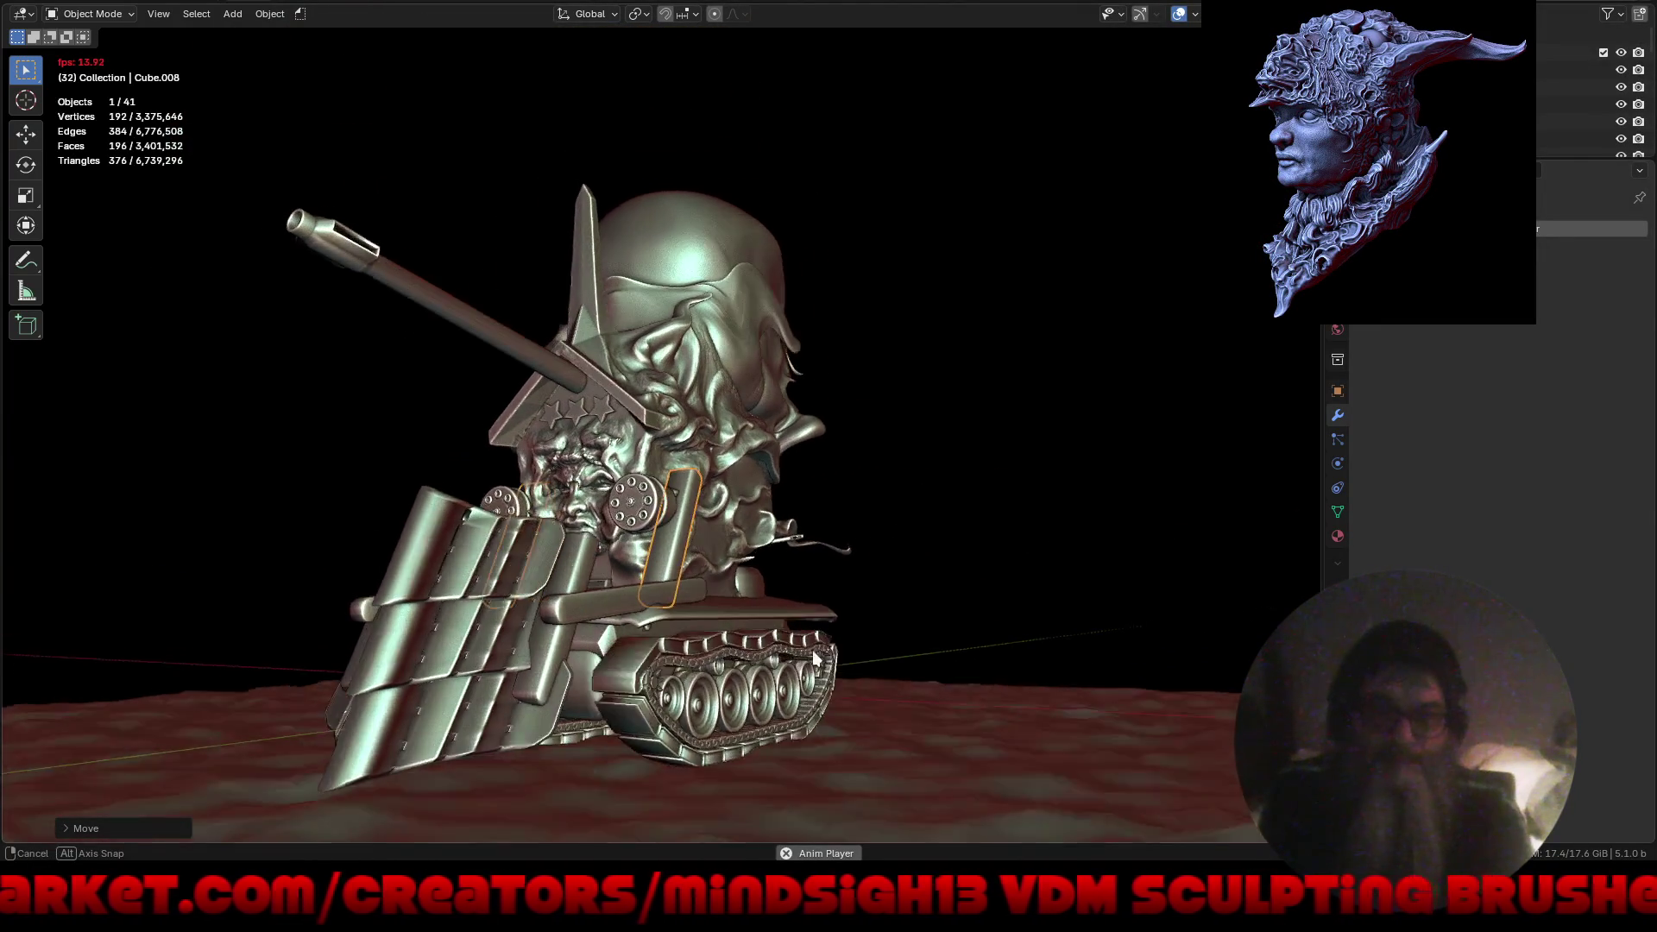
Hide the viewport overlays and shift the front rod-and-rack parts forward along Y.
click(1179, 14)
mouse_move(999, 381)
middle_down()
mouse_move(992, 406)
mouse_move(1188, 407)
mouse_move(1154, 408)
middle_up()
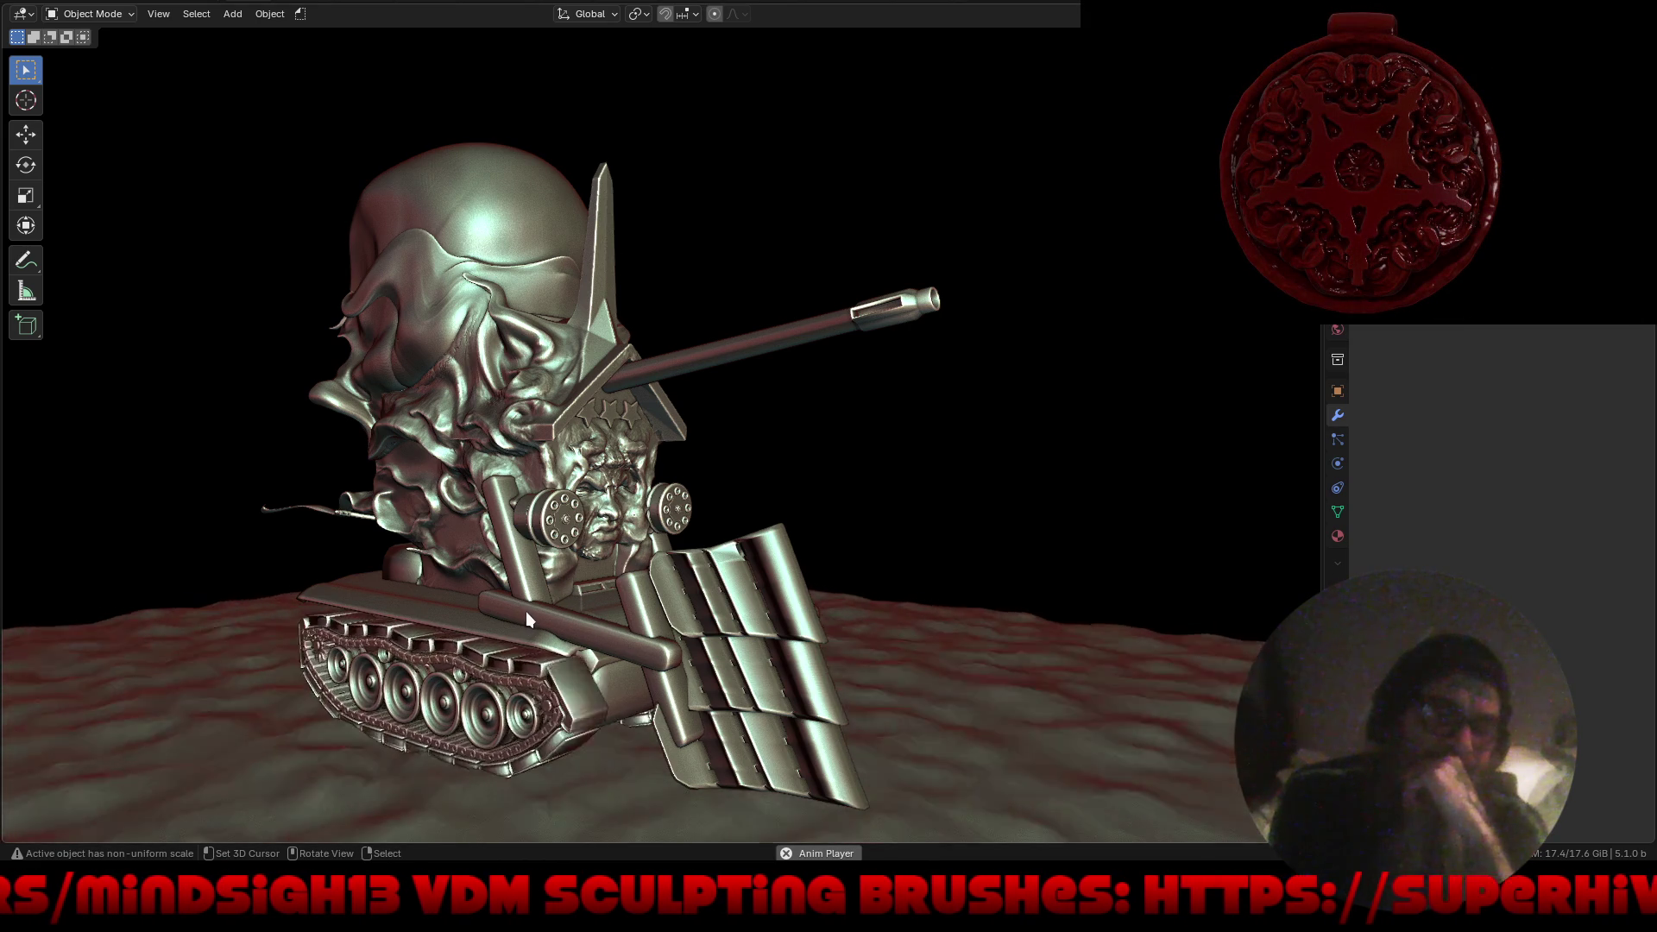
key(g)
key(y)
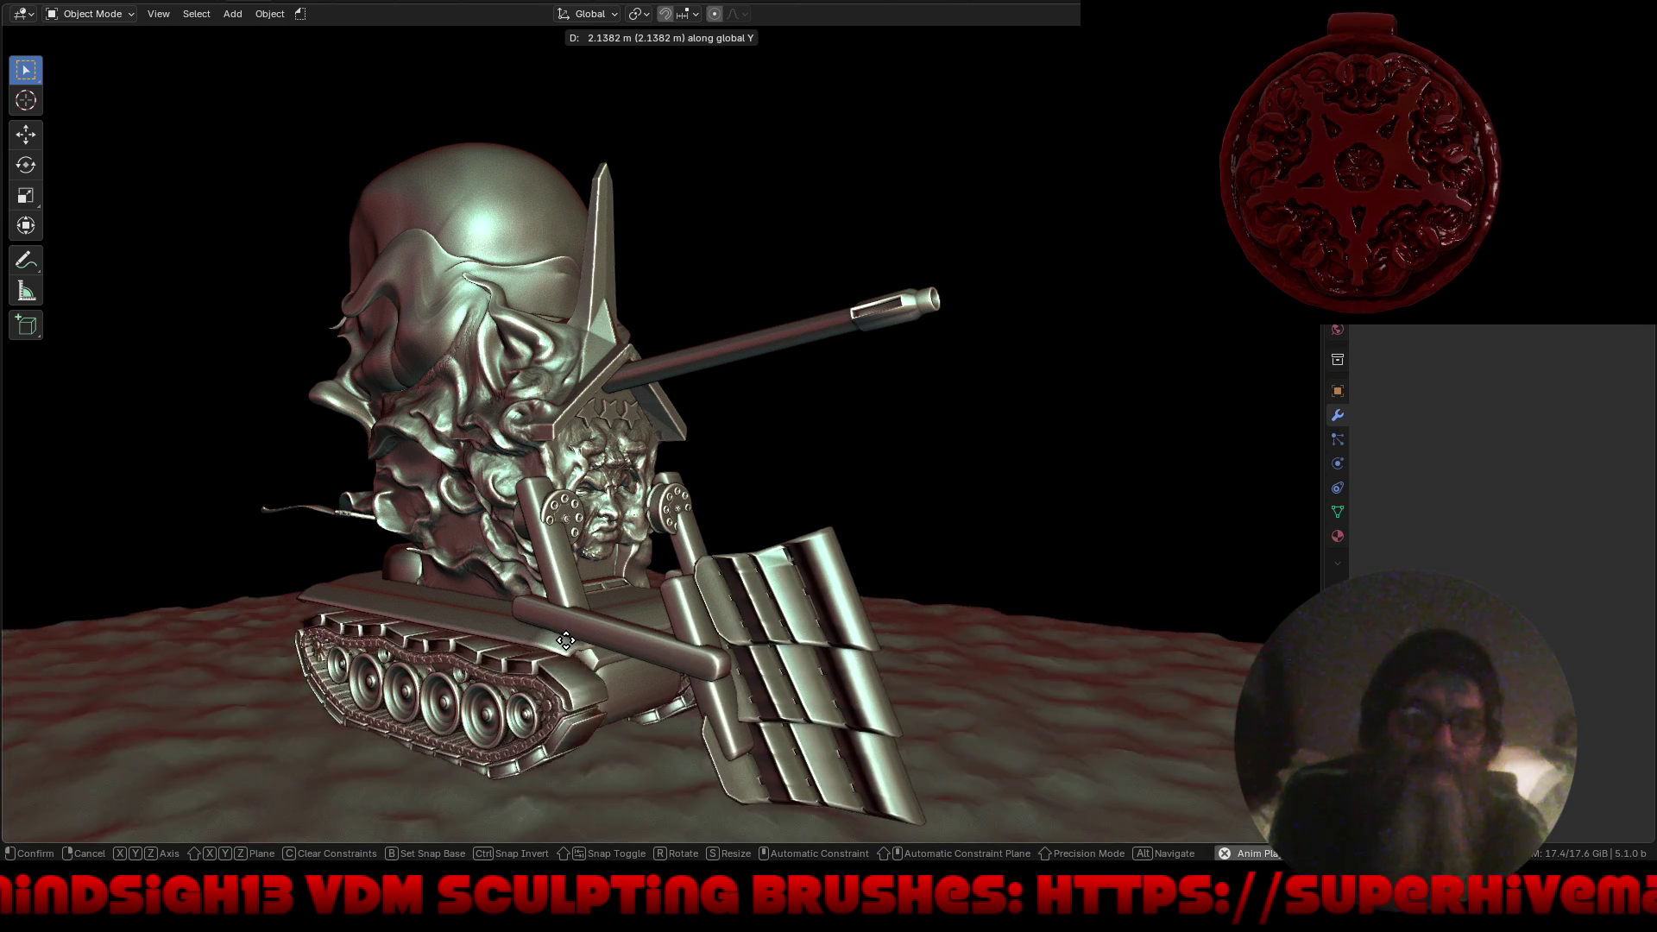
click(574, 647)
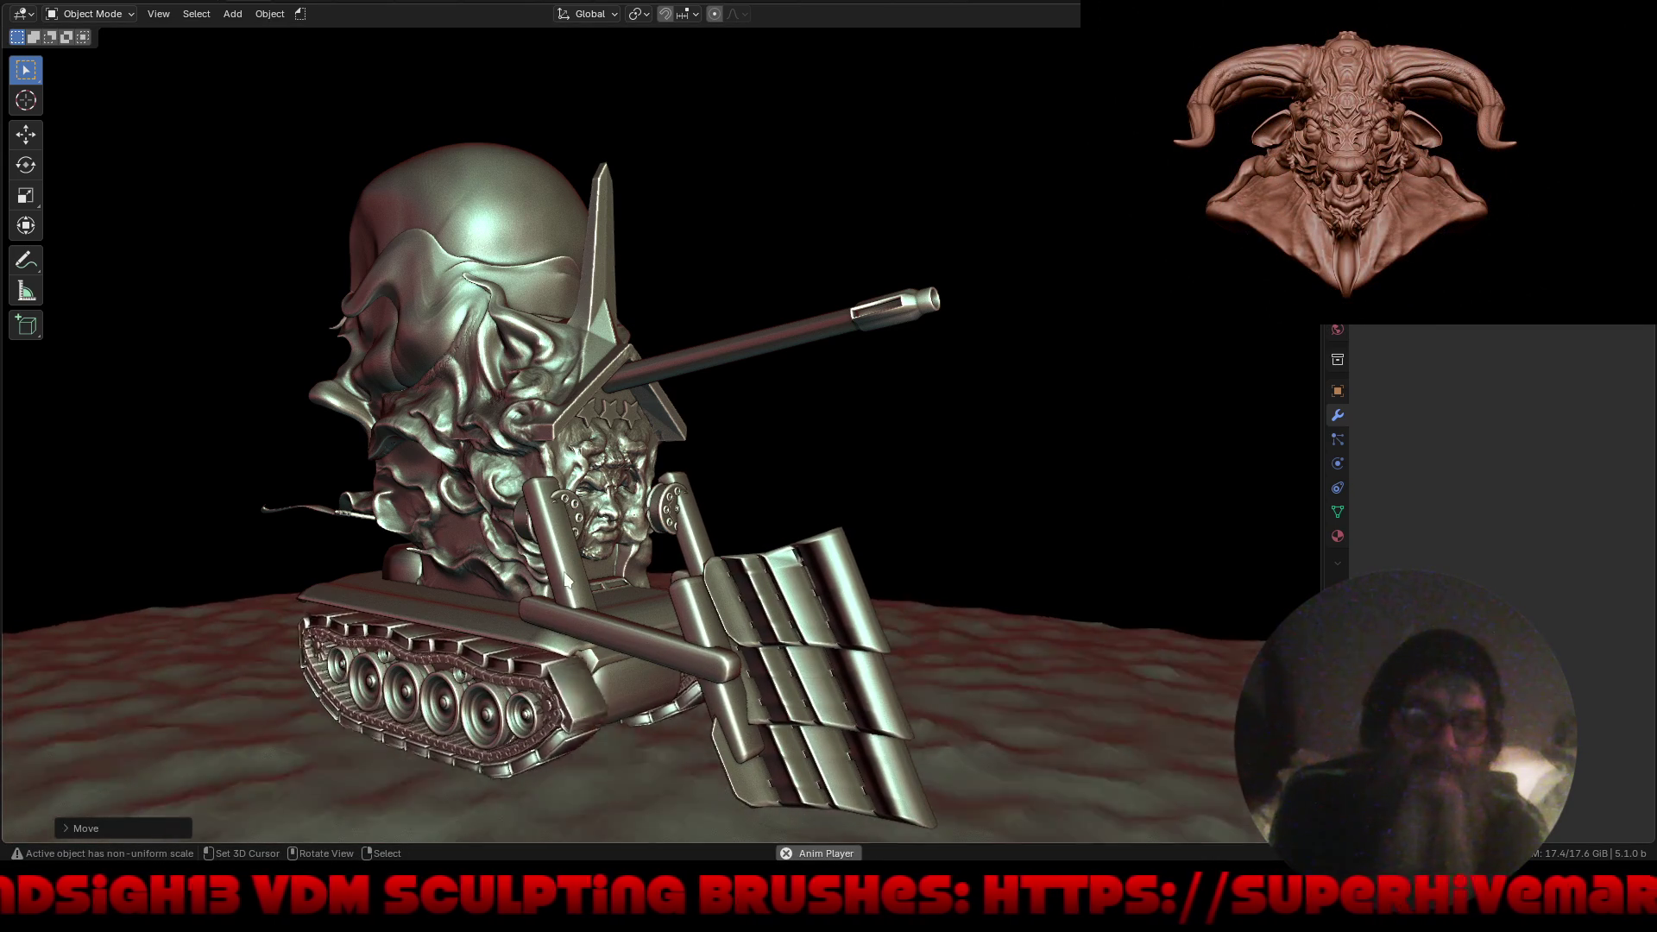
Move the front parts back along Y, leaving them about 2 m shifted.
key(g)
key(y)
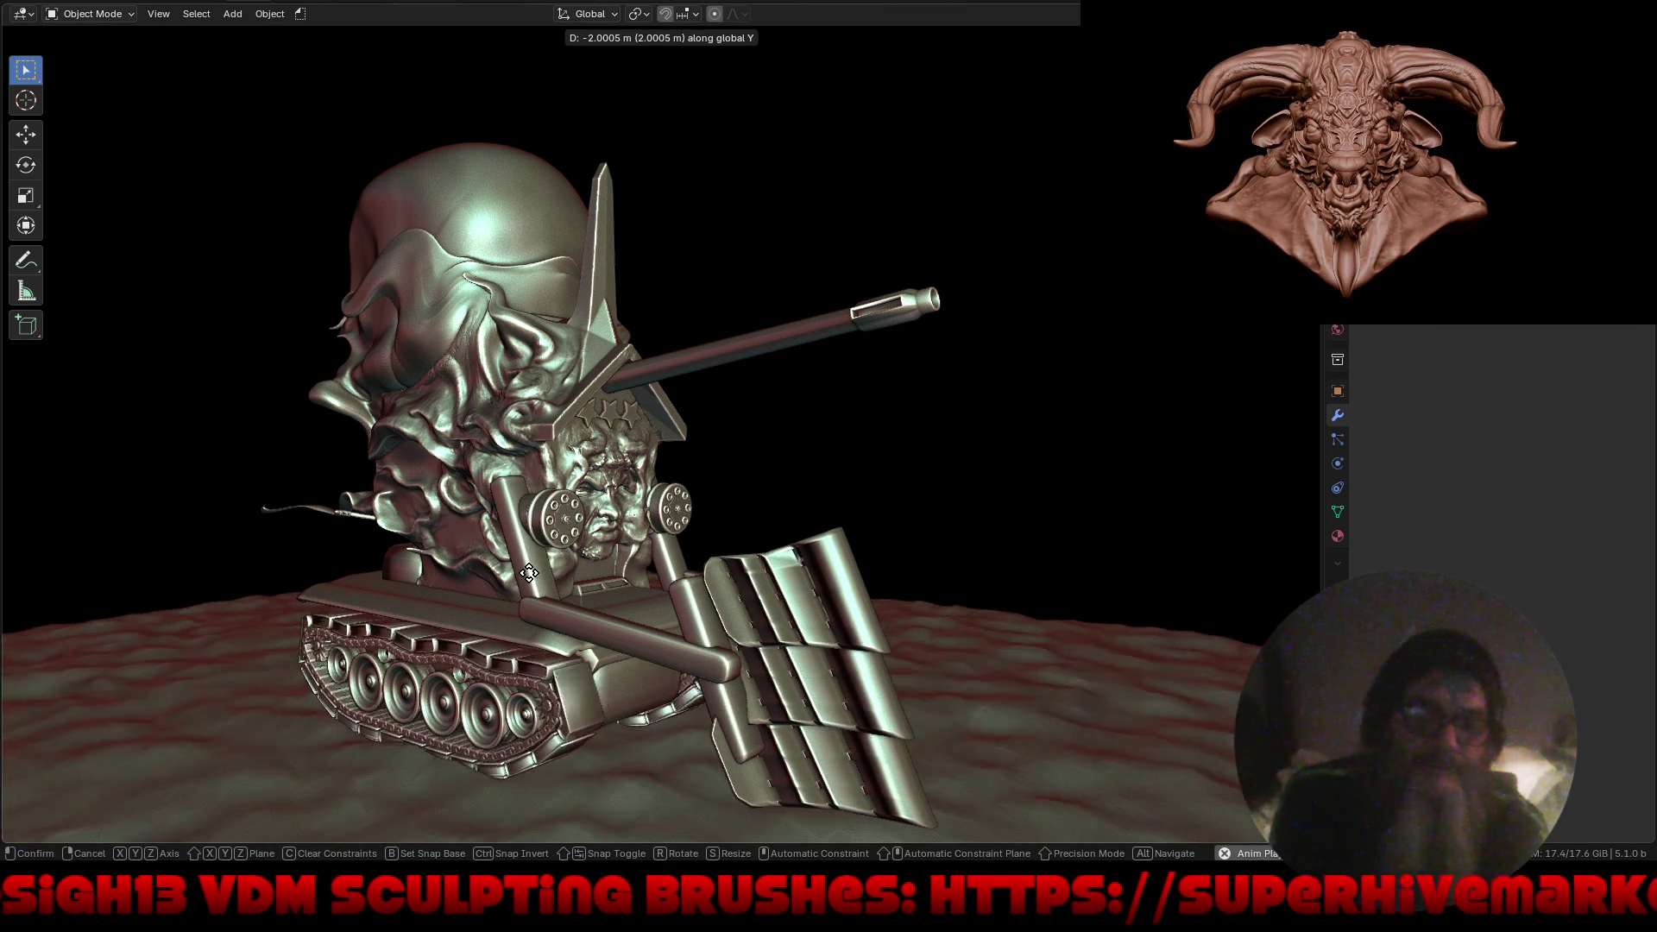
click(527, 574)
mouse_move(527, 574)
middle_down()
mouse_move(567, 646)
mouse_move(511, 613)
mouse_move(546, 588)
mouse_move(453, 624)
mouse_move(547, 629)
mouse_move(494, 644)
mouse_move(526, 639)
middle_up()
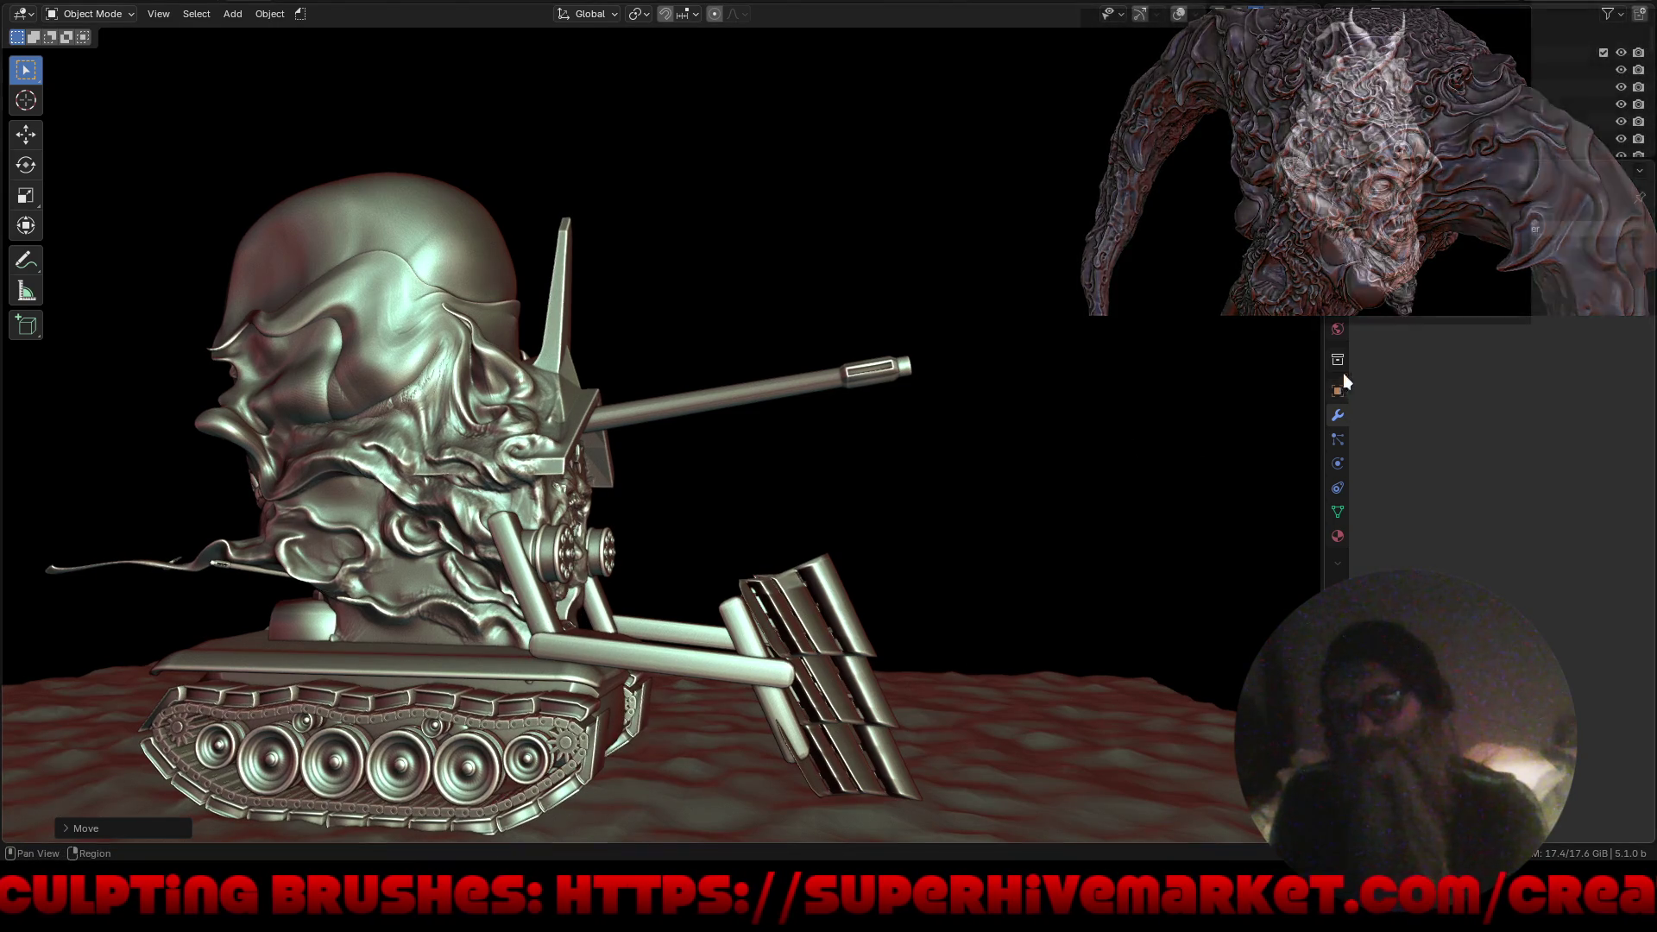
Clear the rod's Cube.006 parent and parent the front piece to Cube.008.
click(1339, 391)
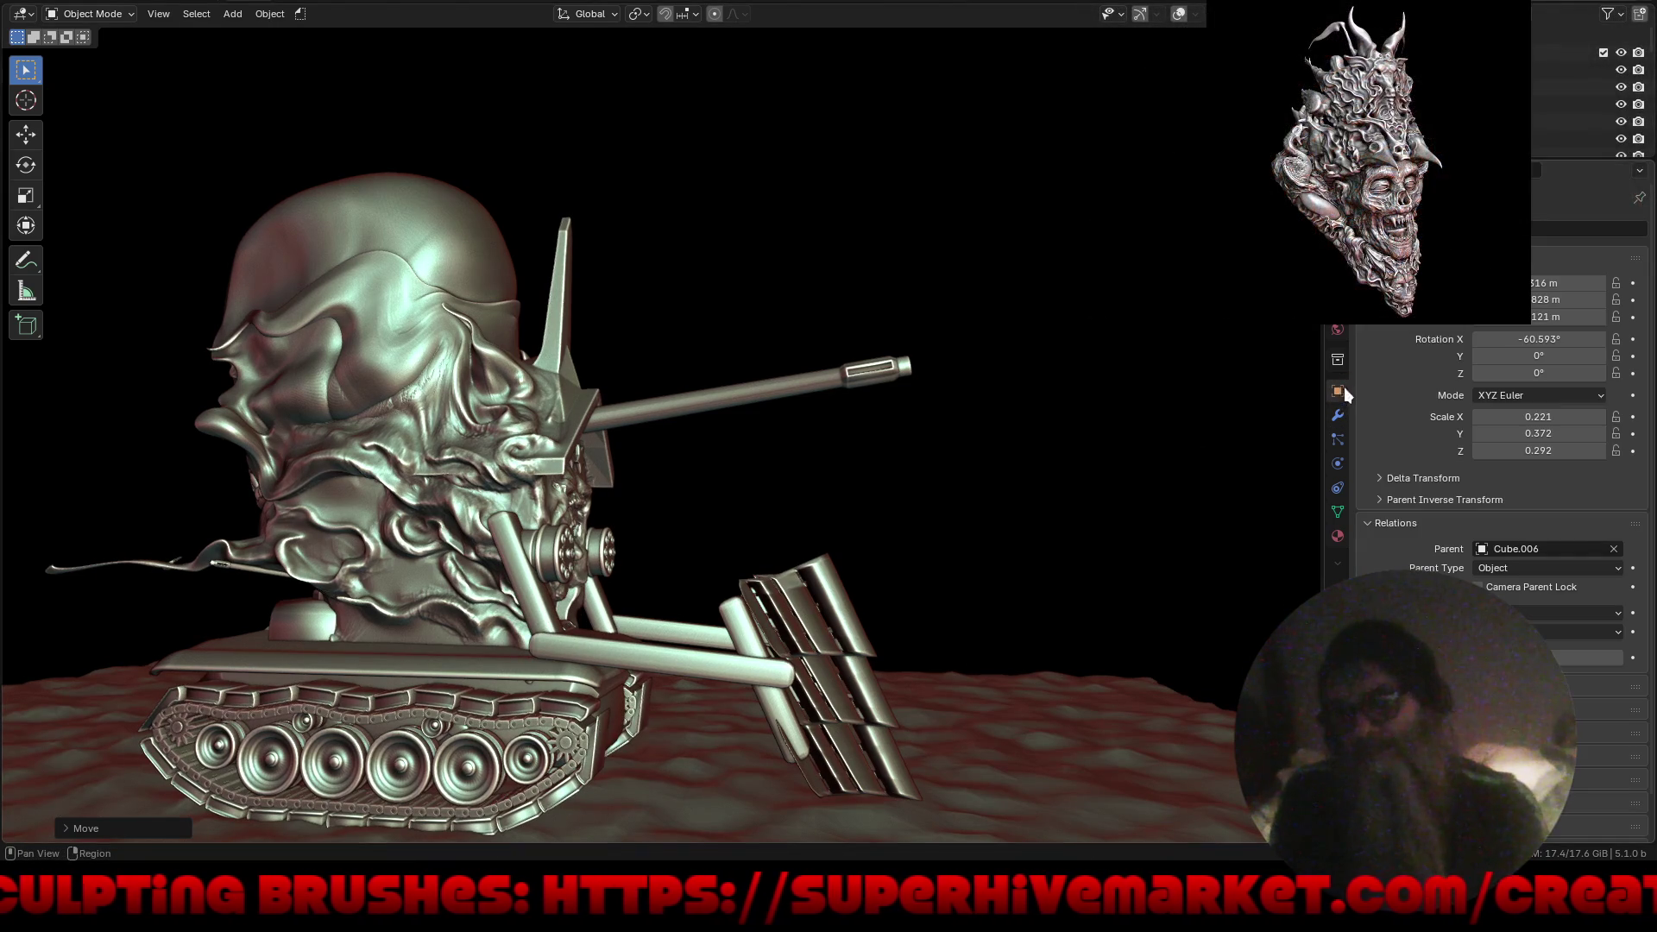
click(1615, 549)
middle_drag(661, 550, 408, 662)
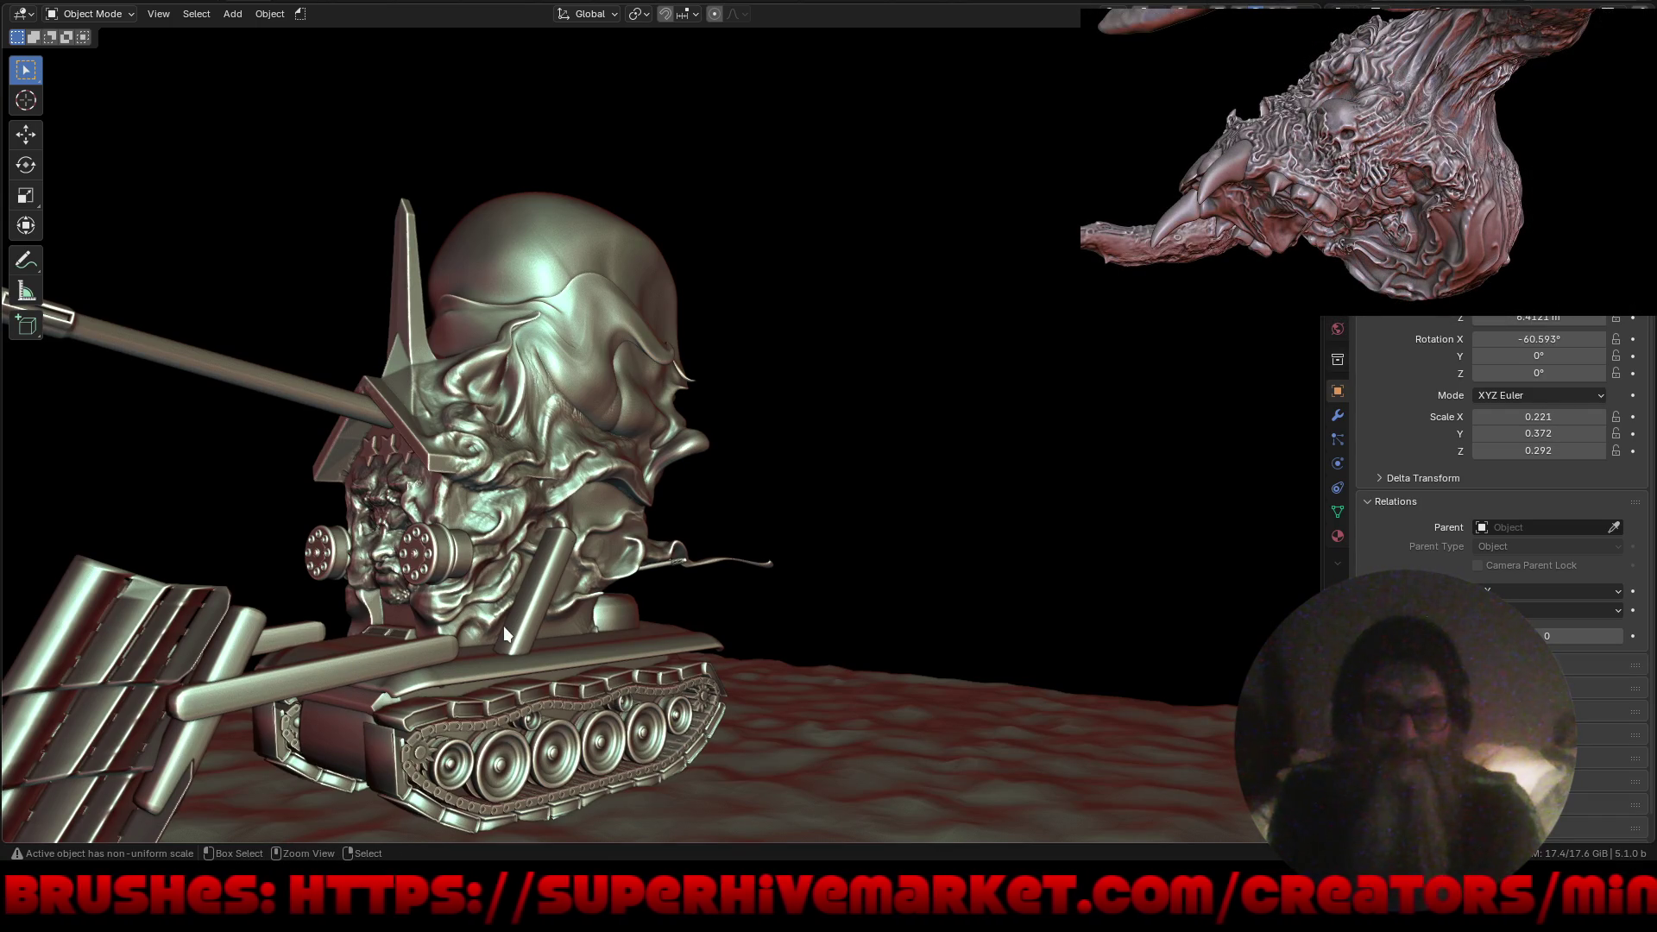
key(ctrl+p)
click(504, 625)
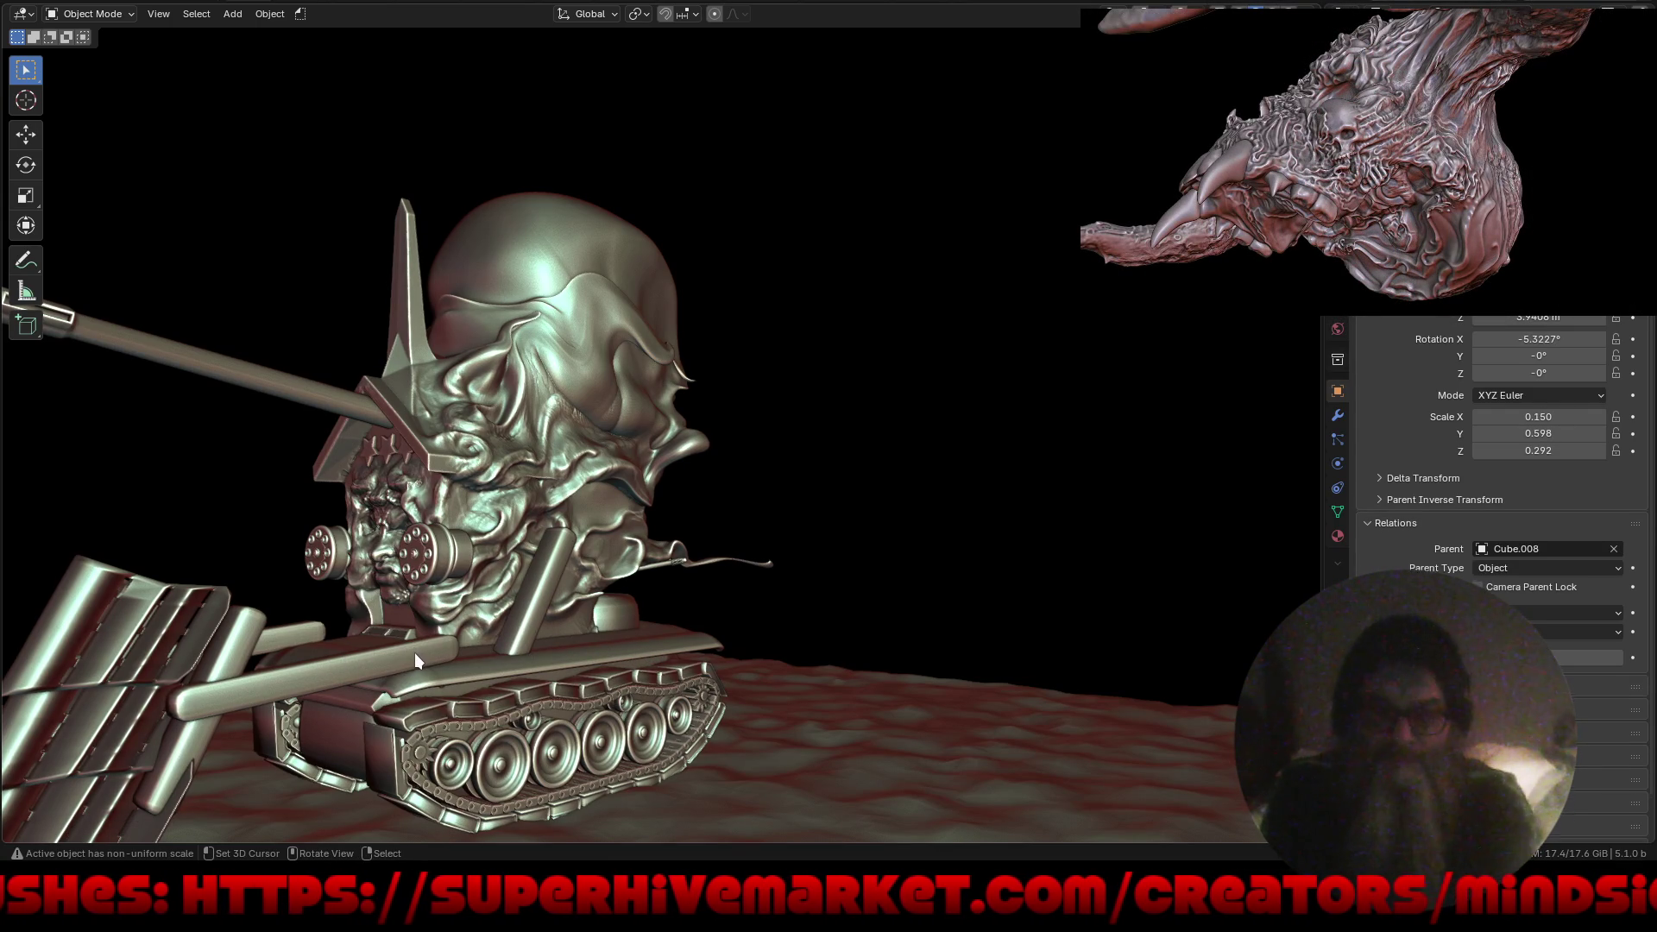
Slide the parented piece about 2.5 m back along Y.
key(g)
key(y)
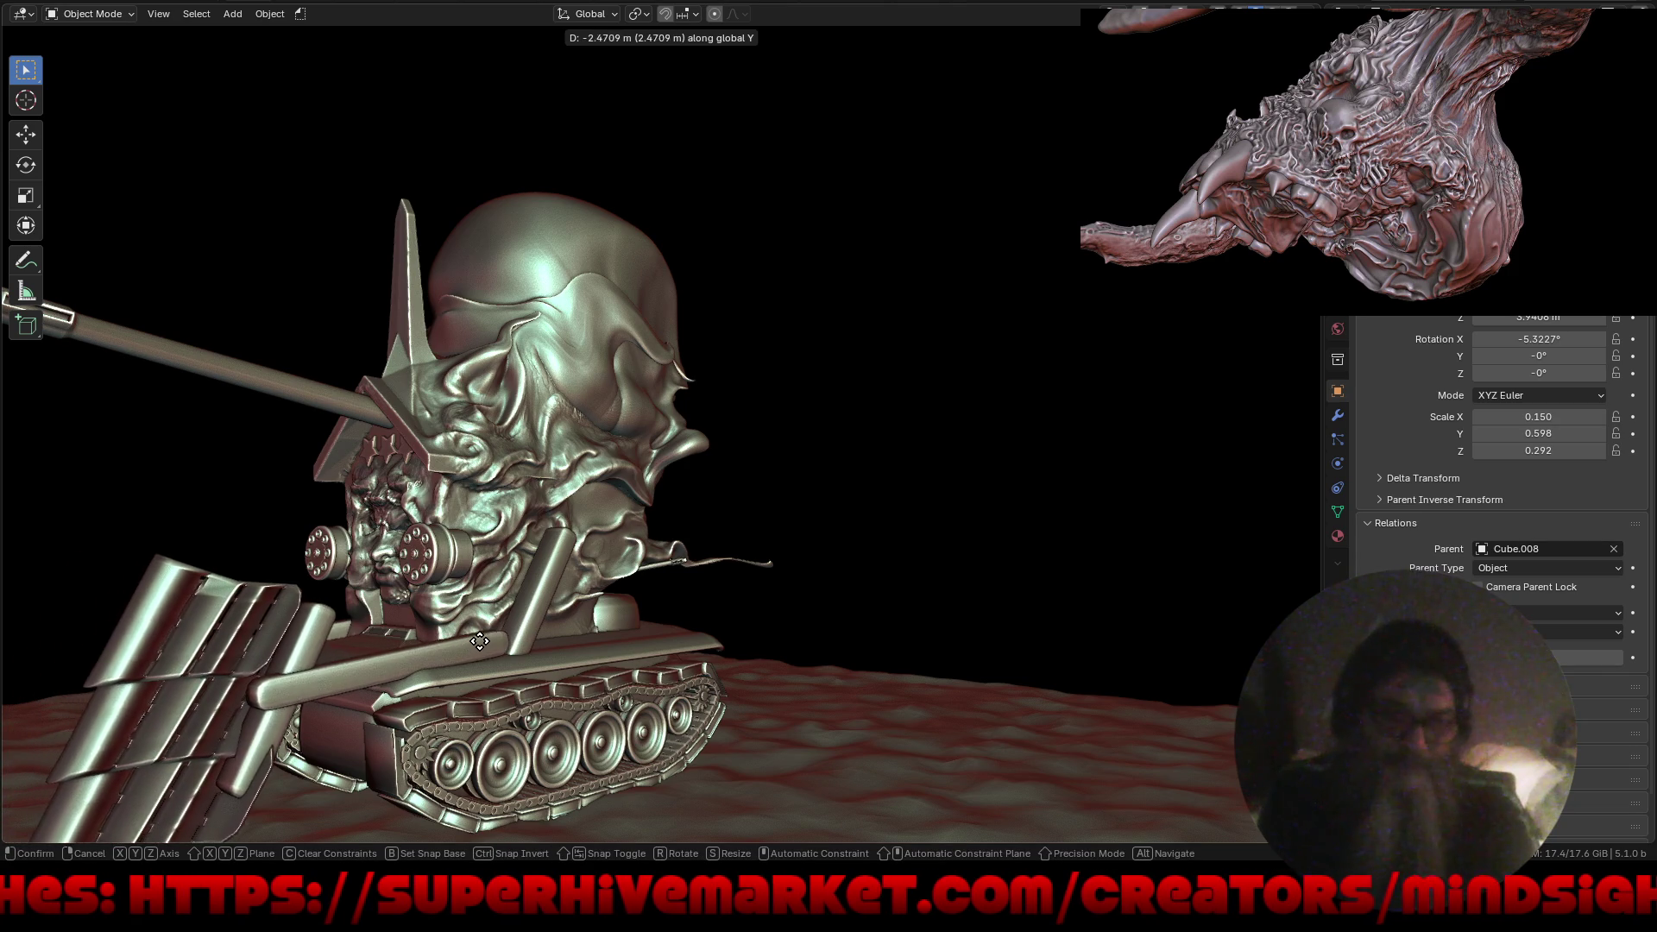
click(505, 627)
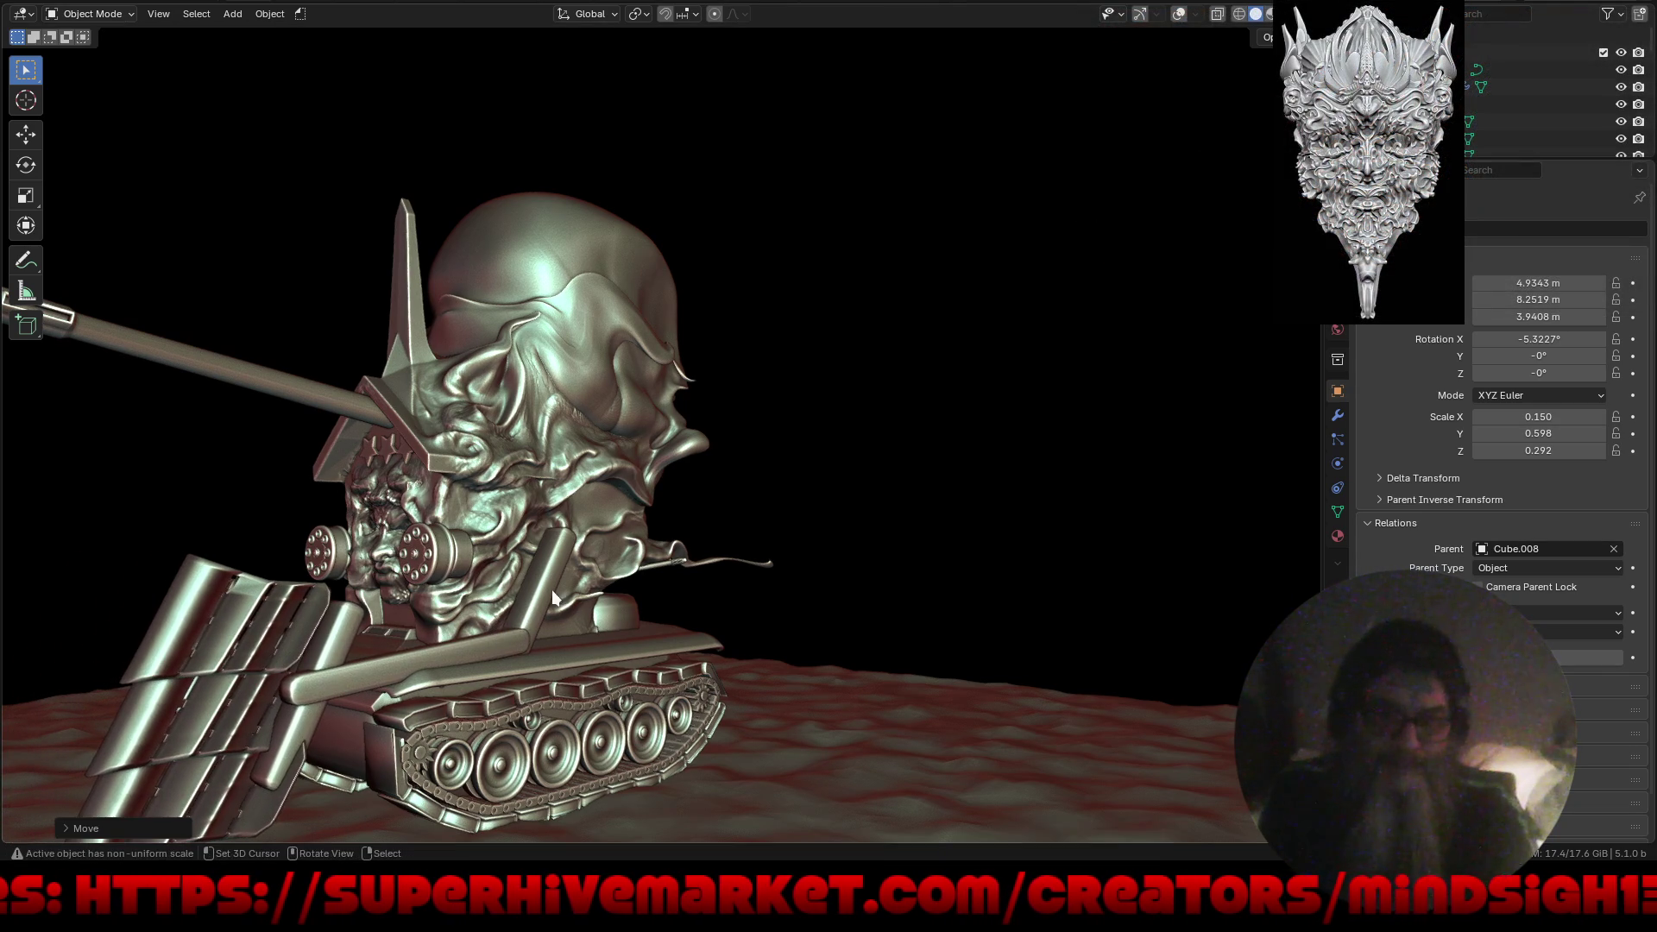
mouse_move(632, 582)
middle_down()
mouse_move(551, 625)
mouse_move(564, 455)
middle_up()
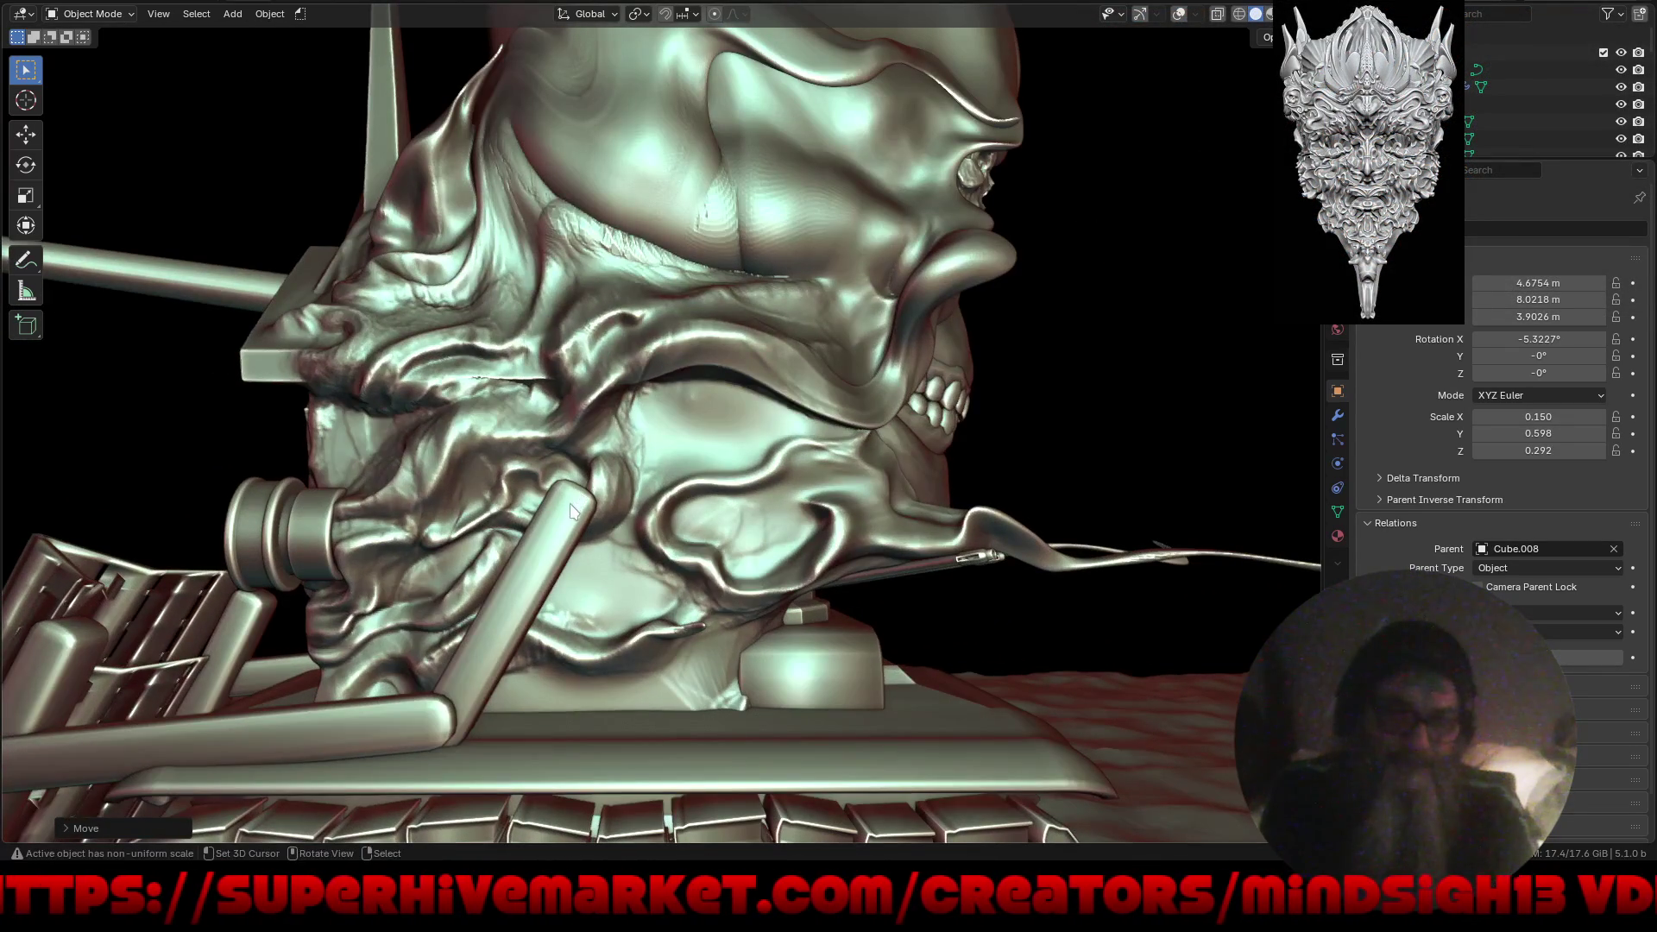
click(638, 14)
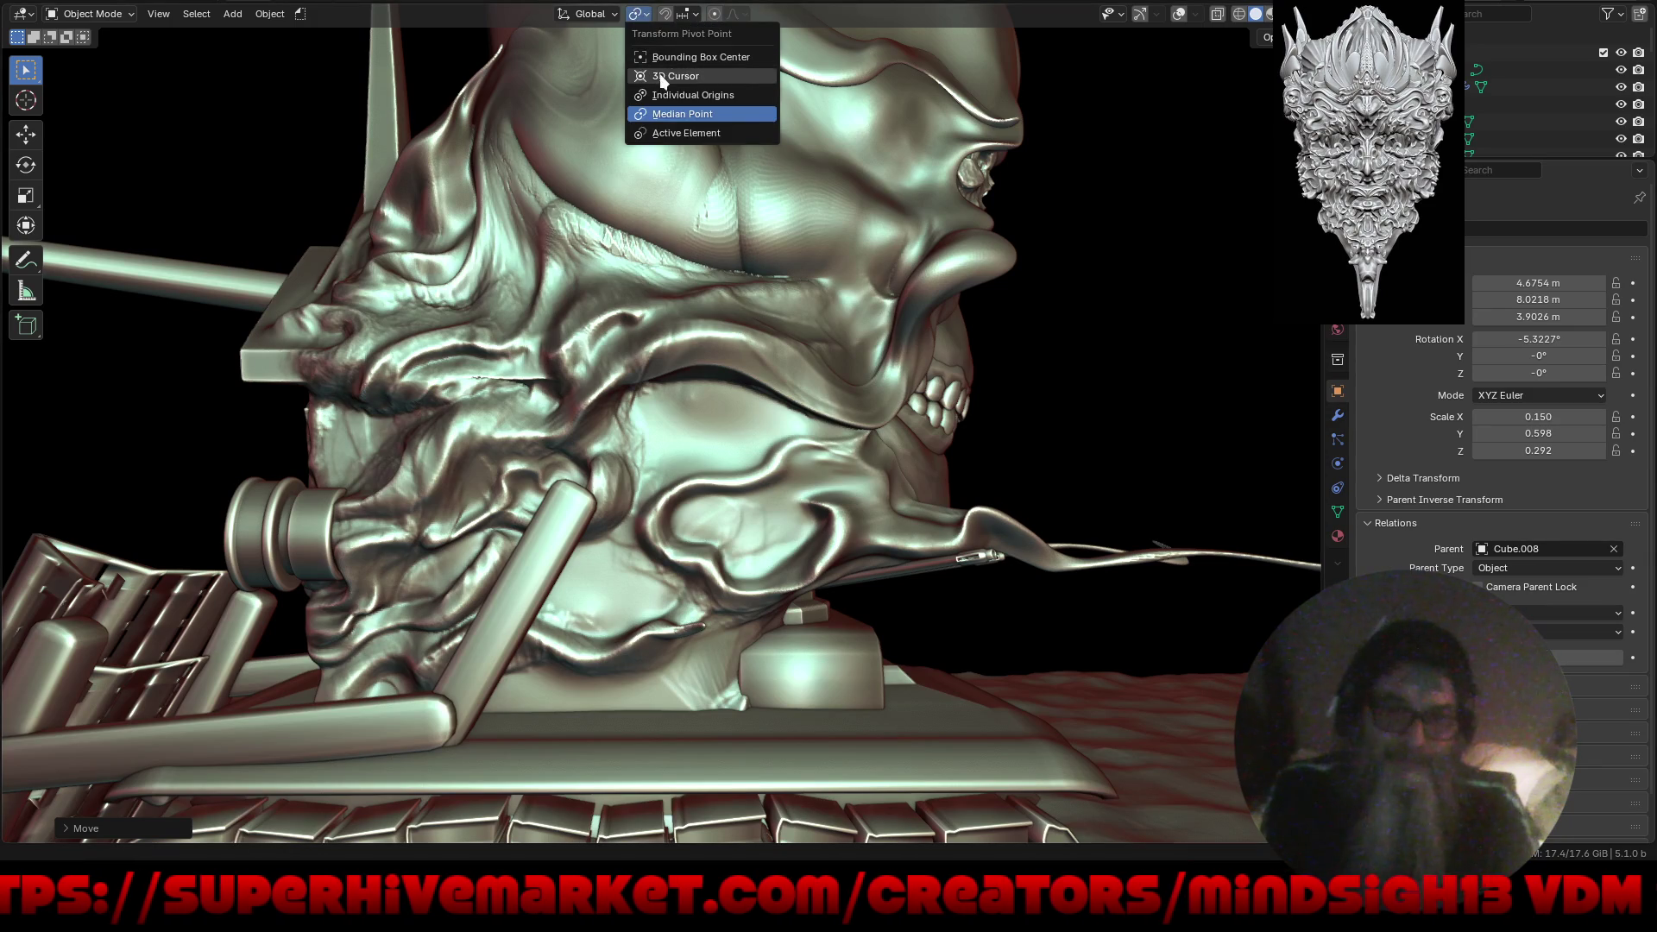
Rotate the rod and rack around the 3D cursor to an X rotation of -33.474°.
click(558, 541)
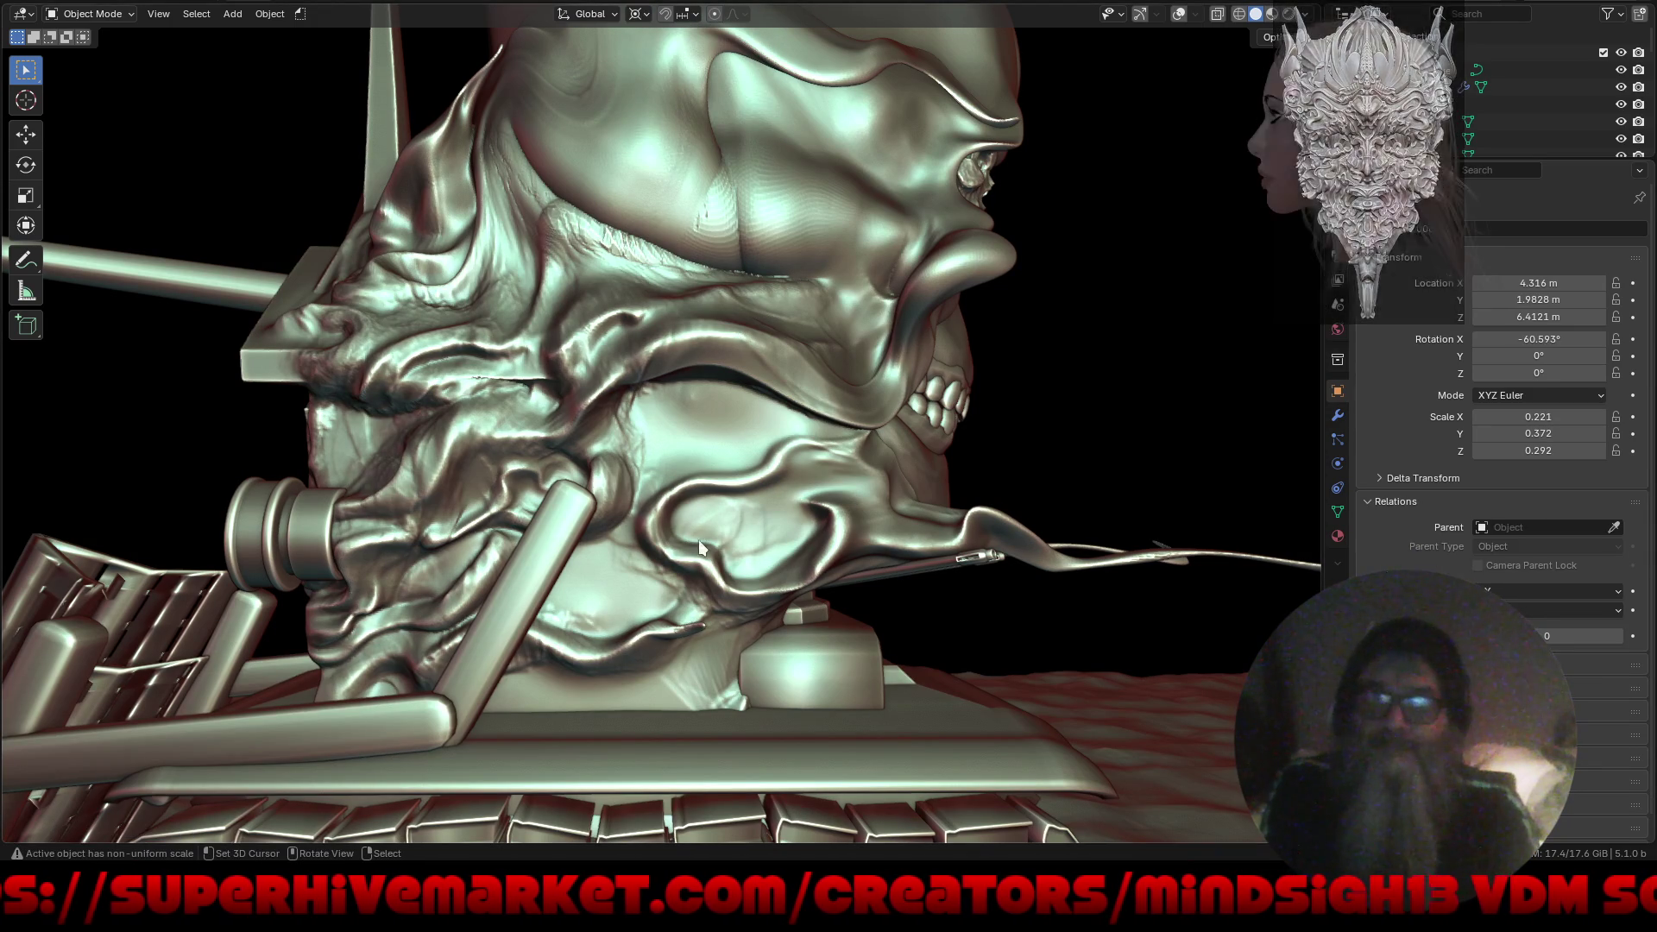
key(r)
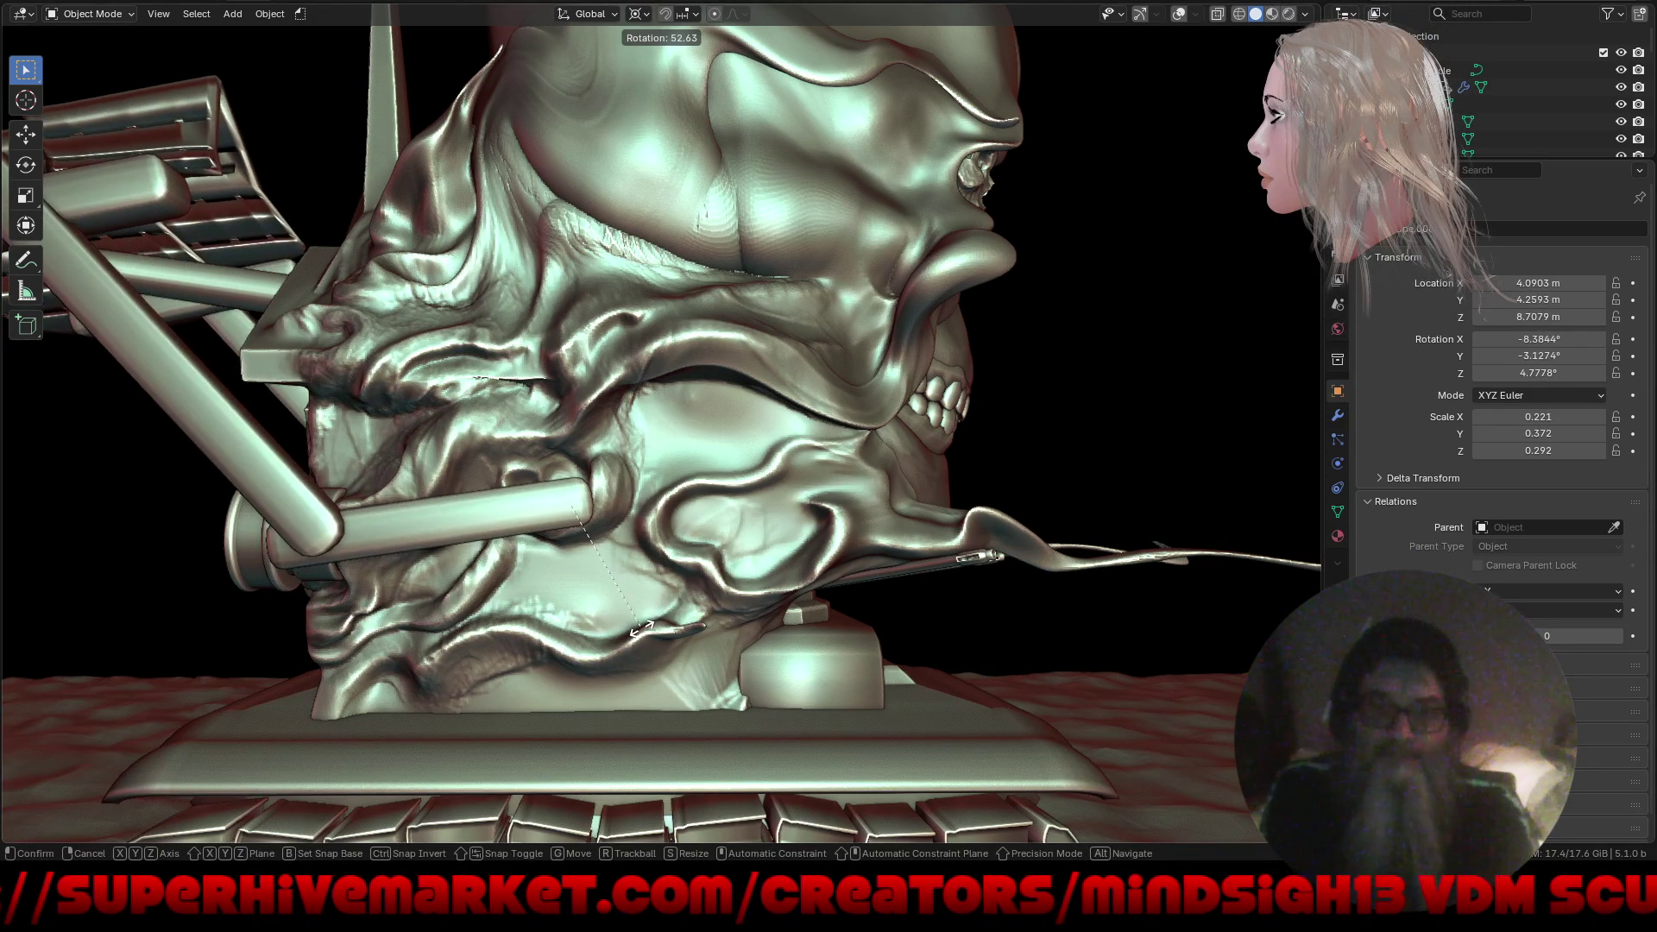
key(x)
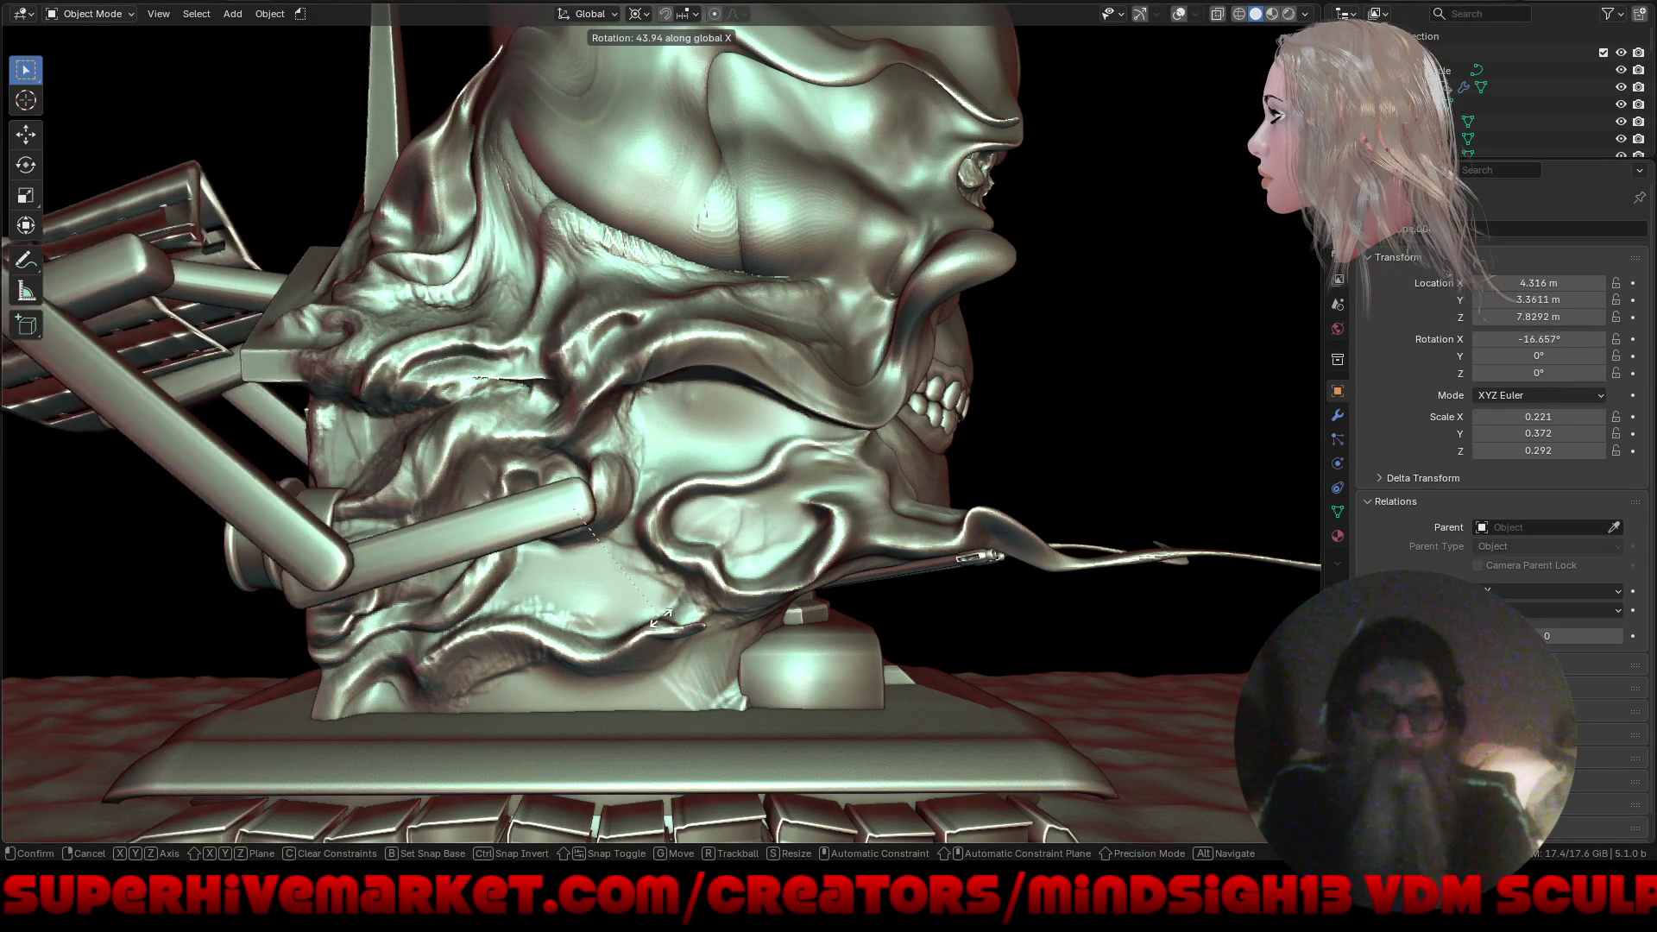
click(693, 592)
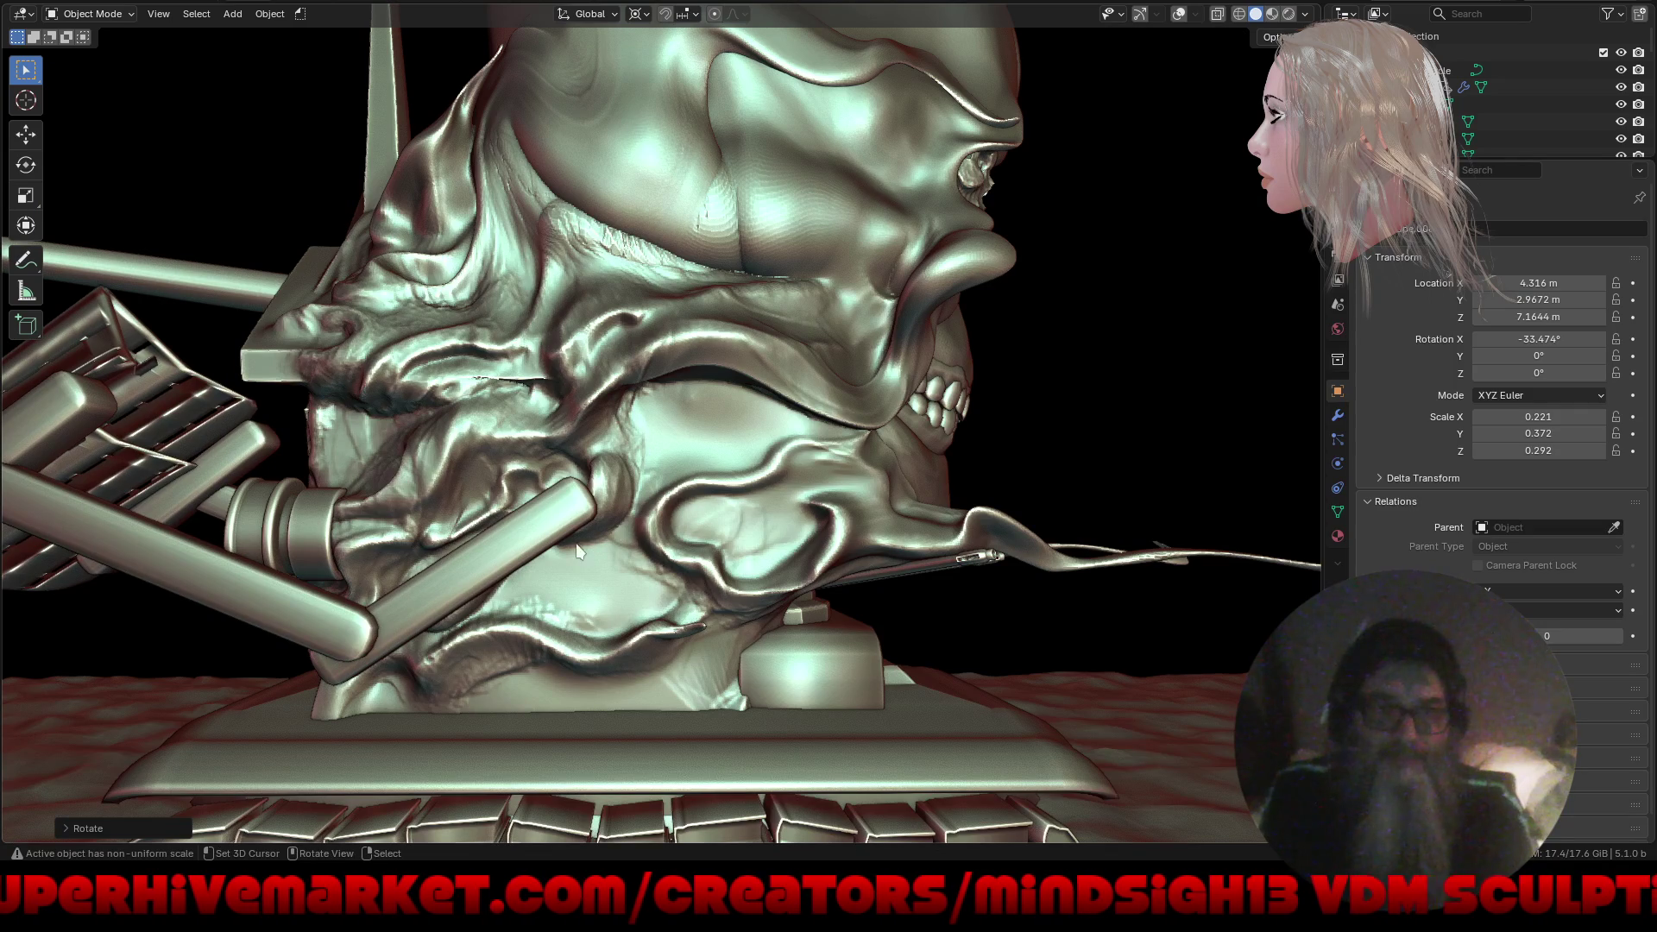
key(KP_Decimal)
mouse_move(534, 378)
middle_down()
mouse_move(729, 304)
mouse_move(546, 572)
mouse_move(732, 452)
mouse_move(768, 468)
mouse_move(704, 459)
mouse_move(646, 546)
mouse_move(799, 580)
mouse_move(710, 594)
mouse_move(481, 240)
mouse_move(528, 526)
mouse_move(632, 604)
mouse_move(297, 632)
mouse_move(614, 615)
mouse_move(608, 530)
mouse_move(732, 537)
middle_up()
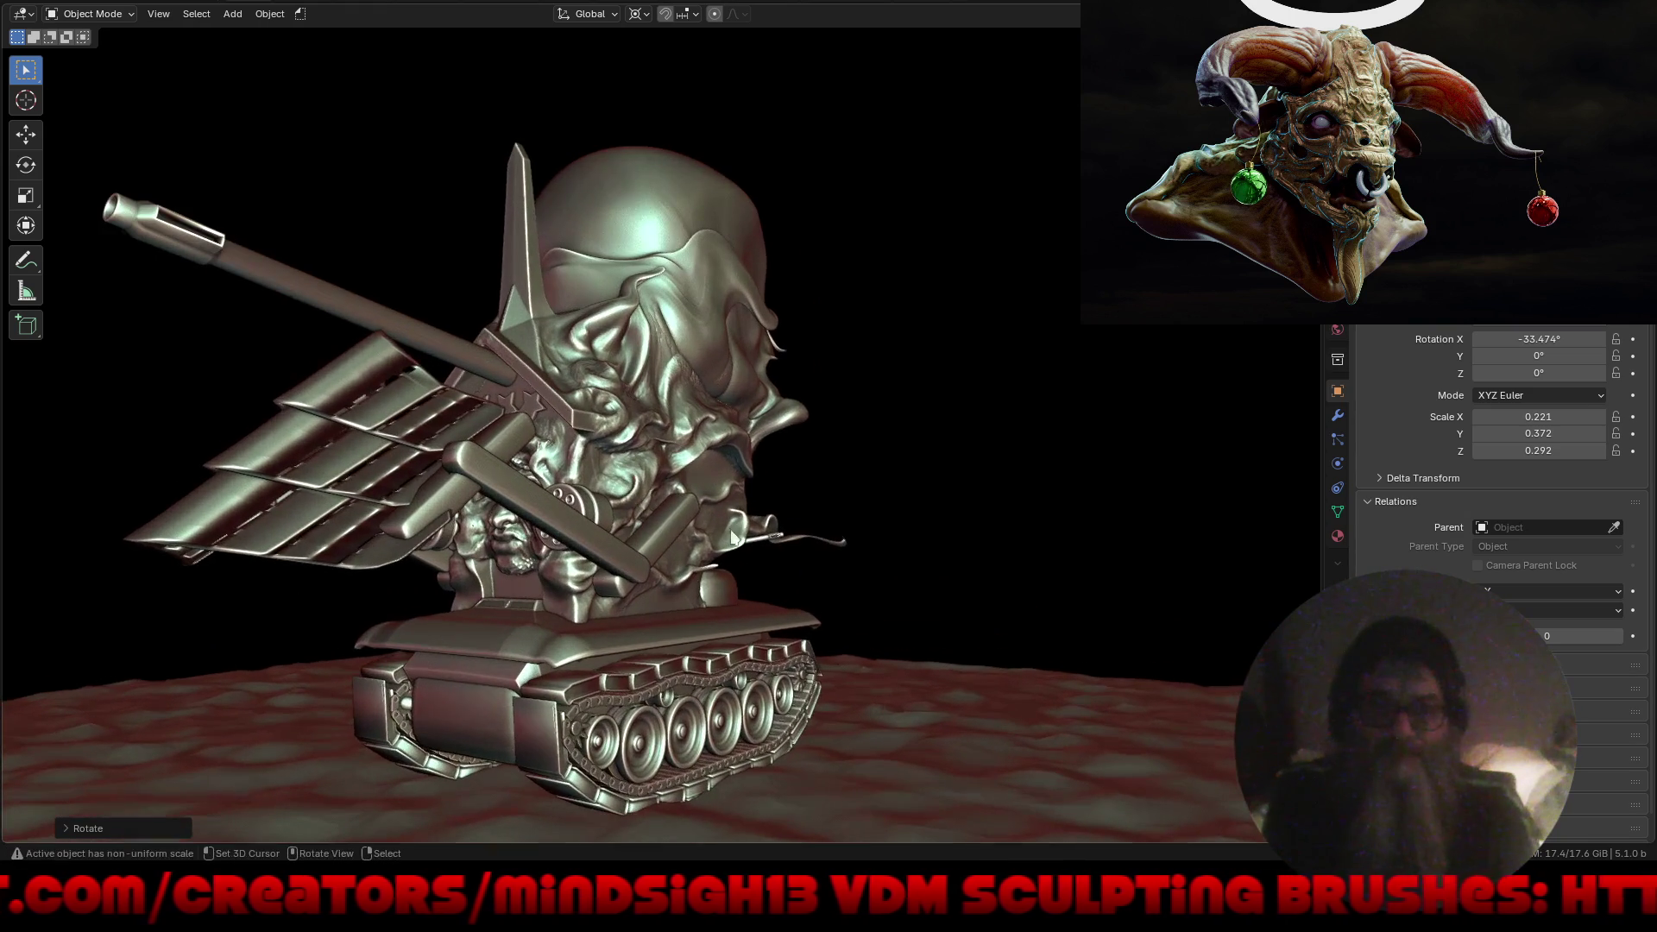
Tilt the rod further around X to -58.752°, check side and front views, then undo it.
key(r)
key(x)
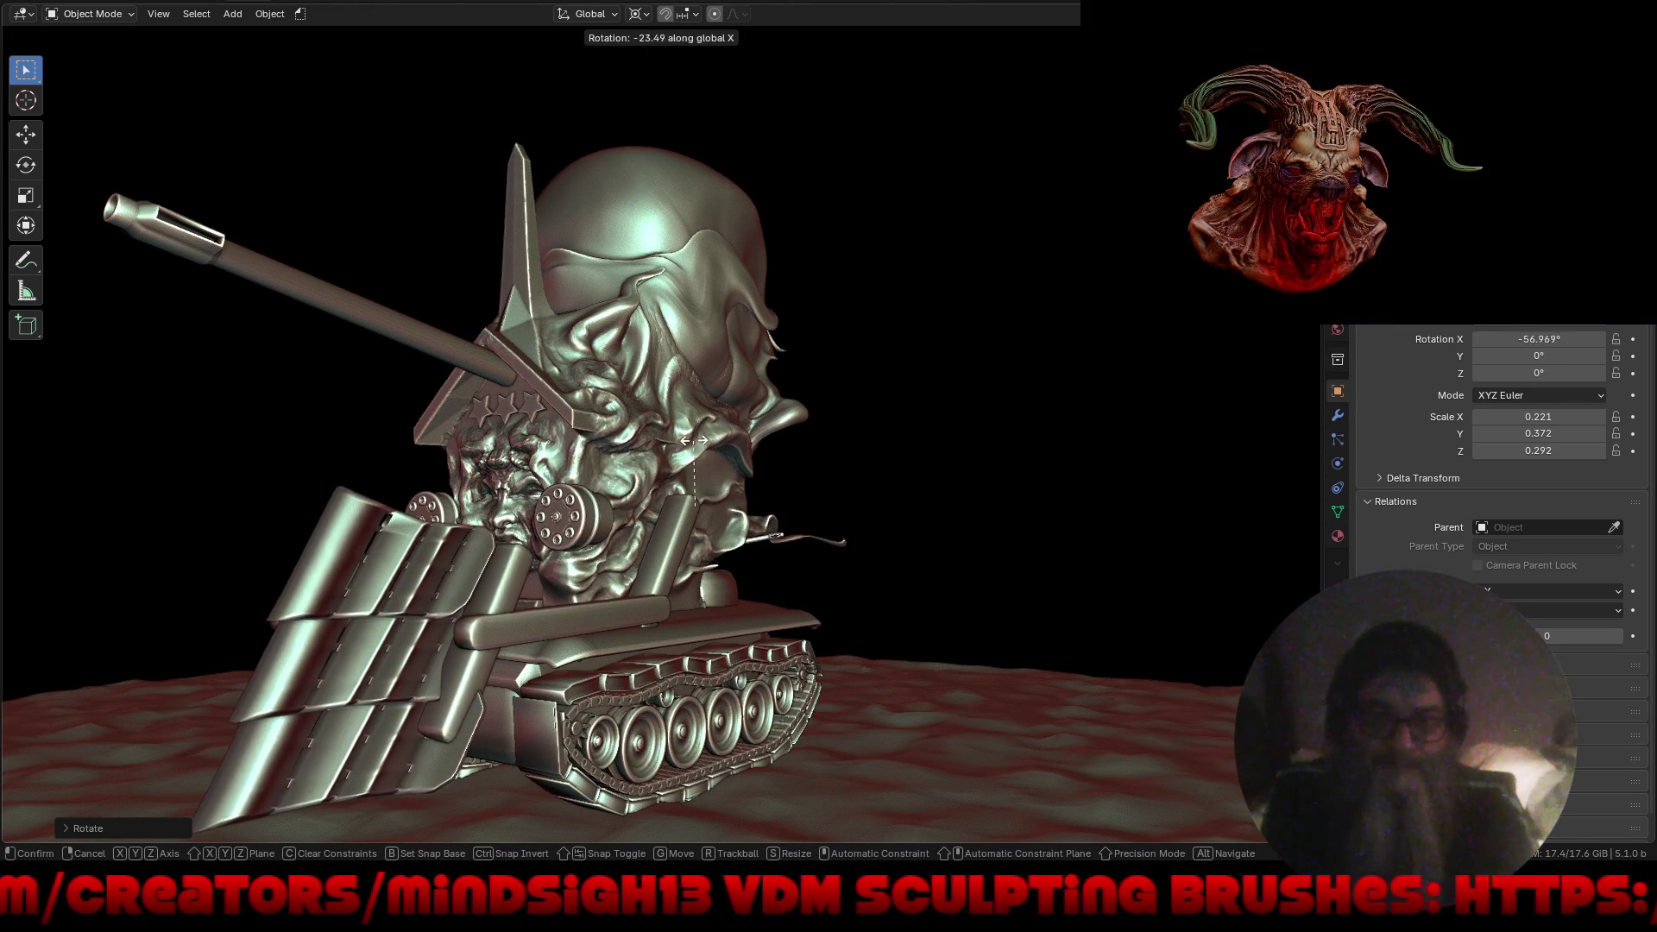
mouse_move(572, 611)
middle_down()
mouse_move(857, 598)
mouse_move(701, 587)
middle_up()
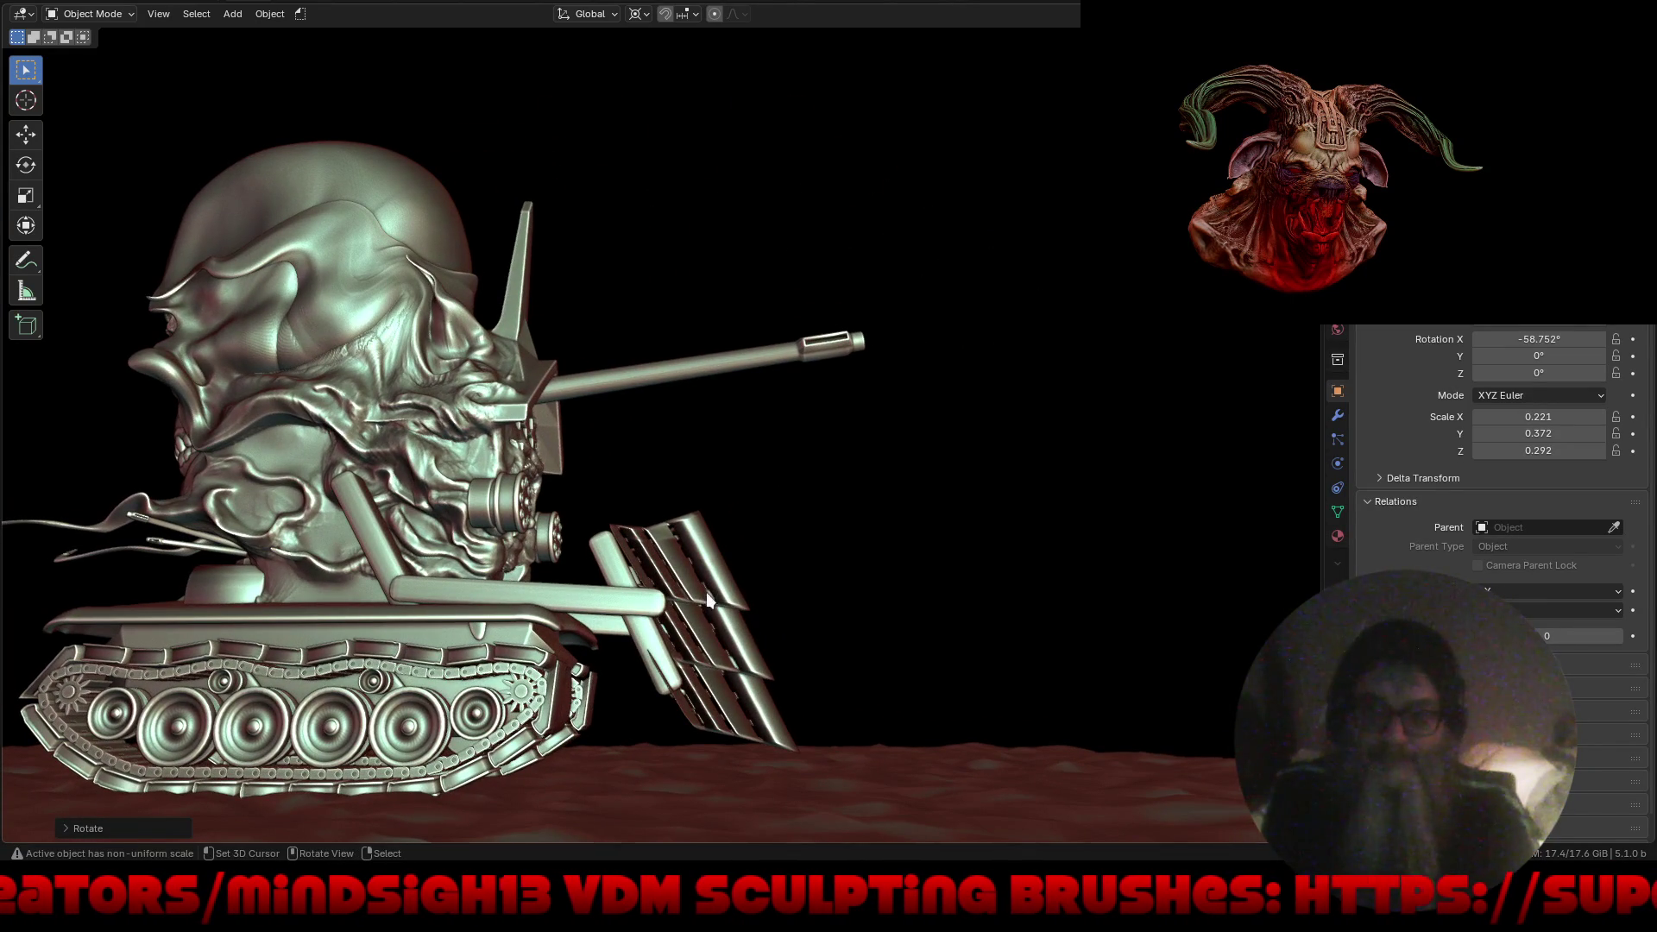
mouse_move(821, 589)
middle_down()
mouse_move(761, 639)
mouse_move(893, 604)
mouse_move(515, 611)
mouse_move(750, 629)
mouse_move(632, 552)
mouse_move(736, 553)
mouse_move(397, 637)
mouse_move(425, 678)
middle_up()
key(ctrl+z)
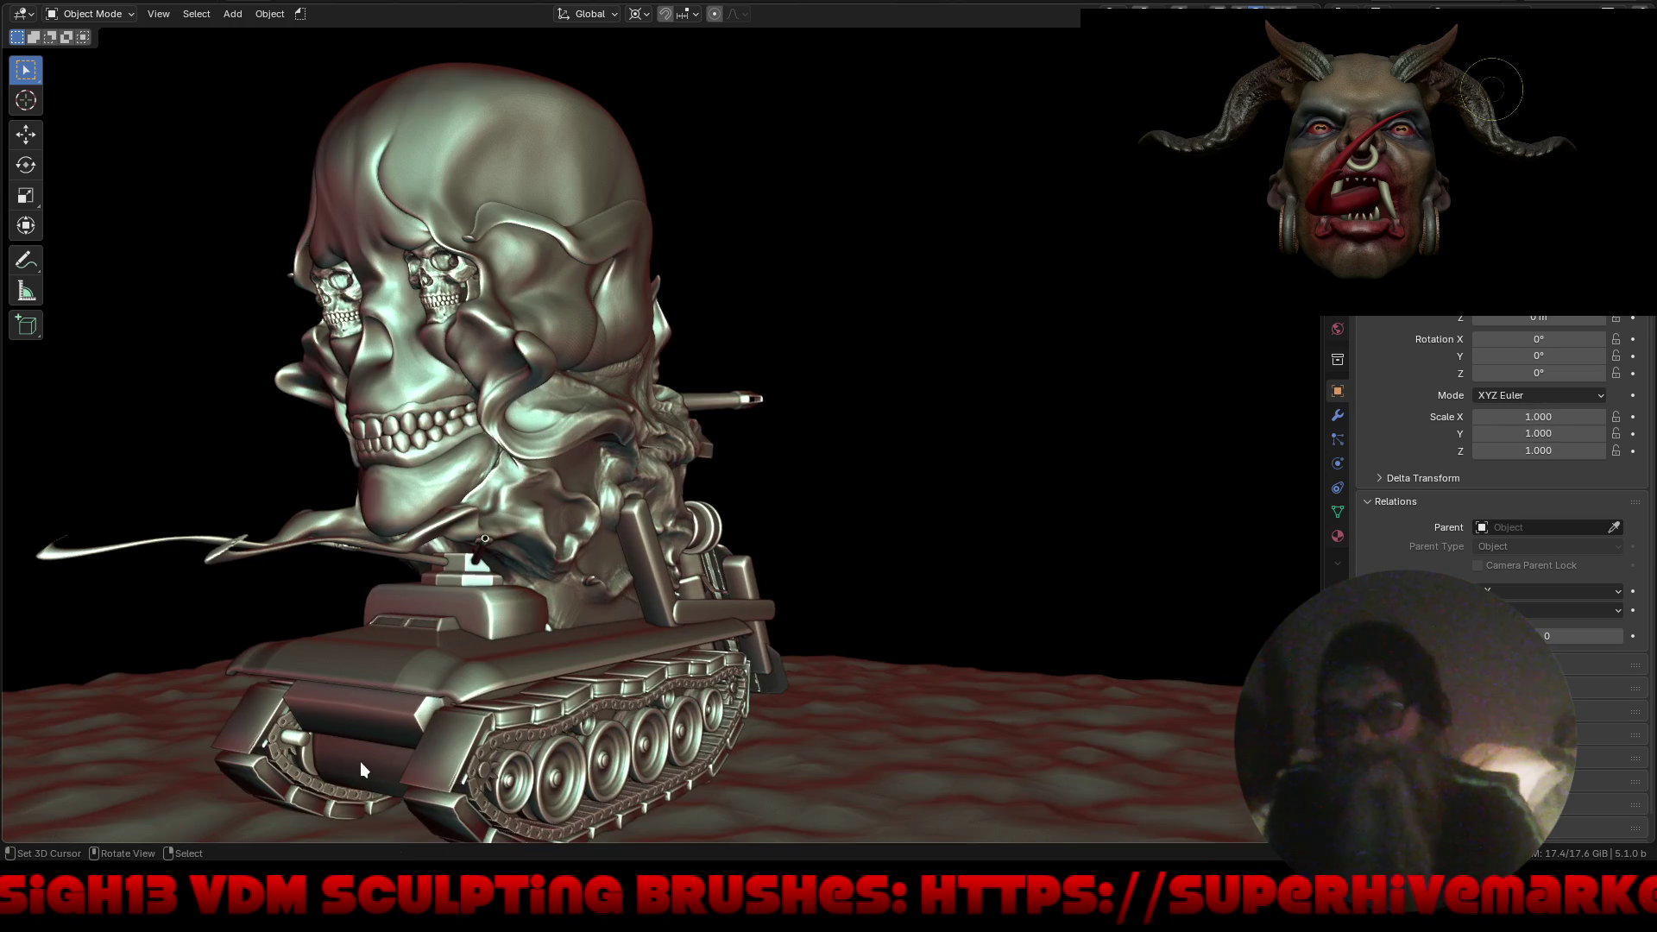
Duplicate the lower box between the tracks and slide the copy about 4.4 m along Y.
mouse_move(542, 660)
middle_down()
mouse_move(590, 641)
mouse_move(573, 665)
mouse_move(506, 621)
mouse_move(561, 556)
middle_up()
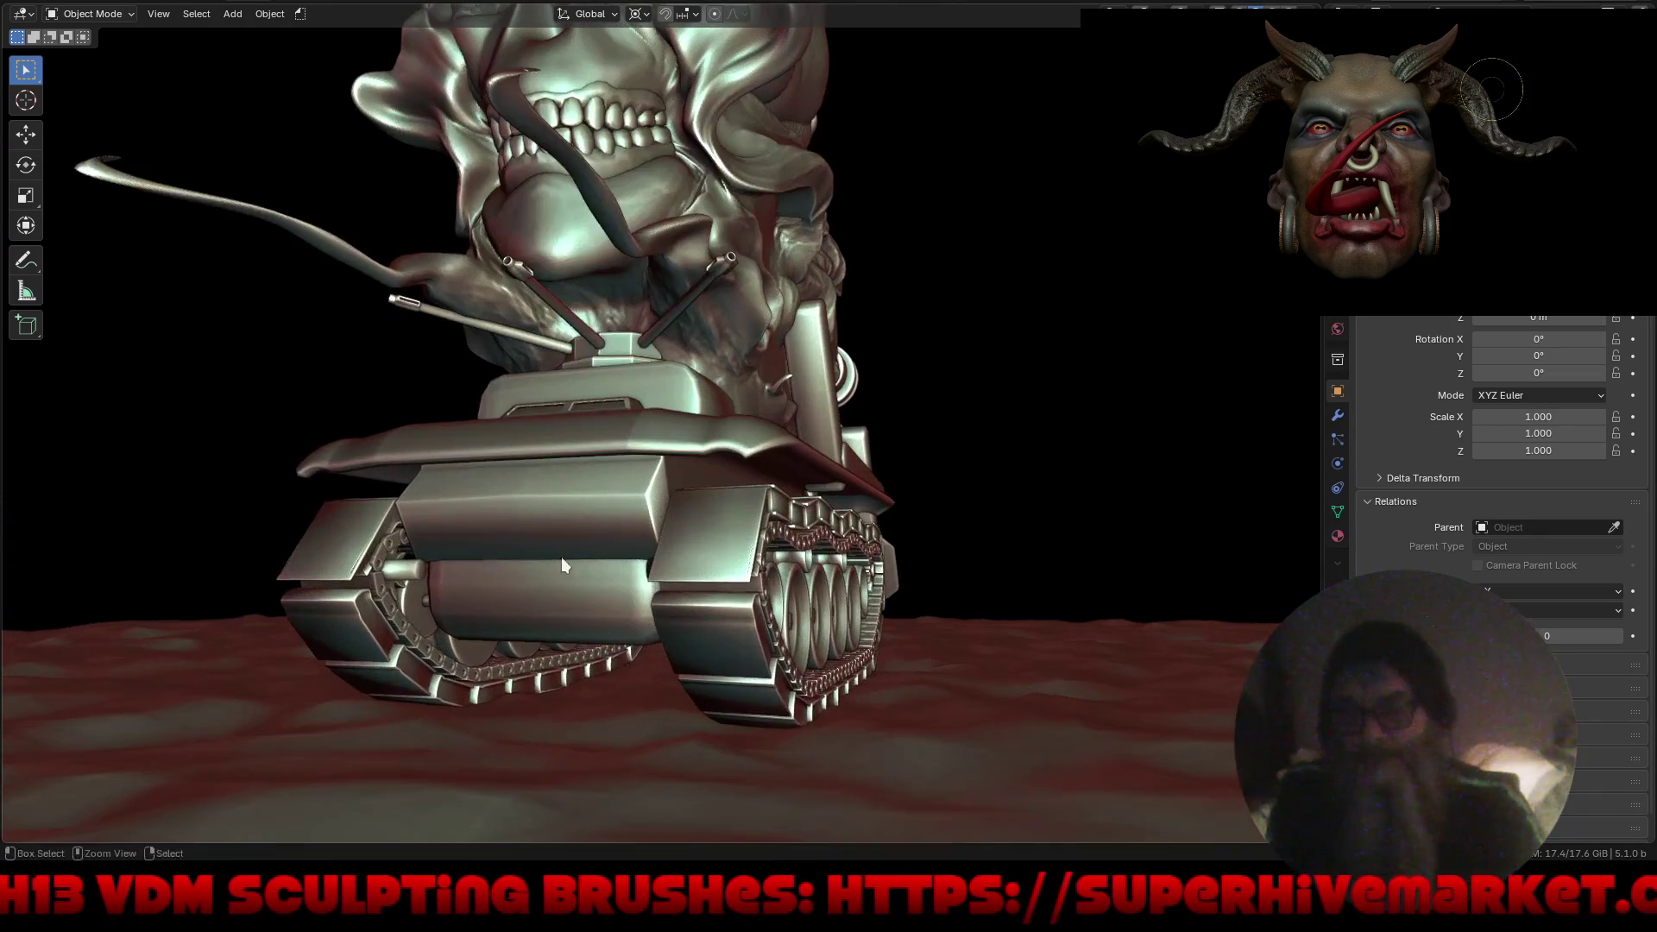
click(541, 612)
key(g)
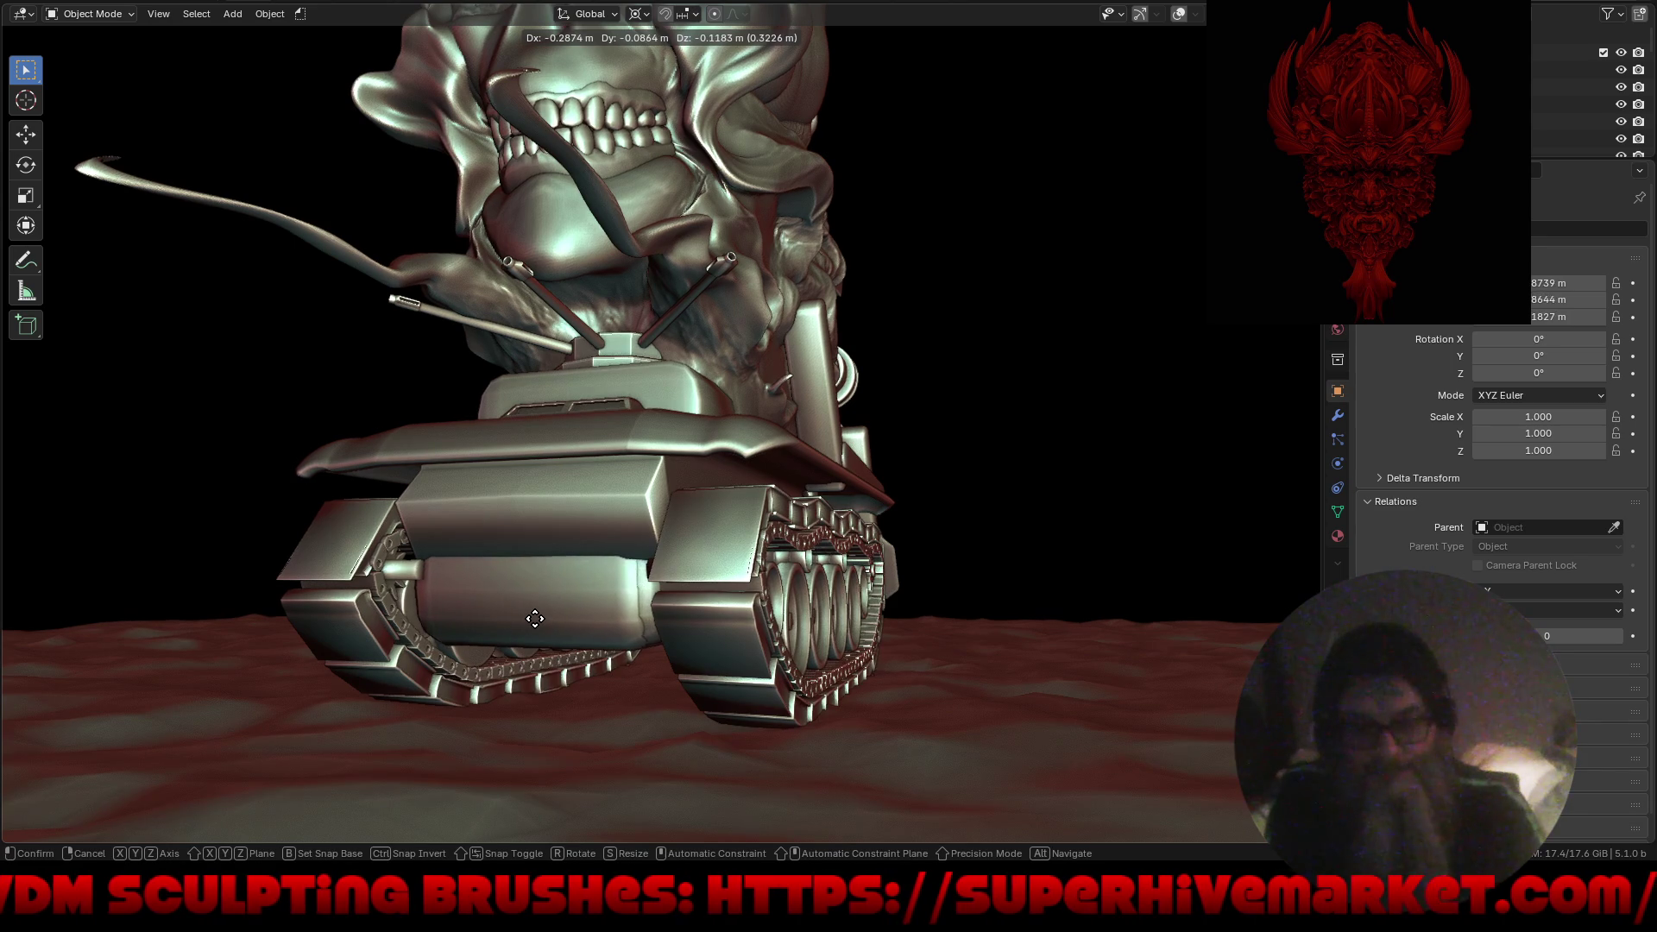
key(y)
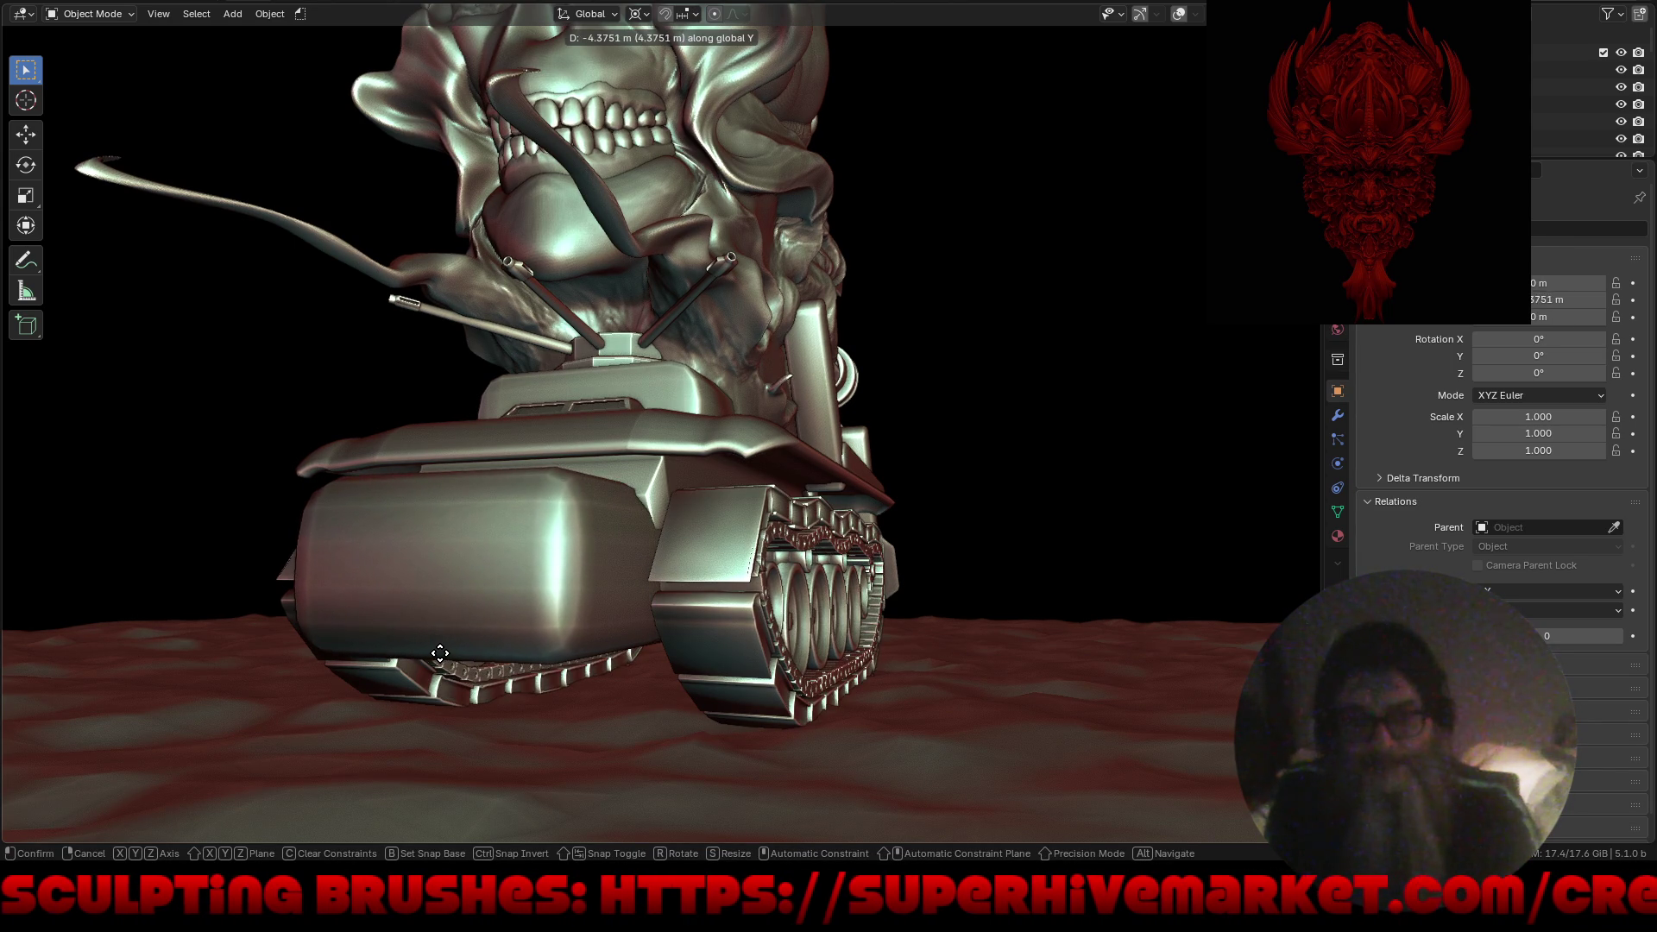
click(455, 644)
mouse_move(456, 644)
middle_down()
mouse_move(457, 667)
mouse_move(706, 650)
mouse_move(848, 535)
mouse_move(892, 549)
mouse_move(875, 515)
middle_up()
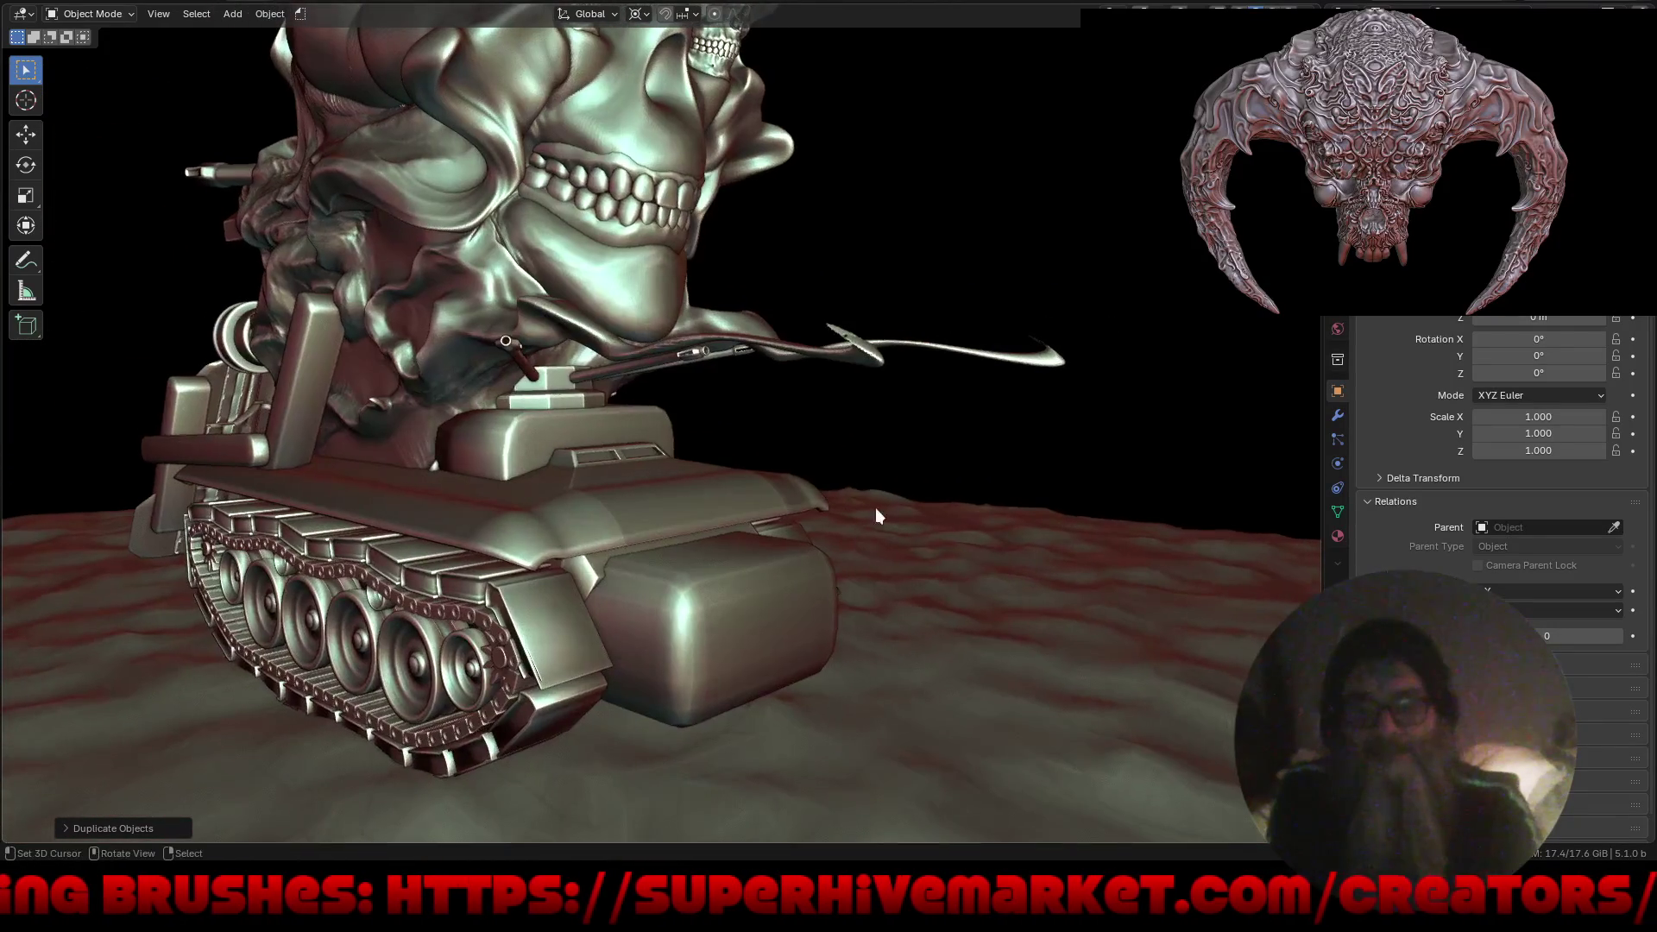
Move the copied box behind the tank along Y and shrink it lengthwise.
key(g)
key(y)
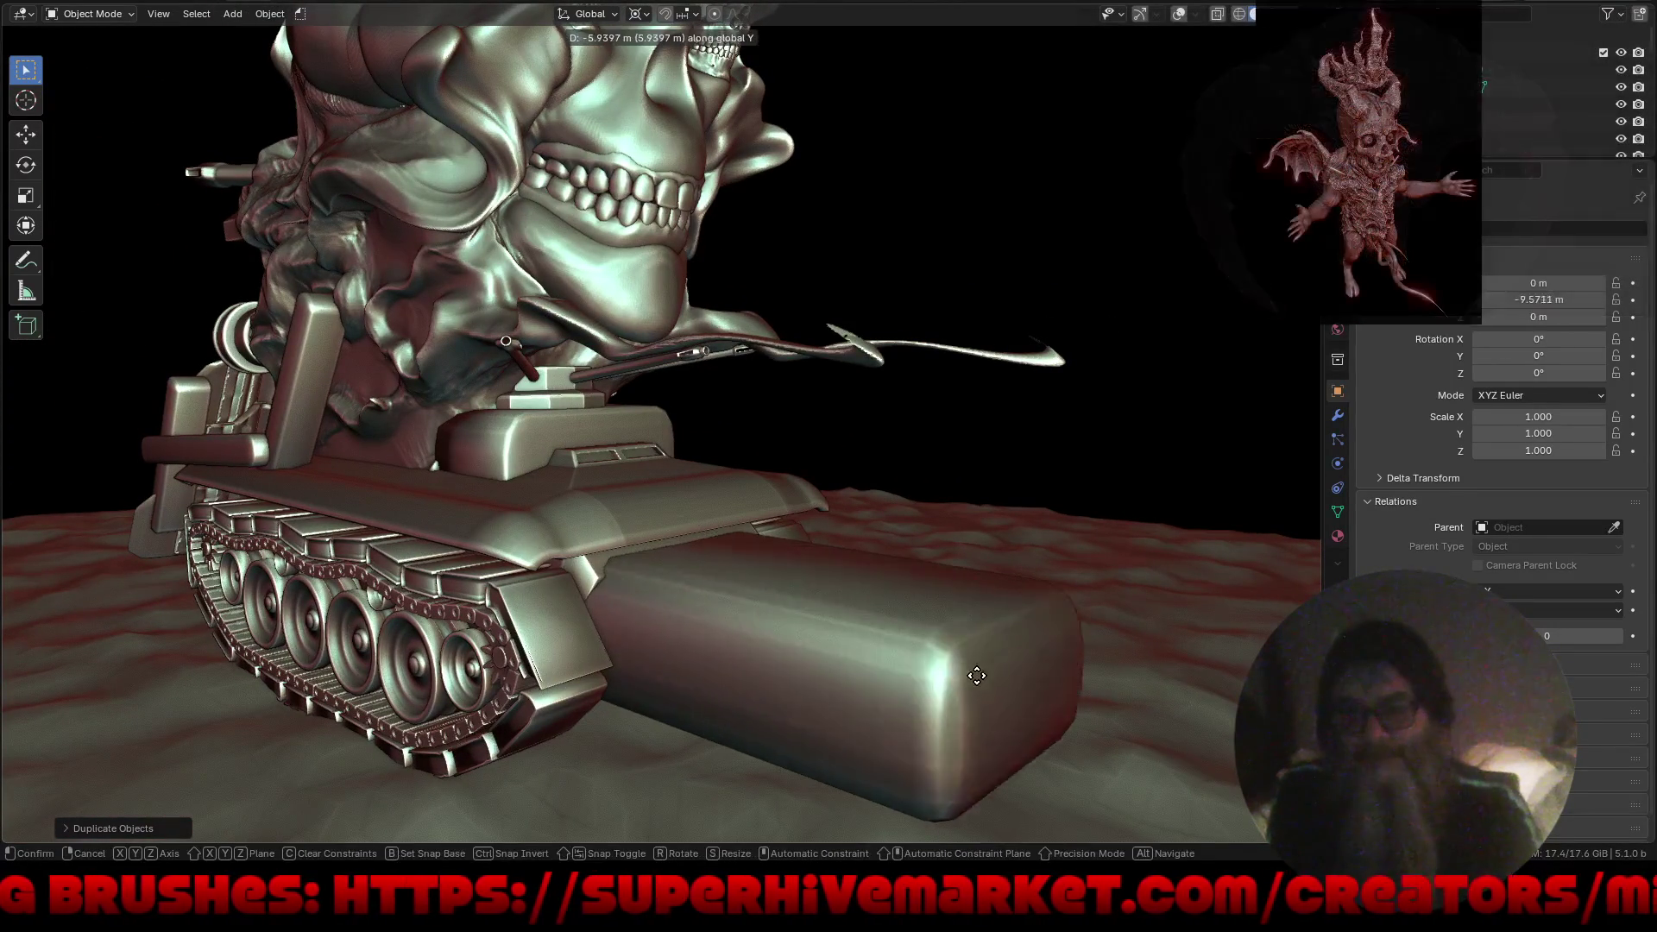
click(1060, 654)
key(s)
key(y)
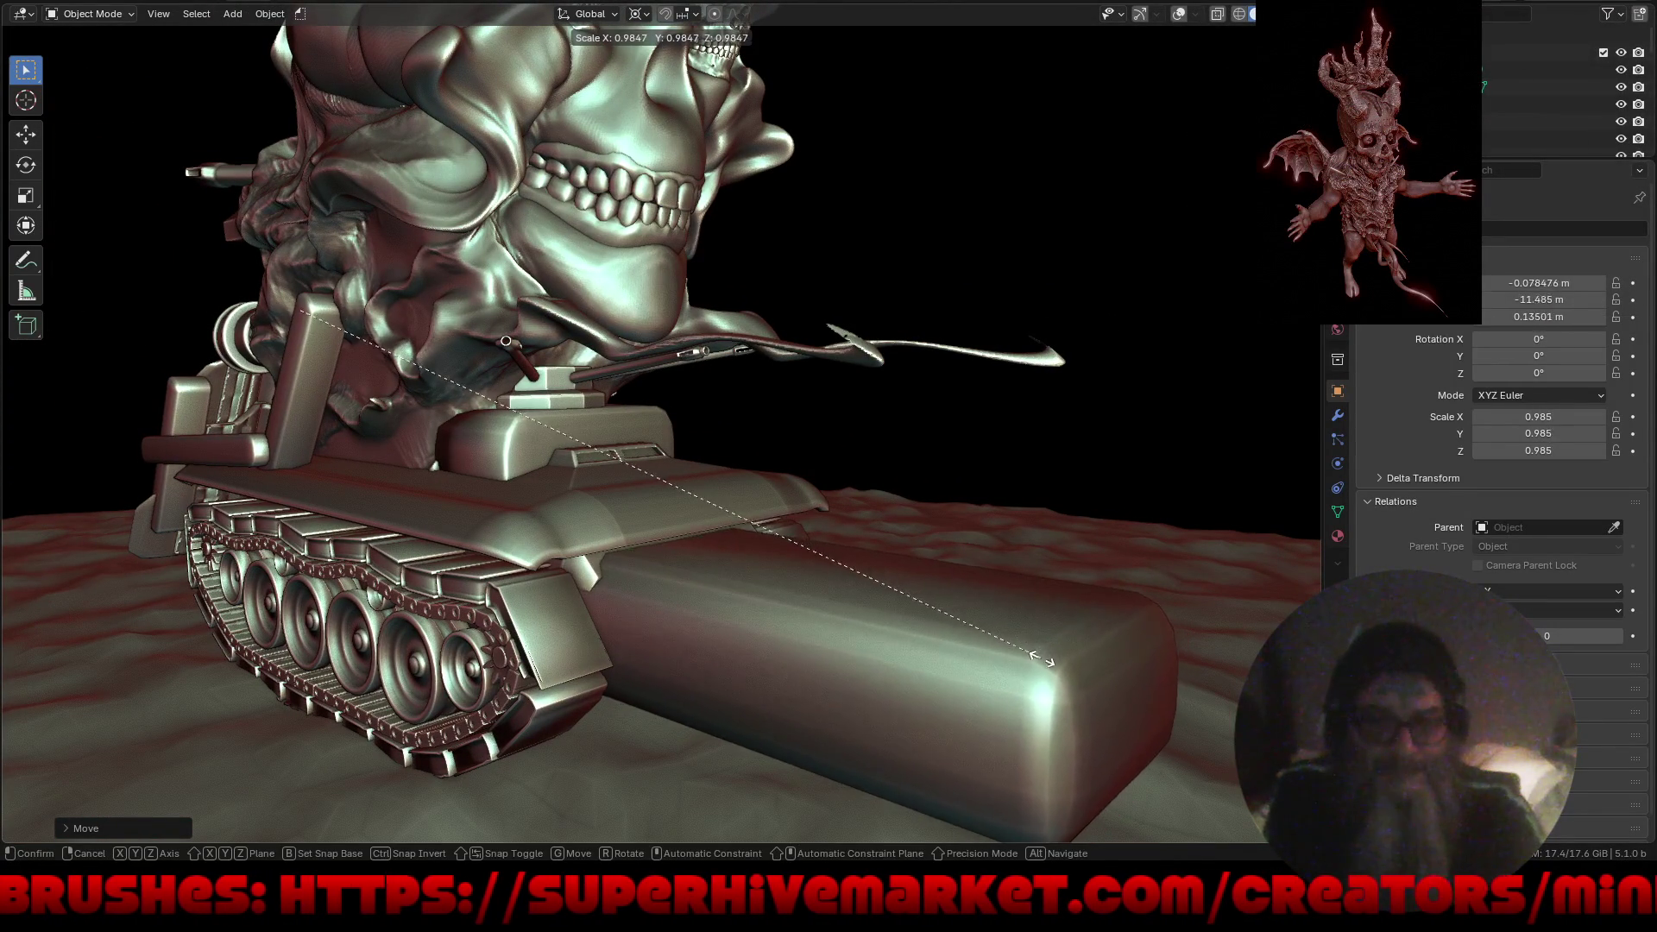
click(675, 610)
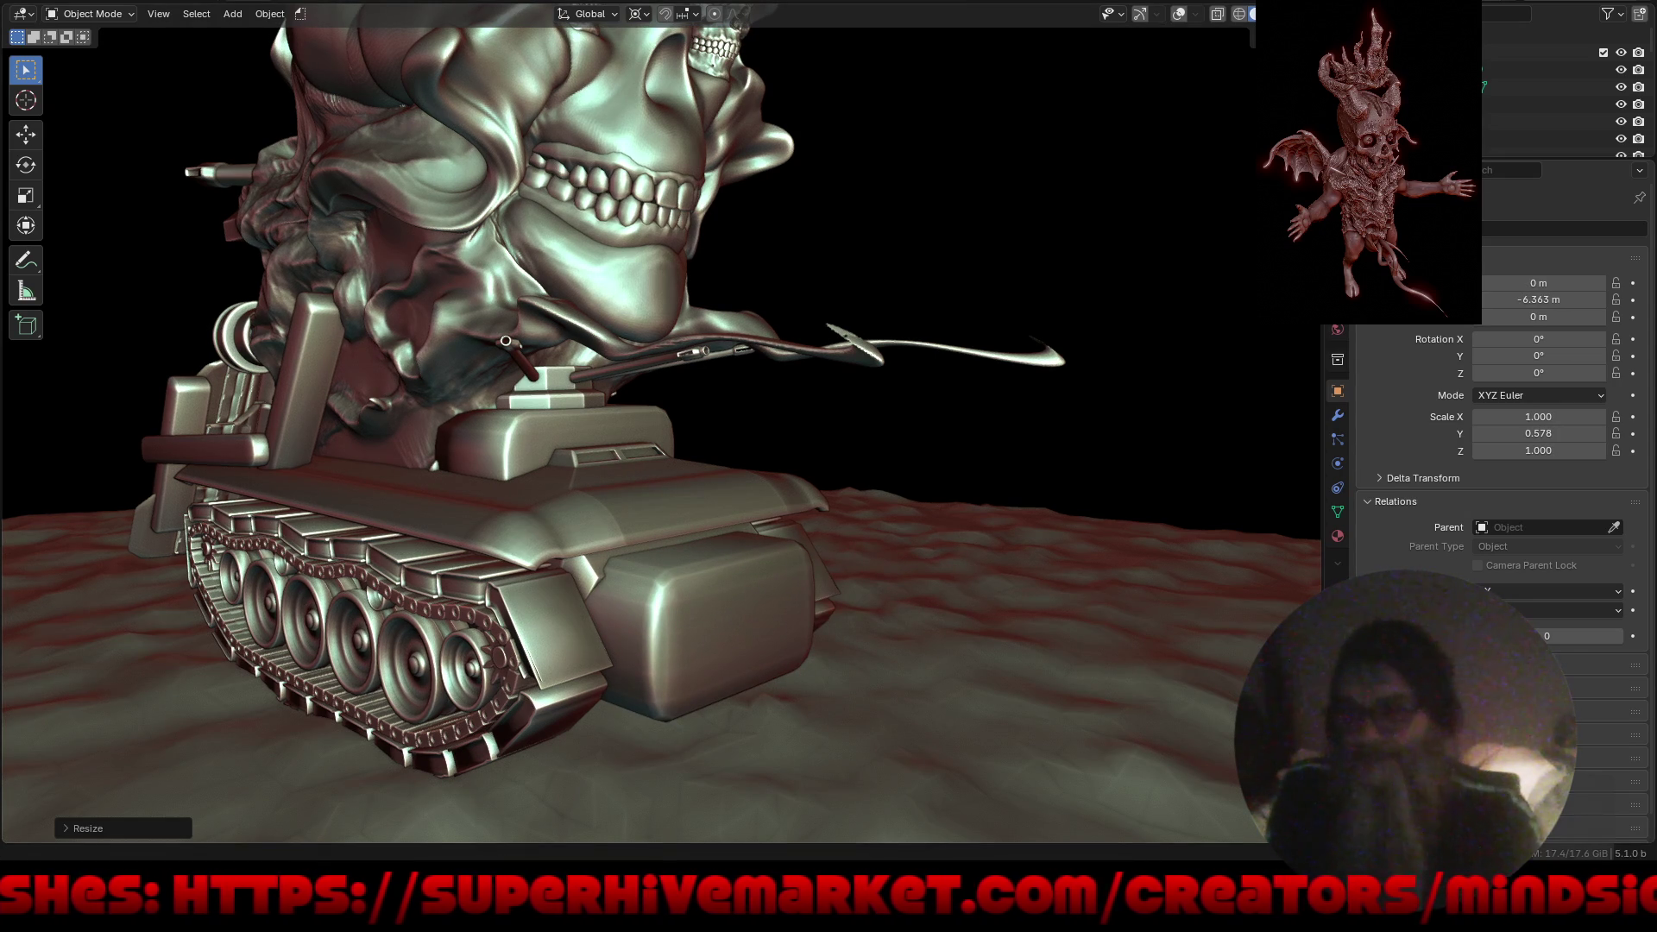
Flatten the box to 0.287 on Y and seat it against the tank's rear at about -10 m.
key(XF86AudioLowerVolume)
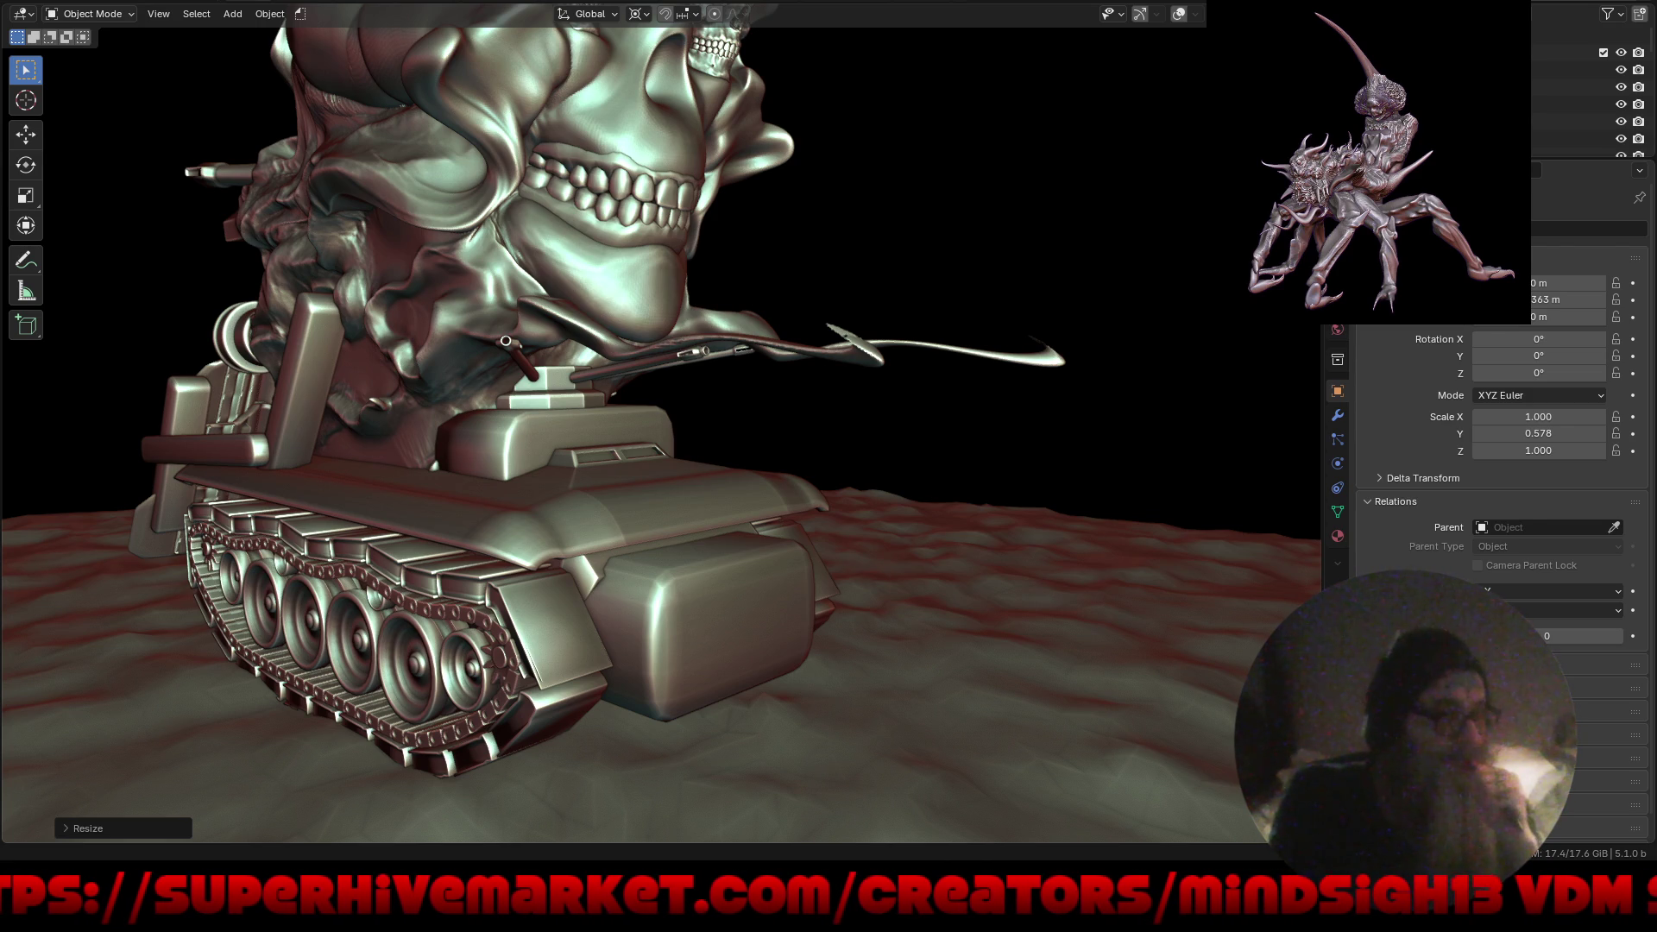
click(1177, 15)
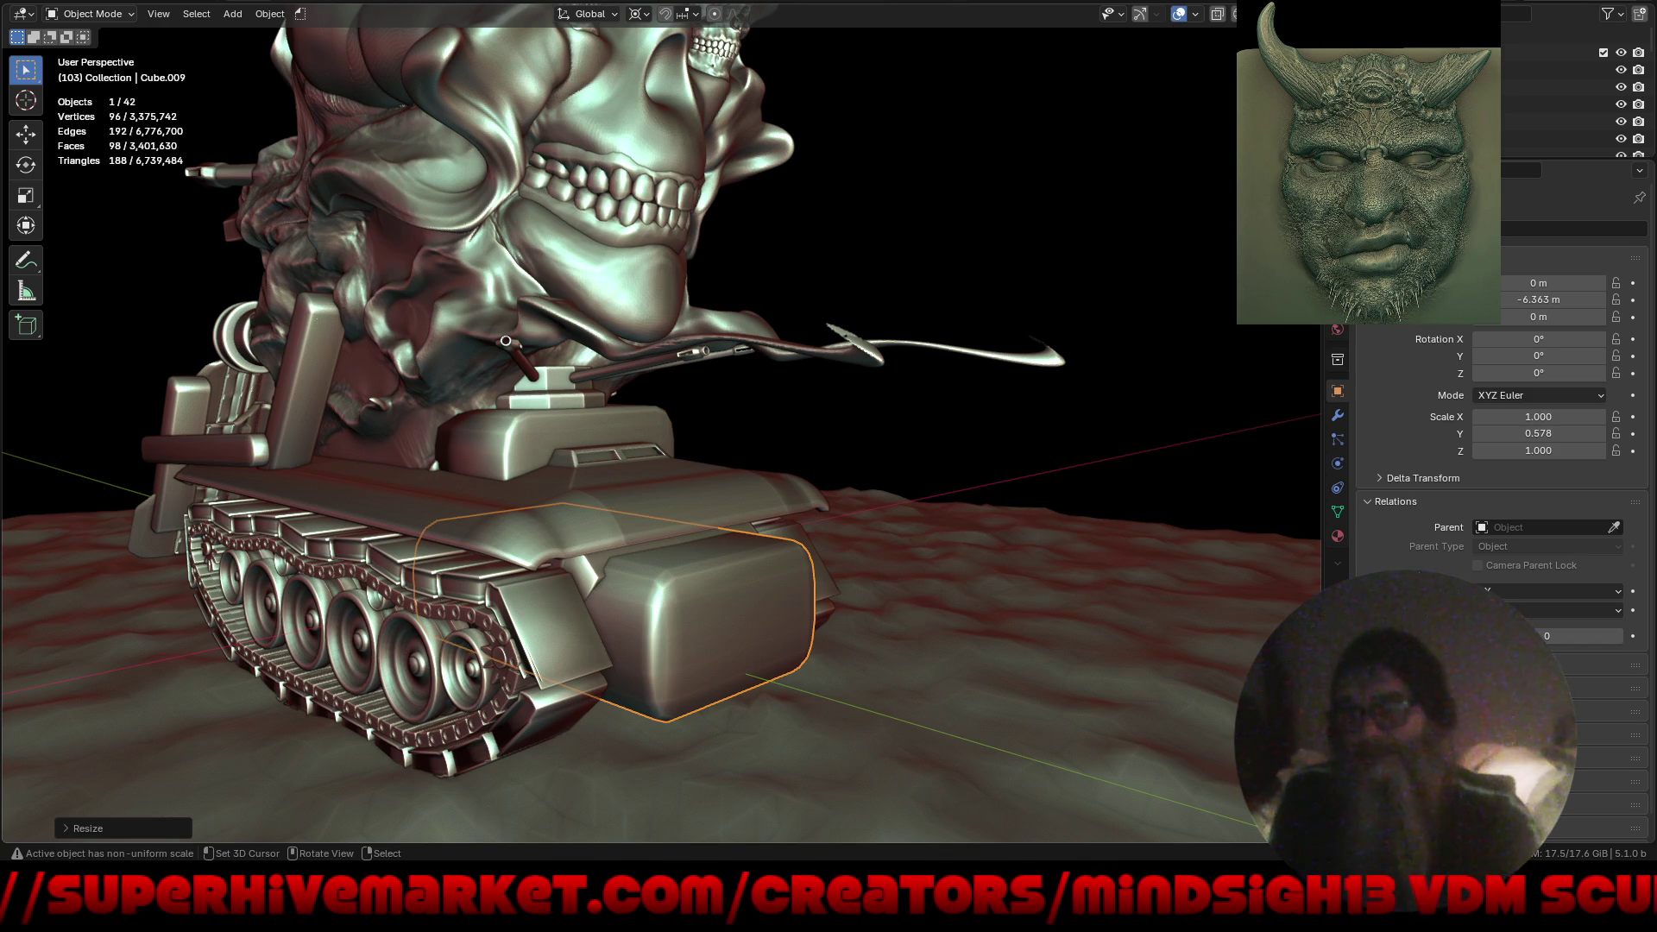
key(s)
key(y)
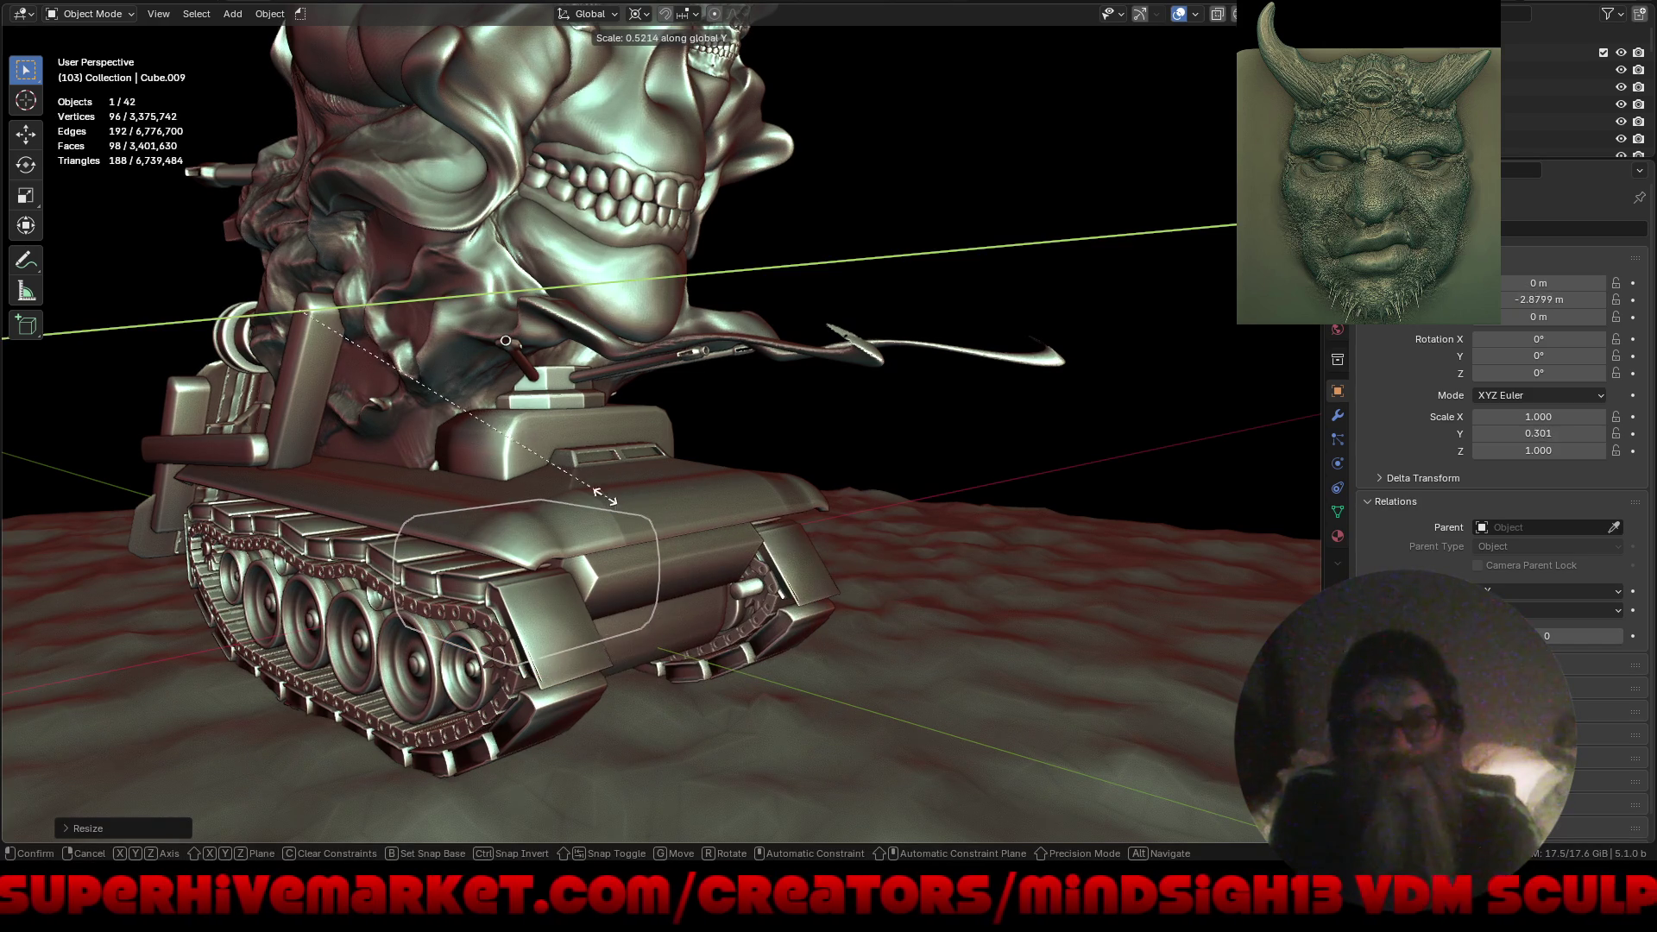
key(g)
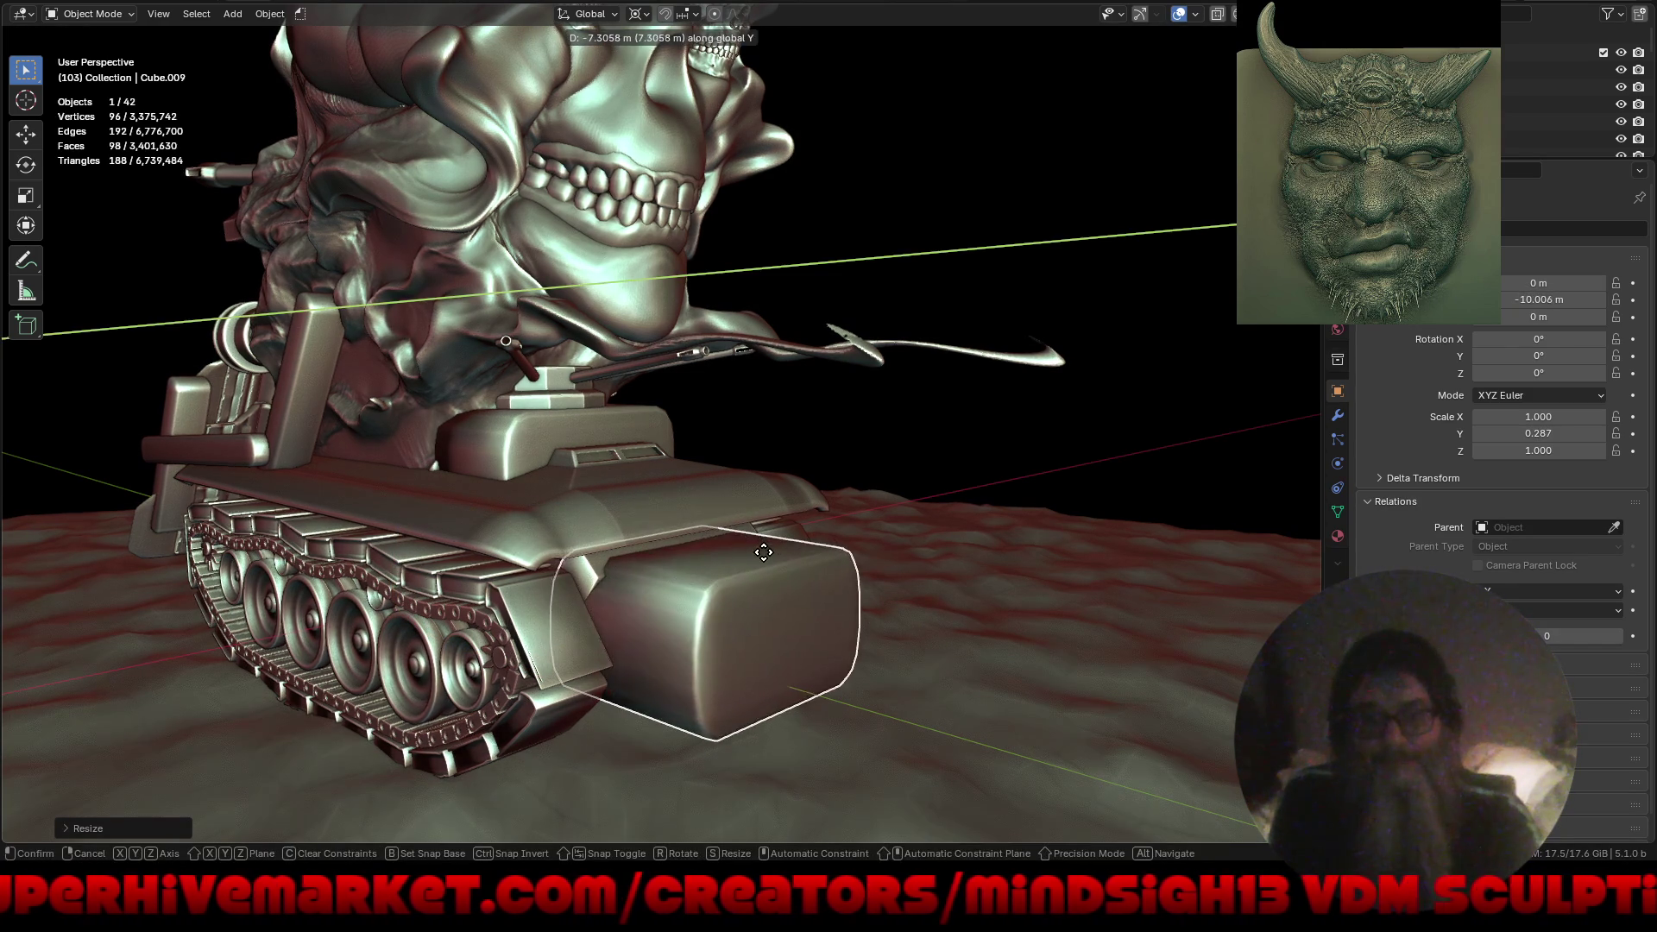
click(726, 412)
click(636, 14)
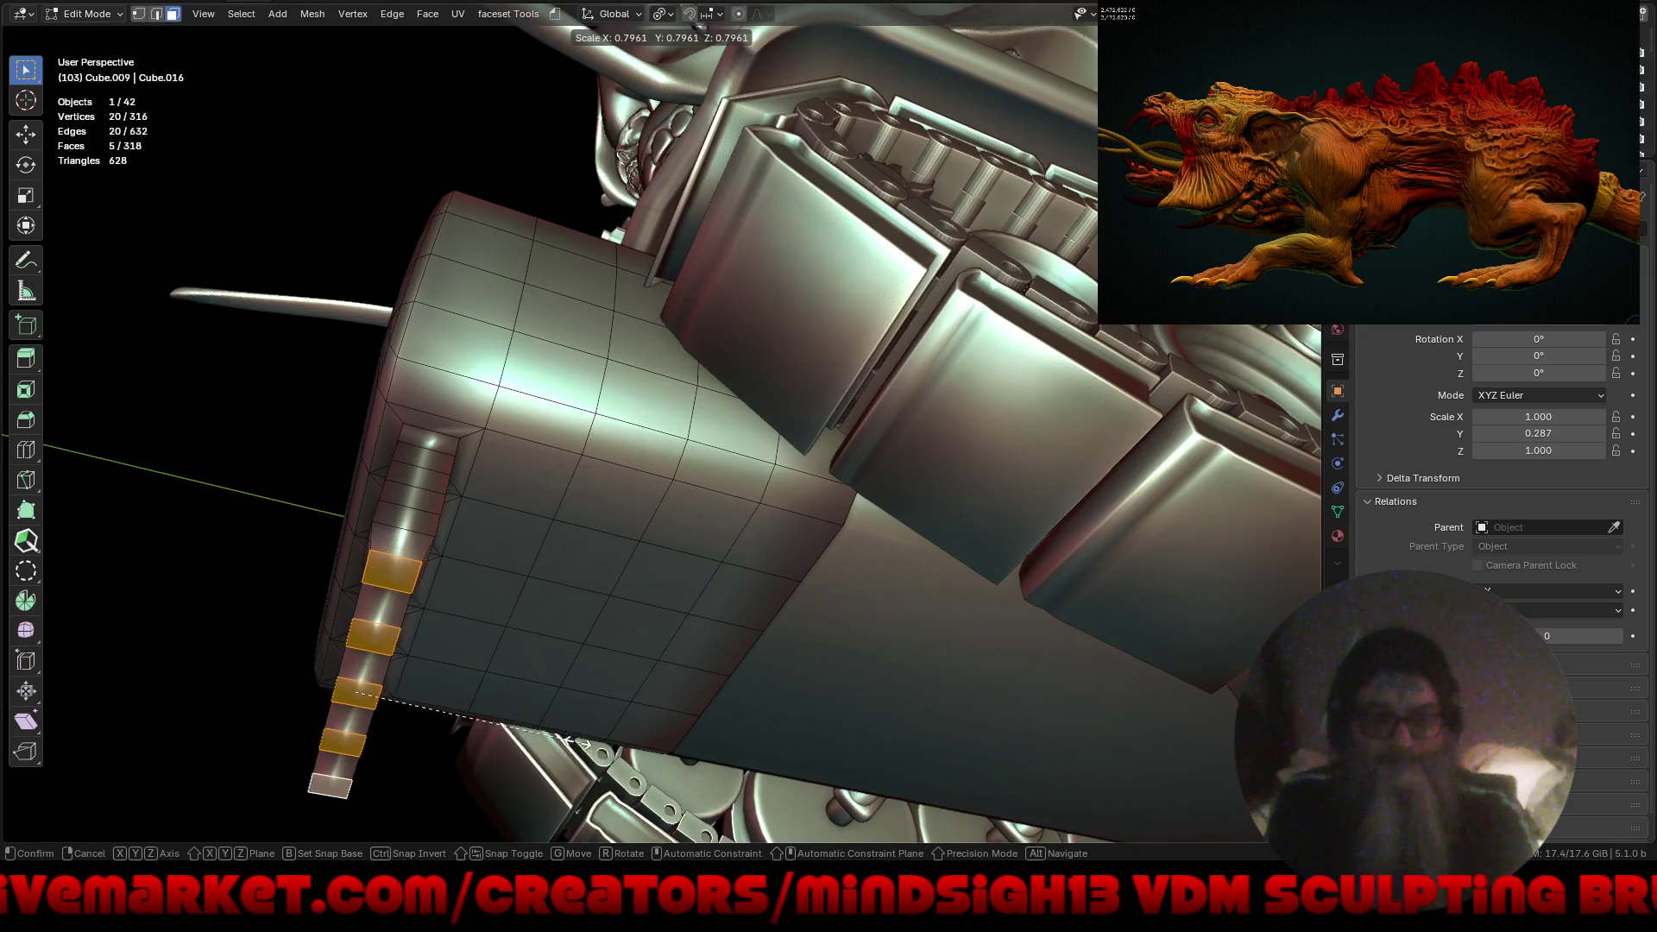
Scale the leg-end faces down to 0.091 with proportional editing, tuning the falloff radius into pointed spikes.
click(578, 742)
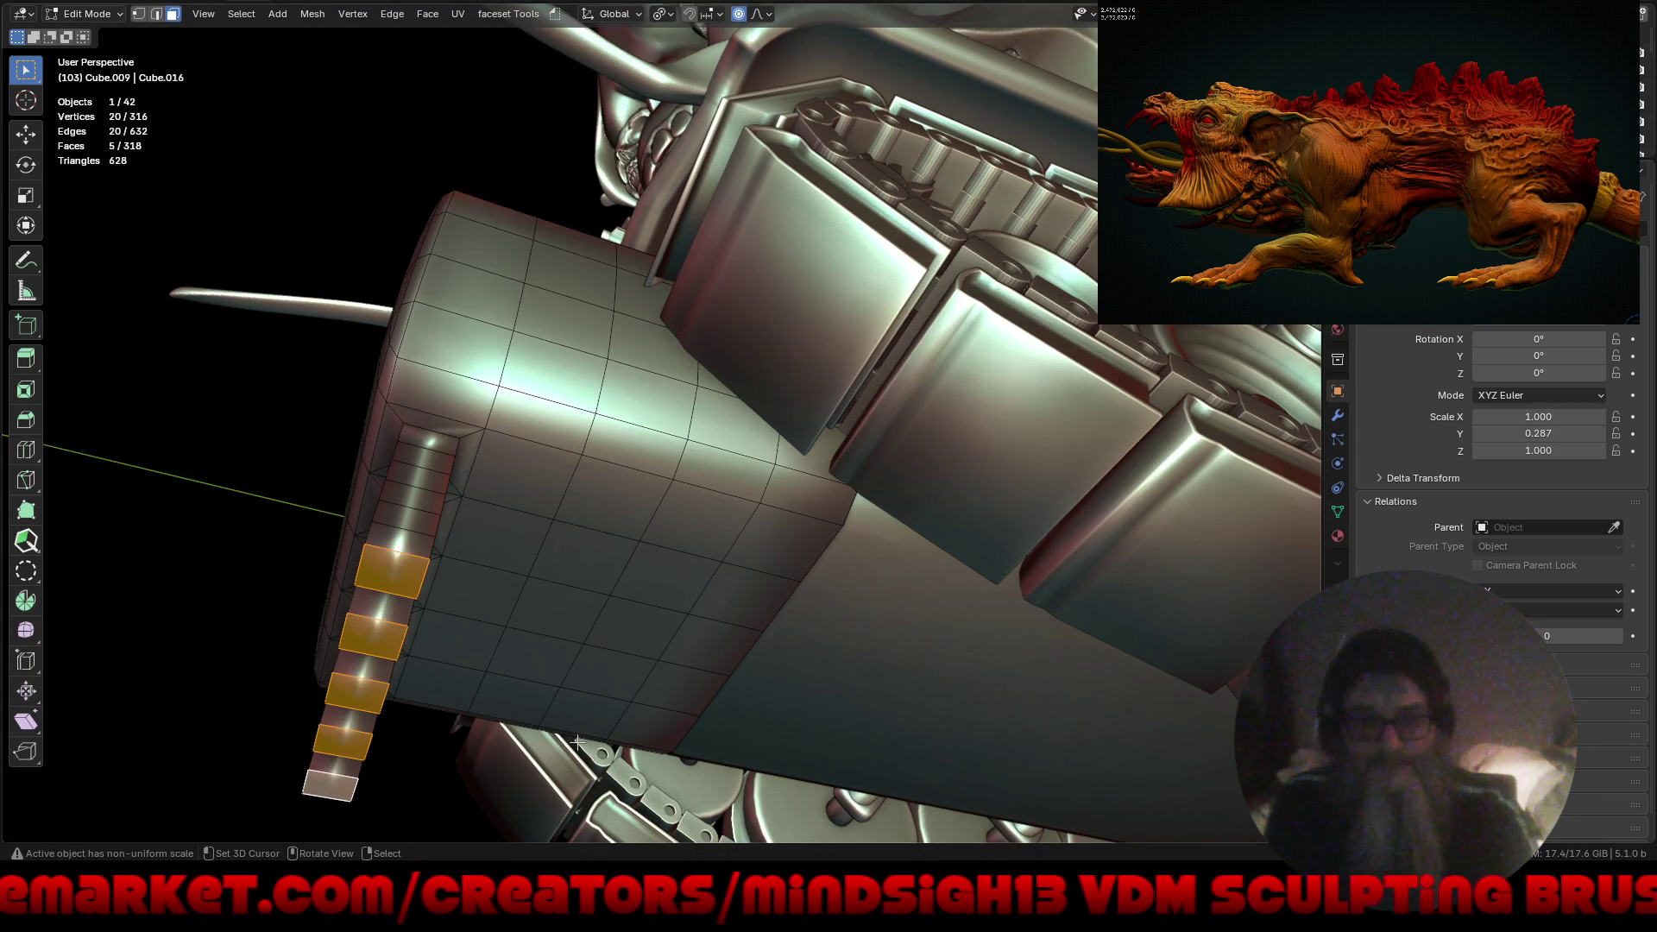
scroll(553, 734, down, 5)
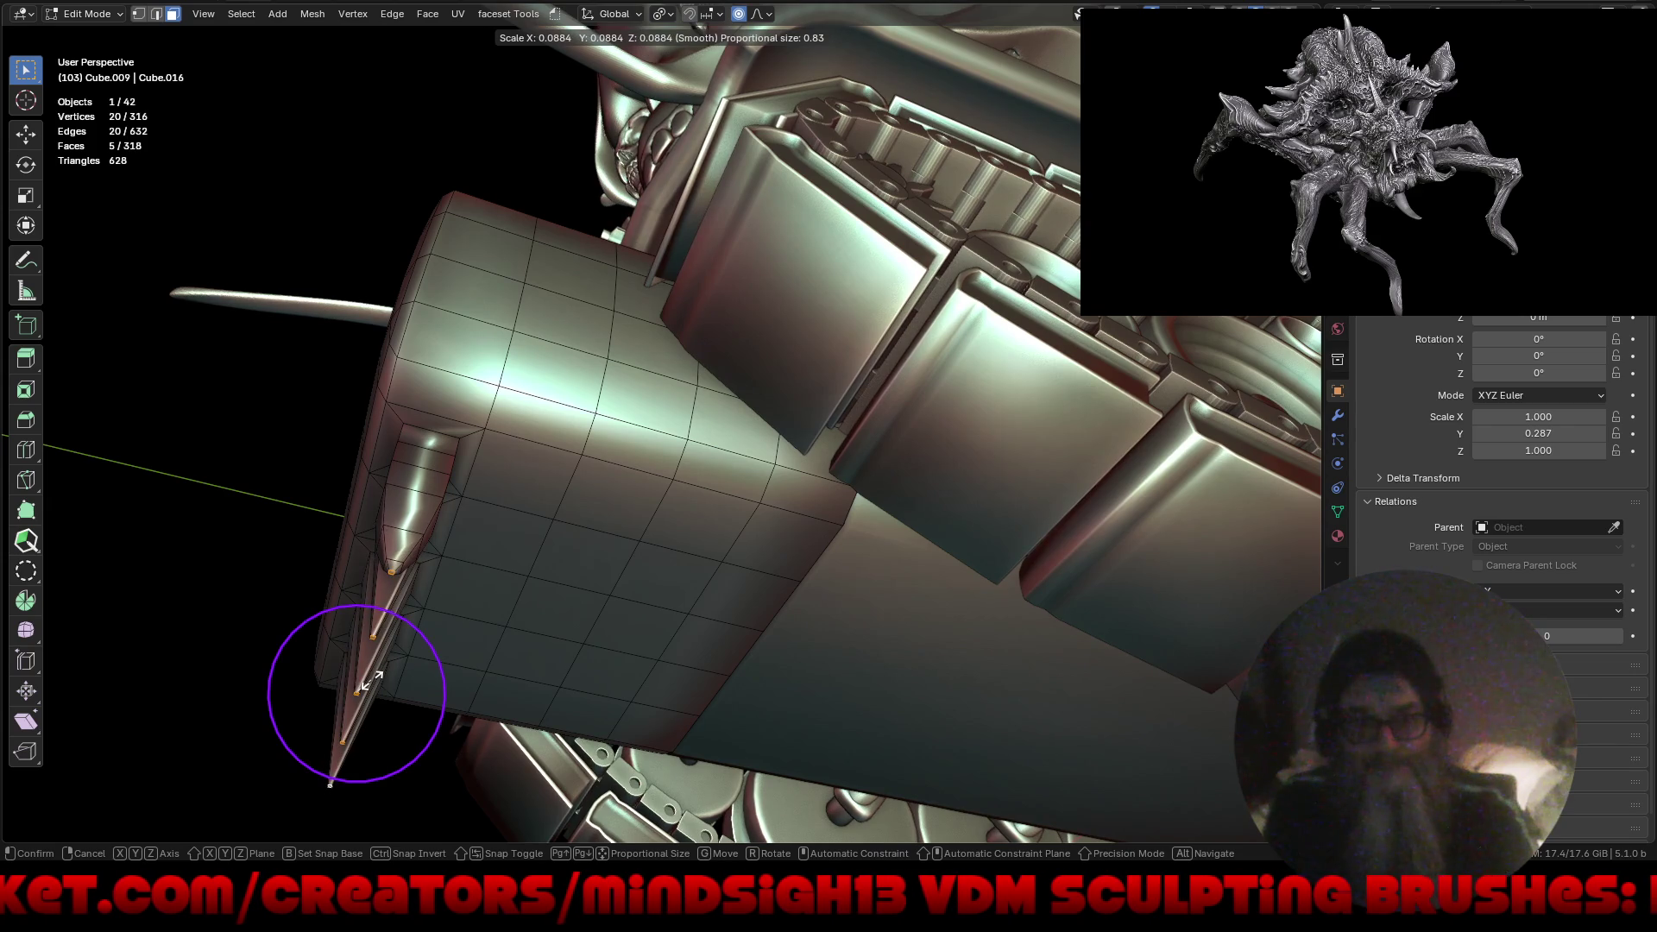
scroll(368, 682, down, 5)
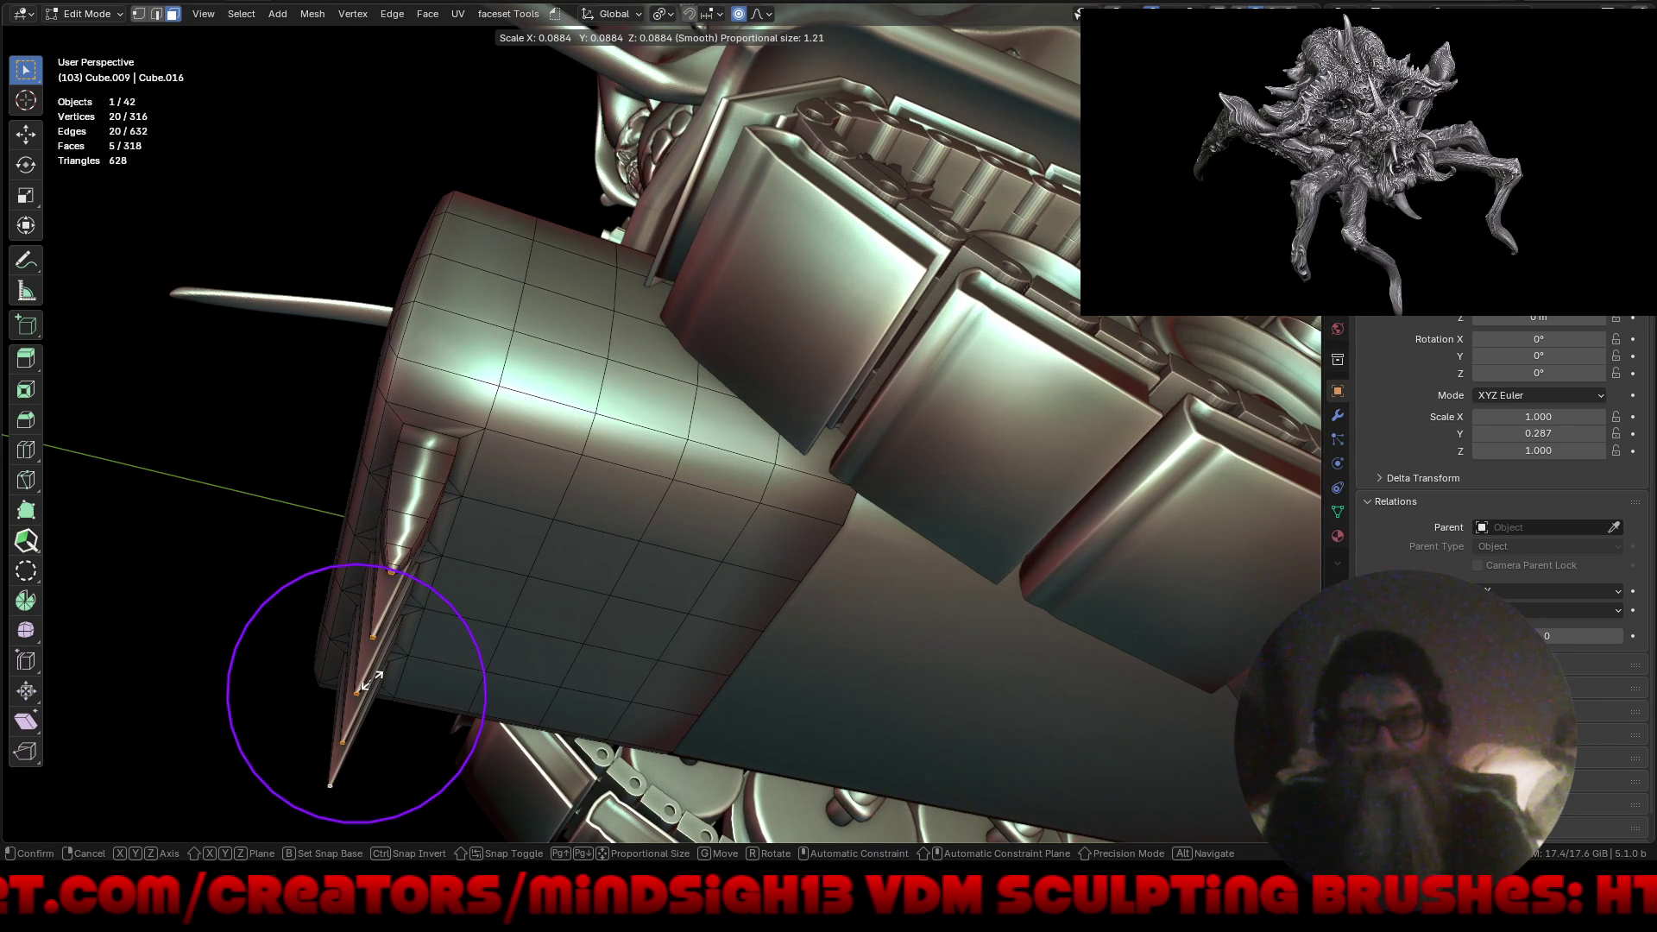
scroll(368, 682, down, 2)
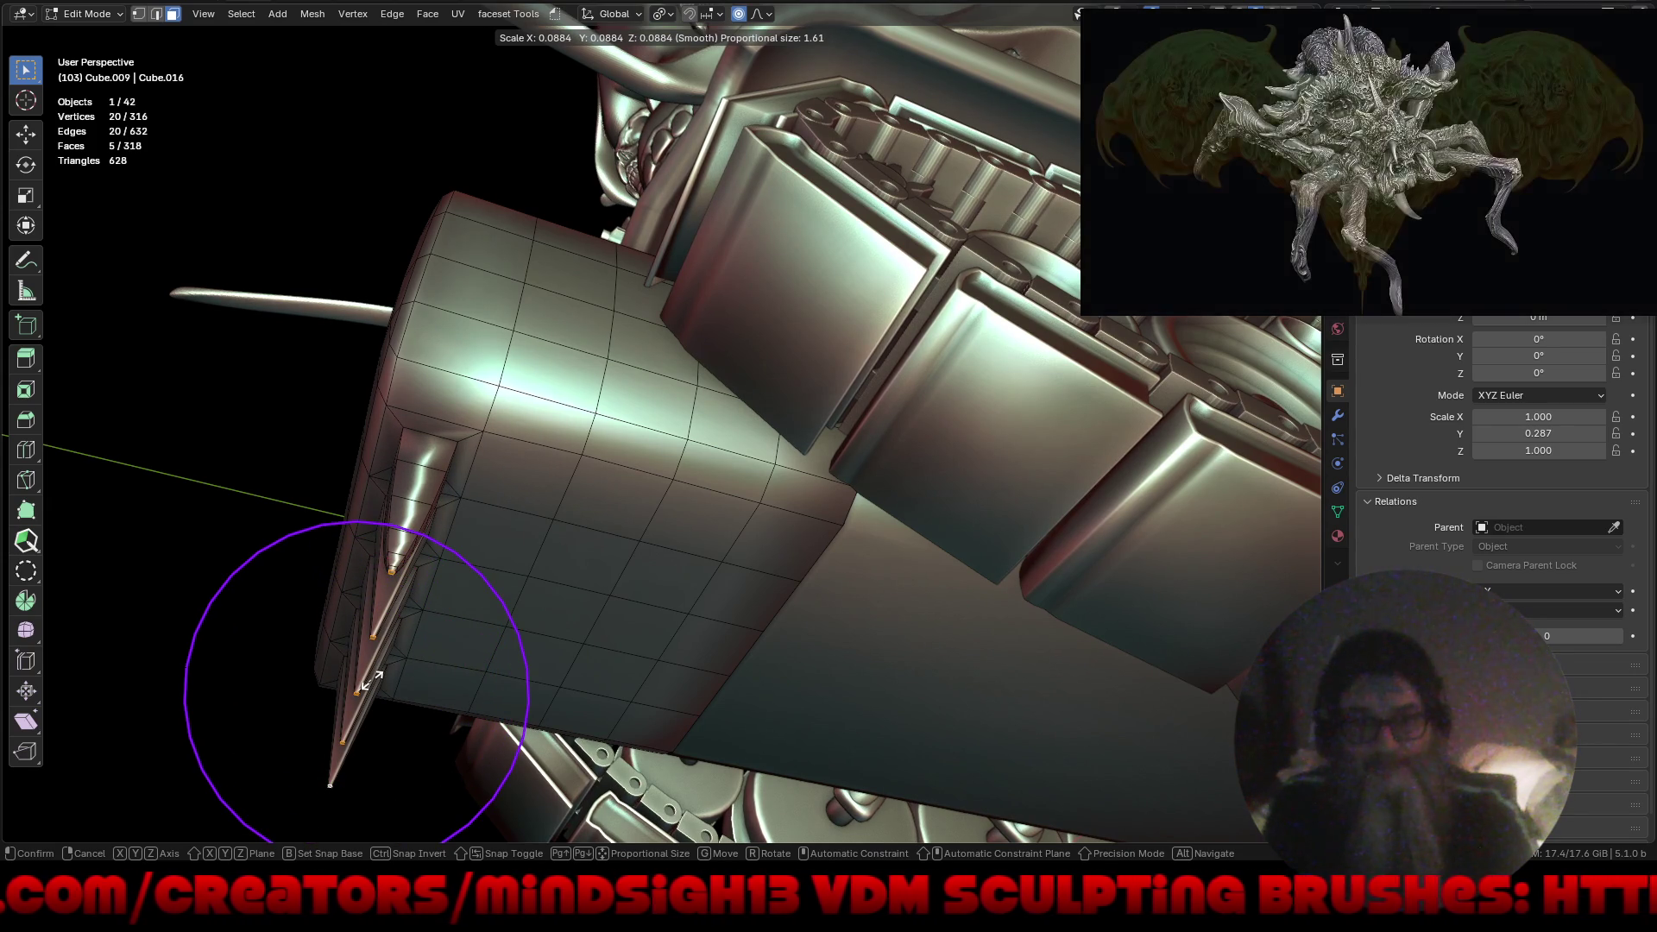
scroll(369, 681, down, 2)
scroll(369, 683, down, 1)
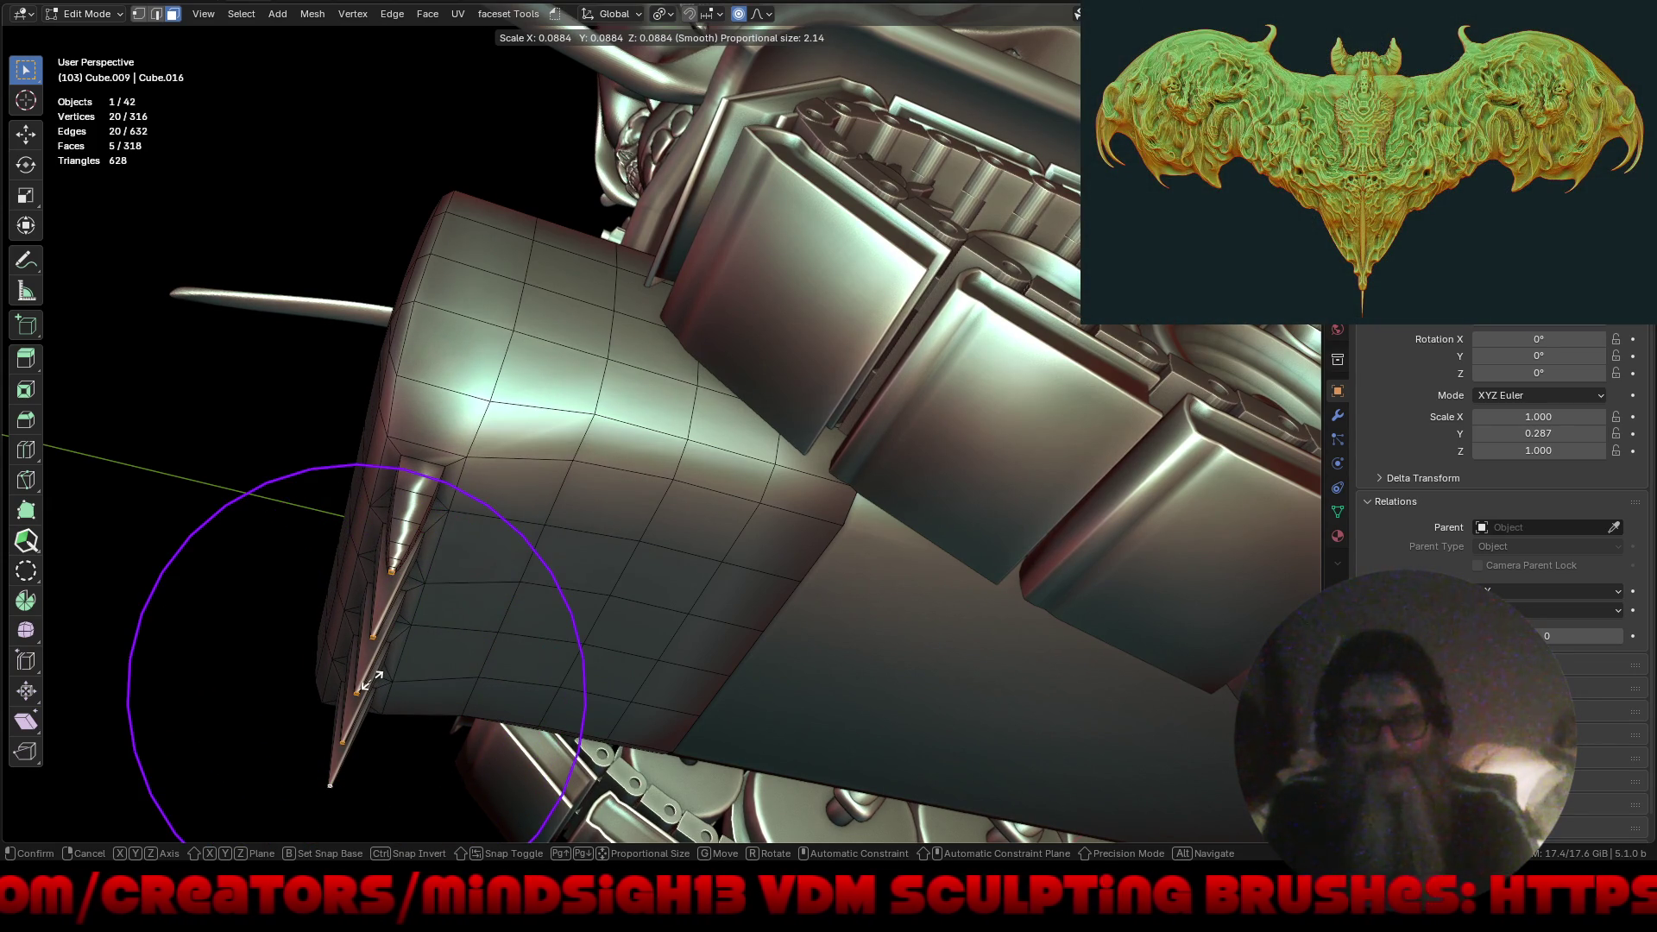
scroll(370, 682, up, 1)
scroll(368, 682, up, 1)
scroll(369, 682, up, 2)
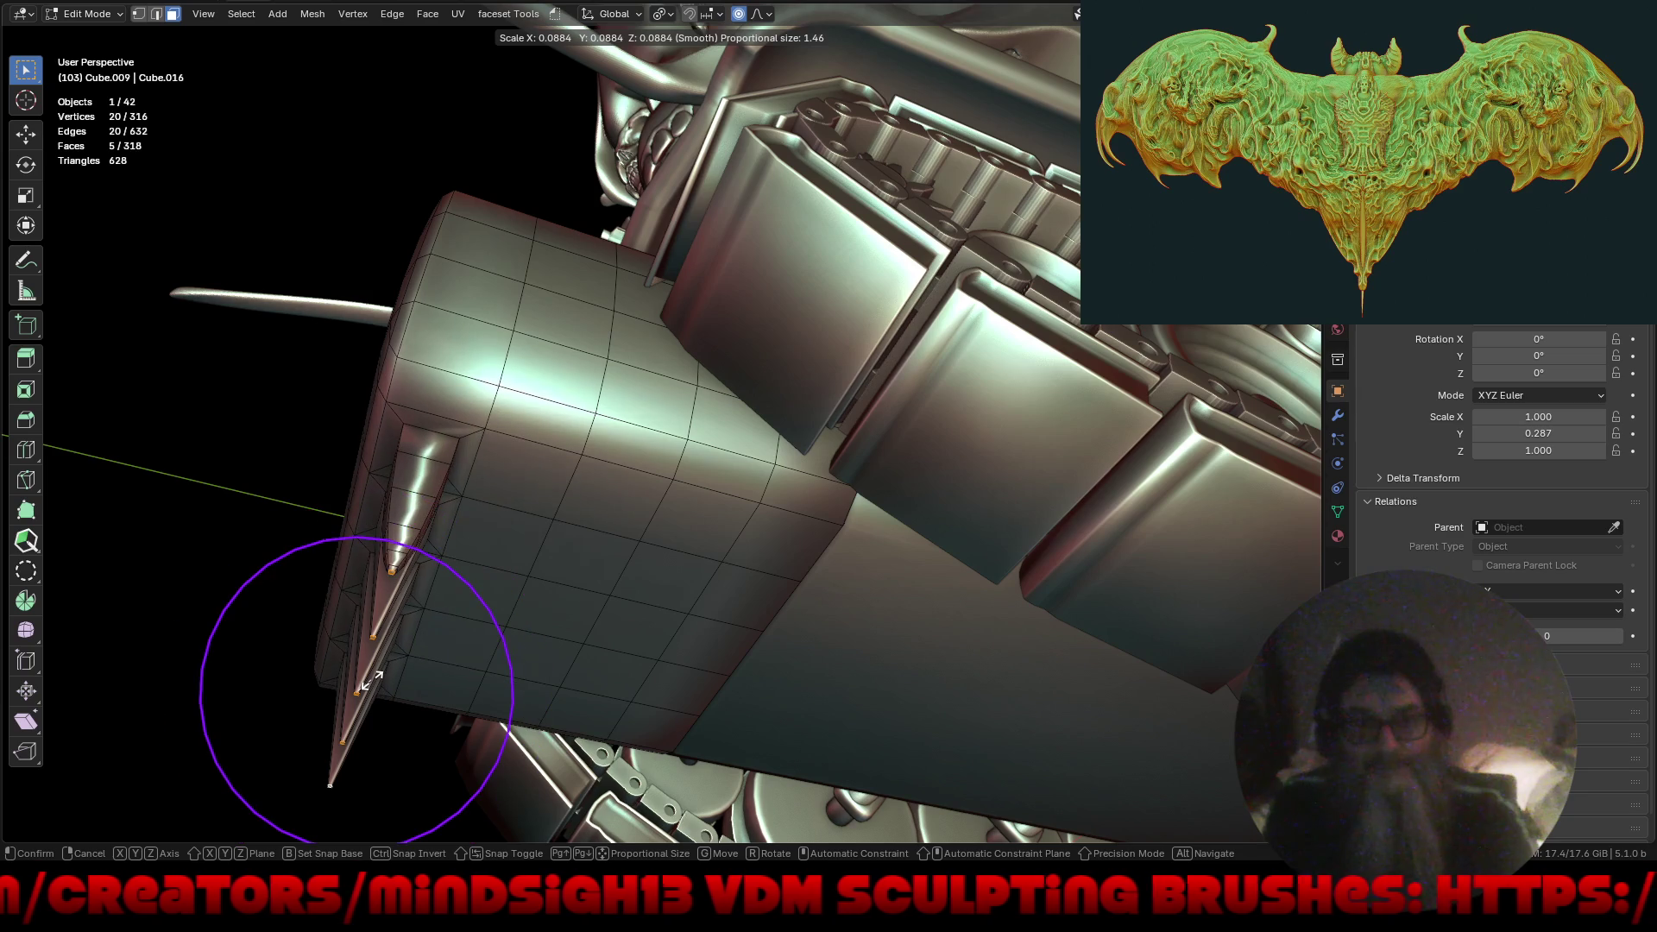
scroll(370, 683, down, 7)
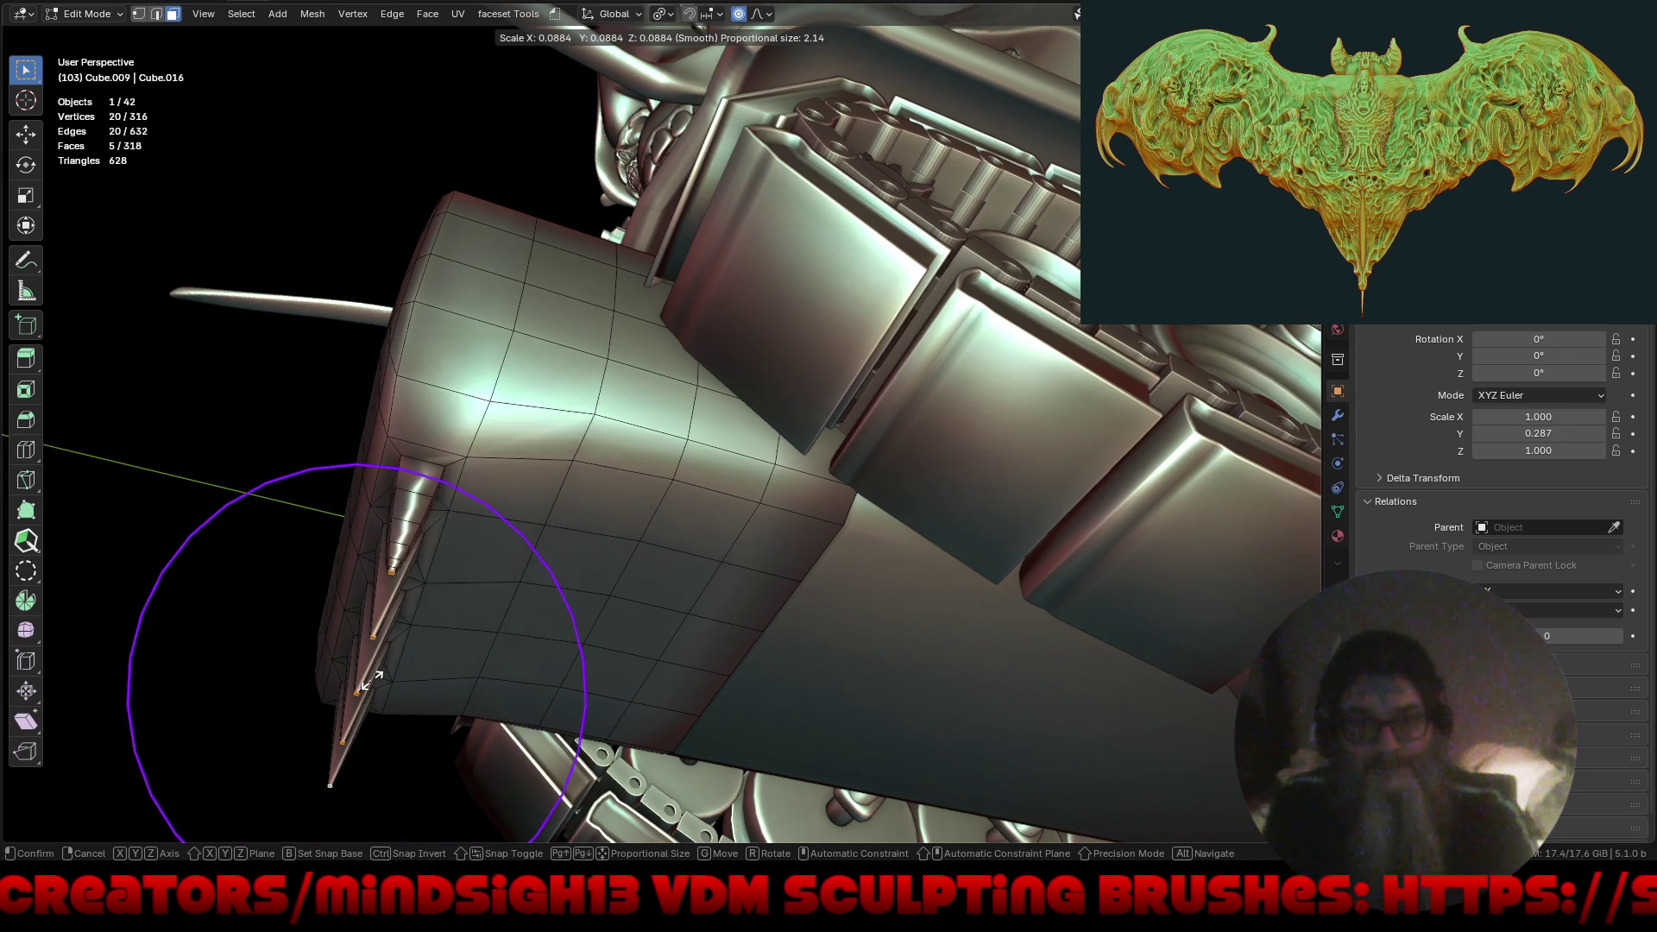
scroll(369, 683, up, 6)
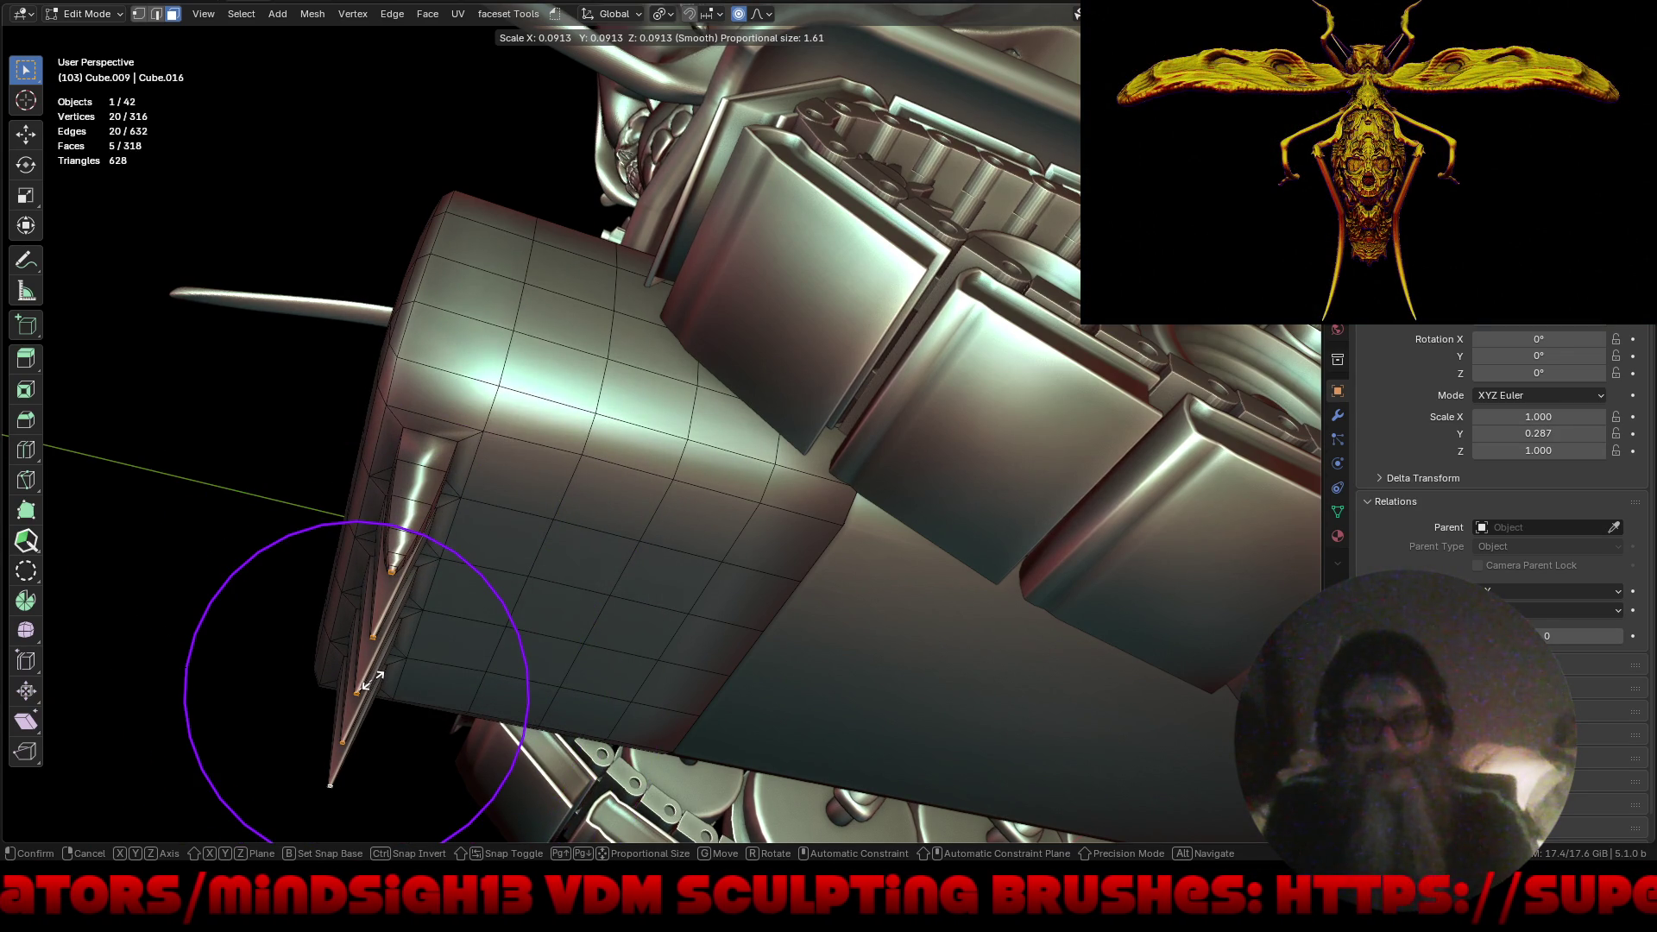
click(373, 681)
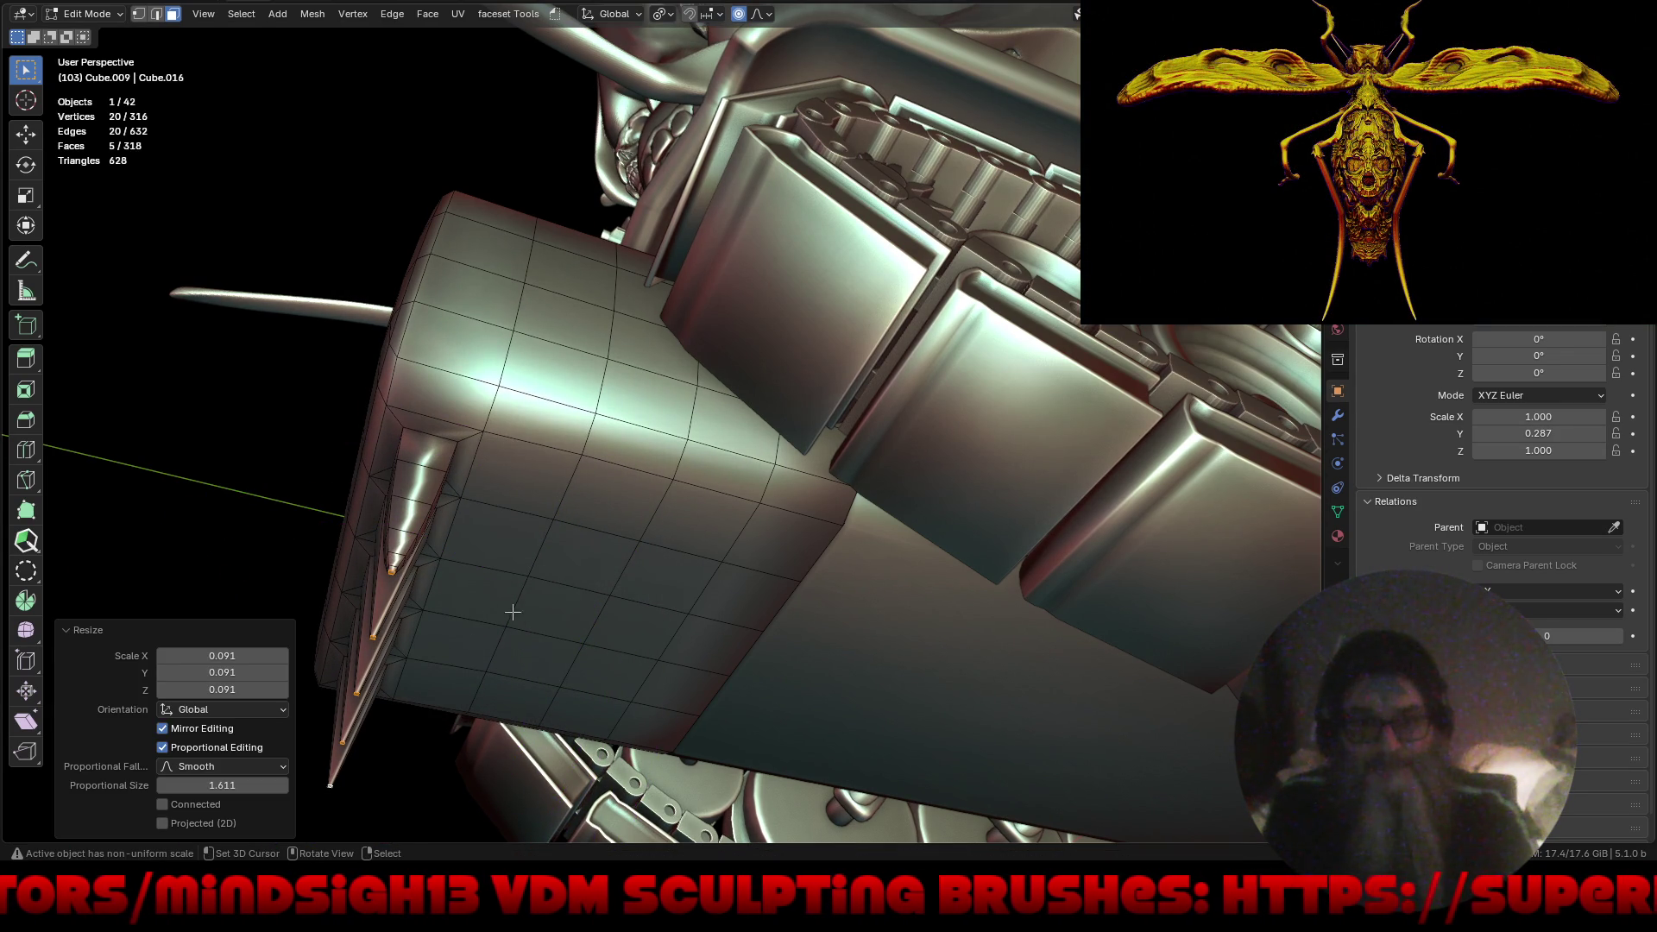
Try tilting the spike tips, cancel, and view the tank from the right side.
key(r)
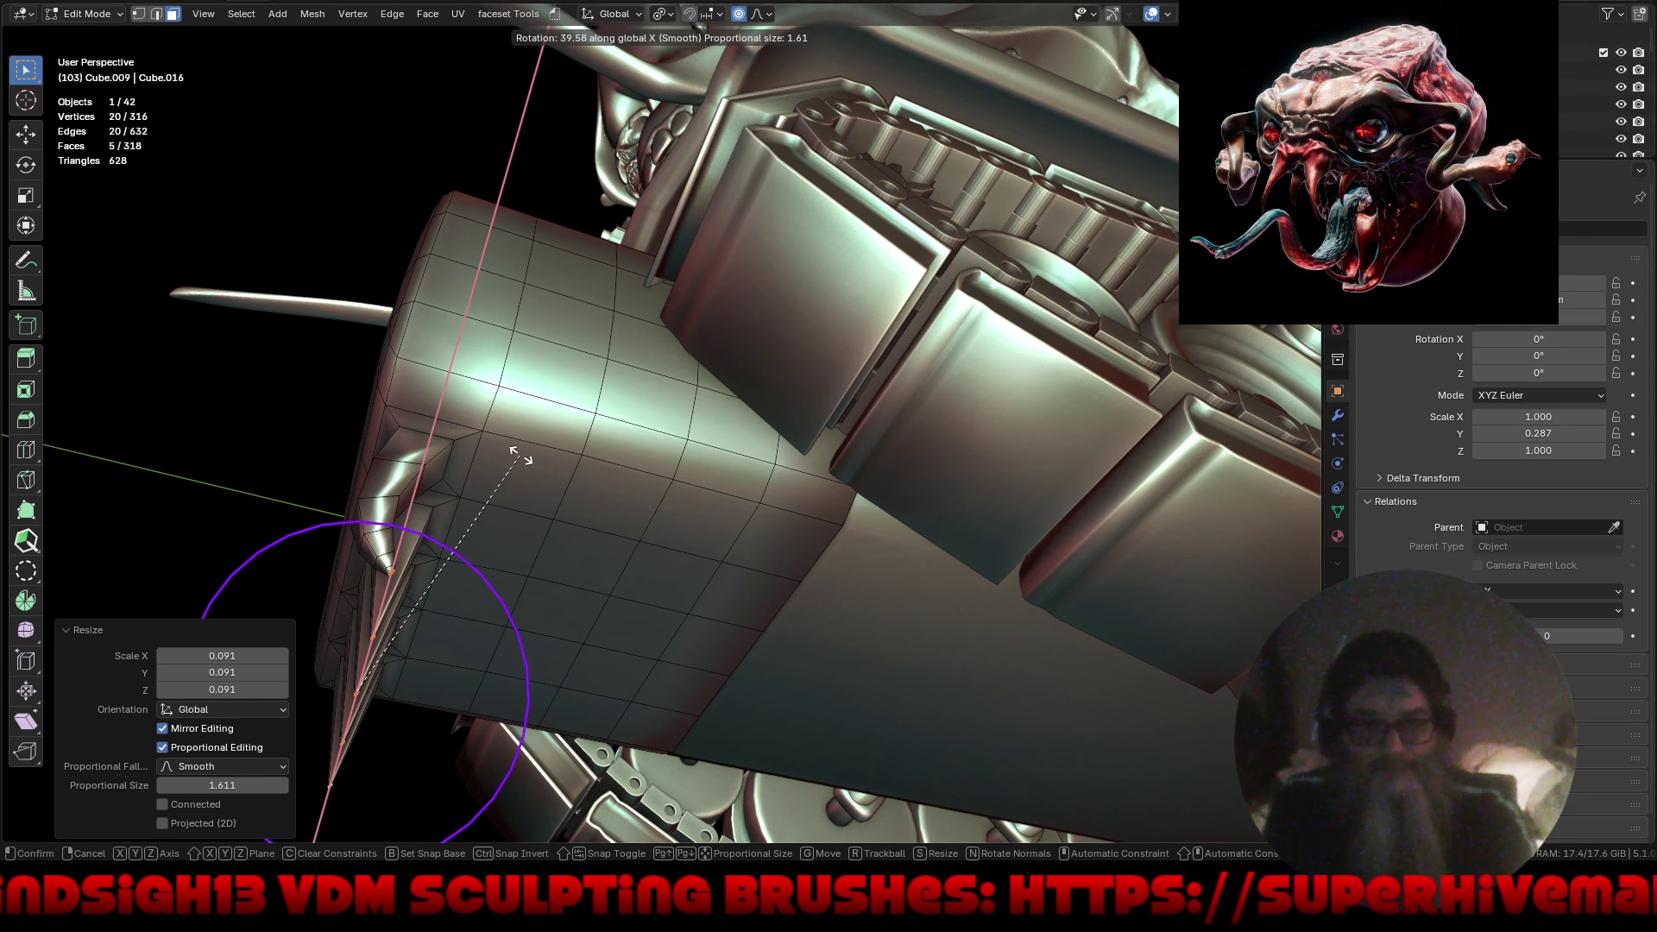
key(Escape)
key(KP_3)
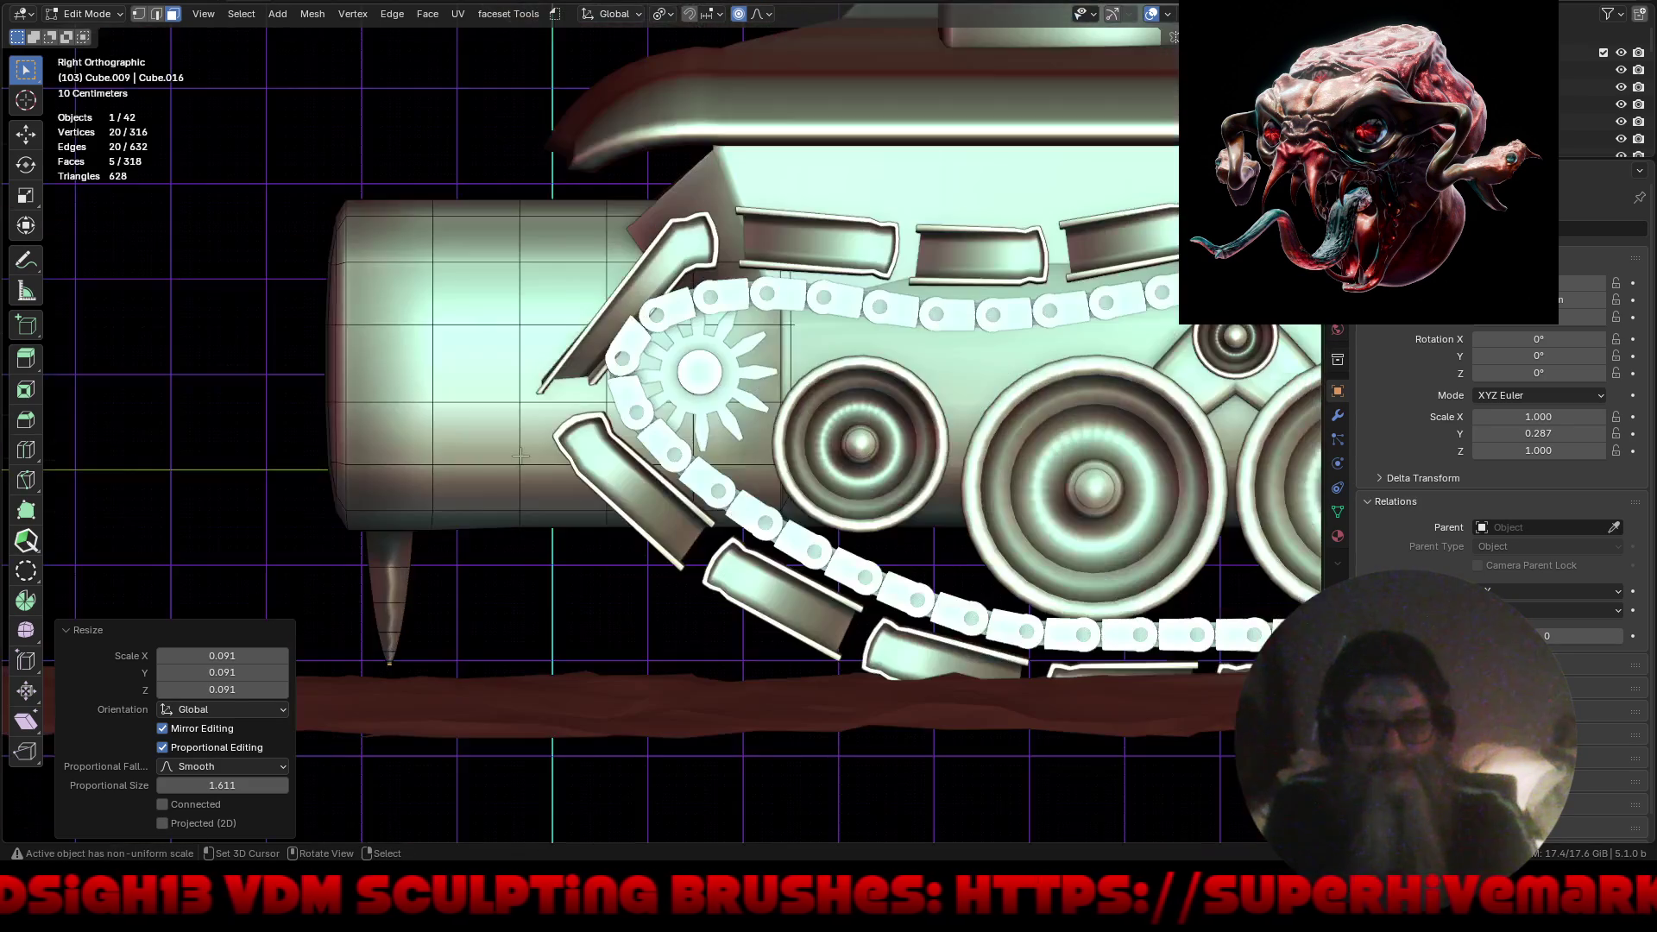
Set the proportional falloff to Projected (2D) and test tilting the spike about 33°, then cancel.
click(163, 824)
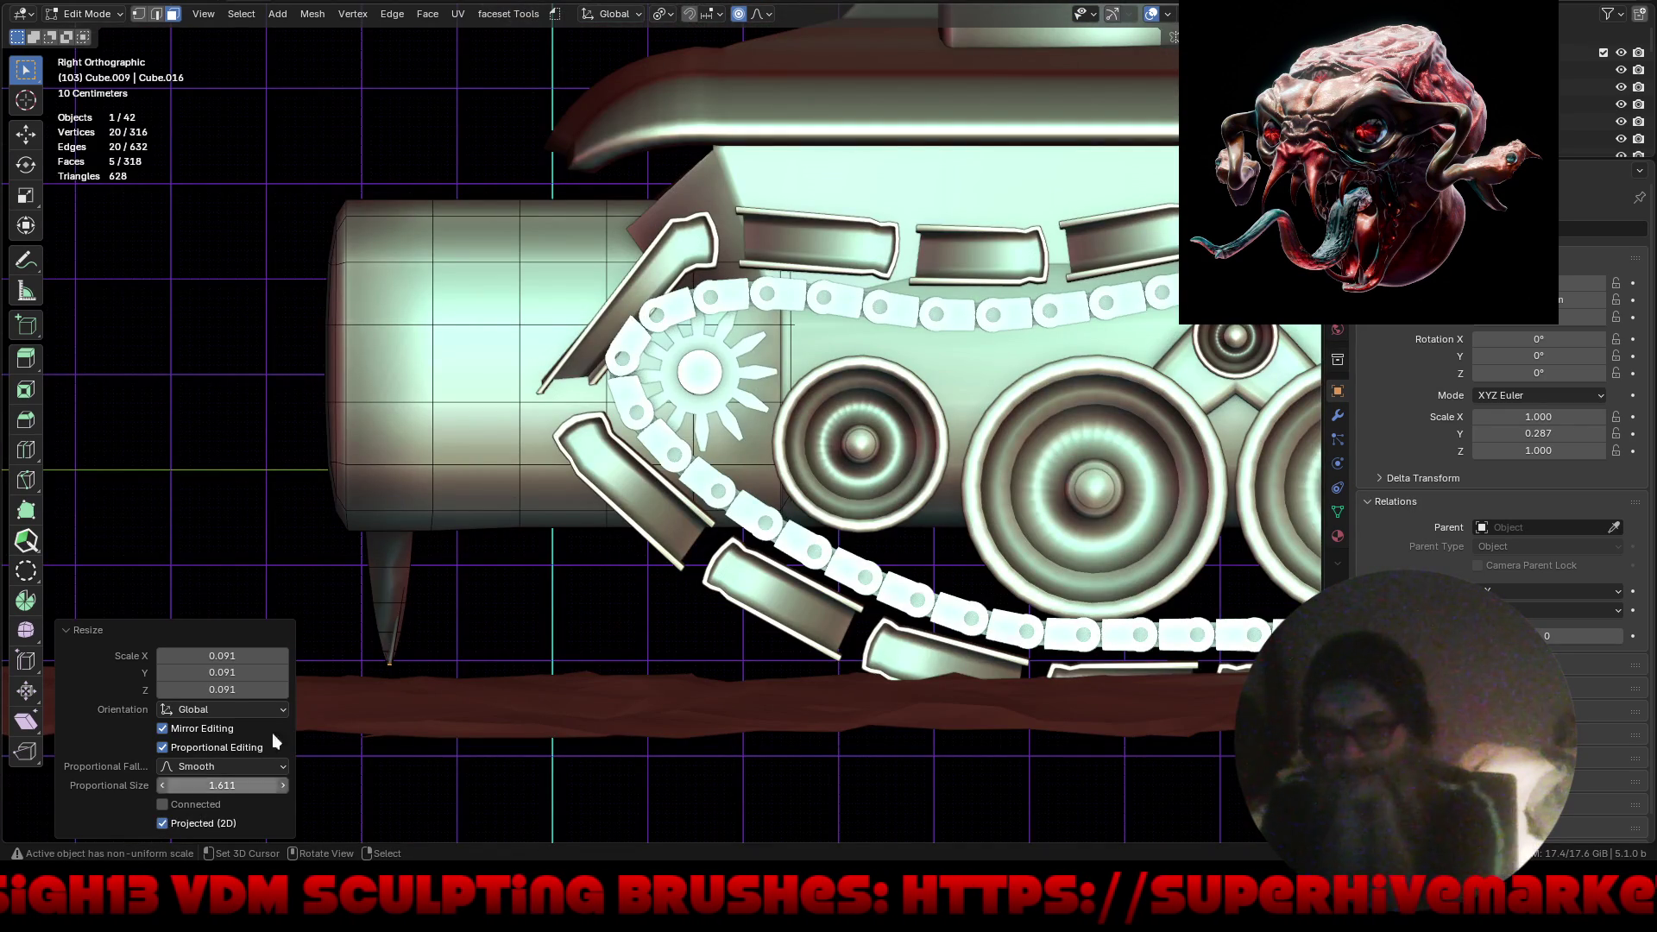
key(r)
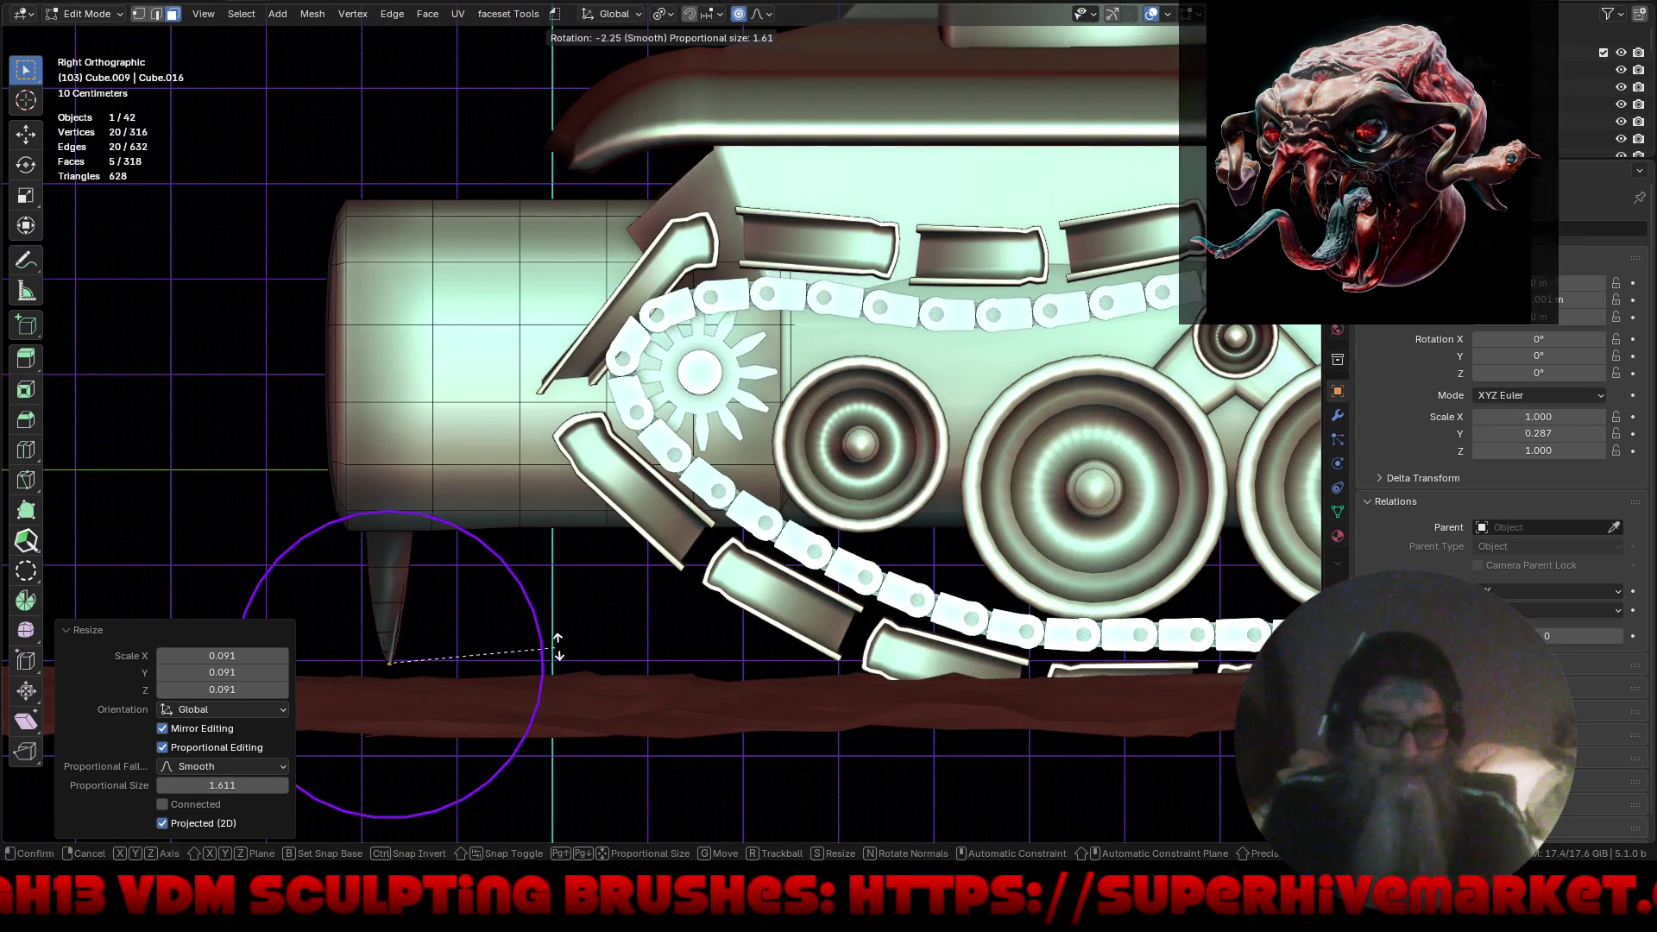
key(Escape)
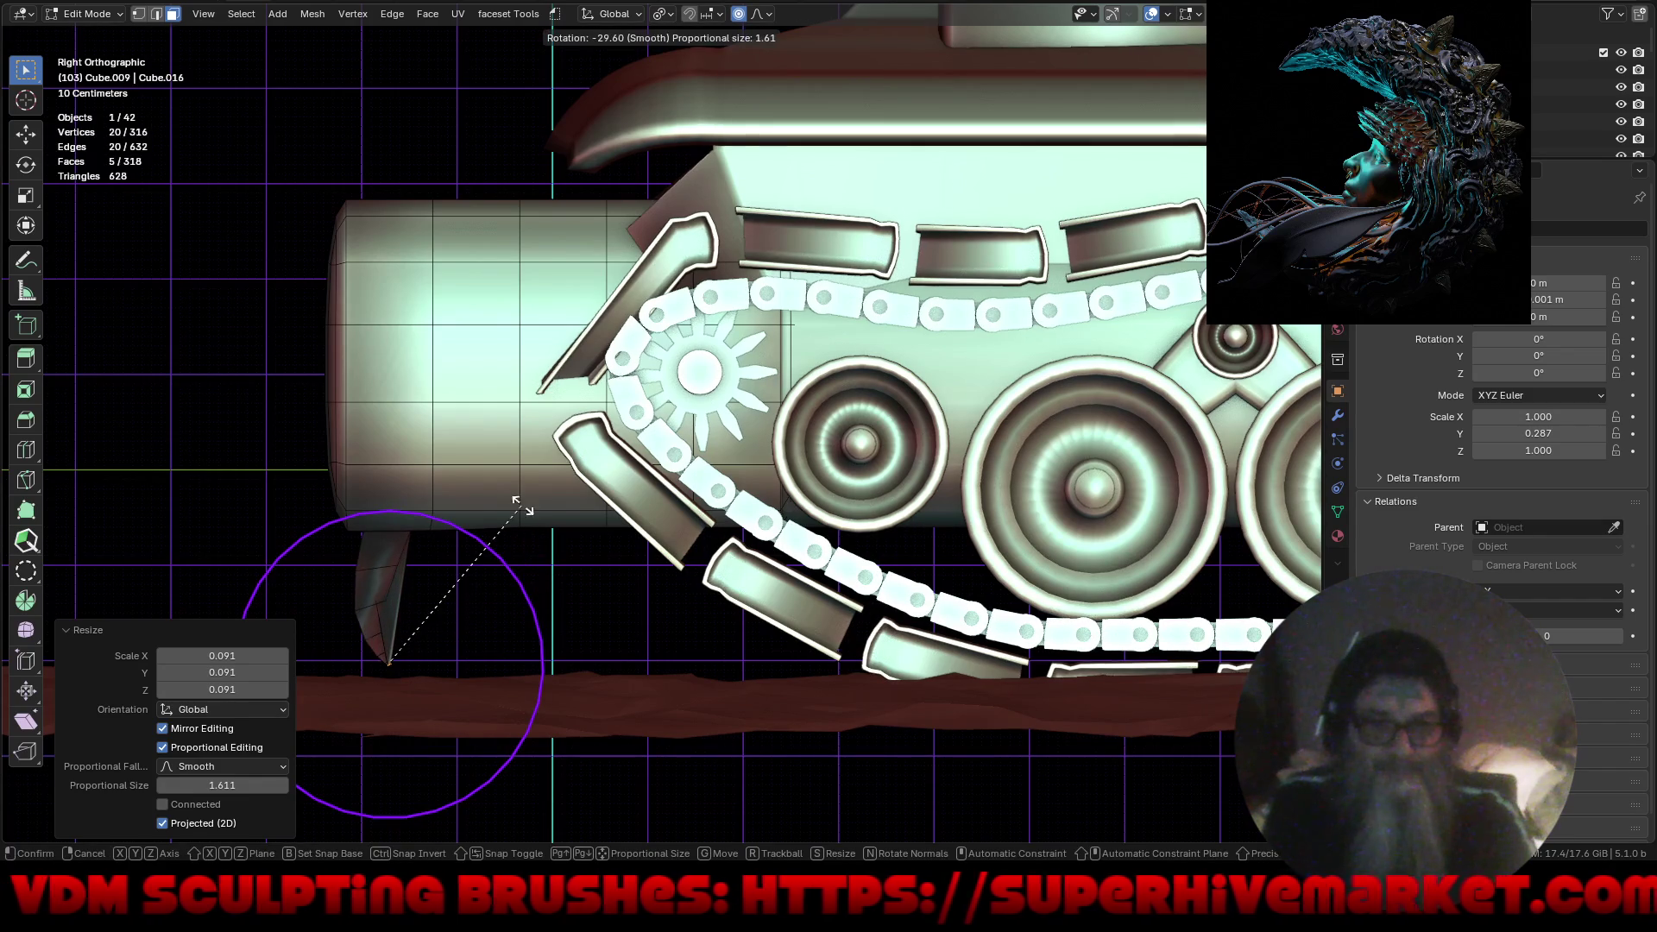
click(515, 496)
click(161, 824)
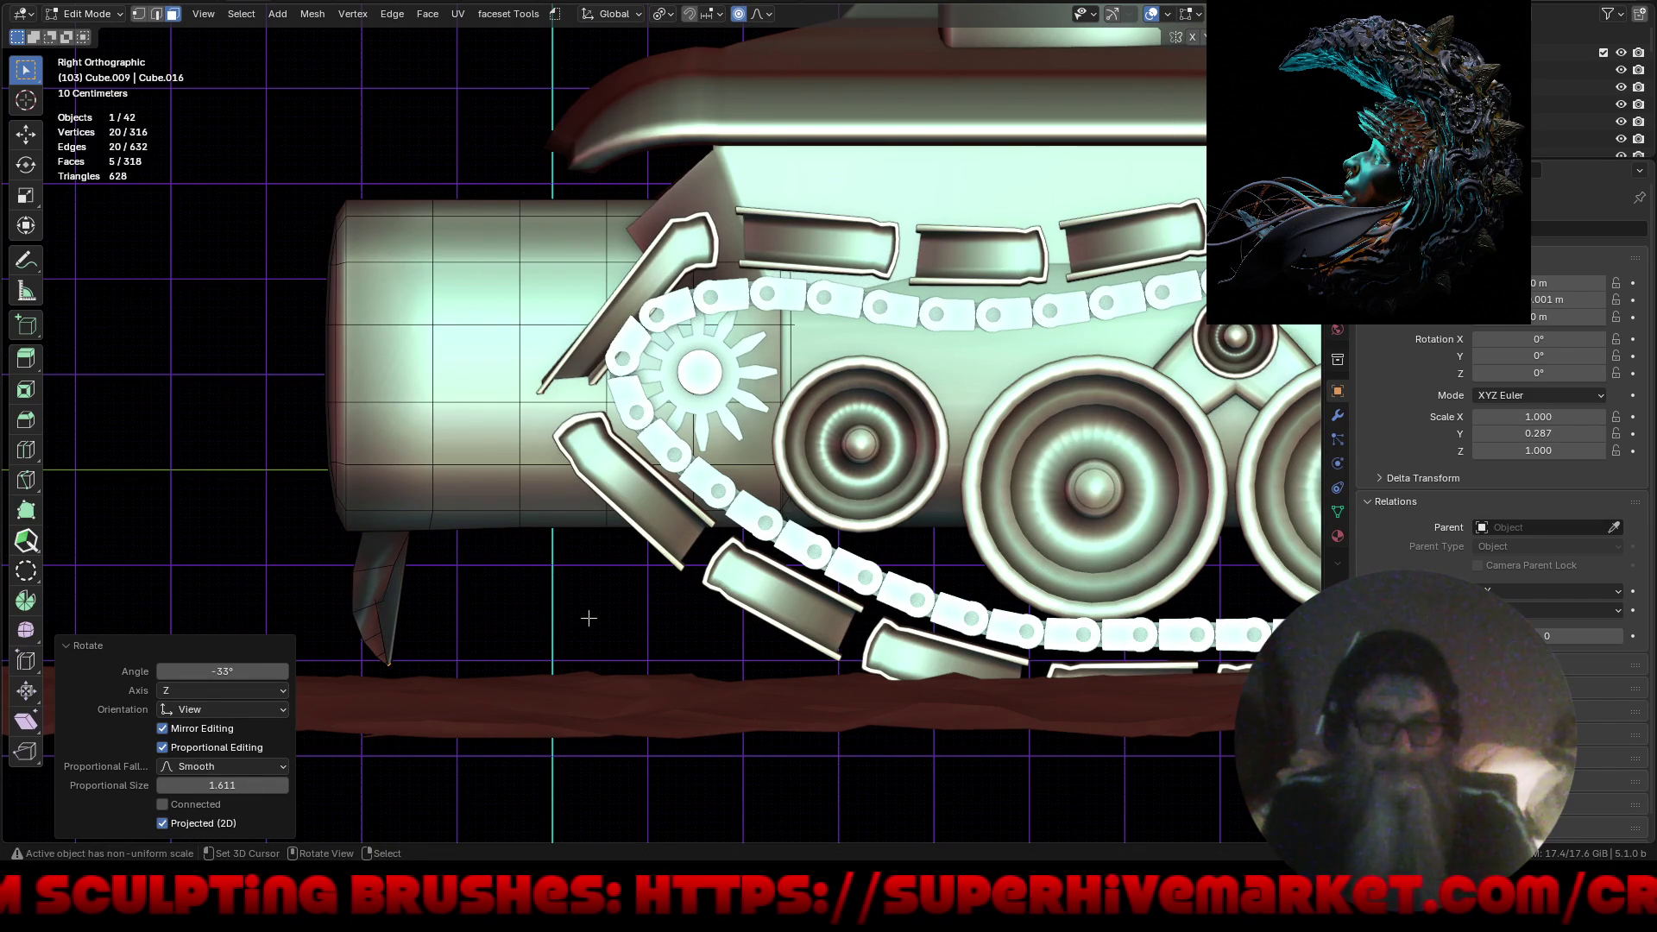
key(r)
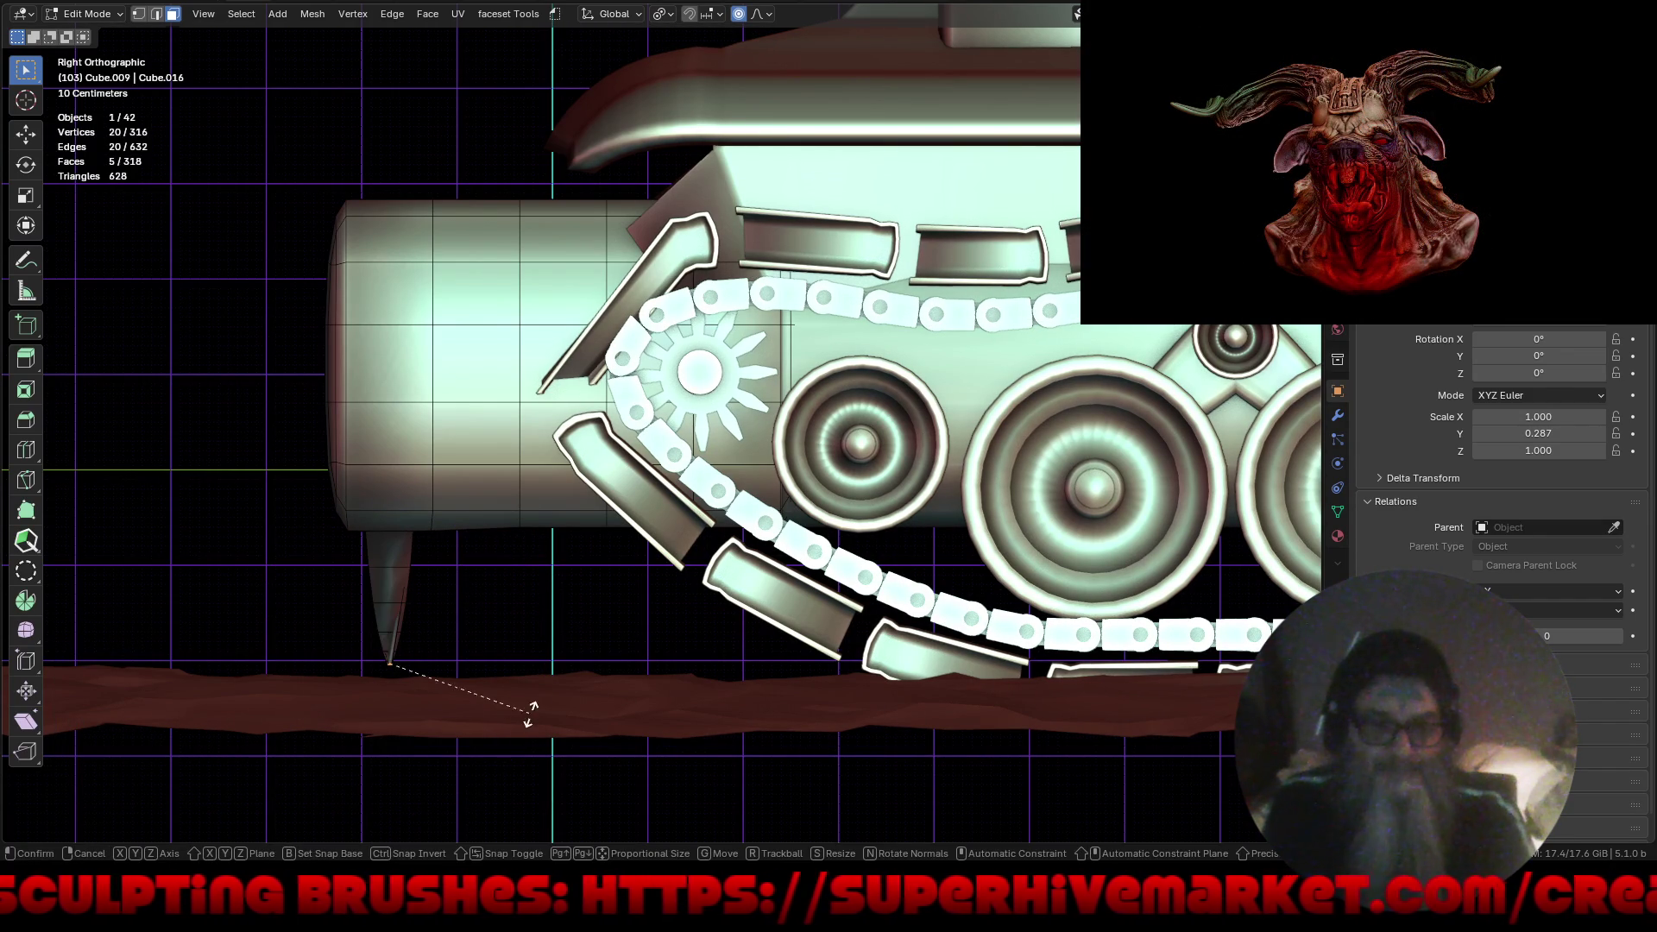
right_click(557, 629)
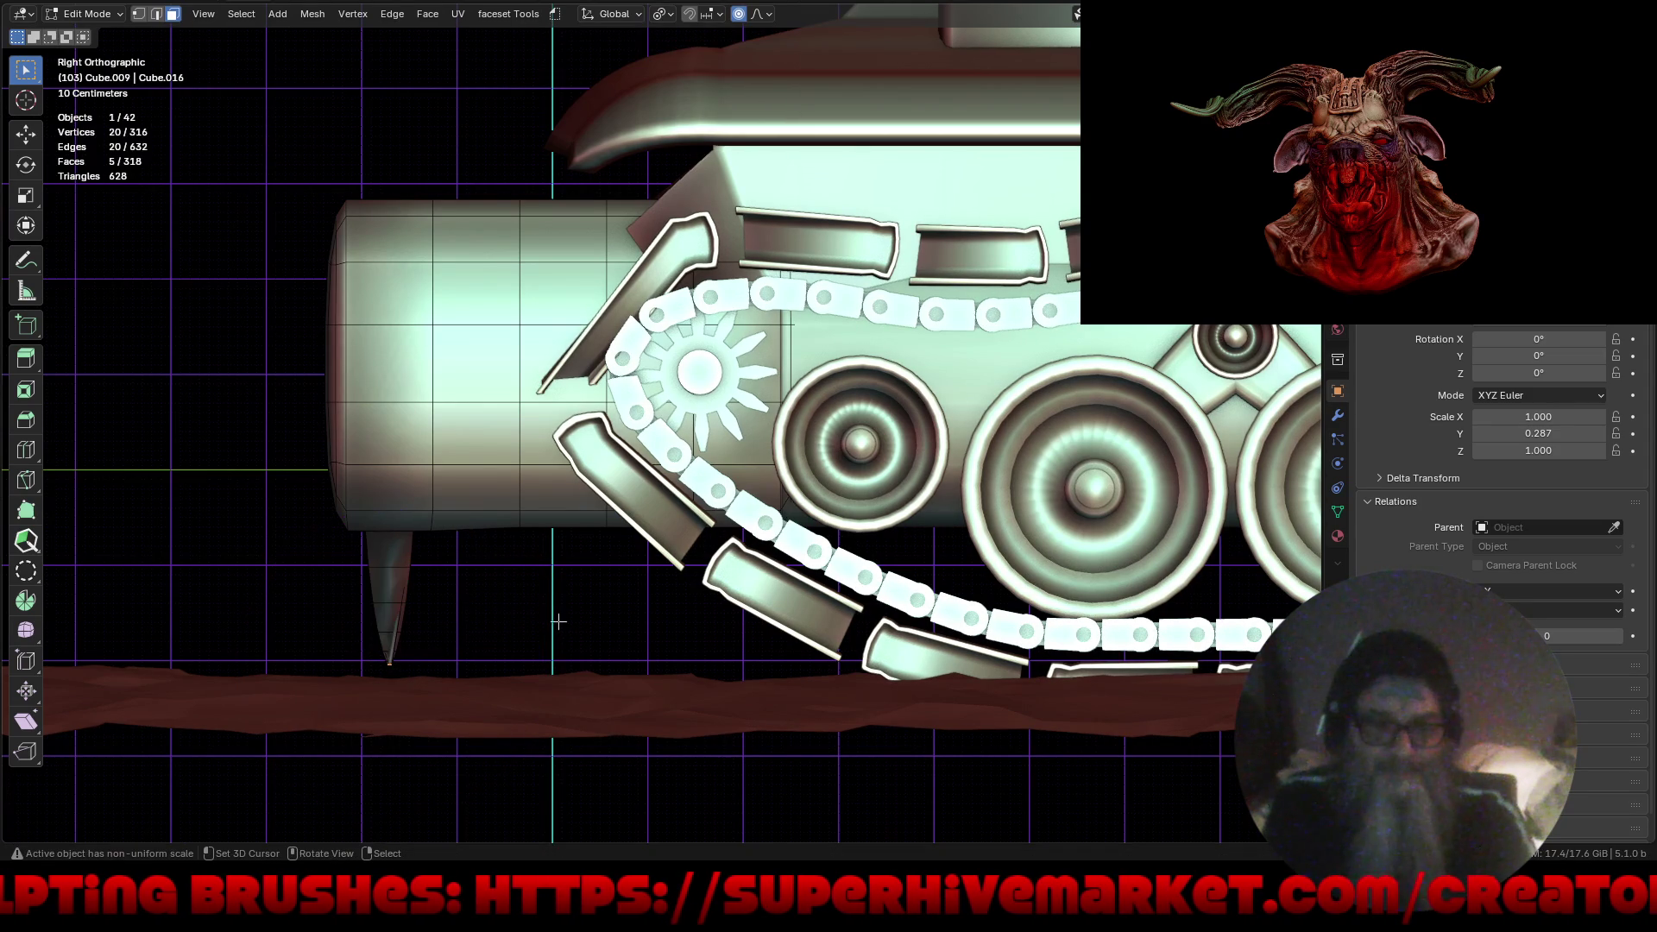
Undo the taper to restore the flat-ended rectangular legs and review the pivot point choices.
middle_drag(451, 656, 536, 653)
key(ctrl+z)
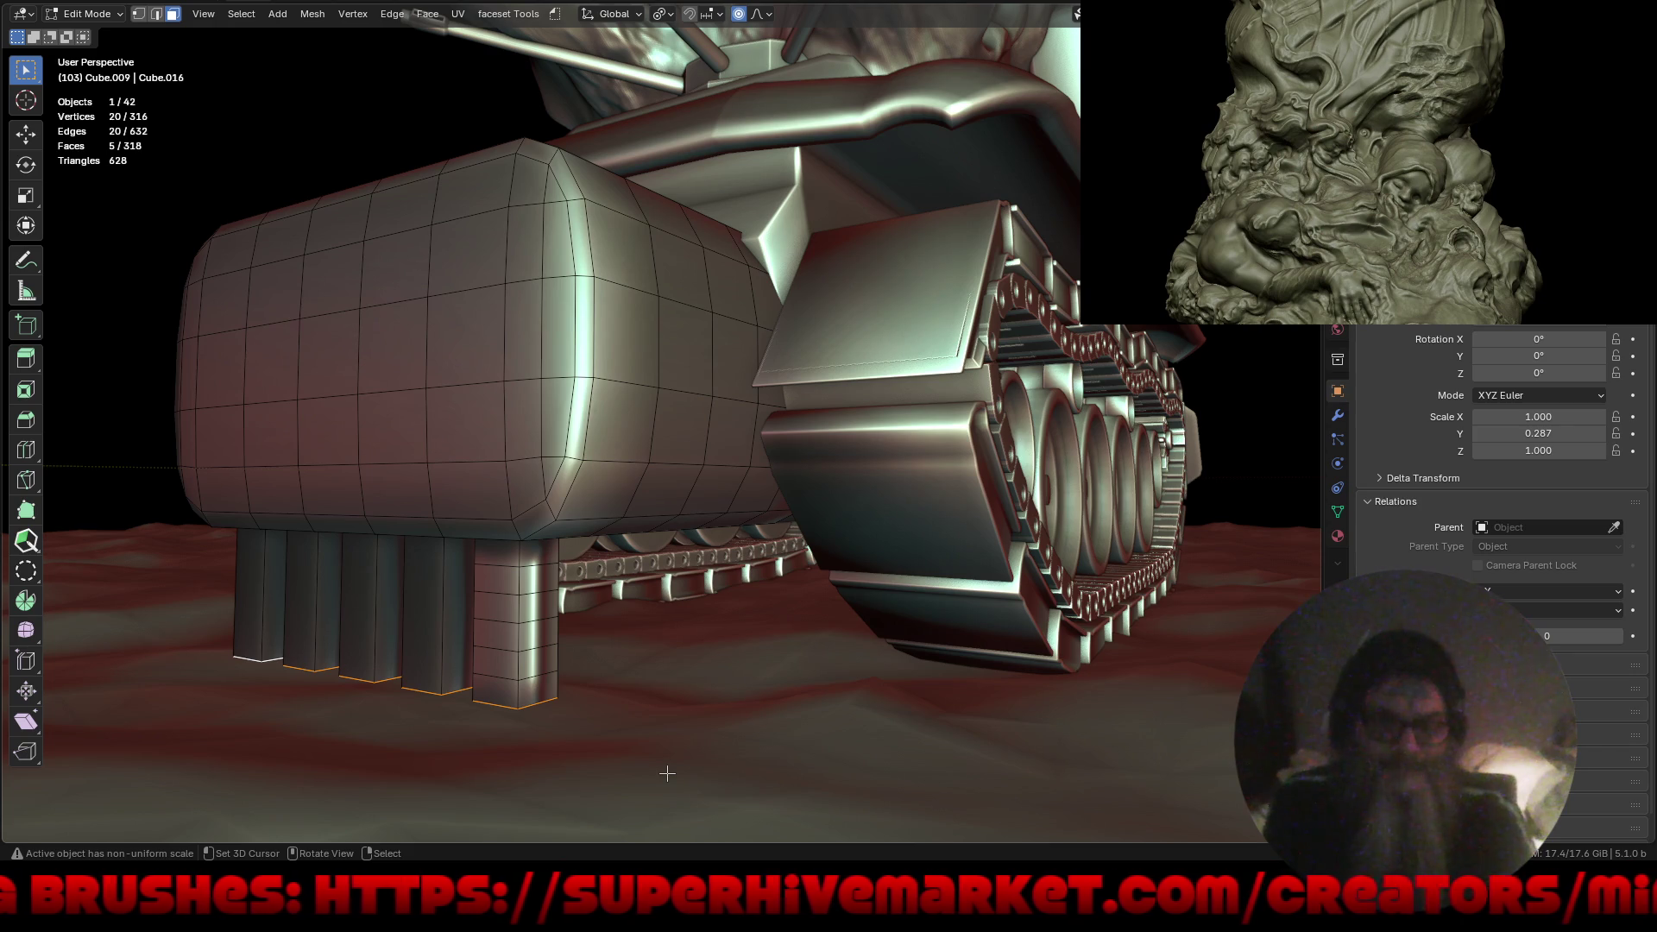
click(664, 15)
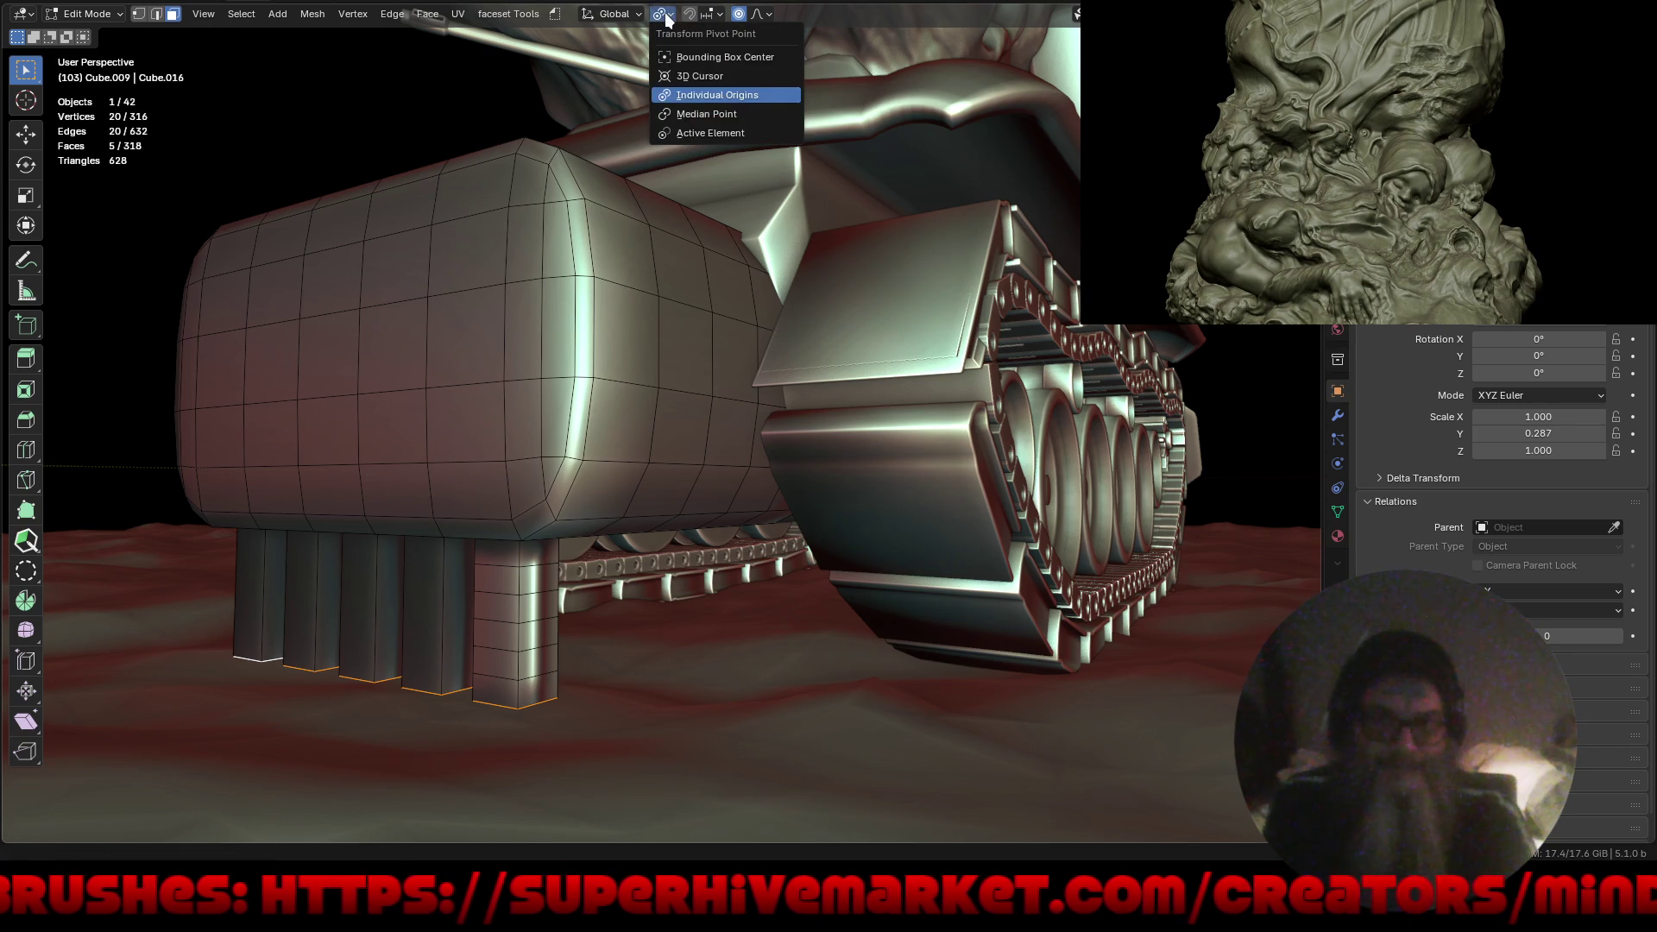